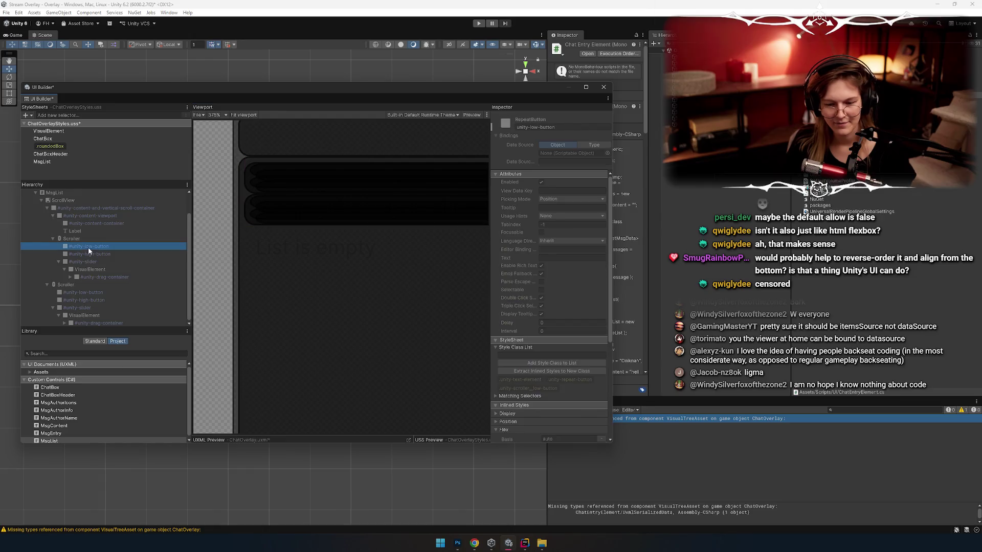
Inspect the message list's content and scroll container in the UI Builder Hierarchy
scroll(281, 250, "up", 5)
scroll(301, 254, "down", 5)
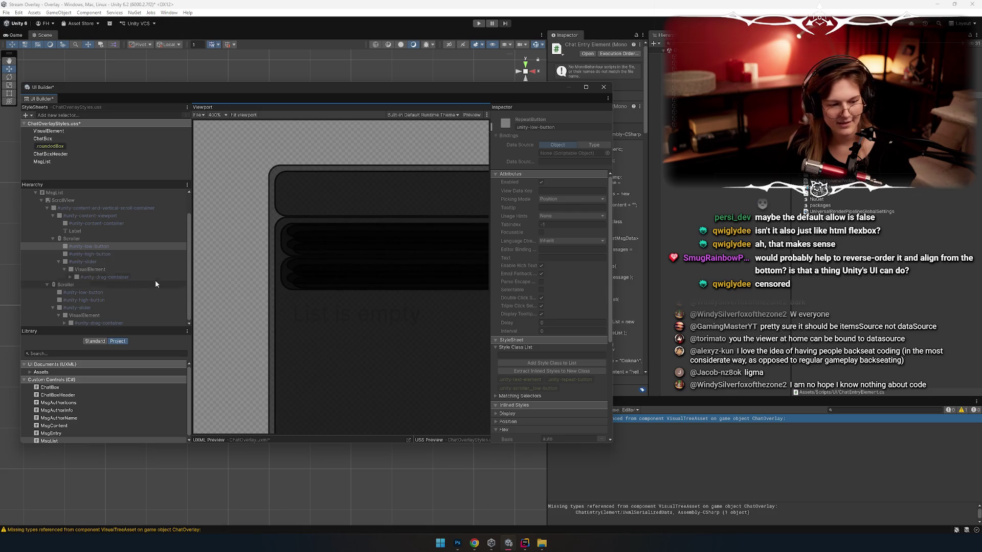
scroll(103, 235, "up", 2)
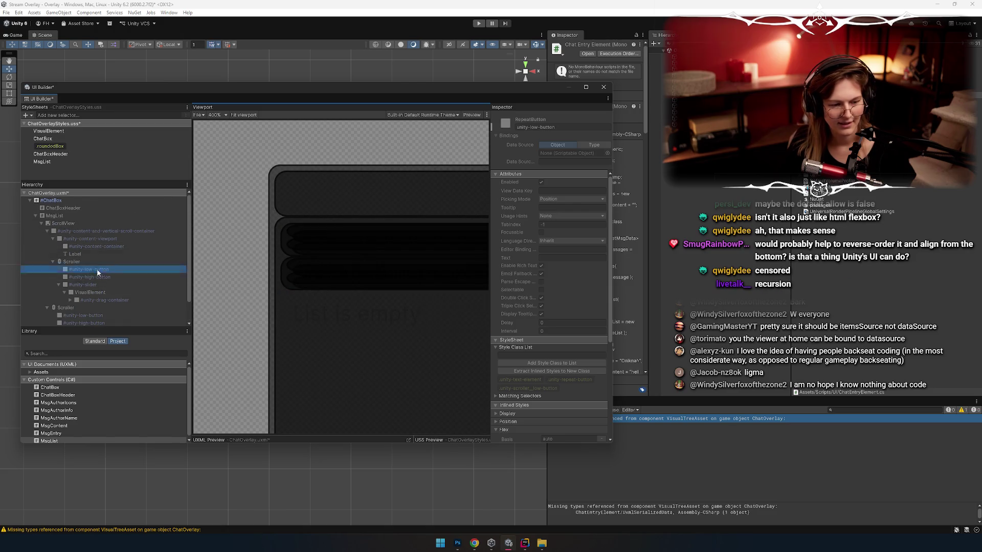
left_click(87, 230)
scroll(106, 260, "down", 2)
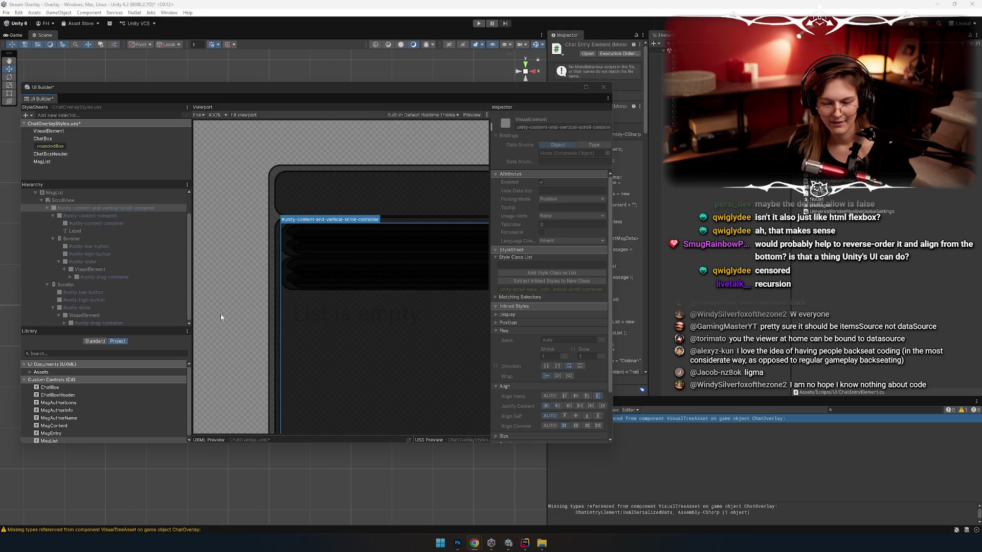
Inspect the list's Label and the scroller's drag container, then switch to Rider
key("alt+Tab")
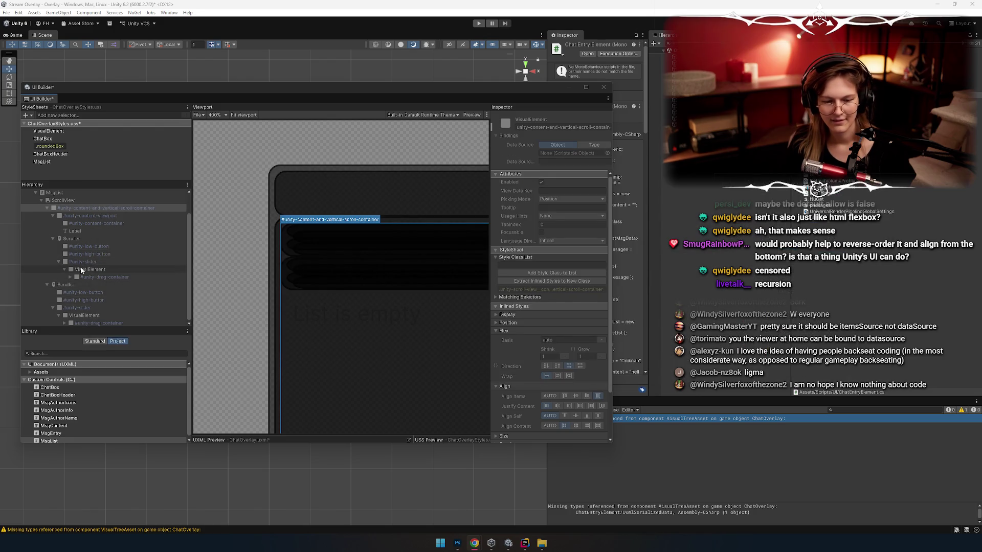
left_click(88, 222)
left_click(82, 230)
left_click(87, 281)
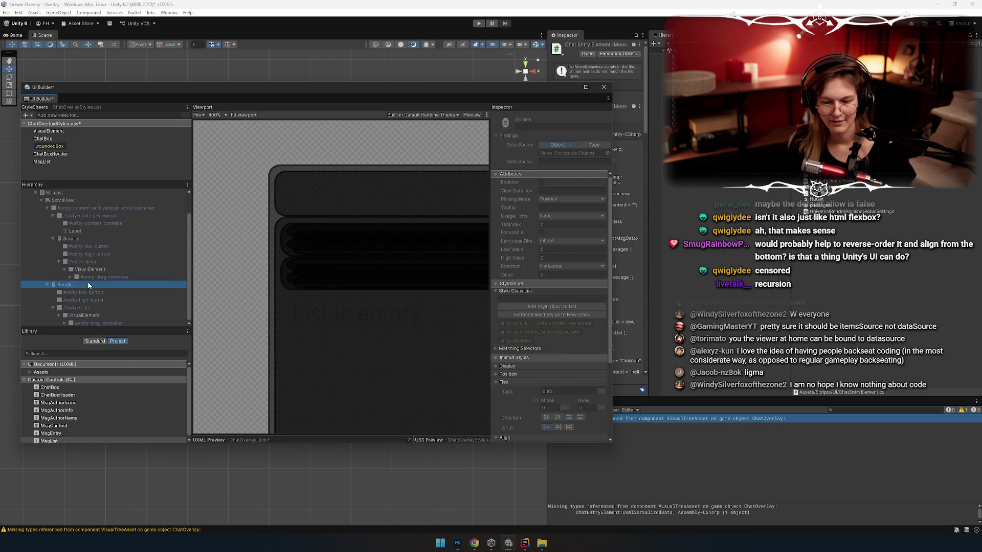
left_click(84, 275)
key("alt+Tab")
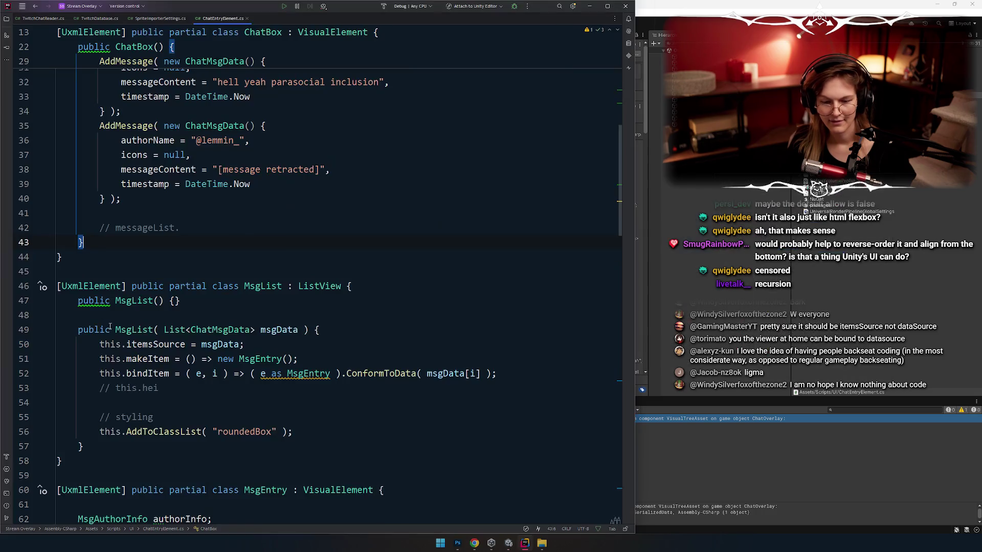
Read through MsgEntry and MsgAuthorInfo in ChatEntryElement.cs, highlighting every Add call
scroll(179, 285, "down", 7)
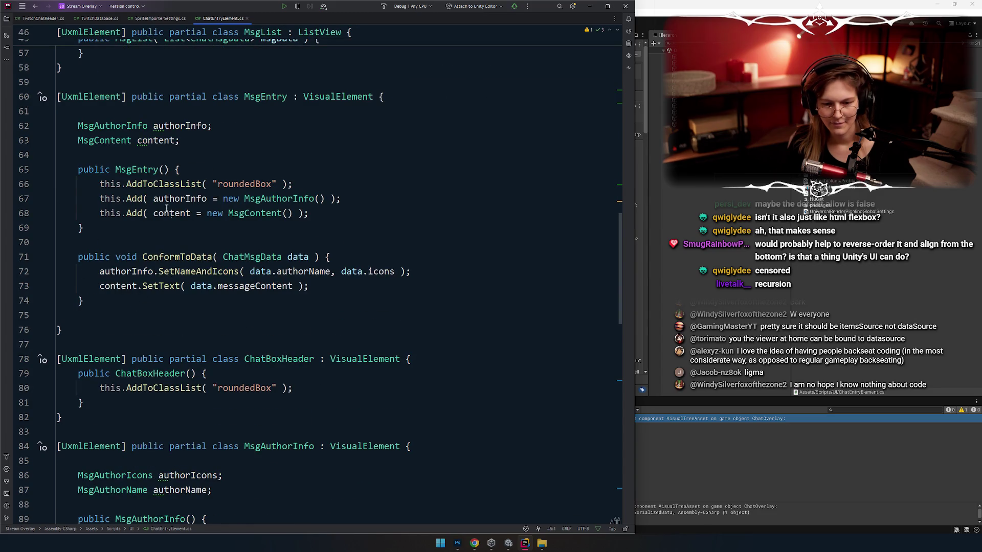
scroll(134, 201, "down", 8)
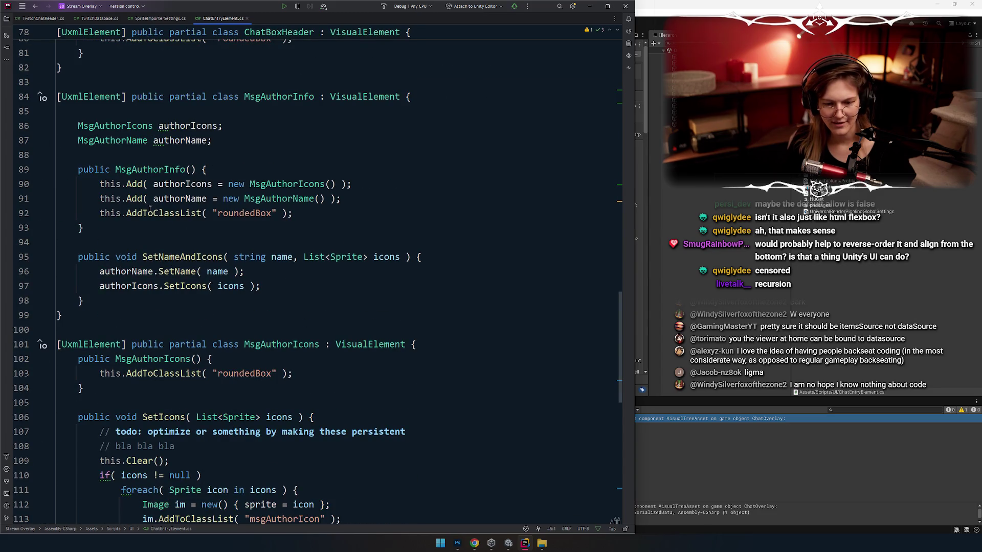
double_click(136, 184)
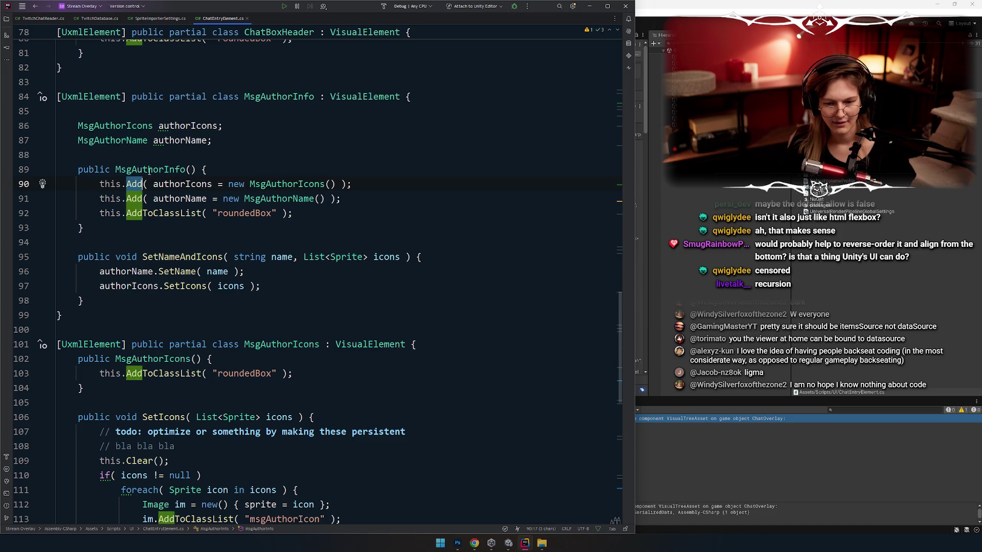
scroll(225, 202, "down", 3)
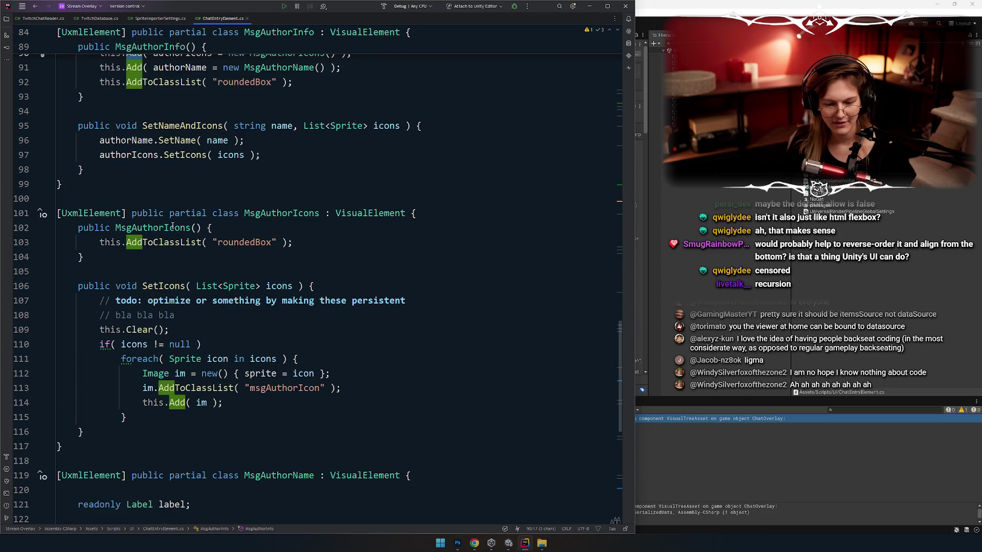
scroll(164, 230, "down", 6)
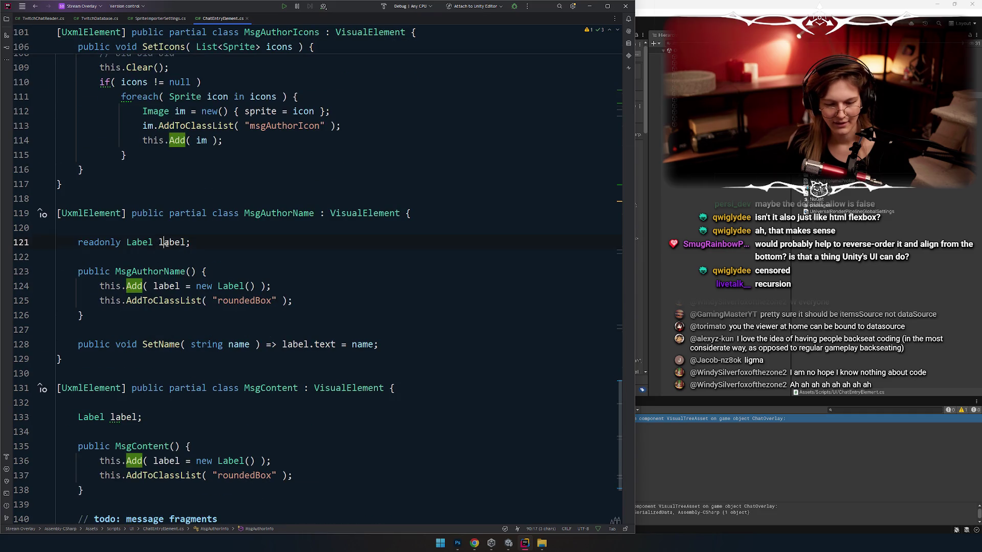
Highlight MsgAuthorName's Add calls and look up SetName usages before returning to Unity
left_click_drag(126, 286, 148, 286)
left_click(145, 300)
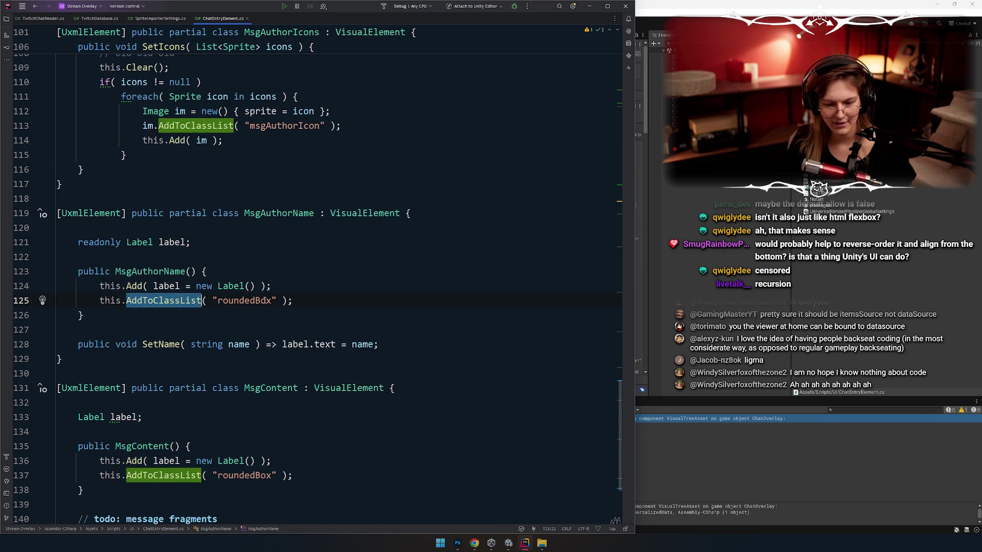
key("End")
scroll(145, 300, "down", 1)
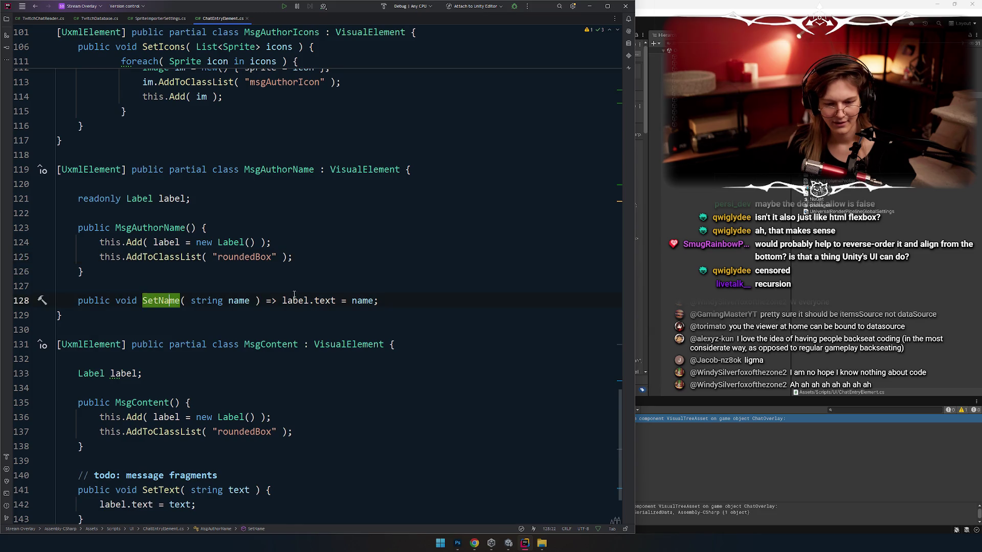
left_click(161, 300, "ctrl")
key("alt+Tab")
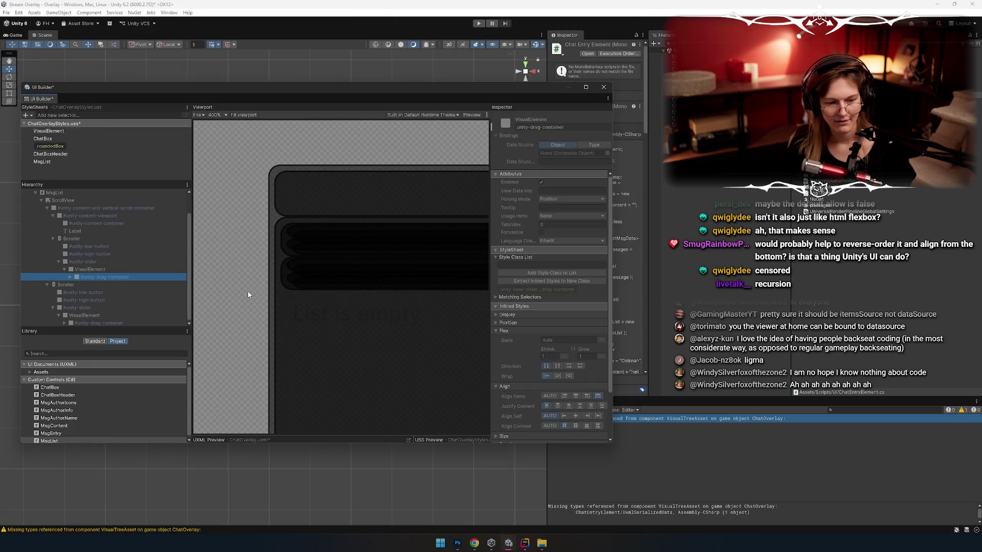
left_click(71, 277)
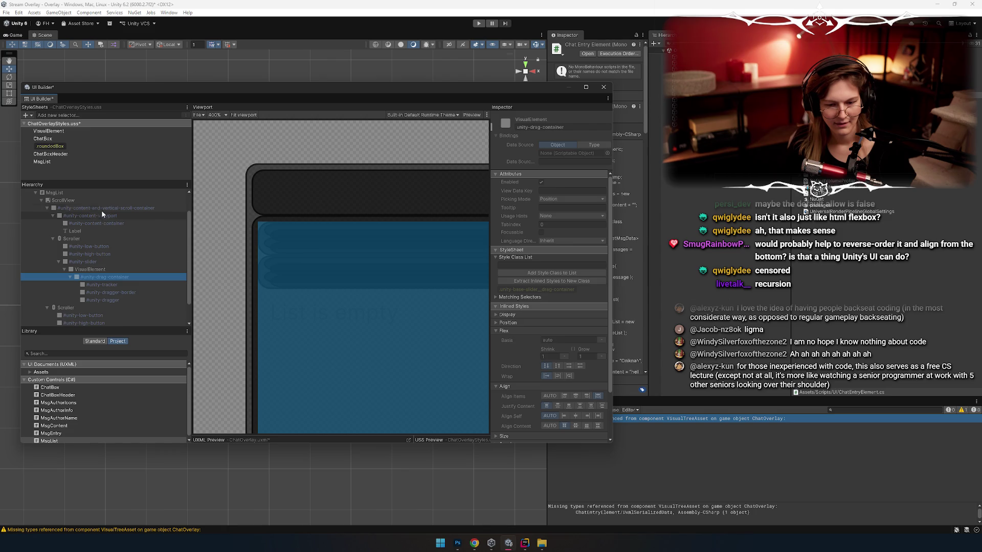
left_click(94, 231)
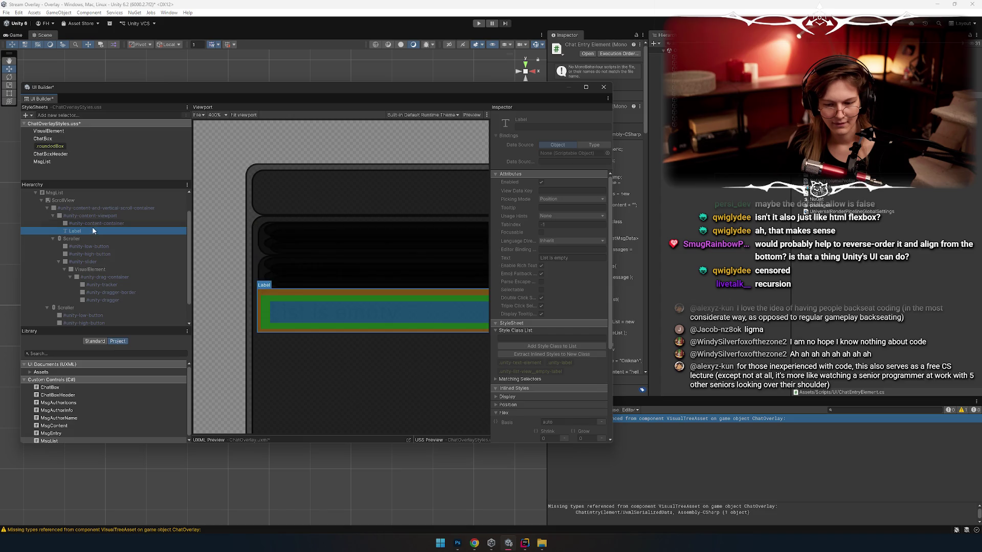
left_click(94, 225)
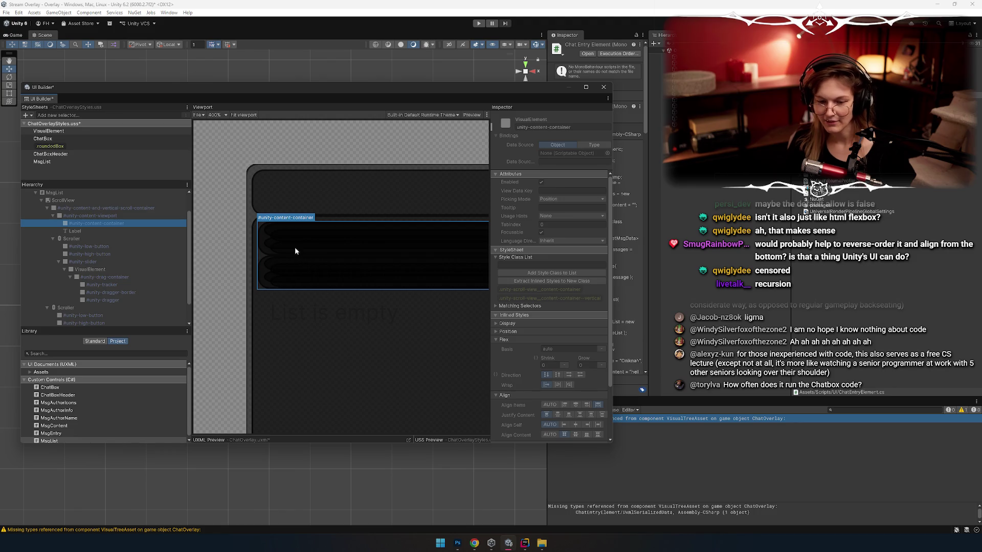
scroll(294, 247, "up", 5)
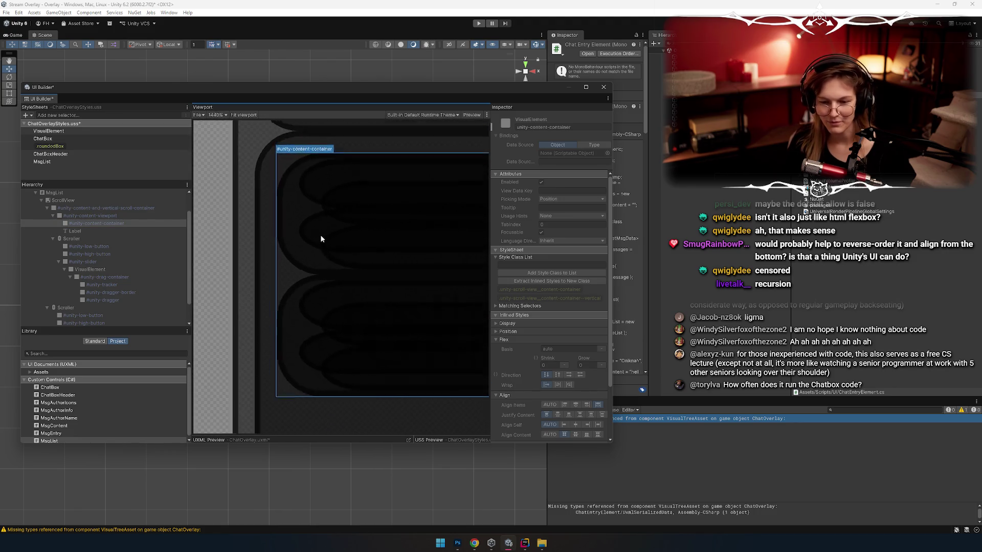
scroll(360, 252, "down", 6)
scroll(360, 253, "up", 3)
scroll(101, 270, "up", 1)
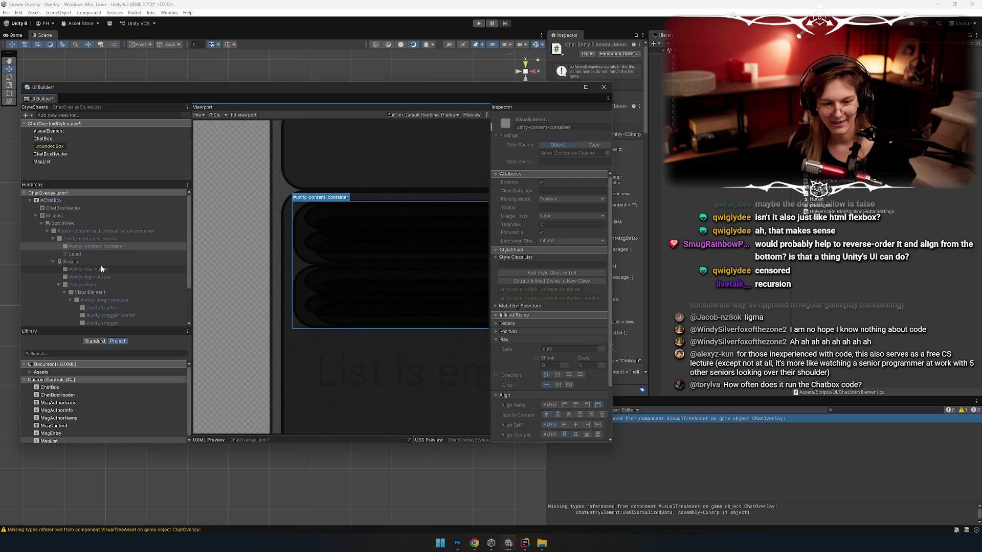
left_click(30, 201)
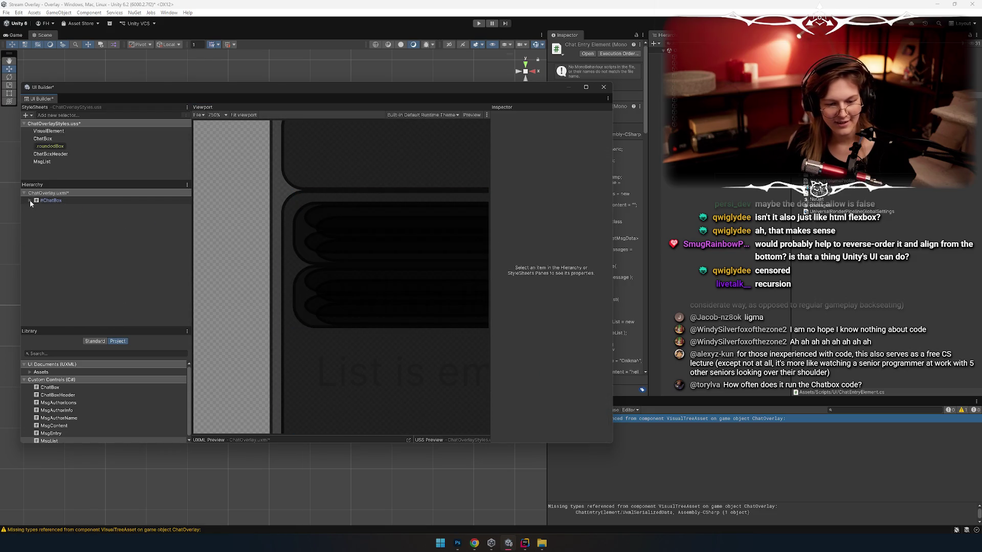
left_click(30, 200)
scroll(232, 255, "down", 2)
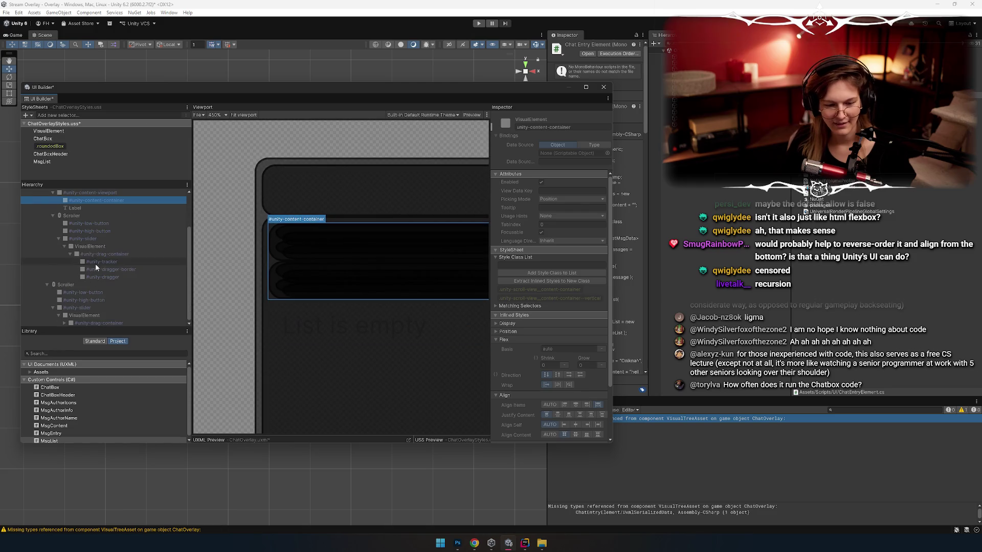
left_click(64, 324)
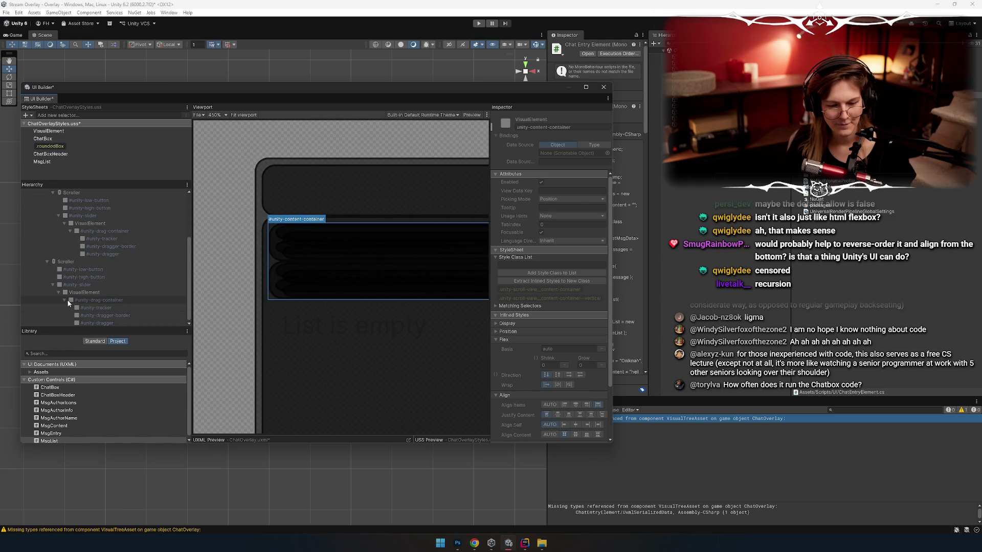
scroll(102, 266, "up", 3)
scroll(256, 266, "up", 3)
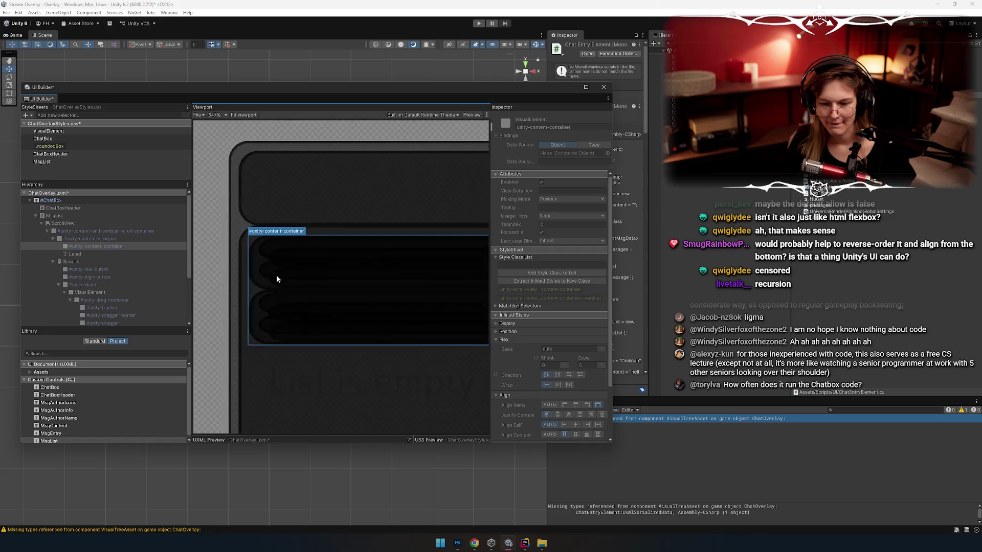
scroll(276, 279, "down", 2)
left_click(102, 239)
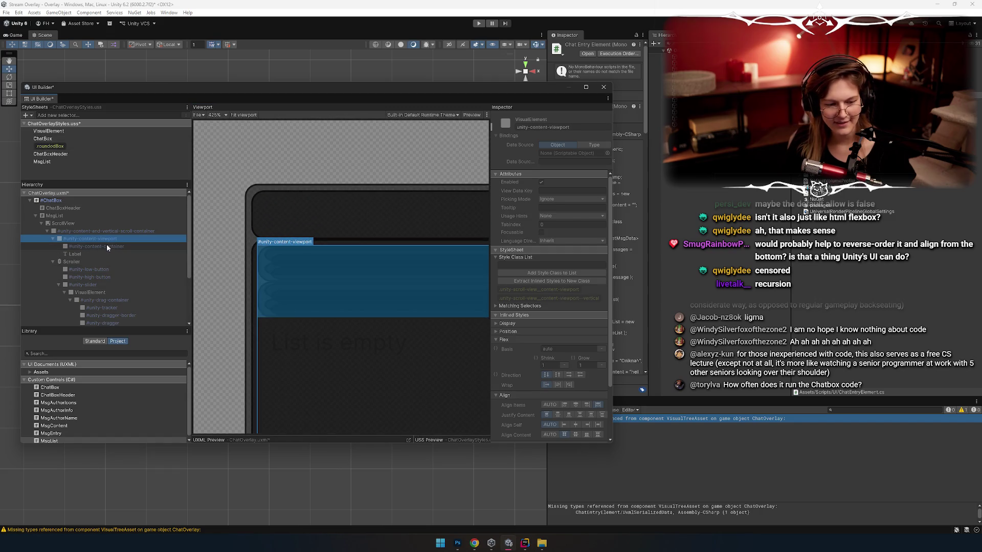
left_click(106, 246)
scroll(257, 306, "up", 1)
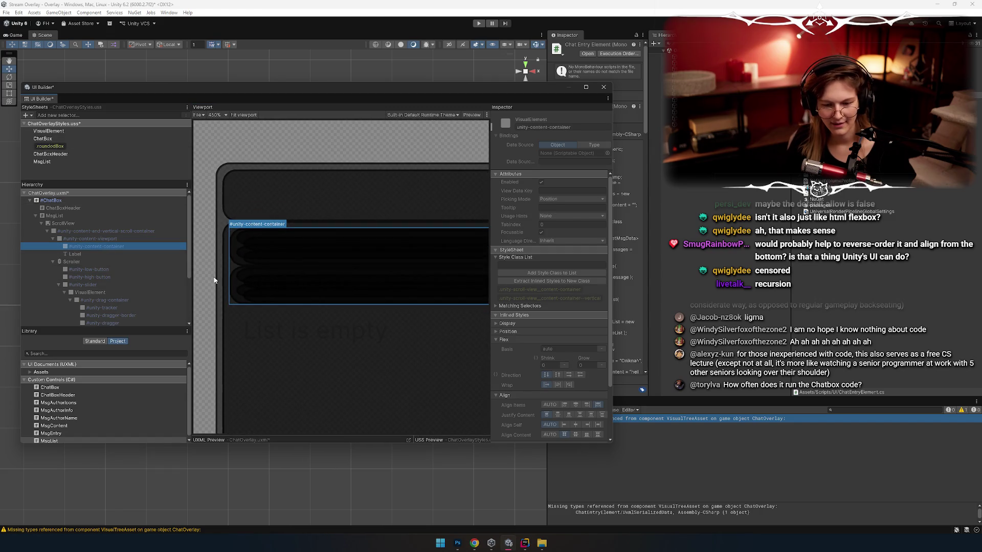
key("alt+Tab")
left_click(262, 275)
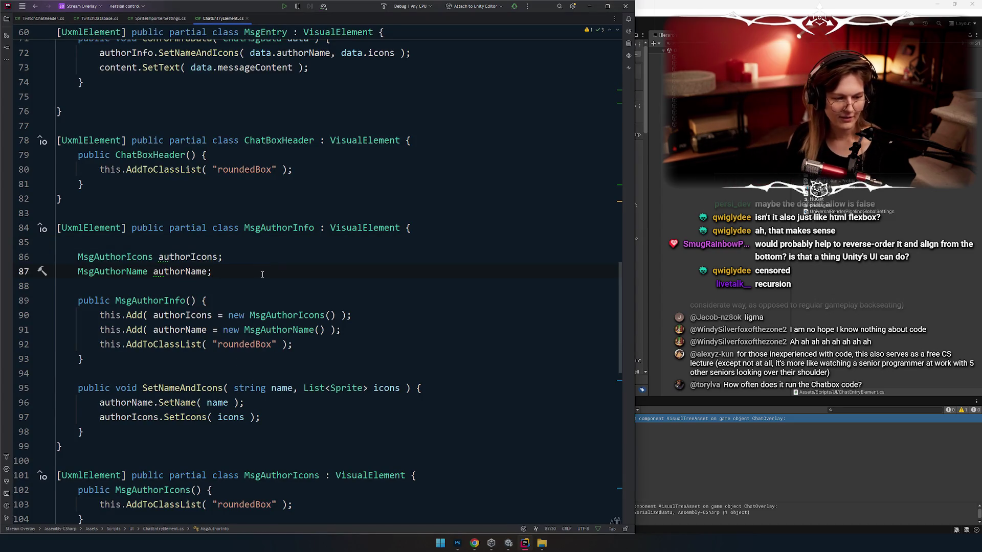
Scroll back up through ChatEntryElement.cs toward the MsgEntry code
key("Up")
key("Up")
key("Up")
scroll(197, 279, "up", 5)
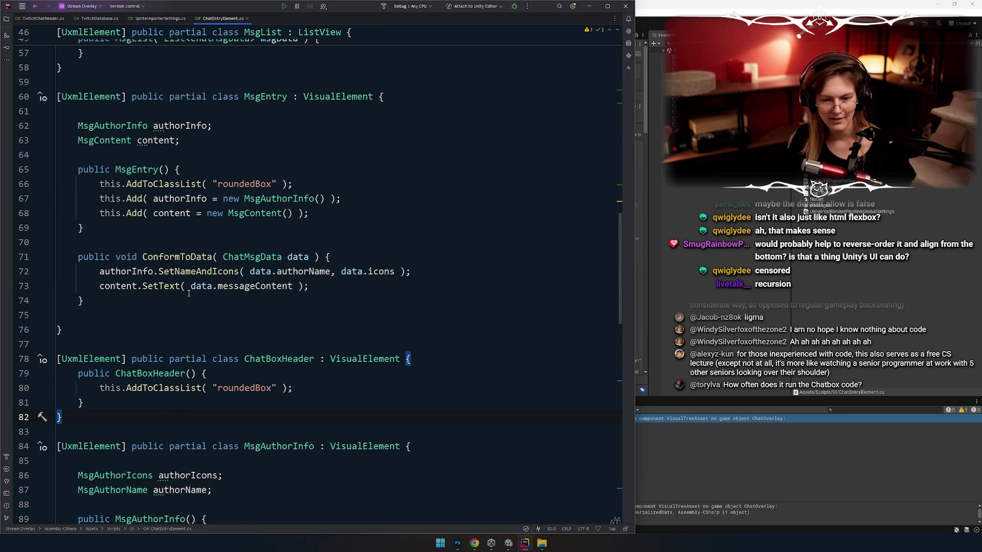
scroll(205, 241, "up", 10)
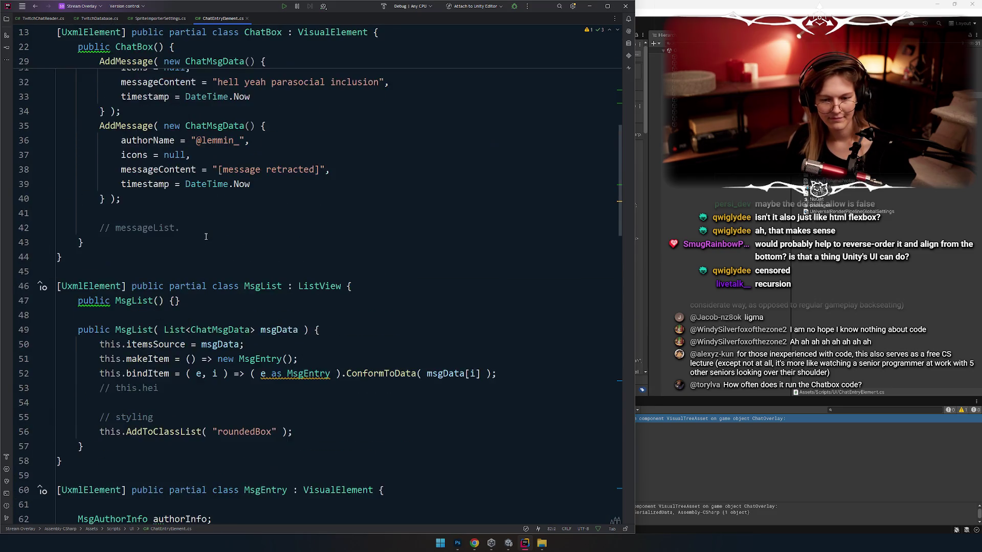
scroll(189, 236, "down", 4)
scroll(249, 253, "up", 8)
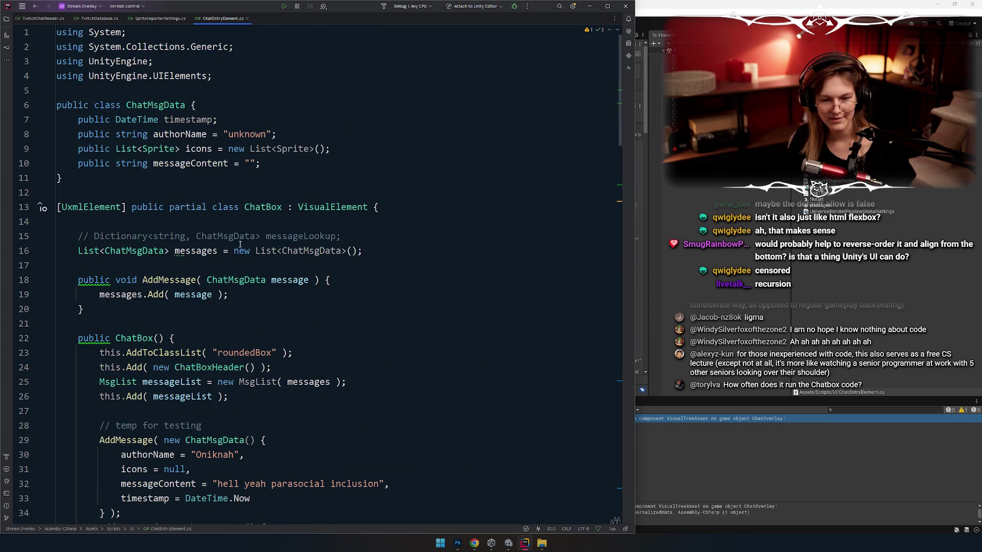
scroll(242, 224, "down", 3)
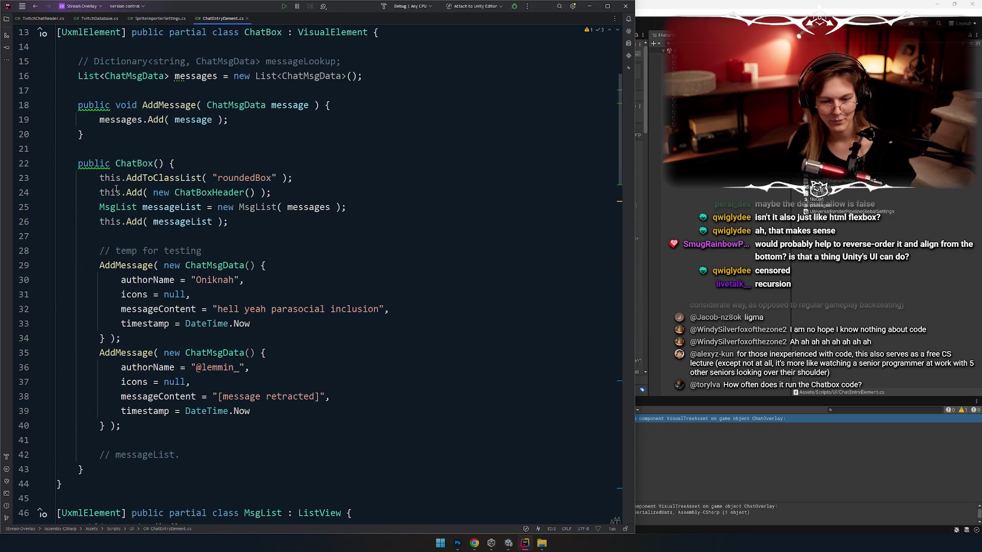
mouse_move(127, 177)
left_mouse_down()
mouse_move(274, 369)
mouse_move(121, 426)
mouse_move(115, 163)
mouse_move(121, 178)
left_mouse_up()
Insert blank lines after line 26 of the ChatBox constructor, then remove them again
left_click(263, 225)
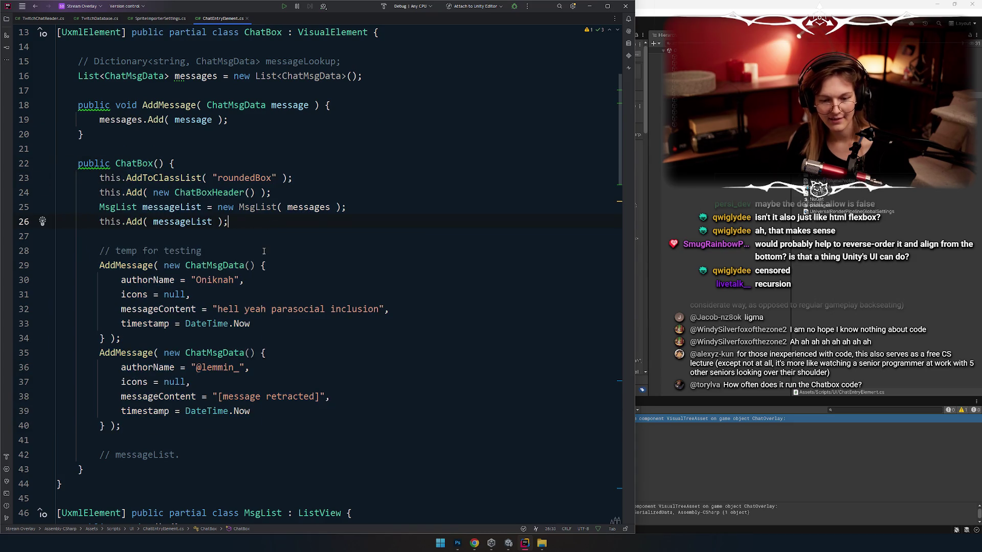
left_click(194, 168)
double_click(136, 192)
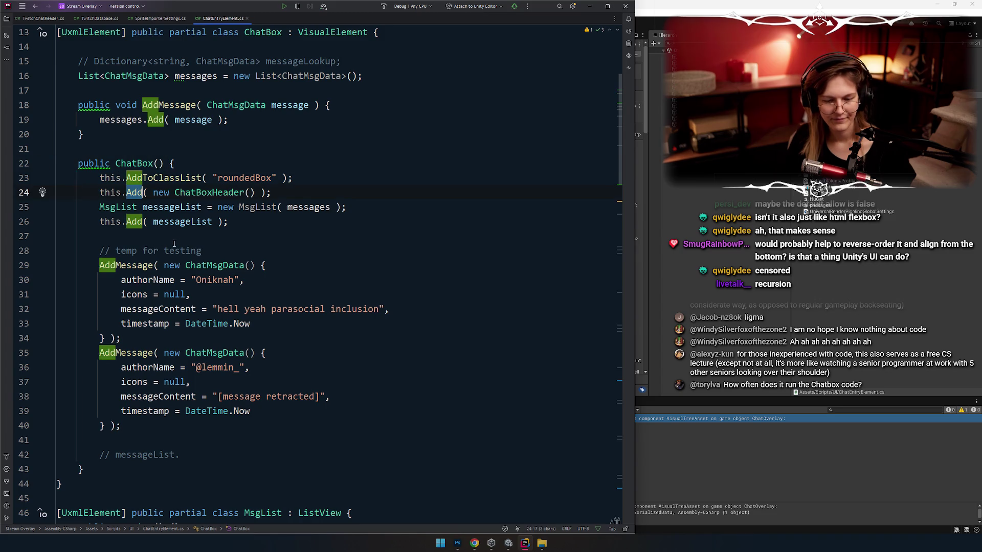
left_click(249, 224)
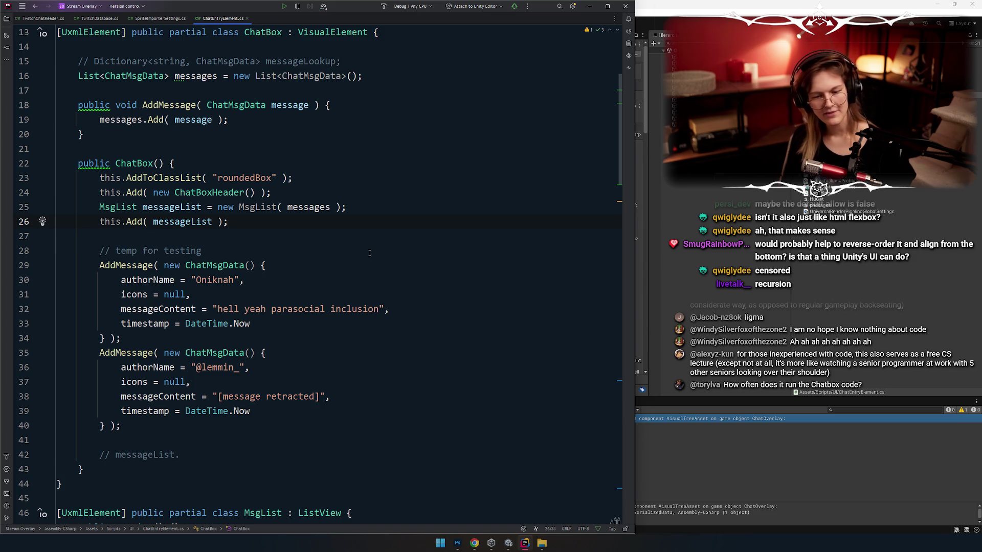
key("Return")
key("Return")
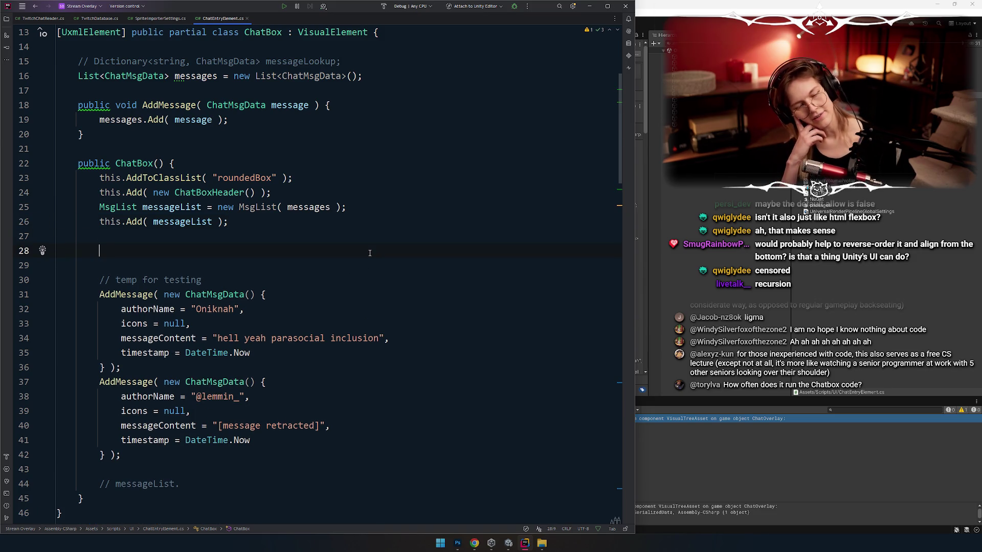
key("BackSpace")
key("BackSpace")
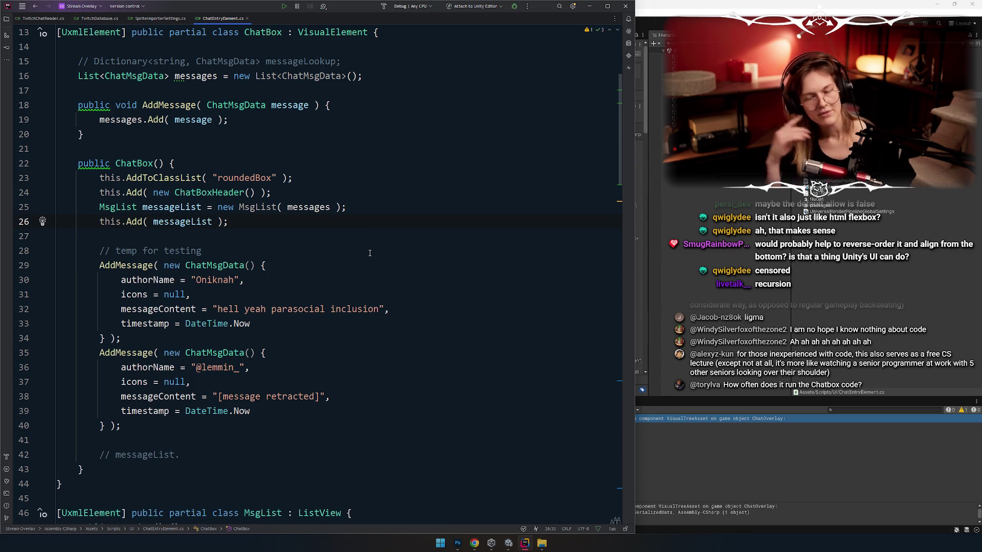
Check messageList usages and the AddMessage method on line 29
double_click(180, 221)
scroll(180, 221, "down", 5)
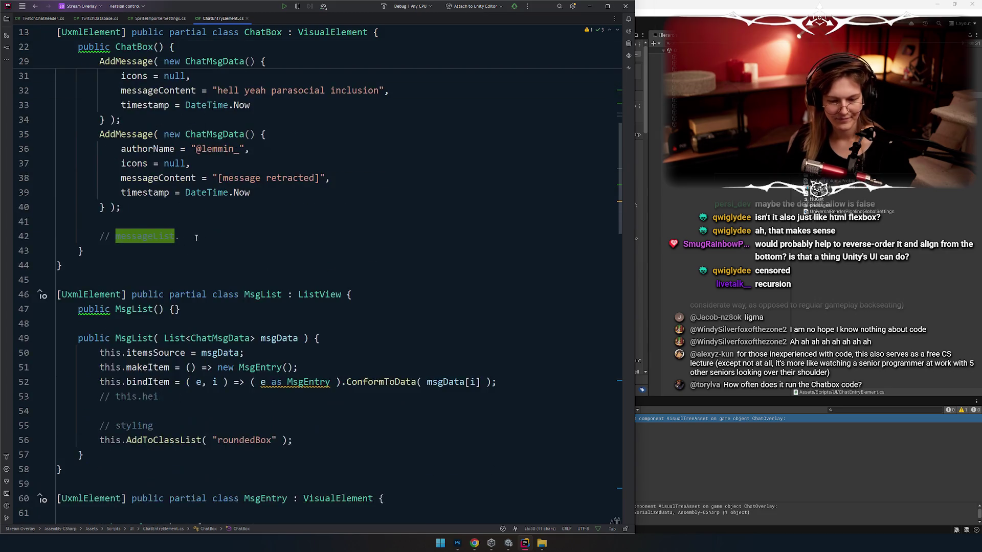
scroll(173, 215, "up", 5)
left_click(130, 271)
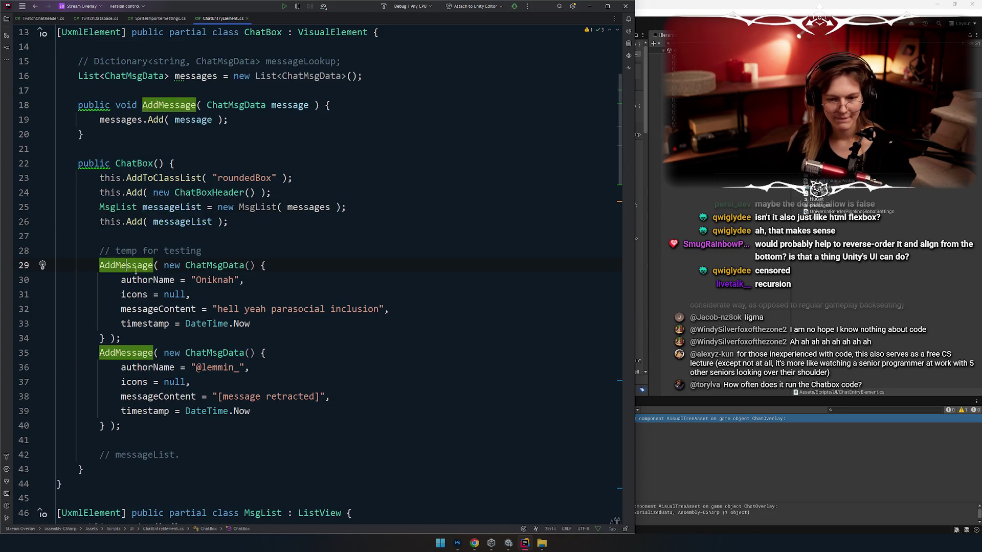
scroll(130, 240, "up", 2)
left_click(131, 207)
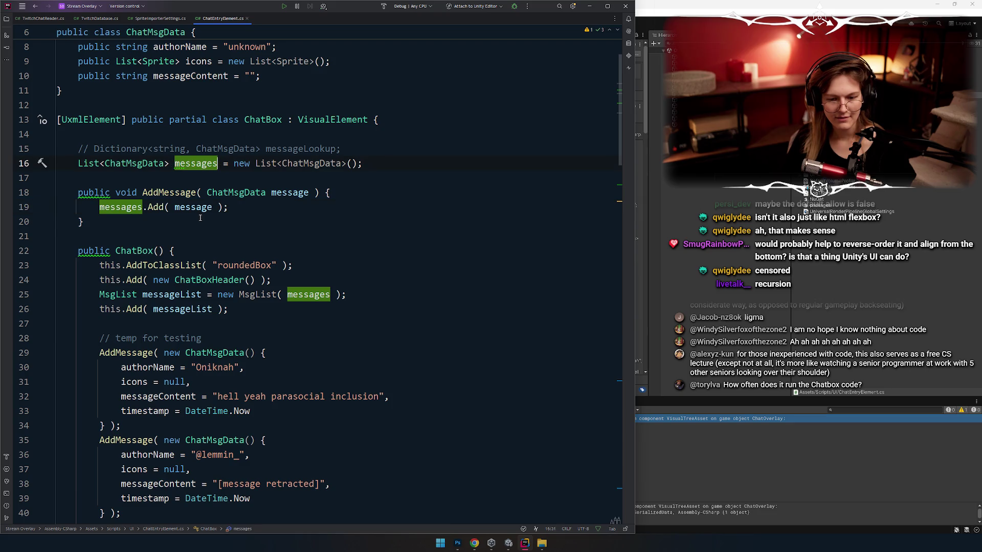
Examine the messages field declared on line 16 of ChatBox
double_click(197, 163)
scroll(152, 292, "down", 4)
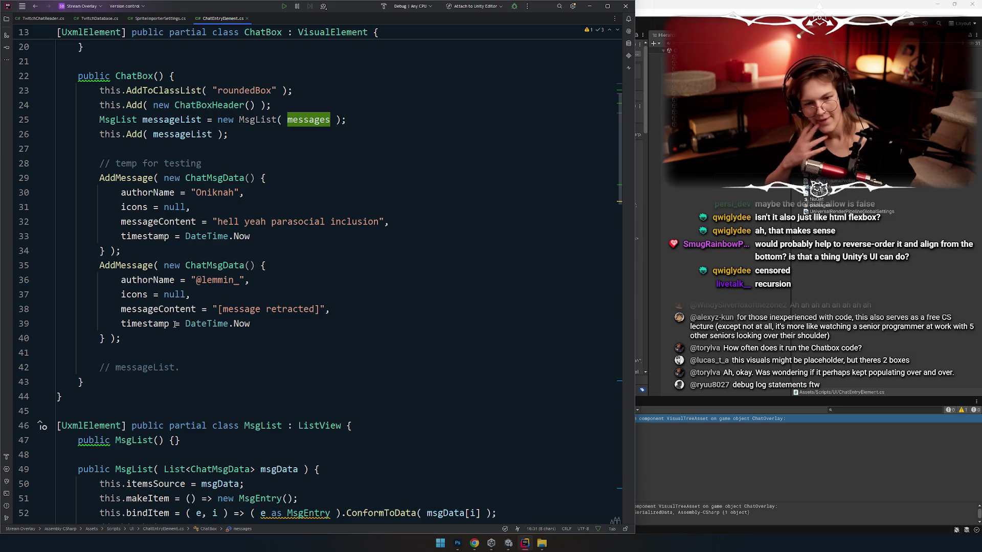
scroll(175, 324, "up", 3)
key("Down")
key("Down")
key("Down")
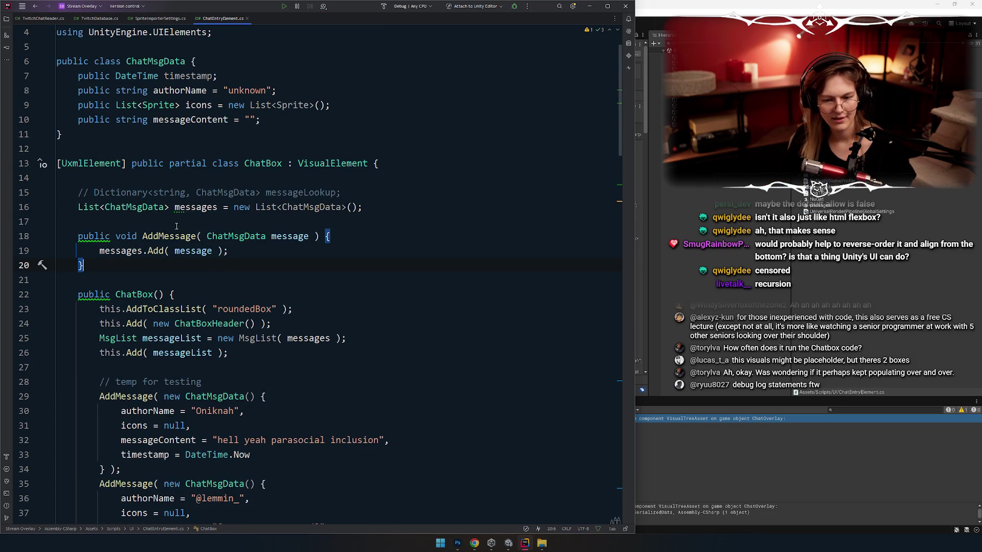
double_click(176, 207)
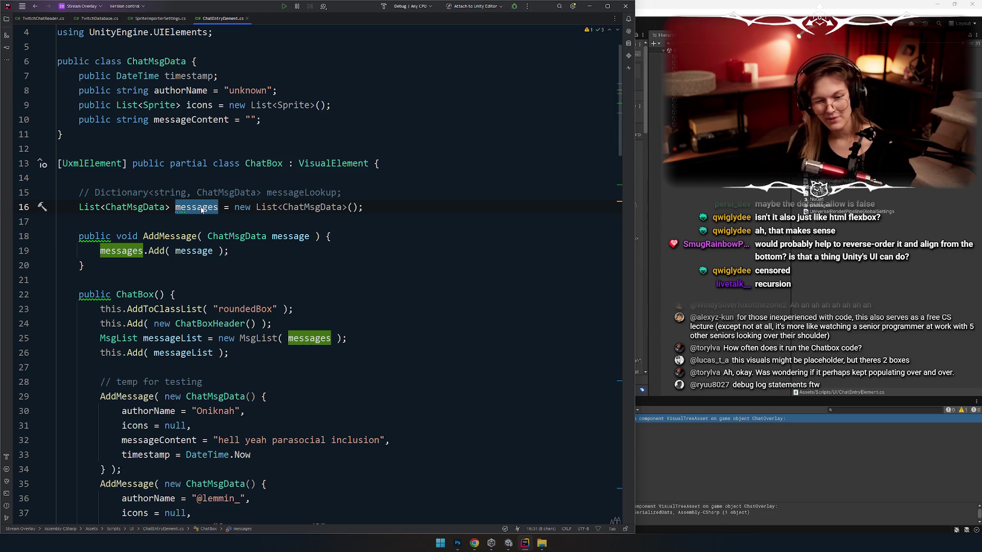
key("Up")
key("Up")
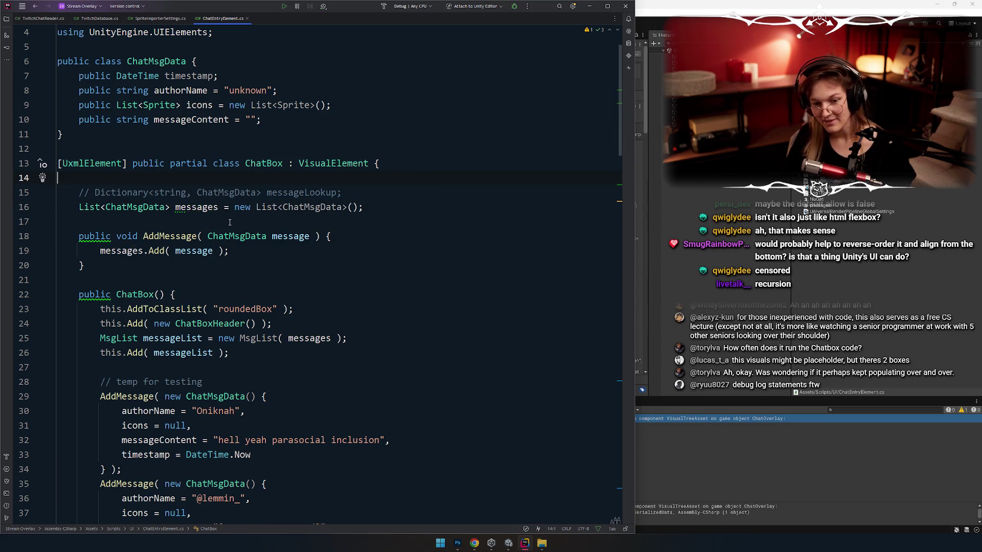
Step through the messages and AddMessage lines, then clear the UI Builder element selection
left_click(192, 207)
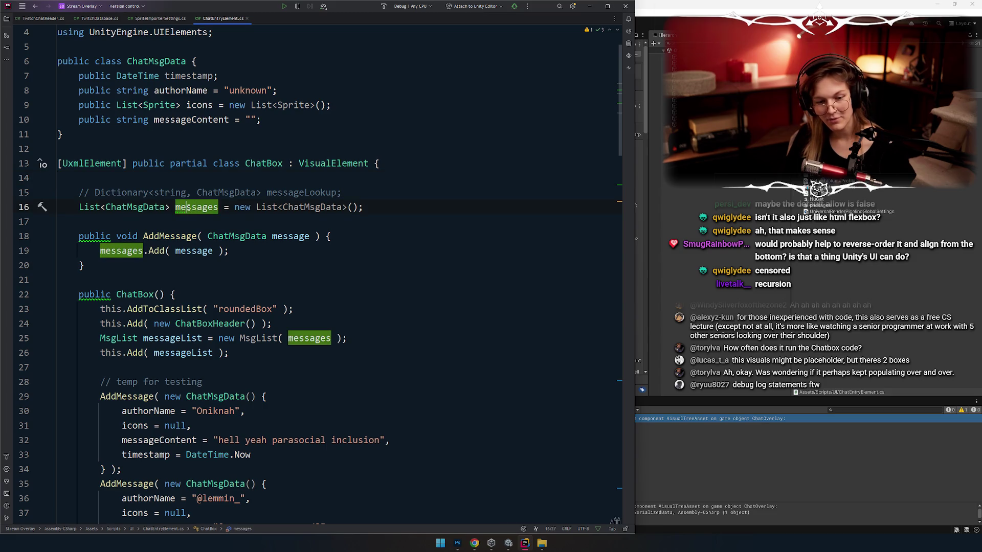
key("Down")
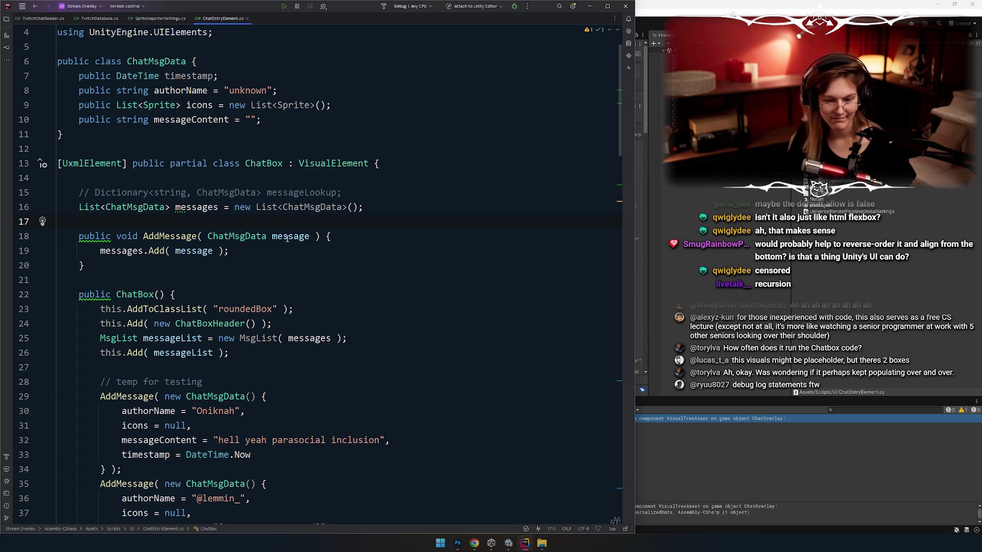
key("Left")
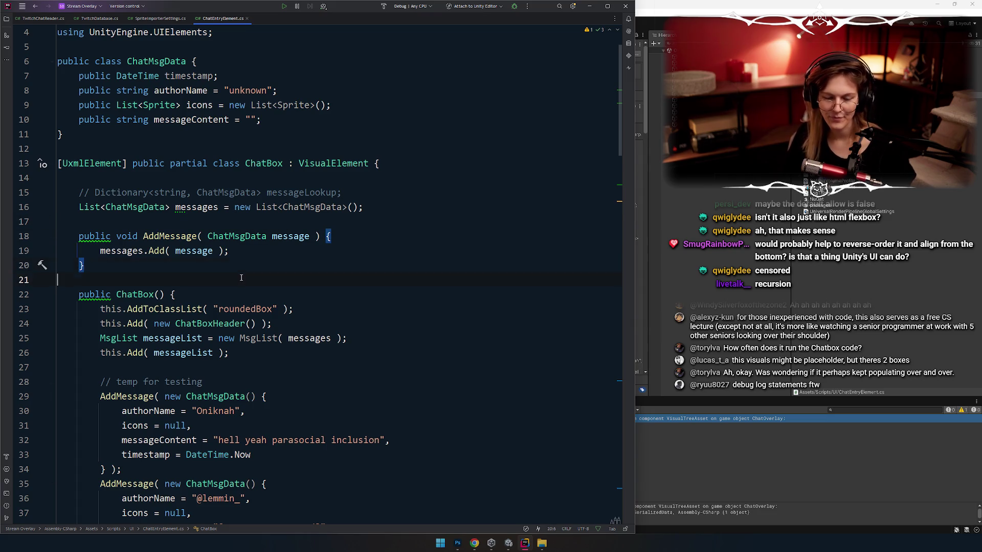
key("Right")
key("alt+Tab")
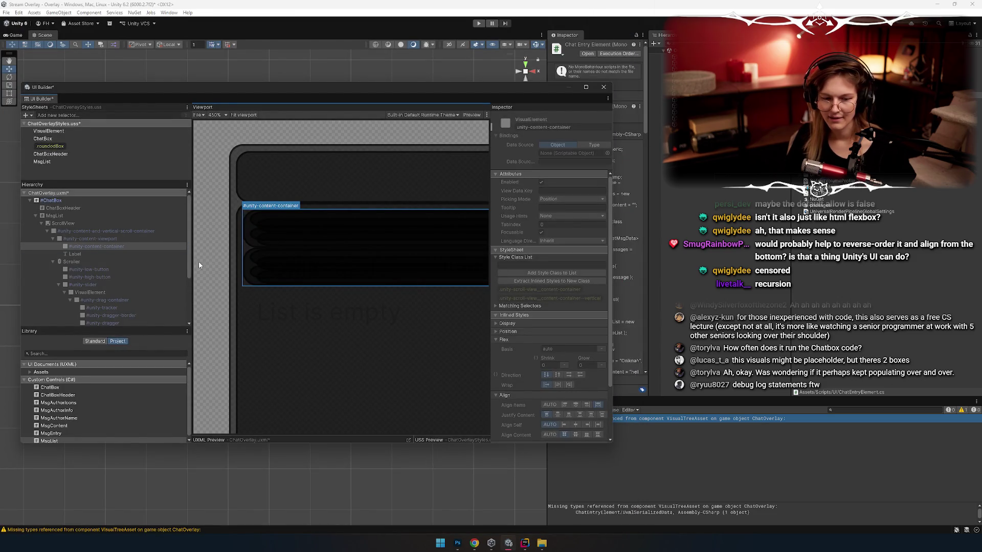
left_click(205, 162)
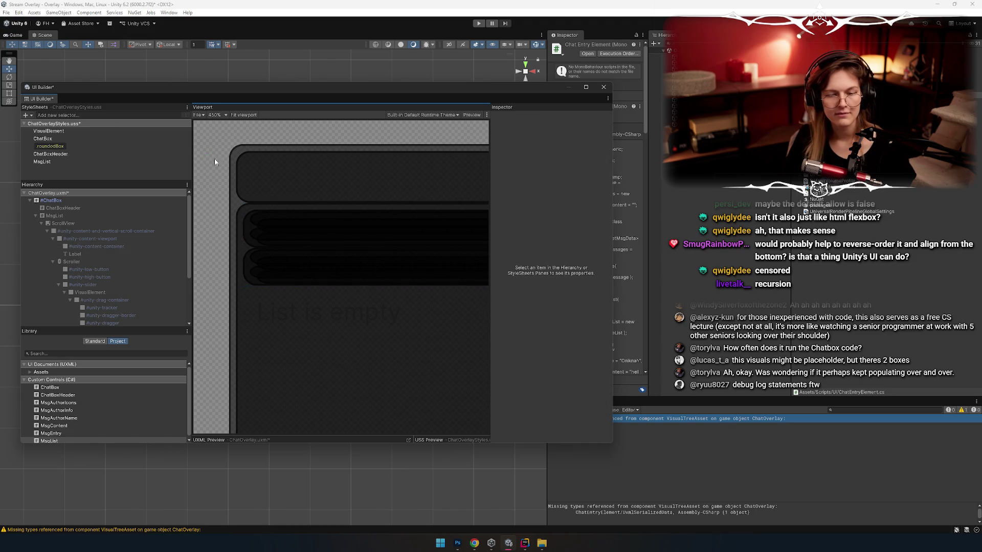
Save with Ctrl+S, close UI Builder, and reopen ChatOverlay.uxml from the Project window
scroll(215, 162, "down", 1)
key("ctrl+s")
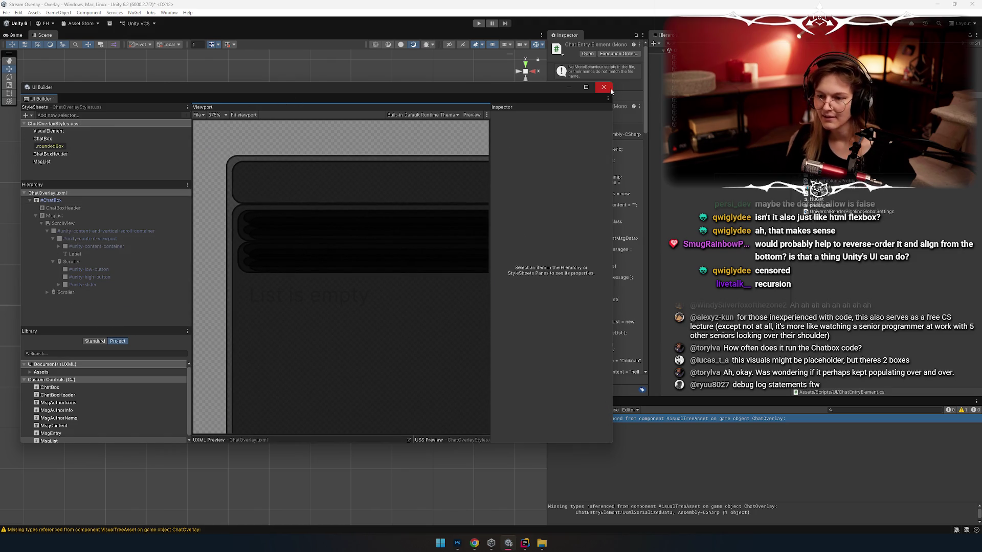
left_click(603, 87)
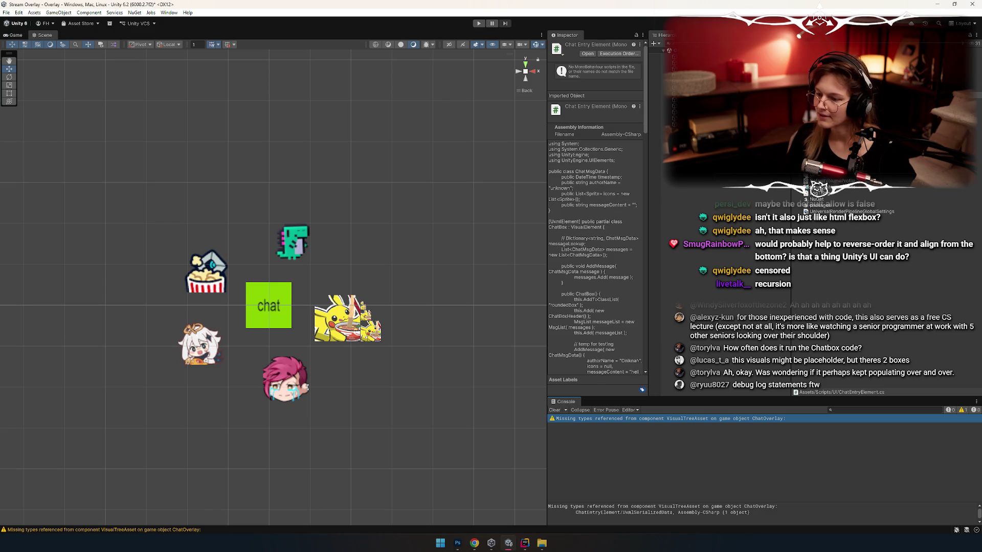
scroll(816, 187, "up", 1)
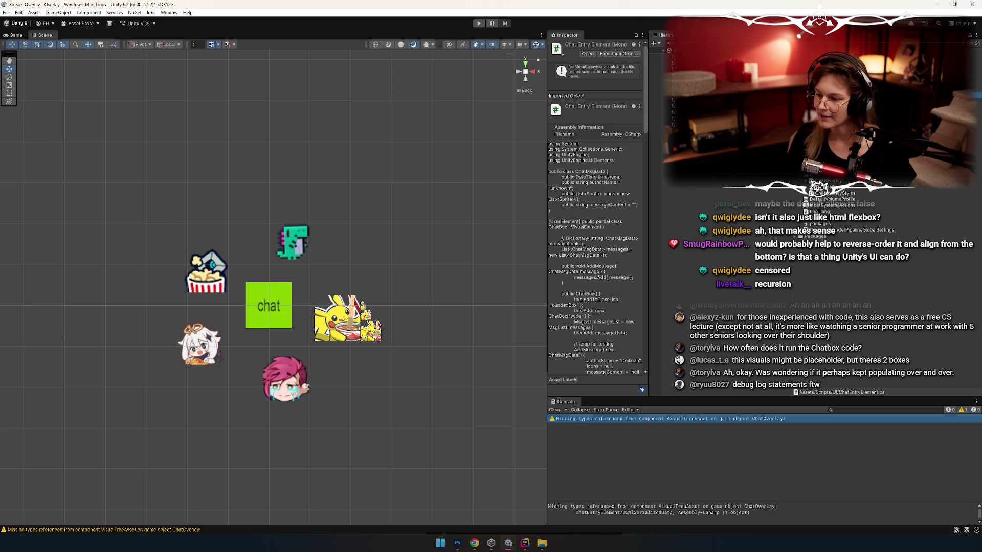
double_click(817, 181)
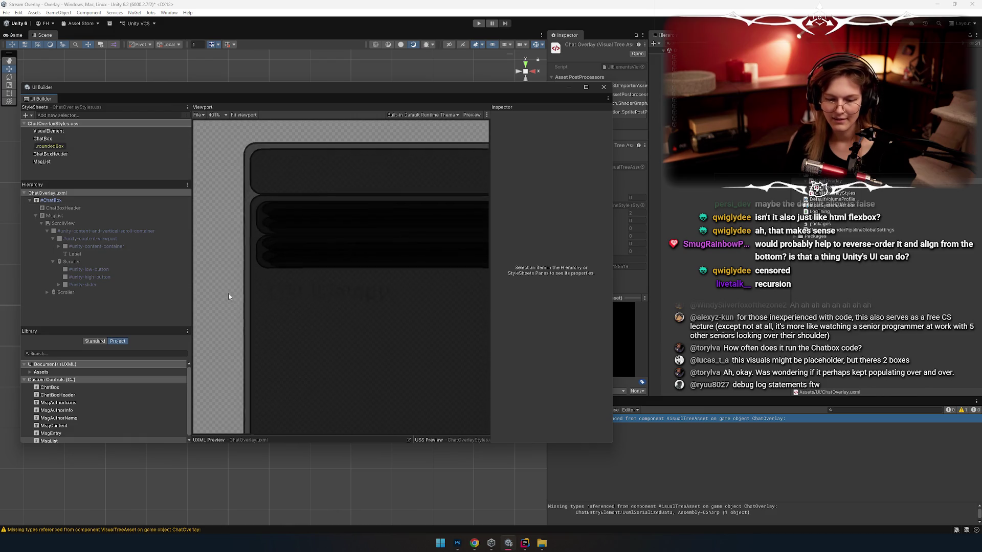
Expand the content container's MsgEntry items and select the first MsgEntry and MsgAuthorInfo
left_click(90, 247)
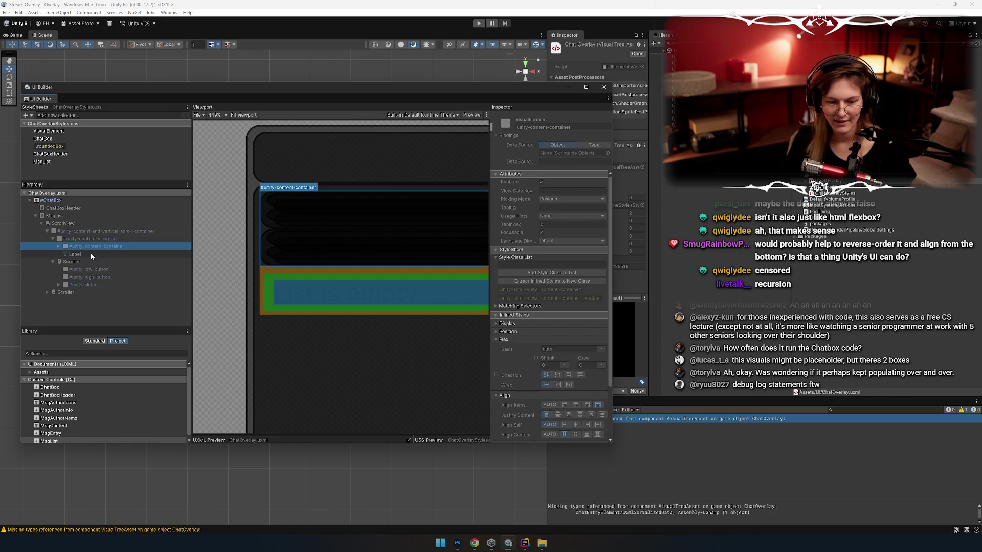
left_click(90, 253)
left_click(91, 246)
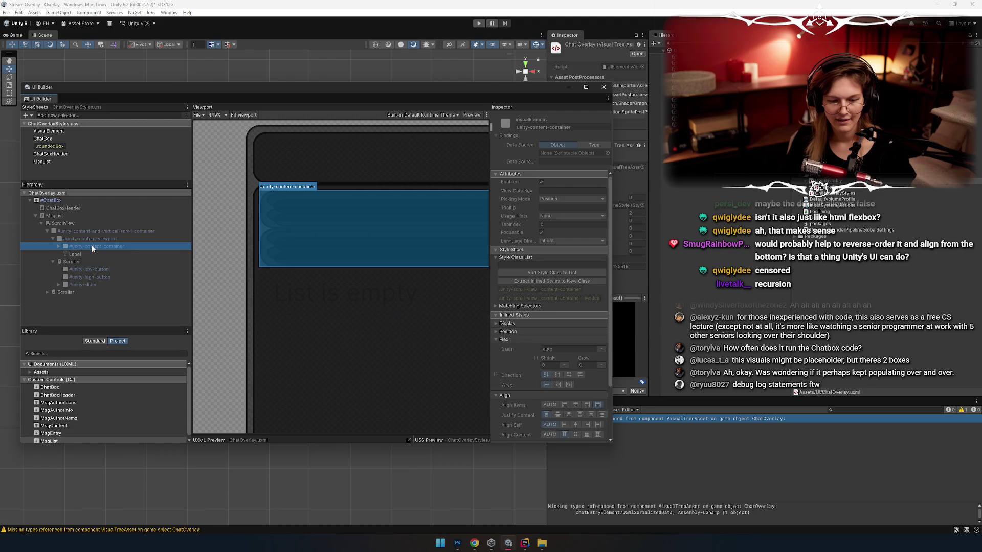
left_click(59, 247)
left_click(64, 262)
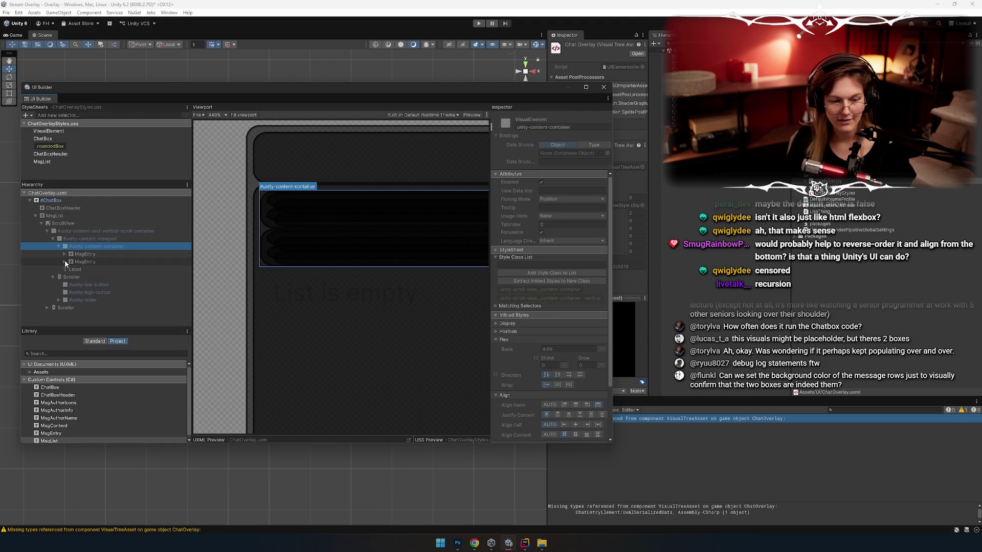
left_click(64, 254)
left_click(95, 254)
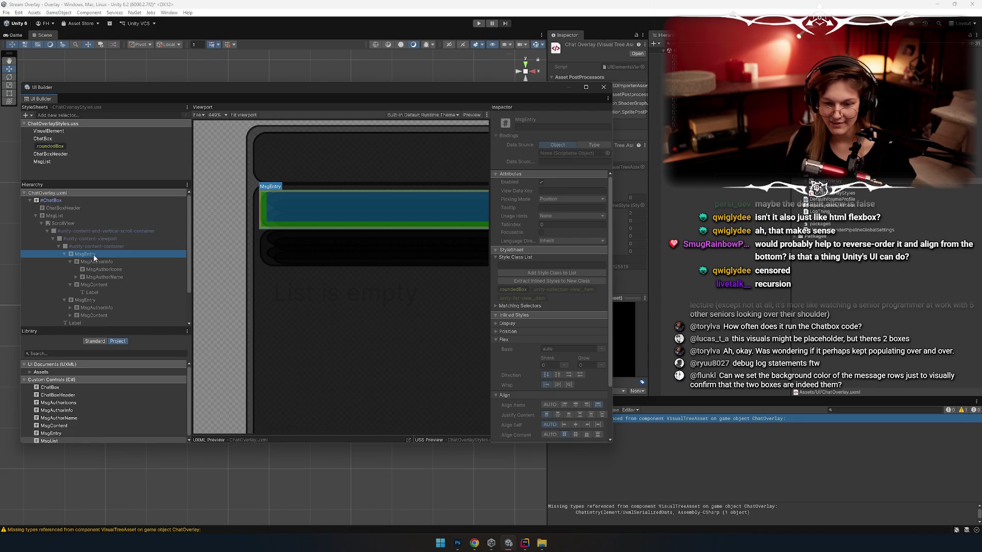
left_click(96, 262)
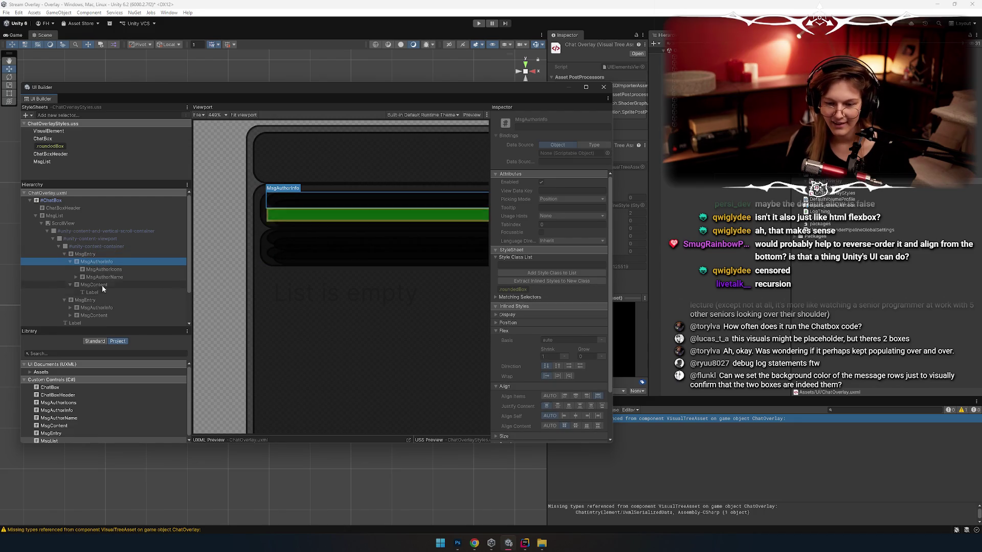
Reveal the second MsgEntry's author info and content children and inspect its Label
scroll(100, 260, "down", 3)
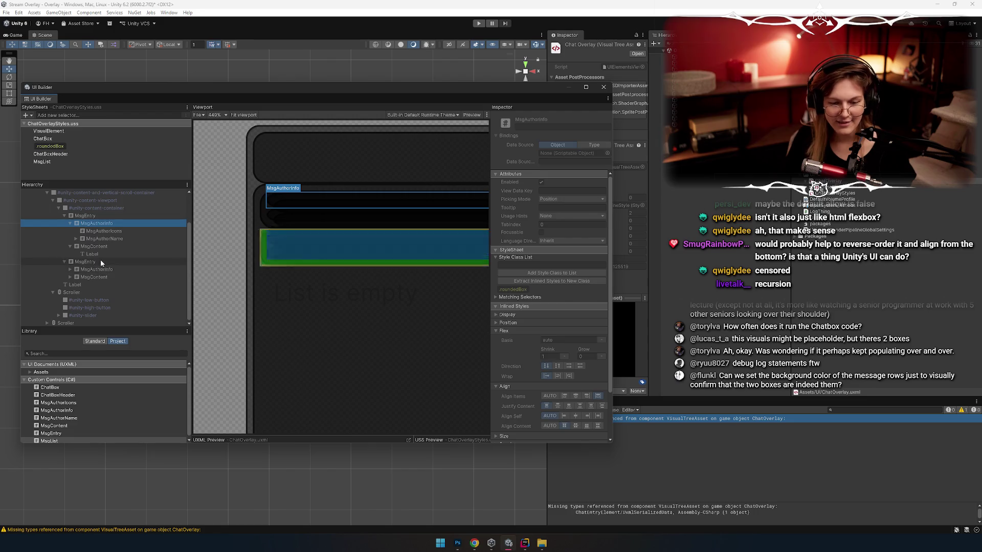
left_click(70, 277)
left_click(70, 270, "alt")
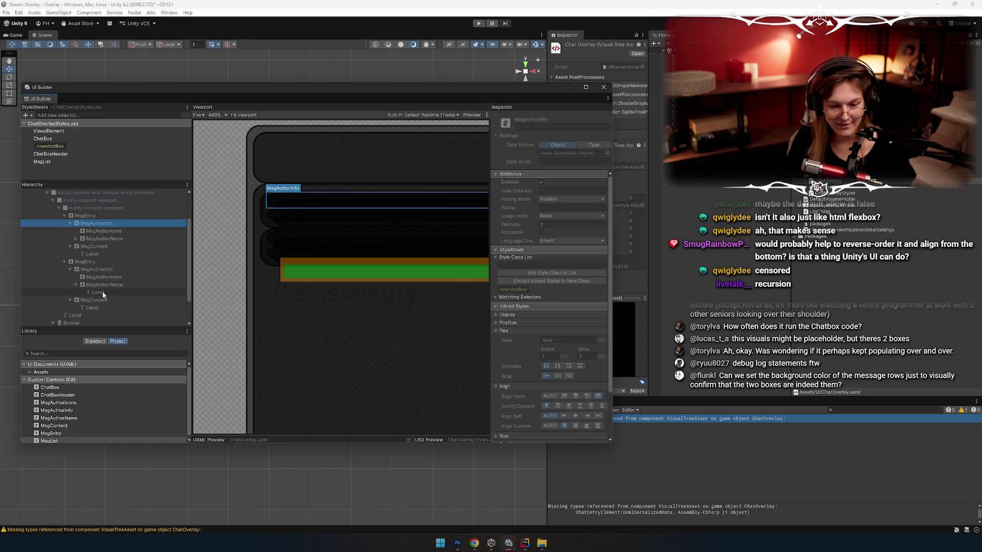
left_click(107, 315)
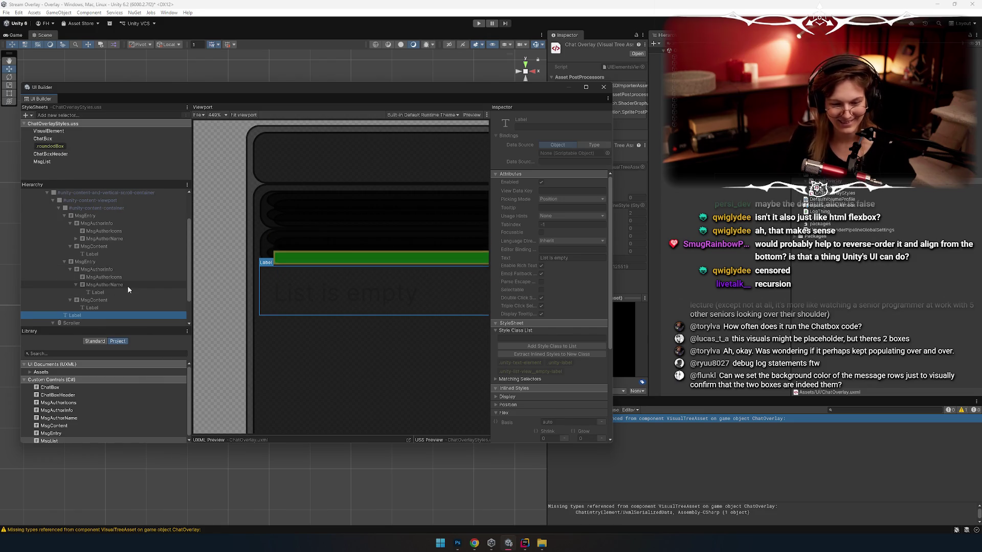
left_click(64, 261)
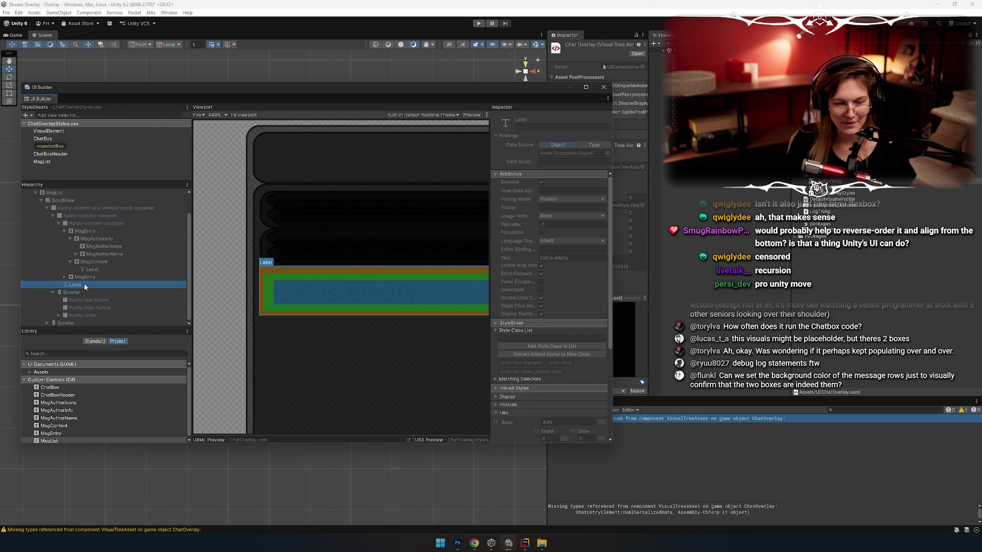
left_click(64, 276)
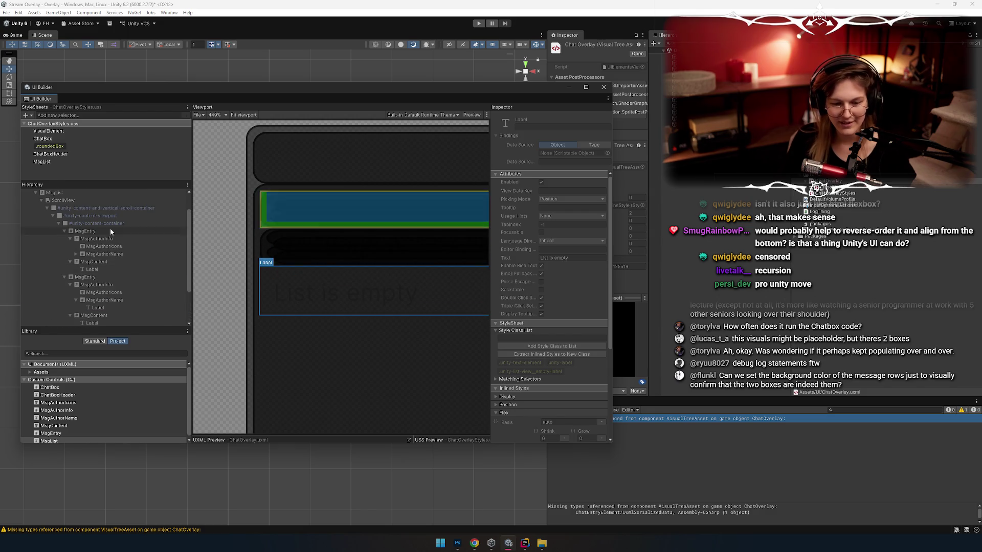
Move and widen the builder window, then inspect MsgAuthorInfo and the first MsgEntry
left_click_drag(521, 89, 513, 62)
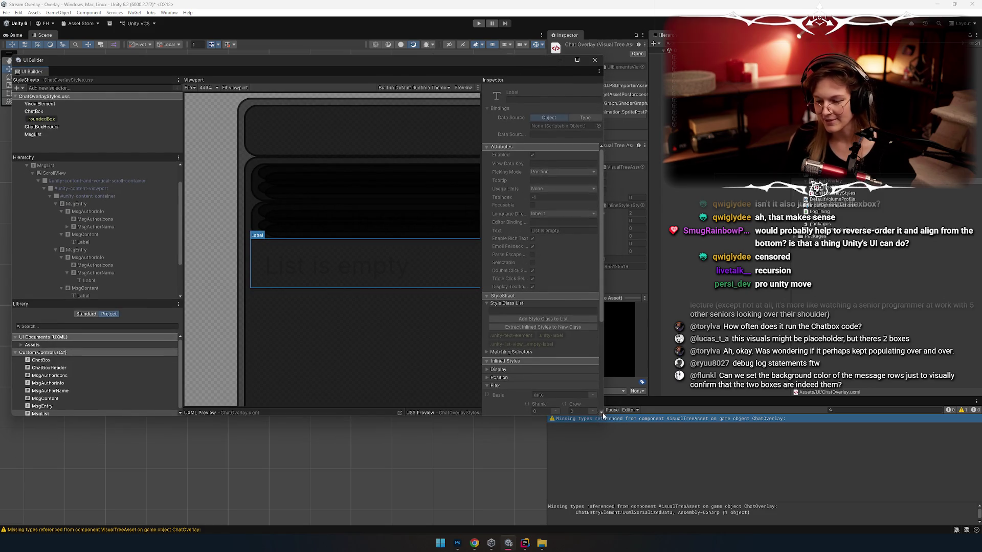
left_click_drag(602, 413, 720, 413)
scroll(290, 270, "down", 5)
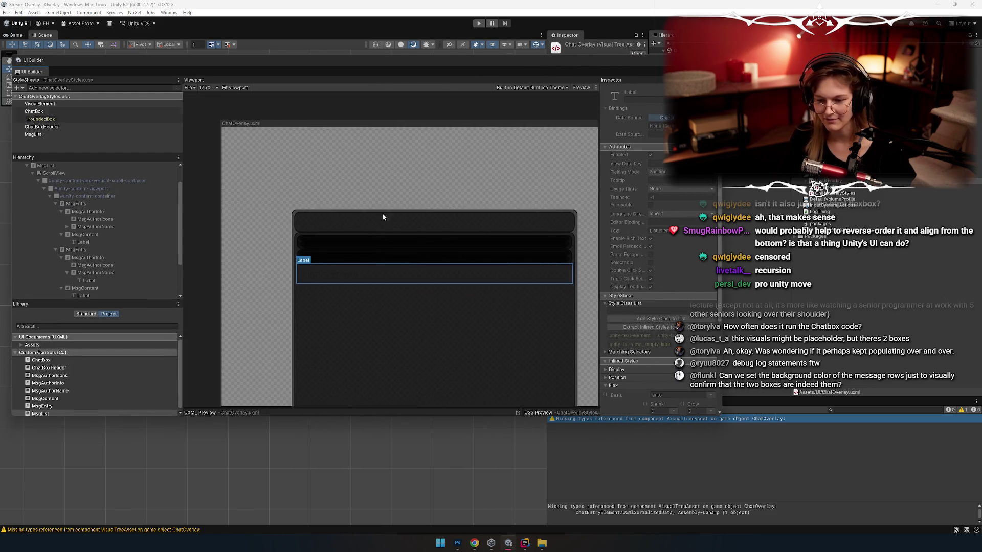
scroll(457, 136, "up", 1)
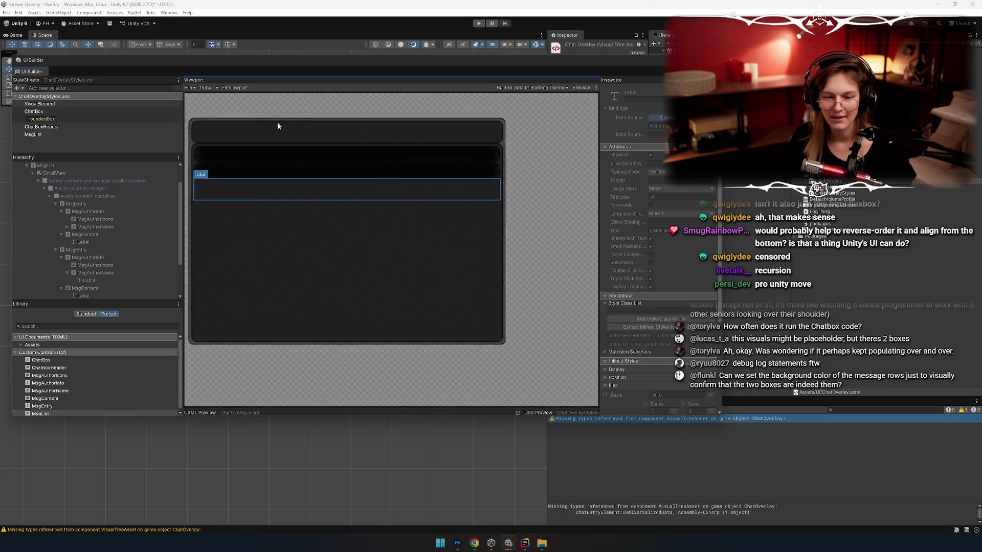
scroll(279, 126, "up", 1)
left_click(92, 211)
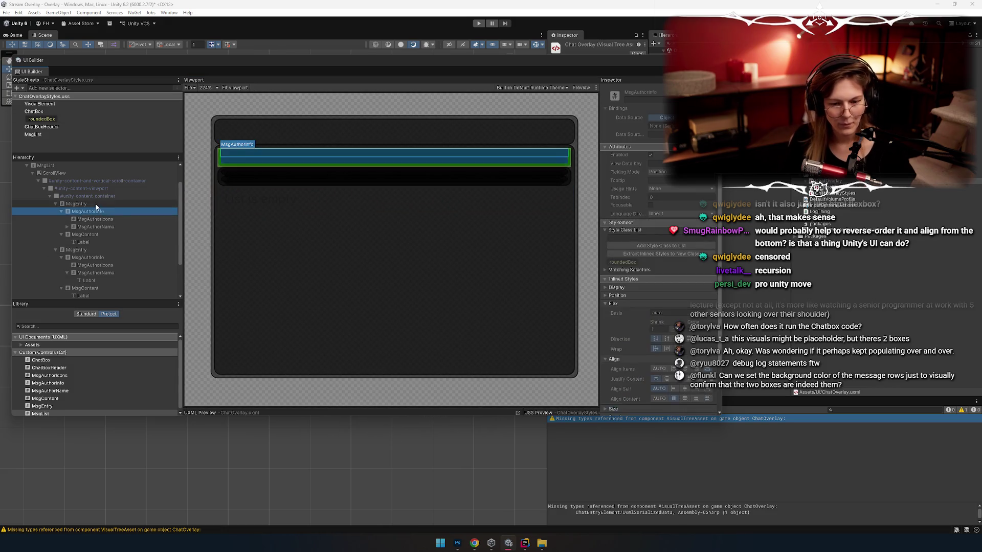
scroll(103, 224, "up", 1)
left_click(102, 224)
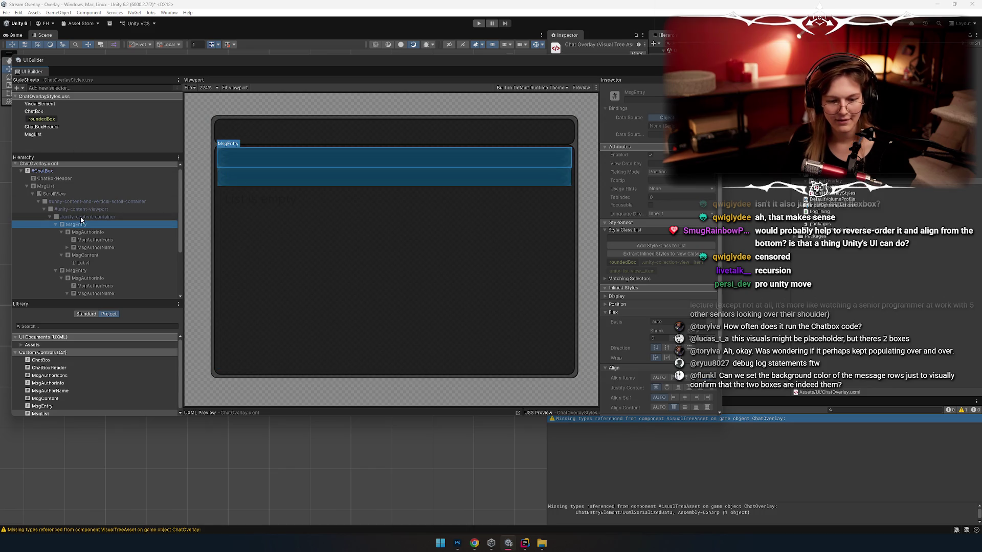
key("alt+Tab")
key("alt+Tab")
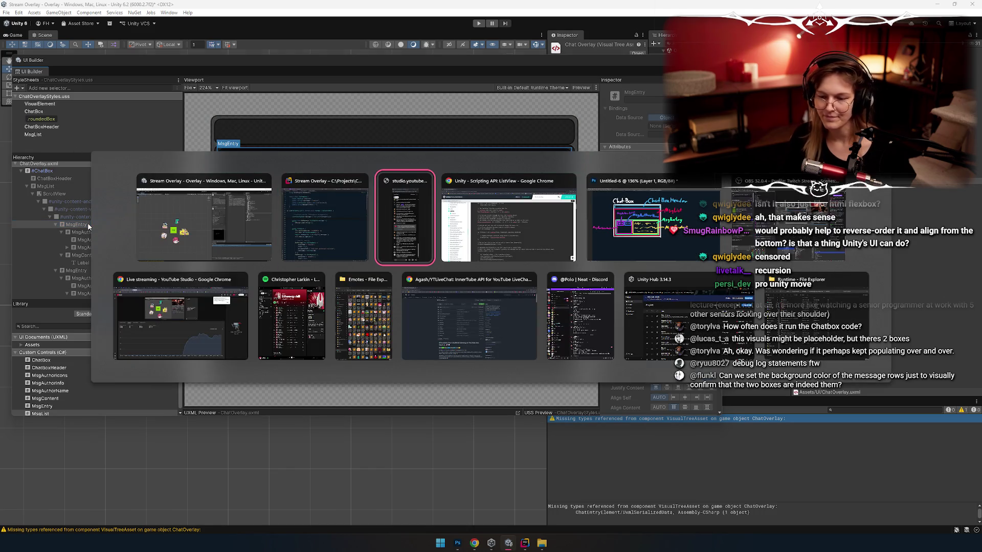
key("alt+Tab")
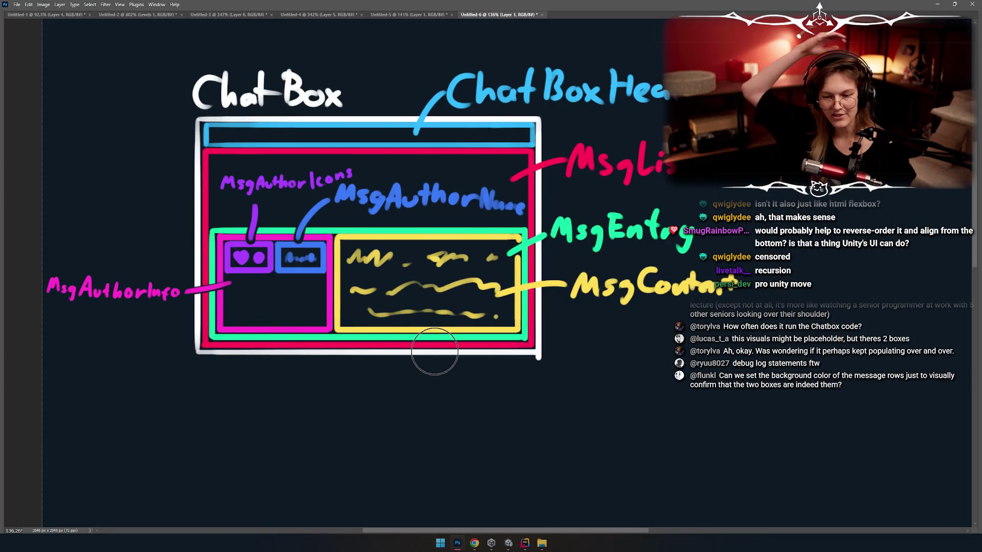
key("alt+Tab")
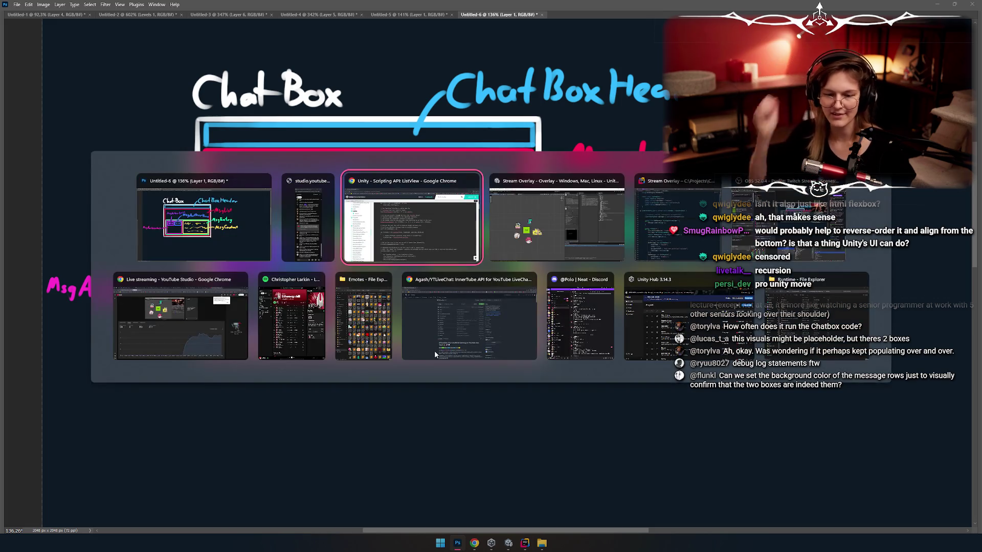
key("alt+Tab")
key("alt+Tab")
key("alt+Tab")
key("alt+Tab")
key("alt+Tab")
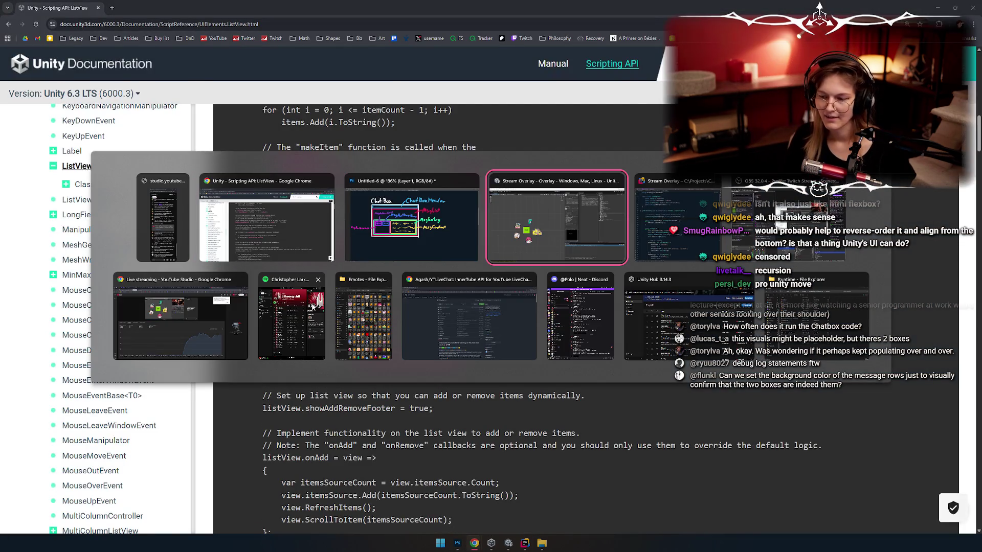
key("alt+Tab")
key("alt+Tab")
key("alt+Tab")
key("alt+Tab")
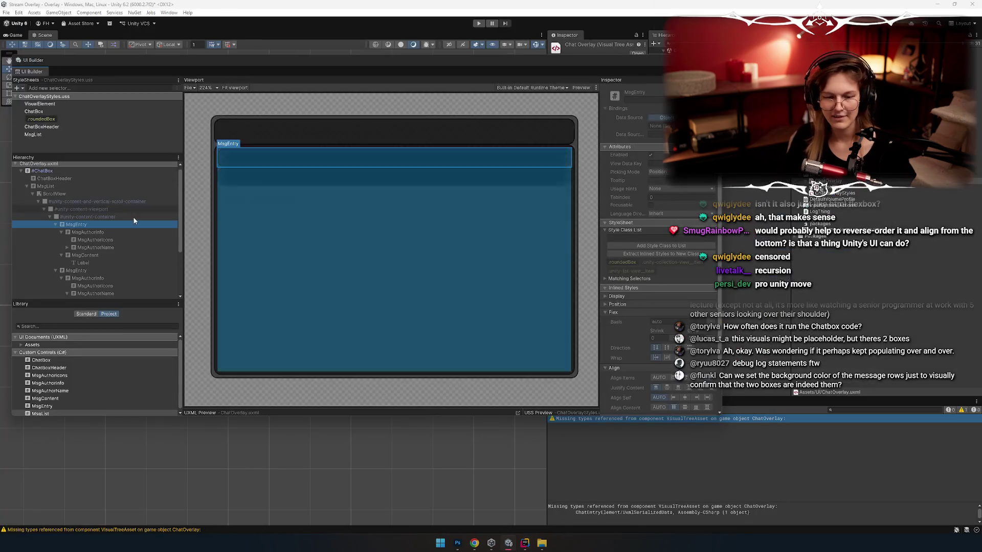
Add a MsgEntry selector to ChatOverlayStyles and change its Flex Direction
right_click(46, 150)
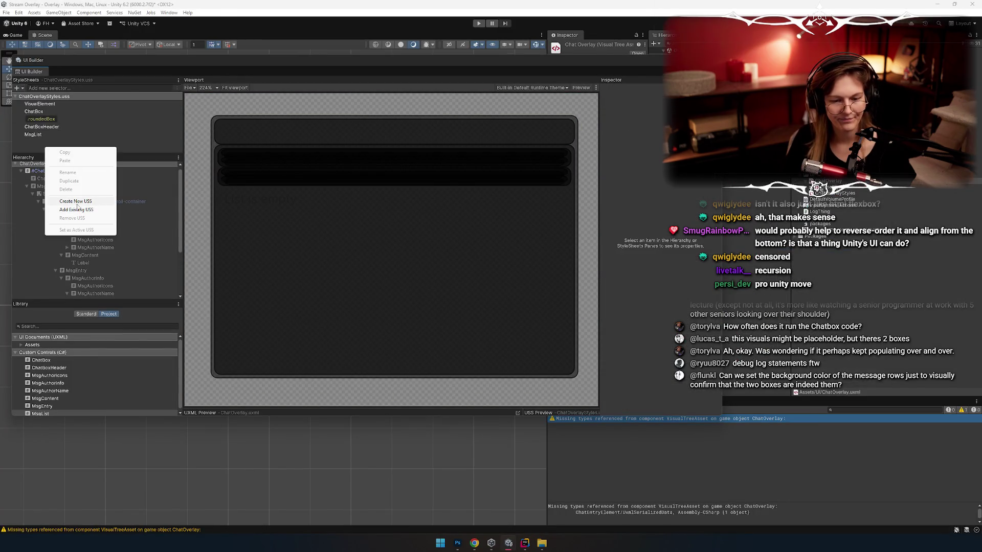
left_click(80, 86)
type("Ms")
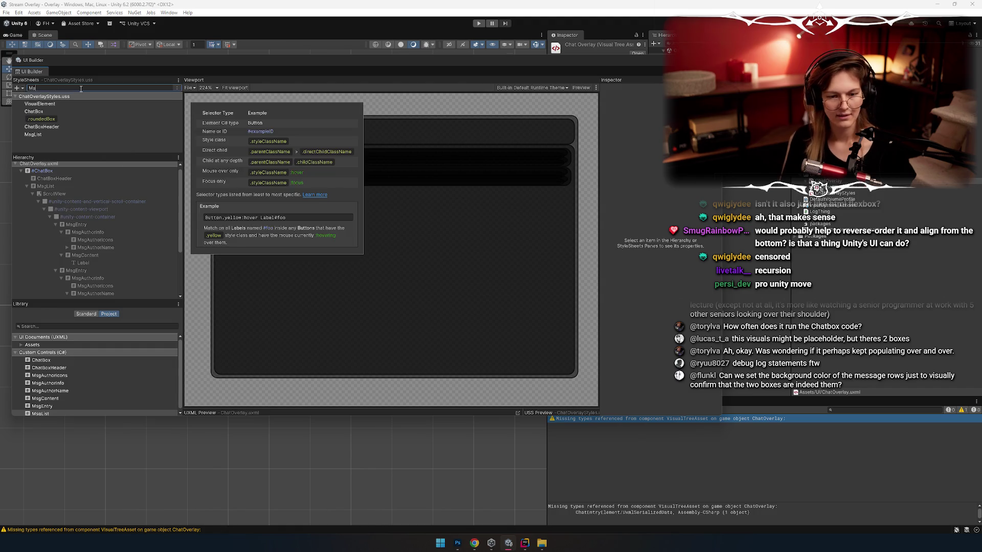
type("y")
key("Return")
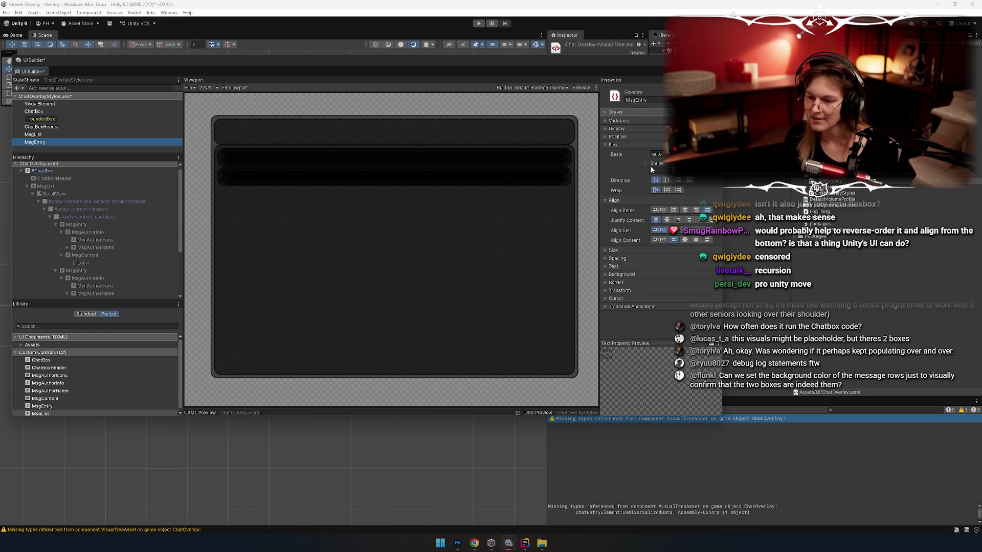
left_click(678, 181)
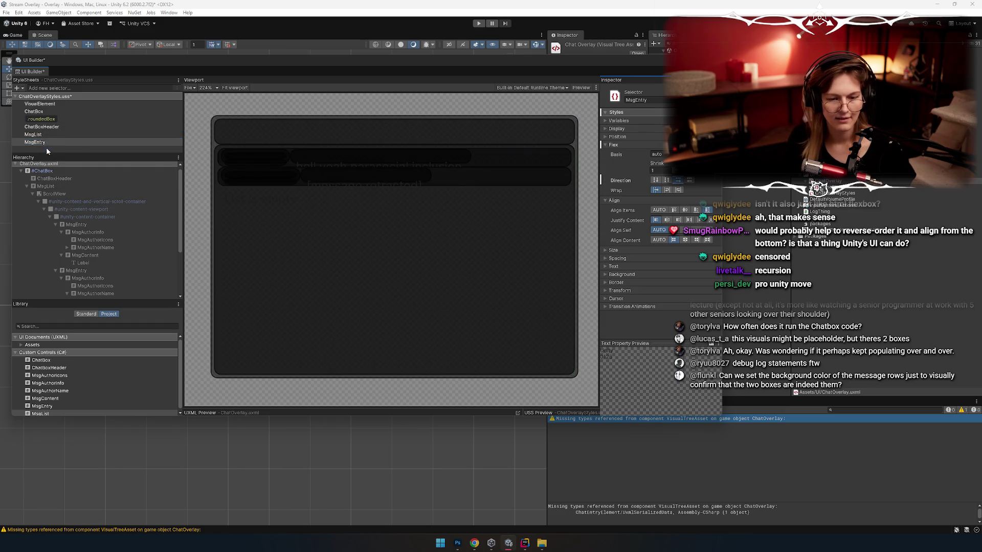
key("alt+Tab")
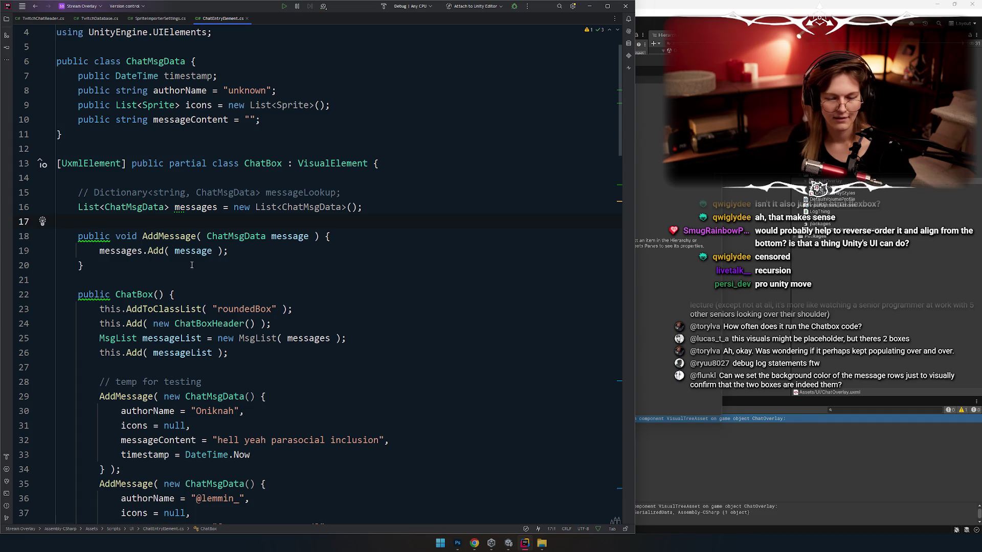
Place the caret after ChatBox's AddMessage method, then return to the UI Builder
left_click(250, 272)
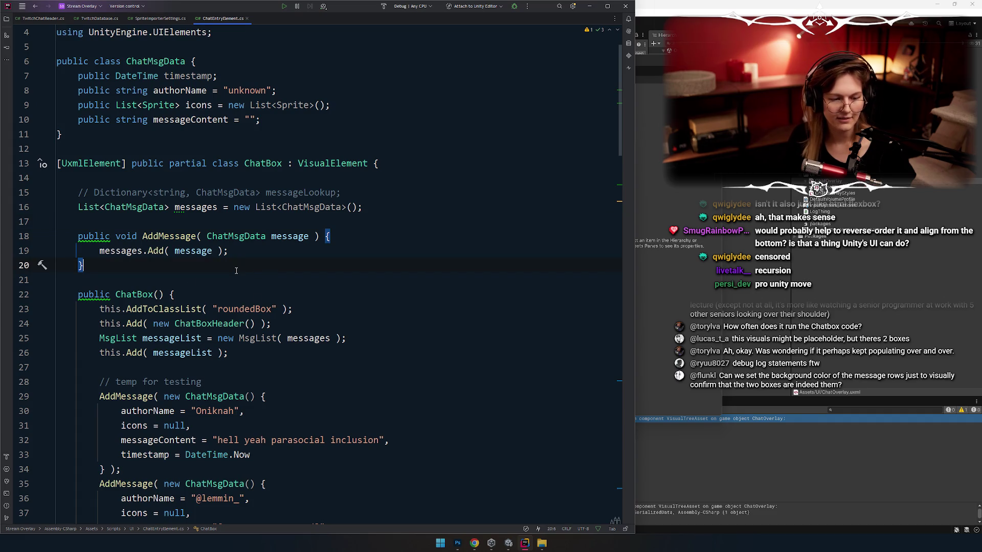
key("alt+Tab")
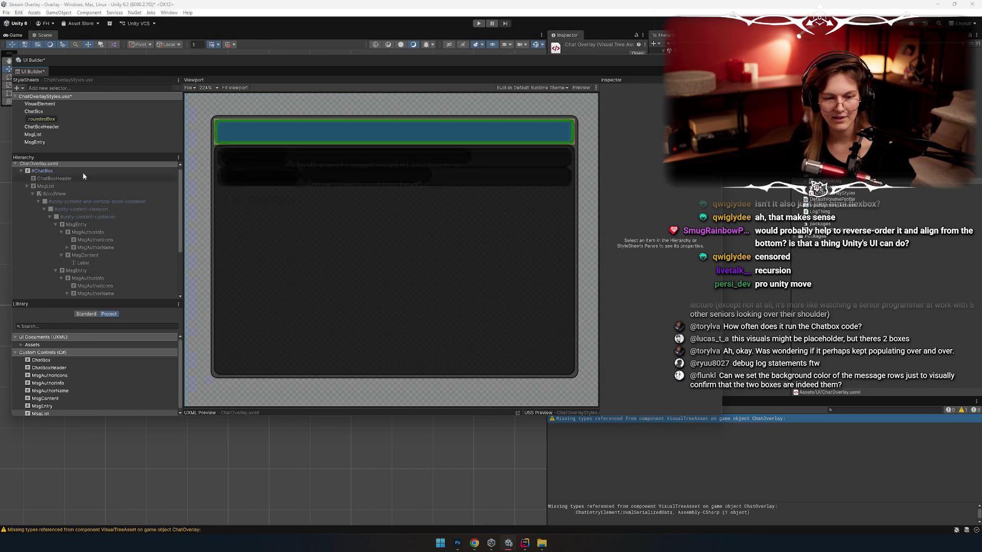
Set the MsgEntry selector's Background Color to green 11FFAA
left_click(53, 141)
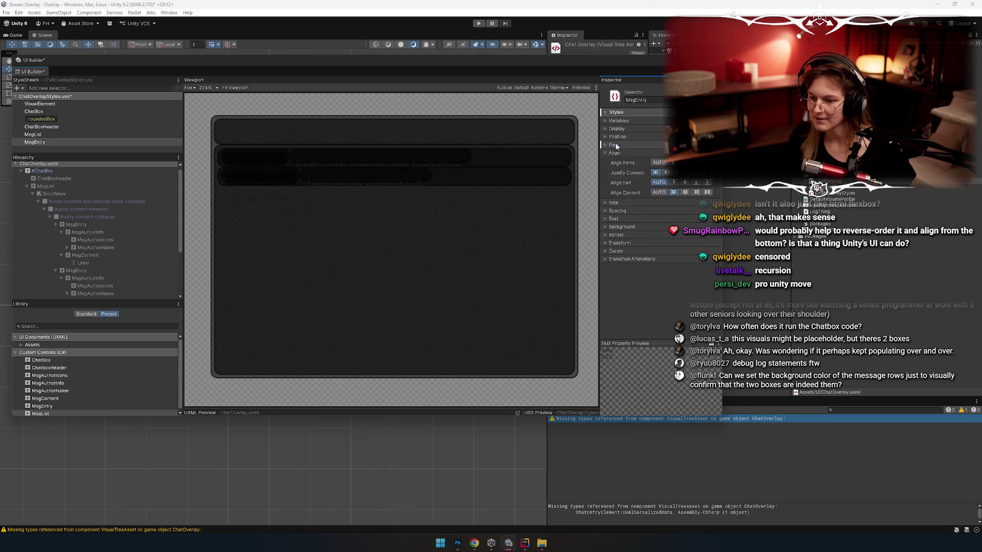
left_click(622, 226)
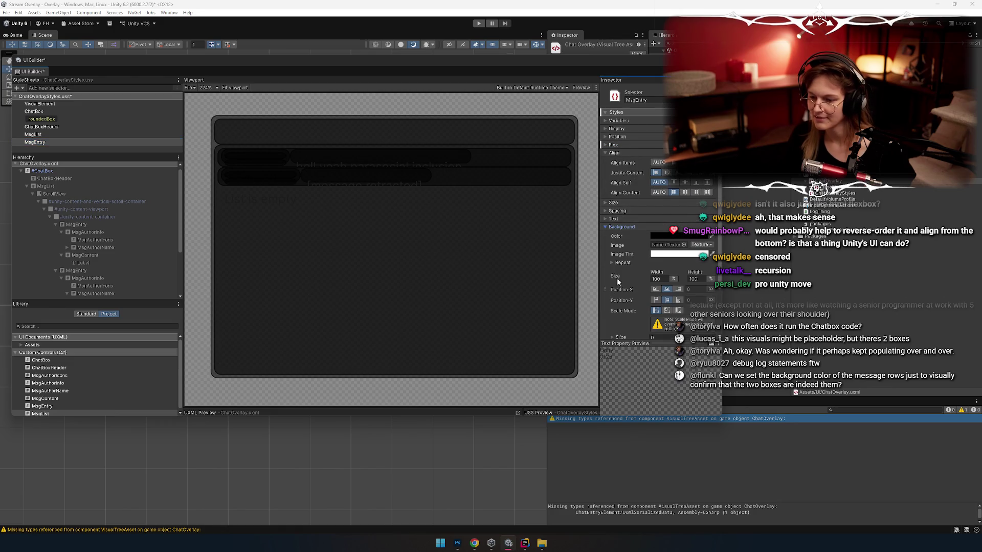
left_click(657, 236)
key("alt+Tab")
key("alt+Tab")
key("alt+Tab")
key("alt+Tab")
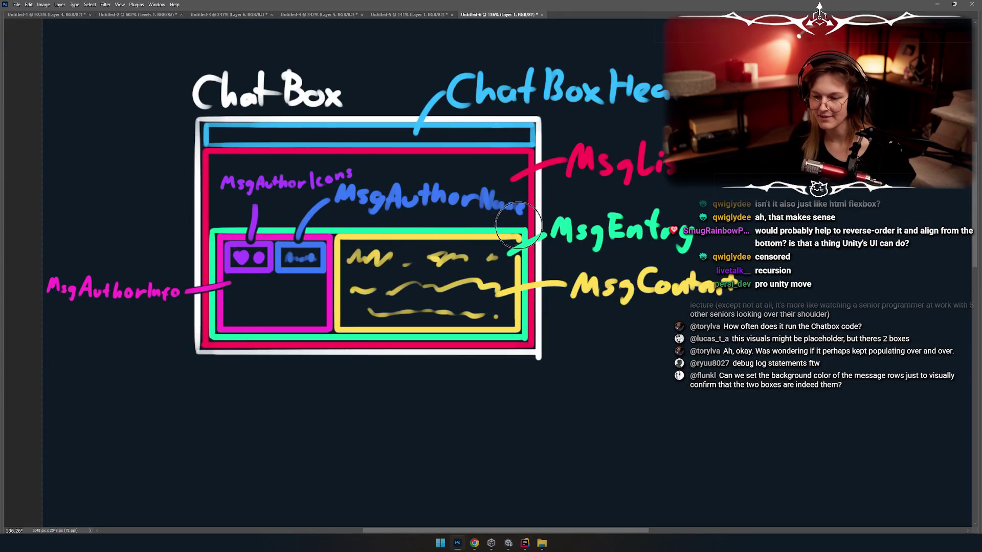
key("alt+Tab")
key("alt+Tab")
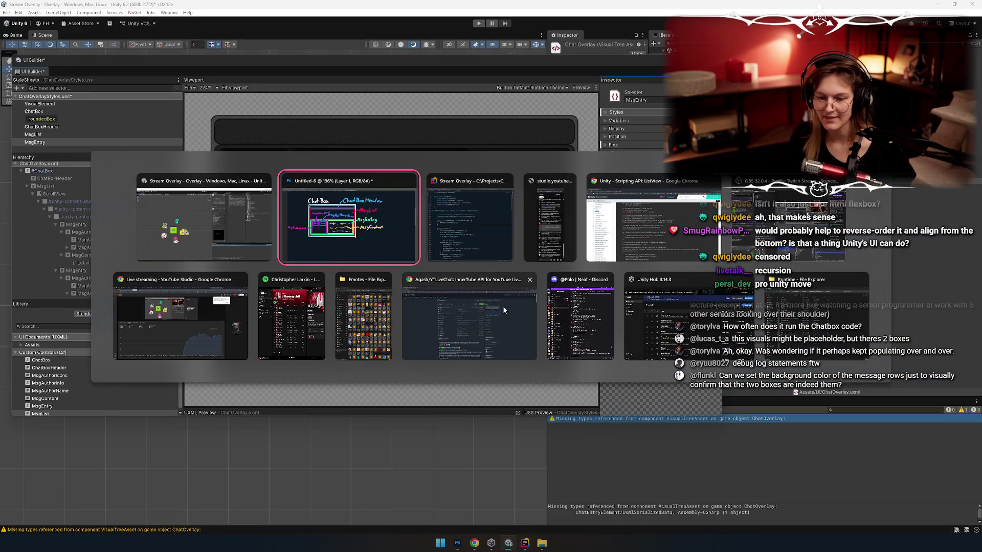
key("Escape")
left_click(665, 236)
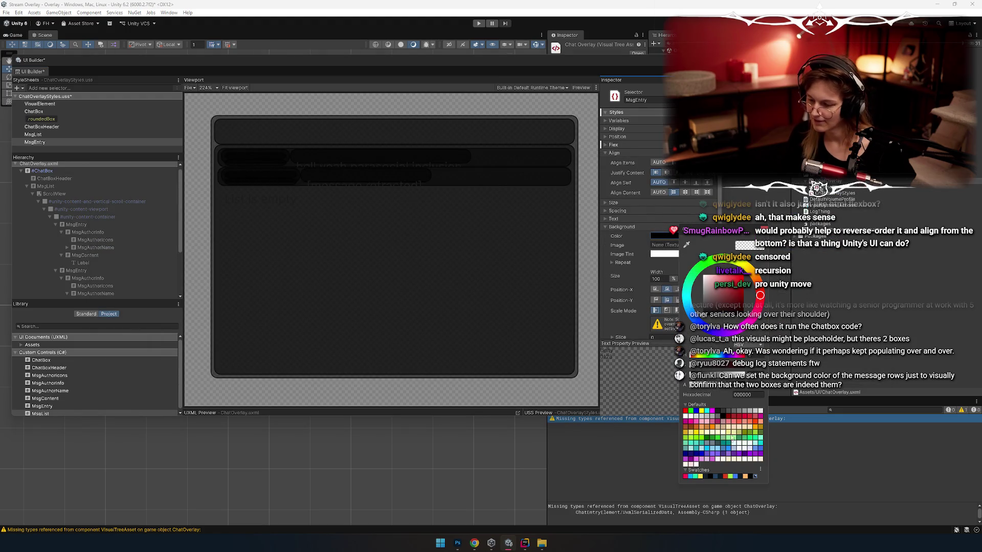
left_click(695, 477)
left_click(627, 238)
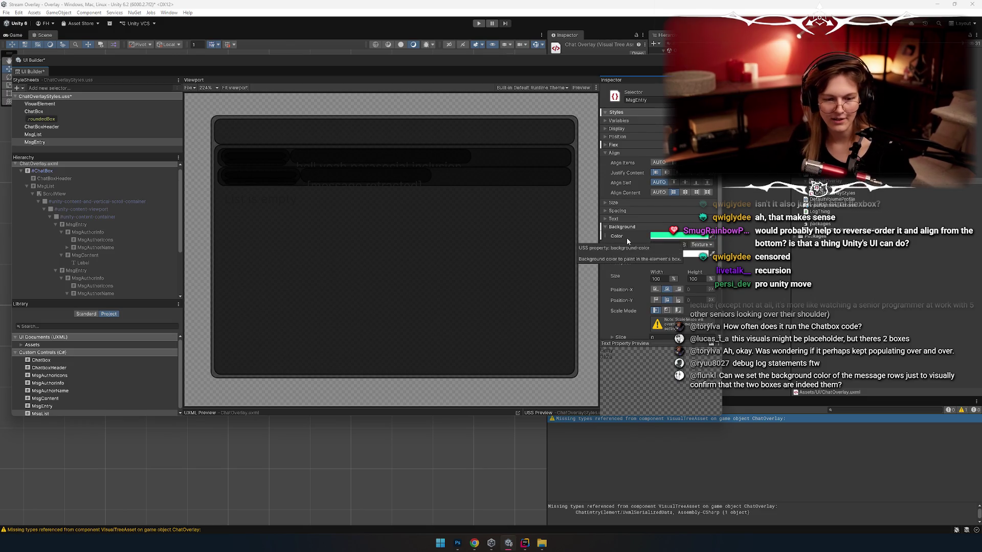
Refocus the MsgEntry selector, then select the first MsgEntry element in the Hierarchy
left_click(40, 143)
scroll(625, 215, "down", 3)
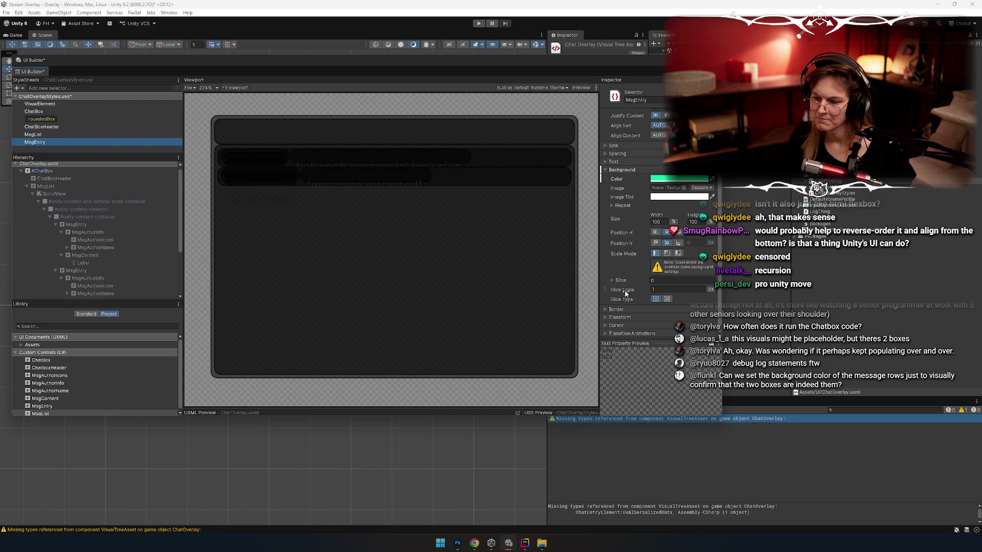
left_click(43, 147)
scroll(615, 202, "up", 2)
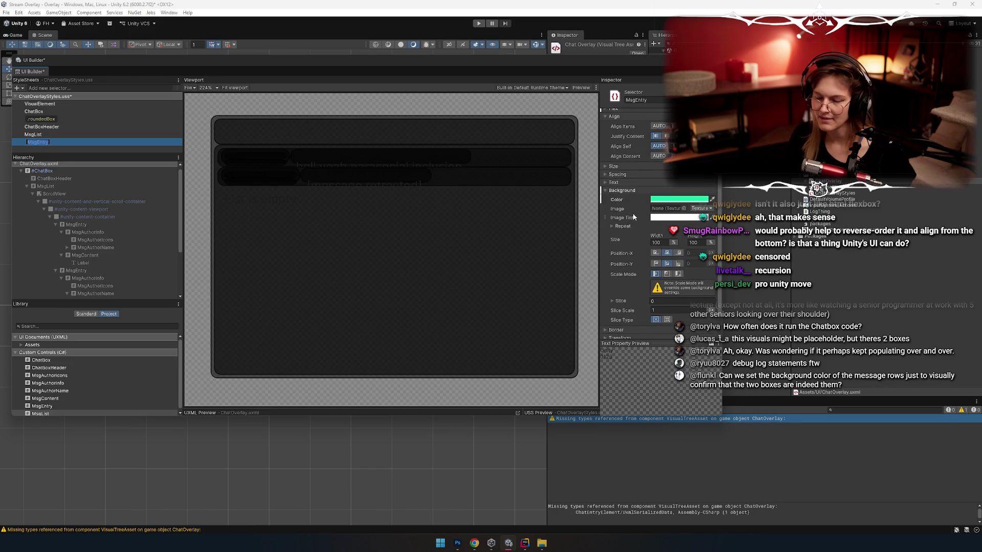
scroll(628, 195, "up", 2)
scroll(629, 199, "up", 2)
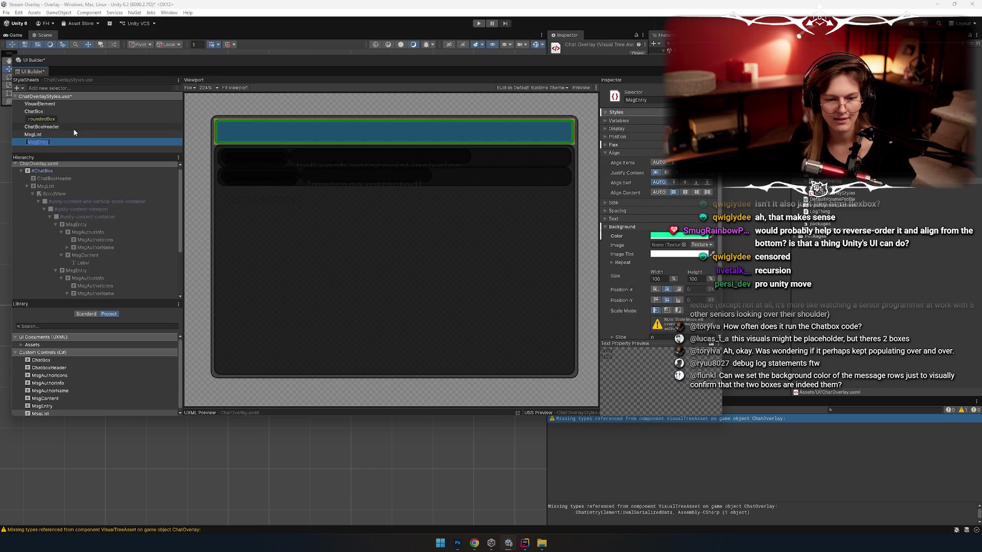
left_click(90, 226)
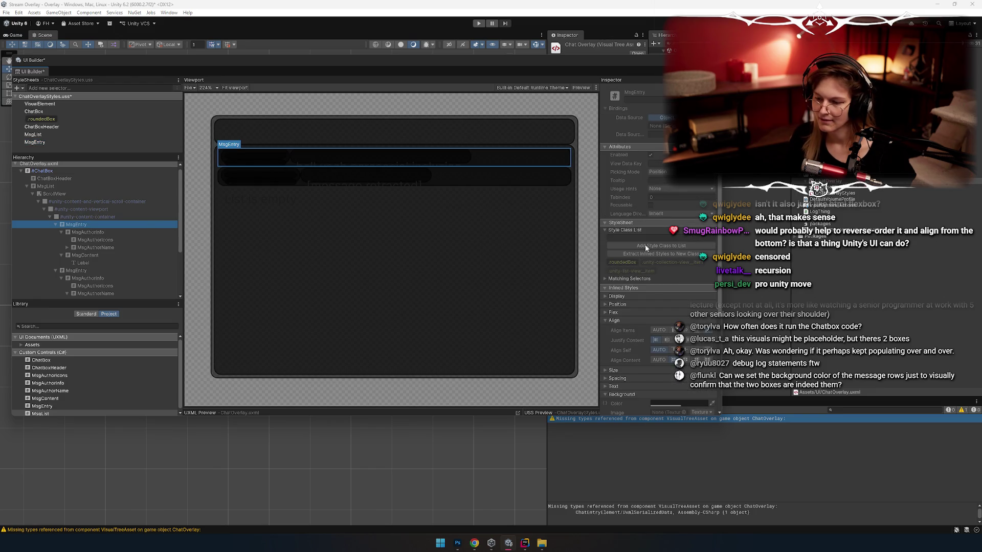
Inspect the MsgList and MsgEntry selectors and the Background Color property options
left_click(33, 134)
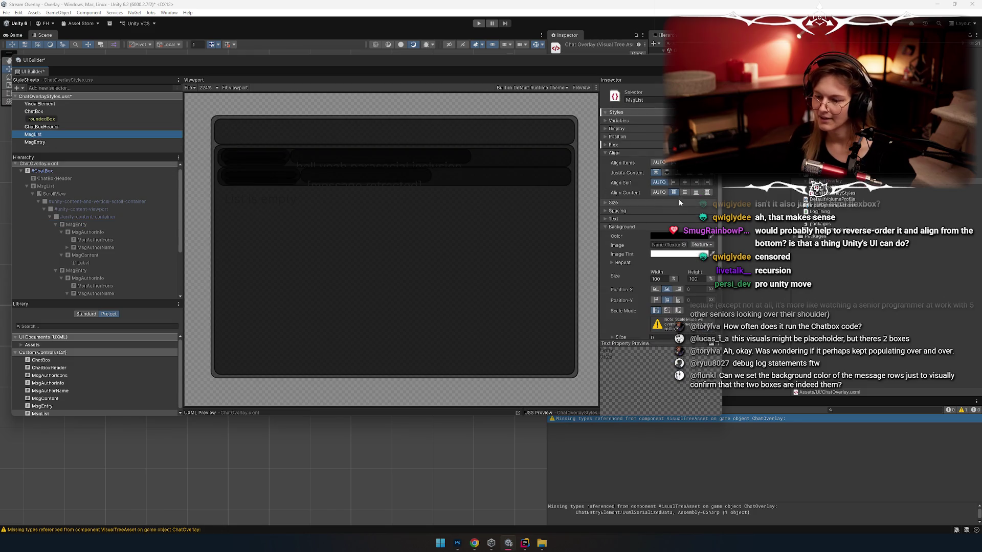
left_click(642, 100)
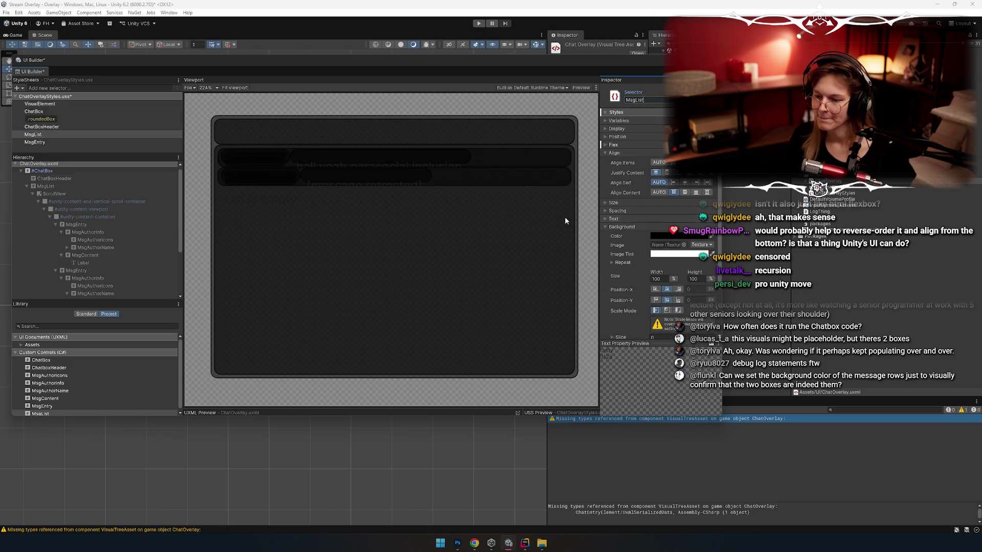
left_click(46, 143)
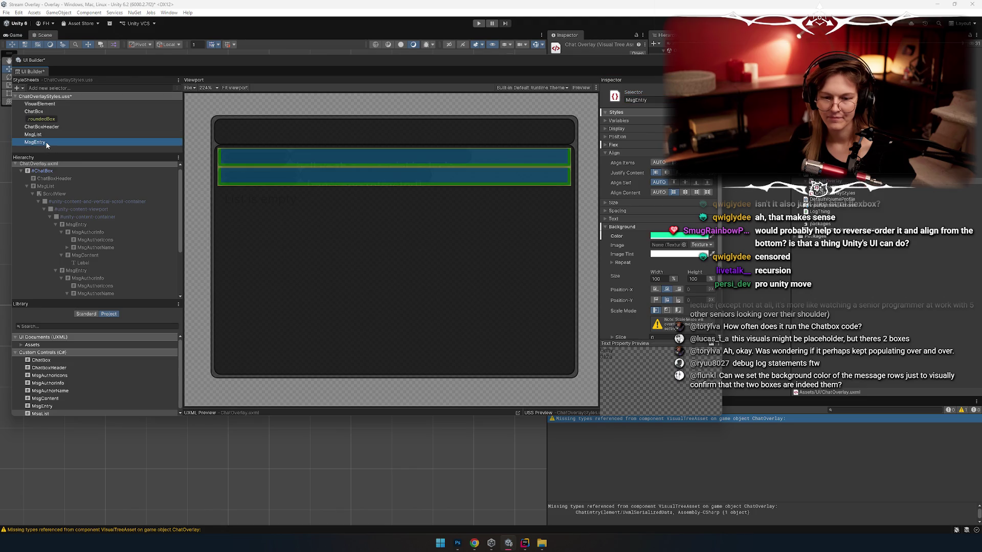
right_click(625, 238)
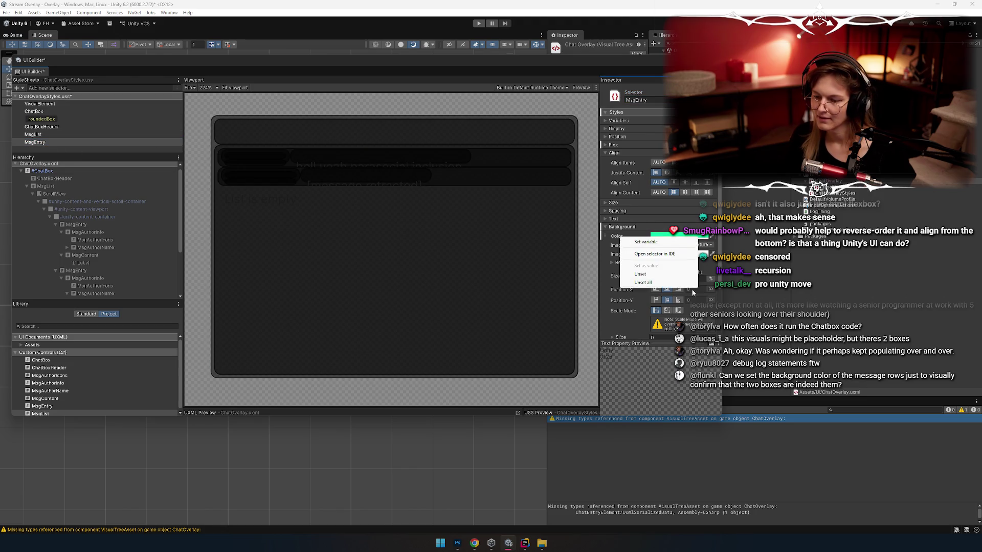
left_click(617, 146)
left_click(618, 146)
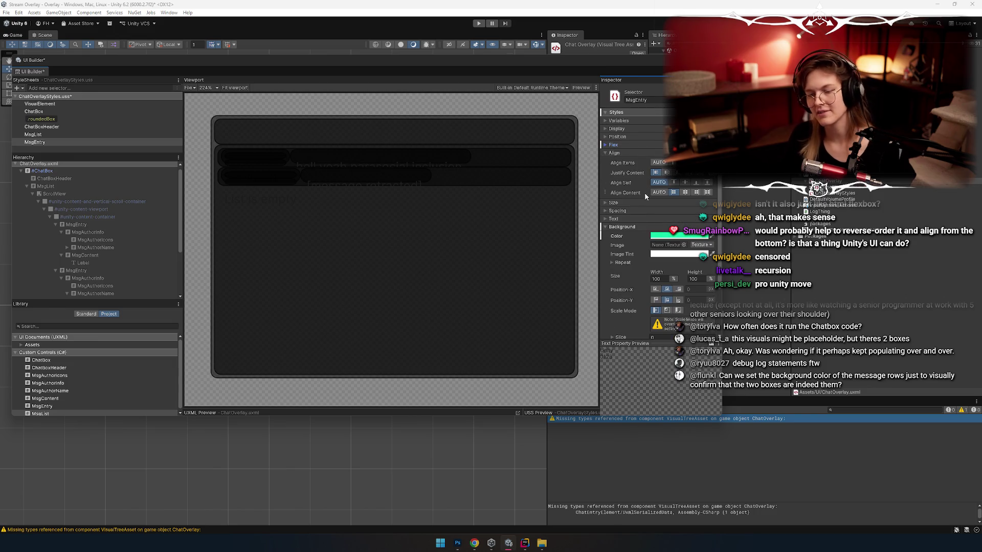
left_click(629, 228)
left_click(629, 228)
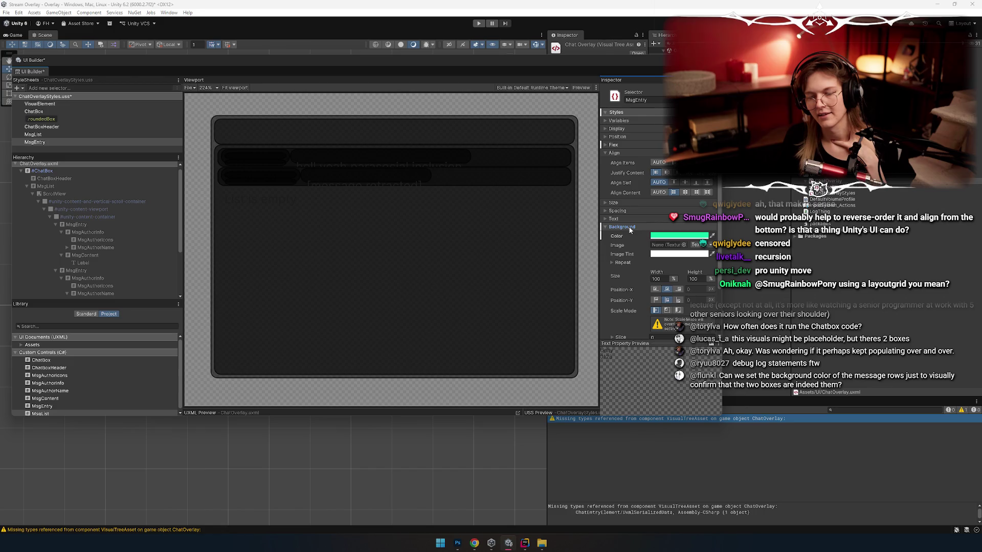
right_click(608, 235)
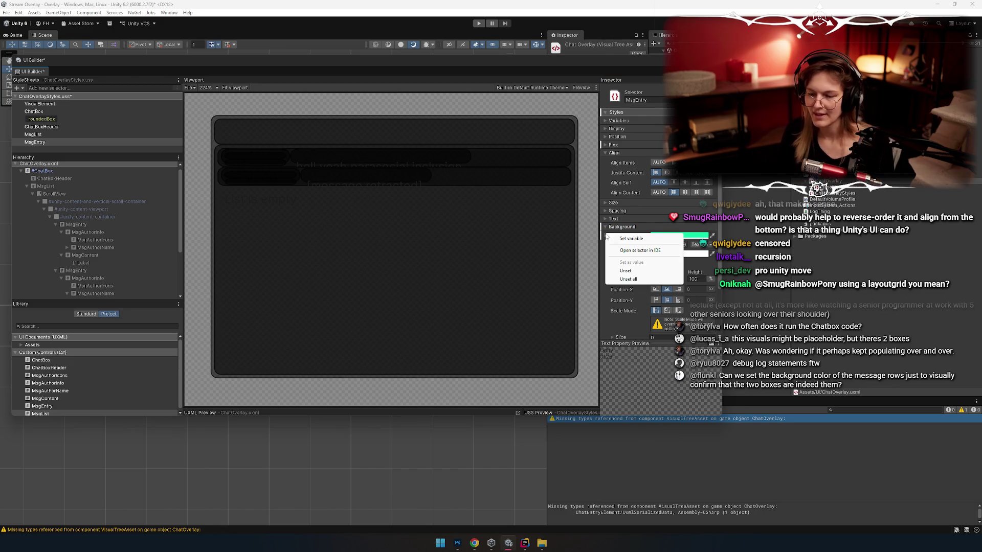
key("Escape")
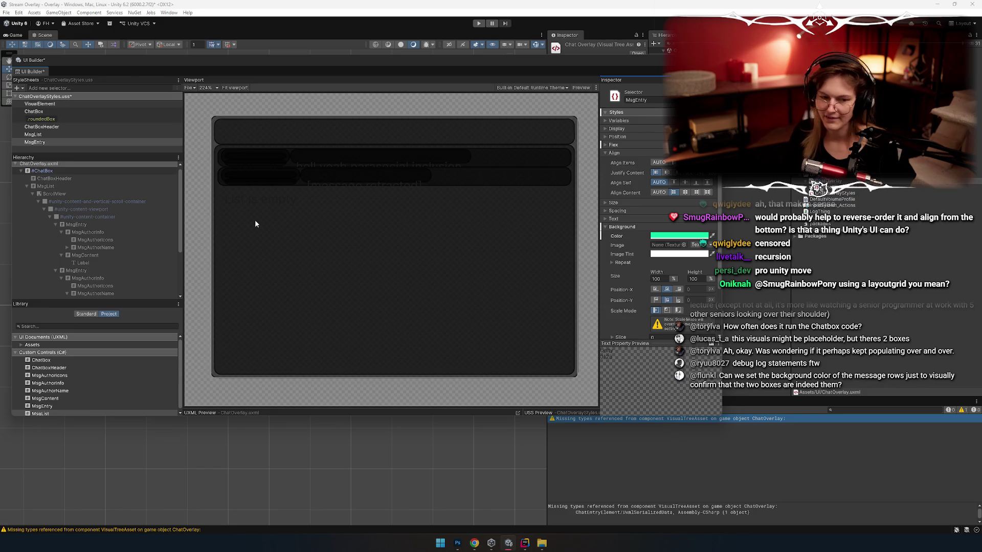
Remove the stray Important suffix from the MsgEntry selector name
left_click(41, 146)
left_click(637, 100)
type(":Importan")
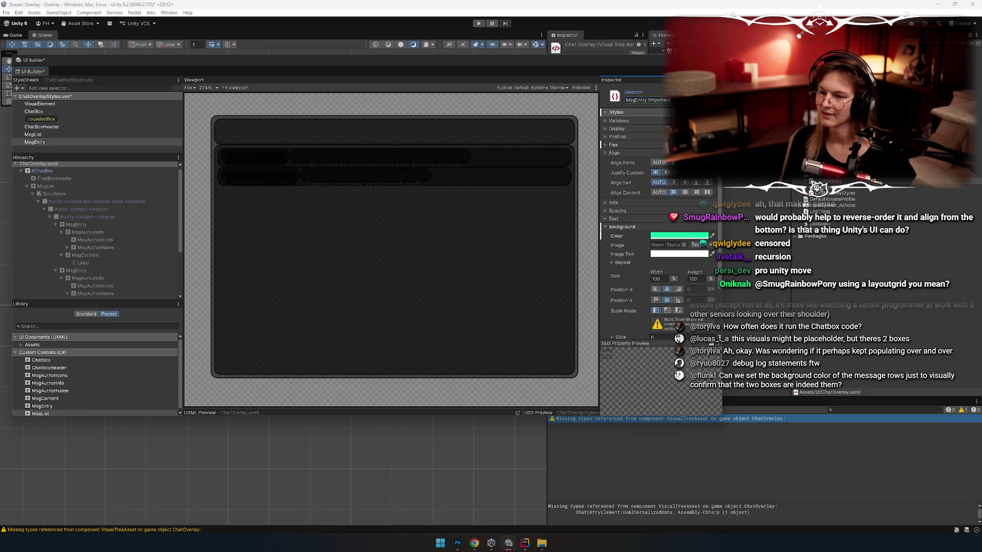
key("Return")
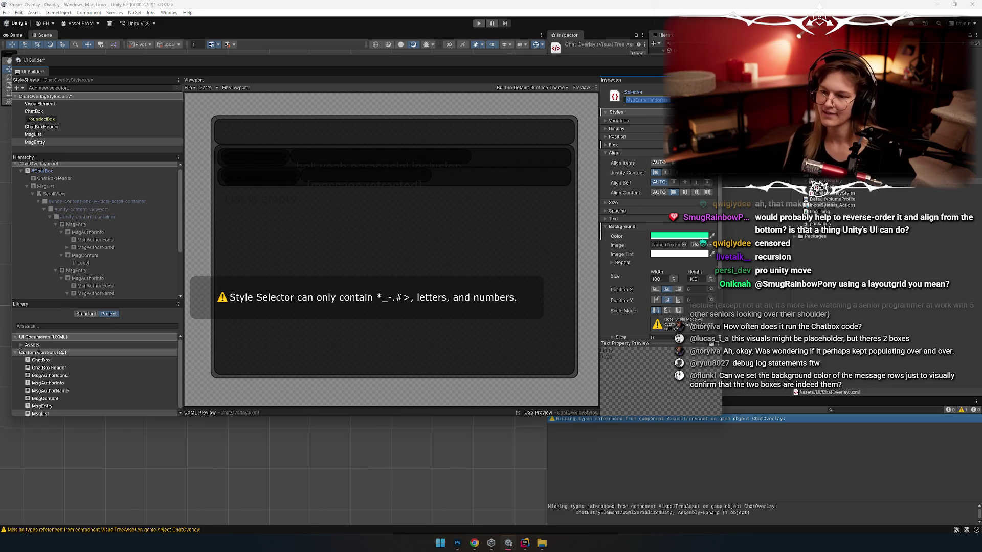
double_click(659, 100)
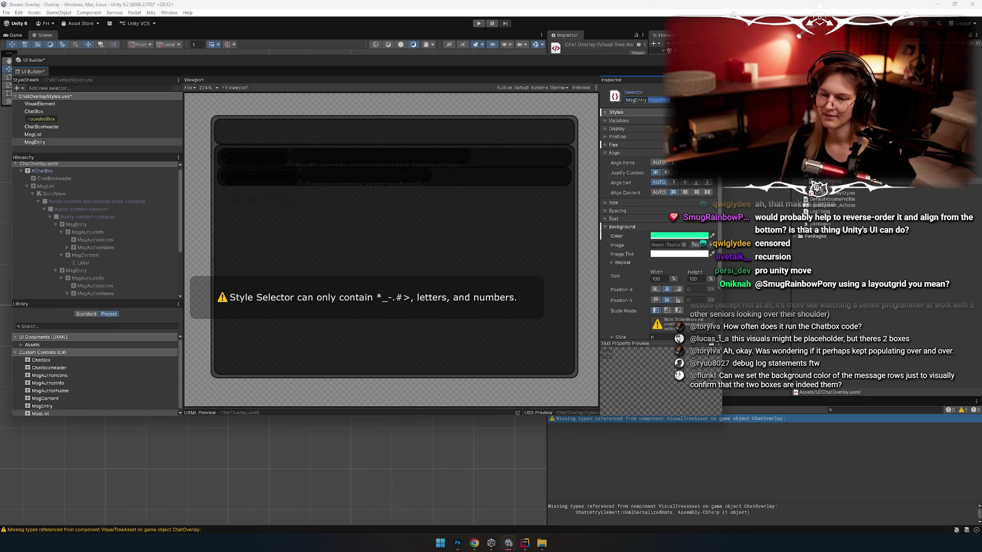
key("BackSpace")
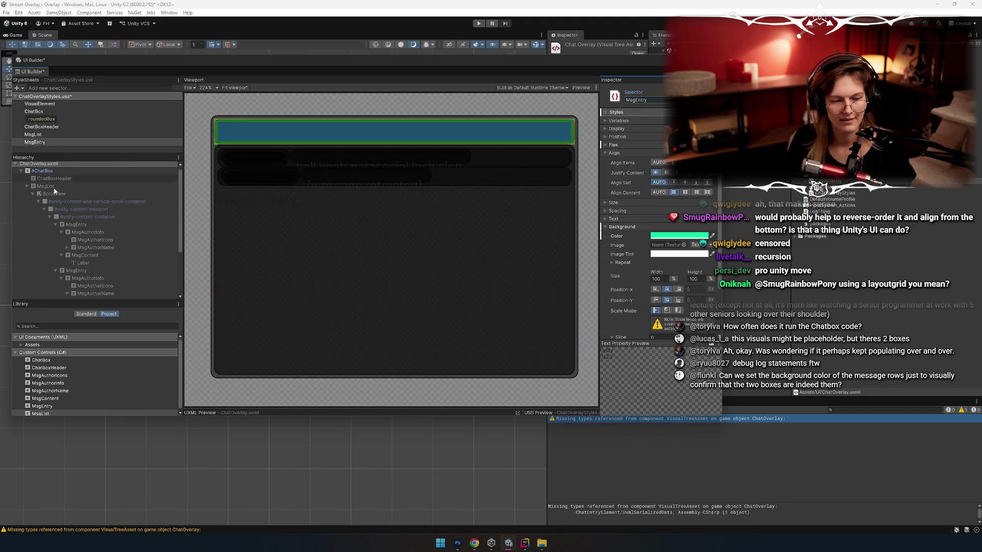
Unset MsgEntry's Background Color and save the stylesheet with Ctrl+S
left_click(48, 140)
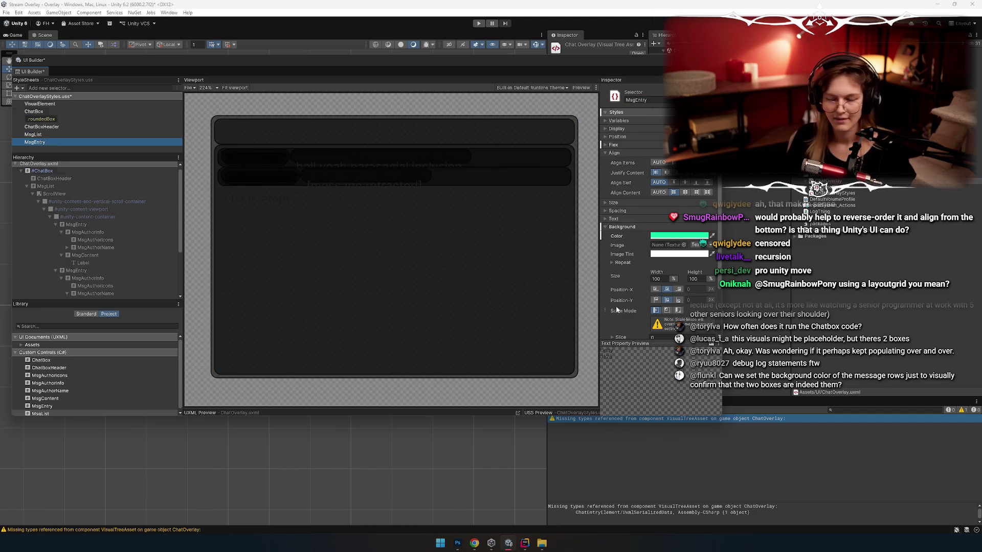
right_click(618, 236)
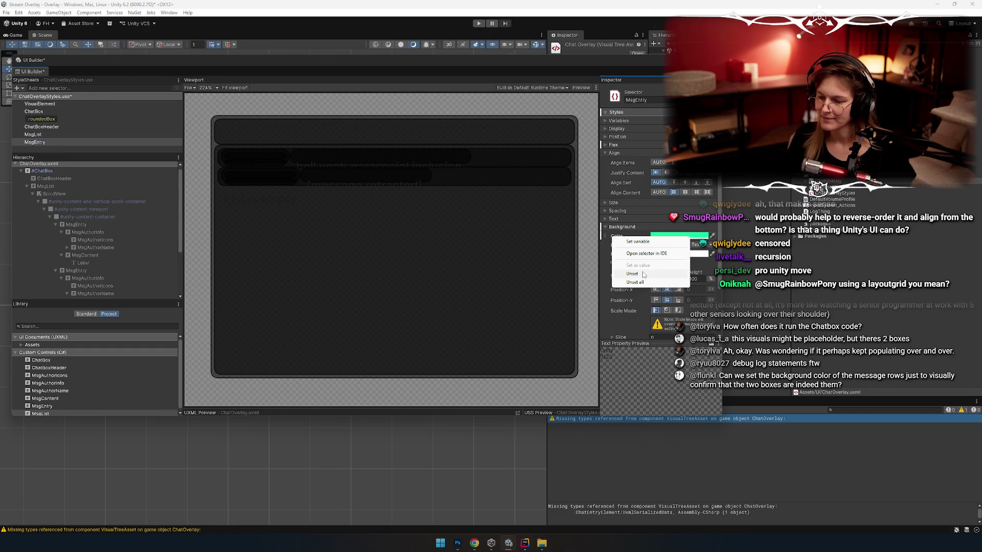
left_click(660, 266)
left_click(36, 141)
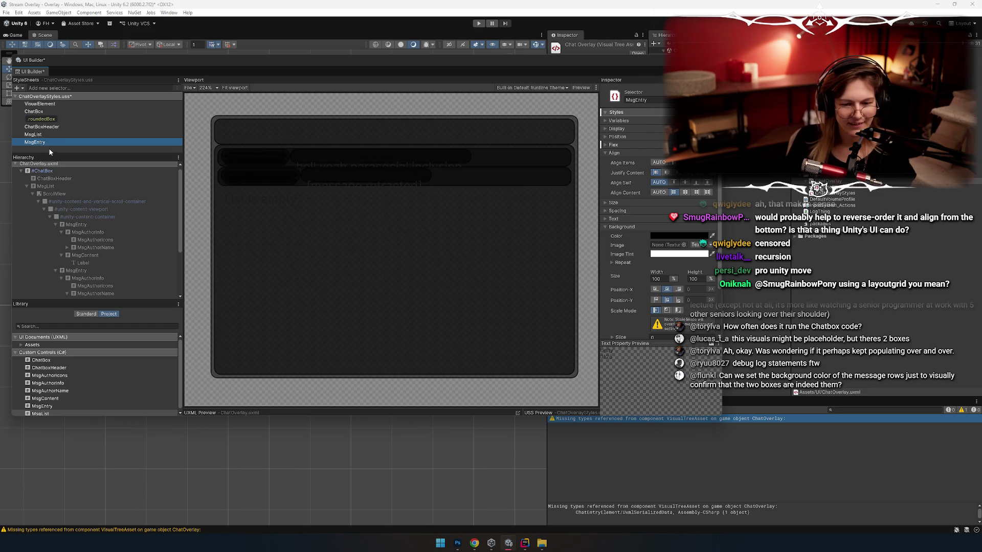
key("ctrl+s")
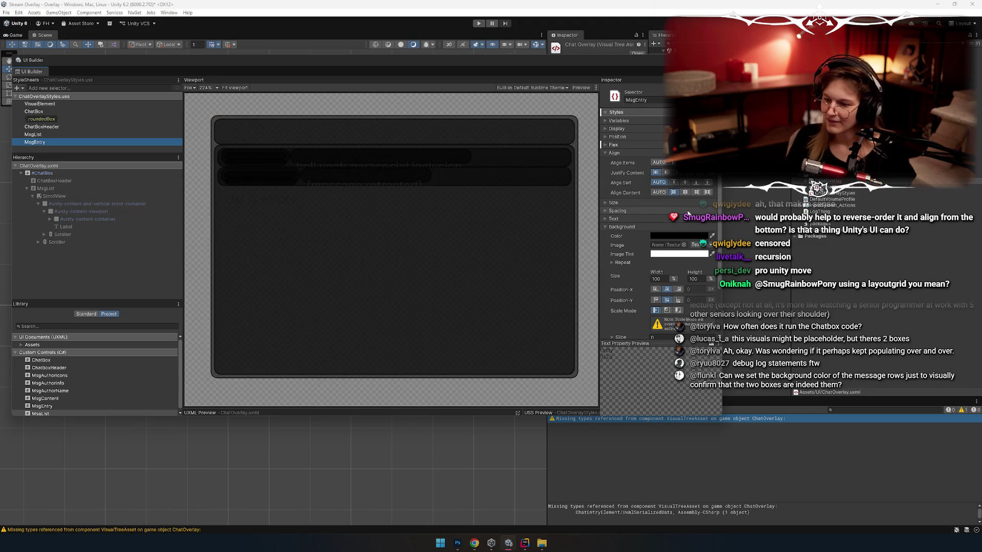
key("alt+Tab")
key("alt+Tab")
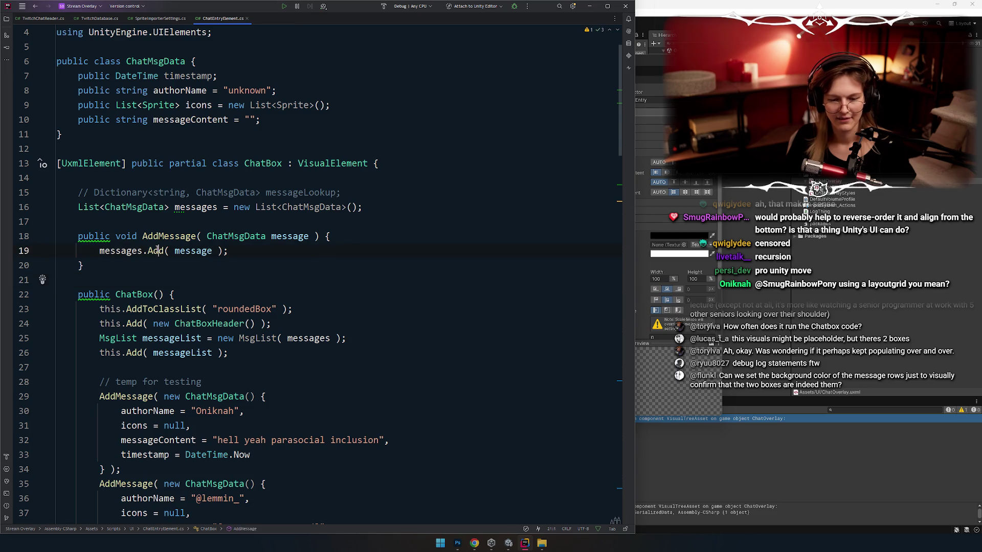
Fold all method bodies in ChatEntryElement.cs with Ctrl+Shift+Minus
double_click(196, 208)
scroll(238, 223, "down", 20)
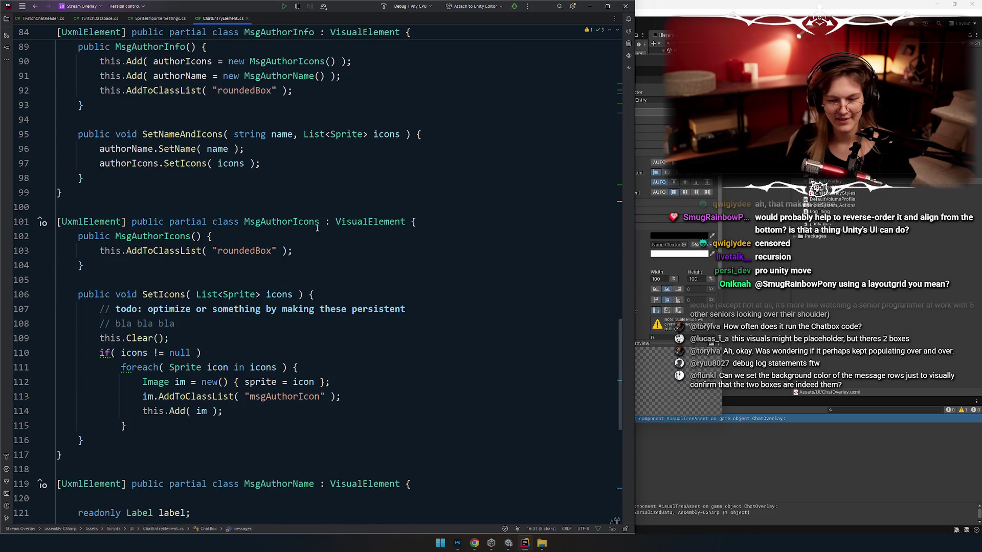
scroll(317, 229, "up", 3)
left_click(283, 105)
scroll(283, 105, "up", 4)
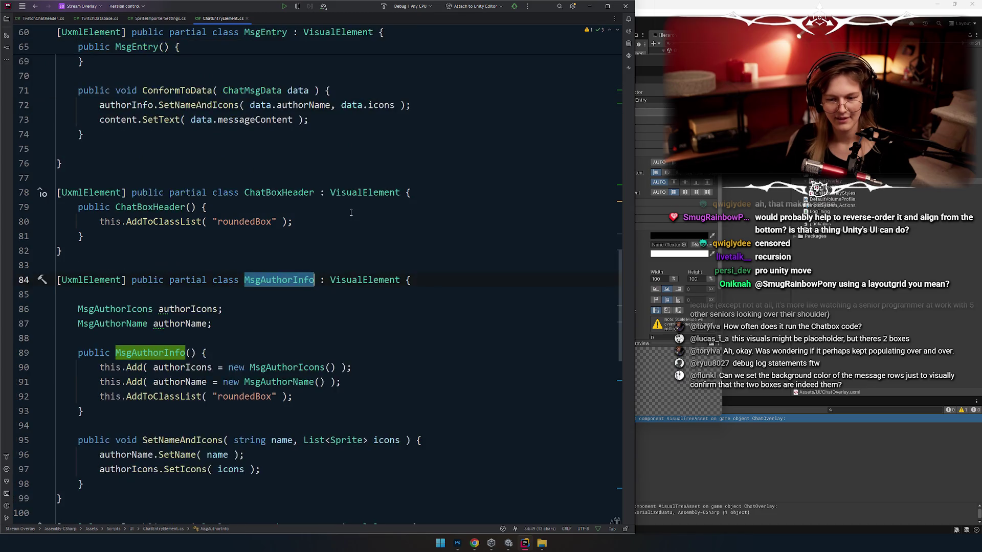
scroll(283, 105, "down", 3)
left_click(209, 127)
key("ctrl+shift+minus")
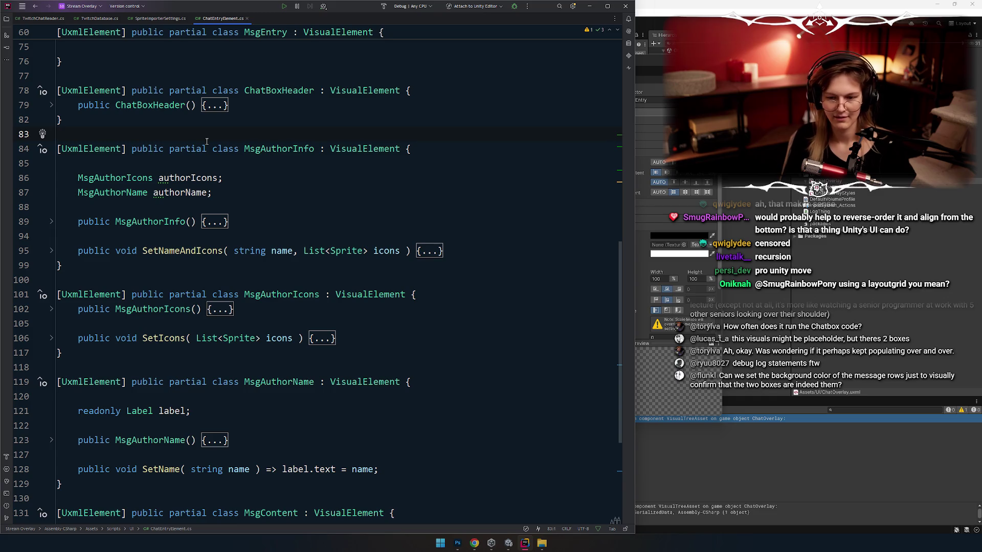
Fold the MsgAuthorIcons, MsgAuthorName, MsgContent, MsgAuthorInfo and ChatBoxHeader classes
left_click(60, 295)
left_click(258, 295)
scroll(331, 292, "down", 2)
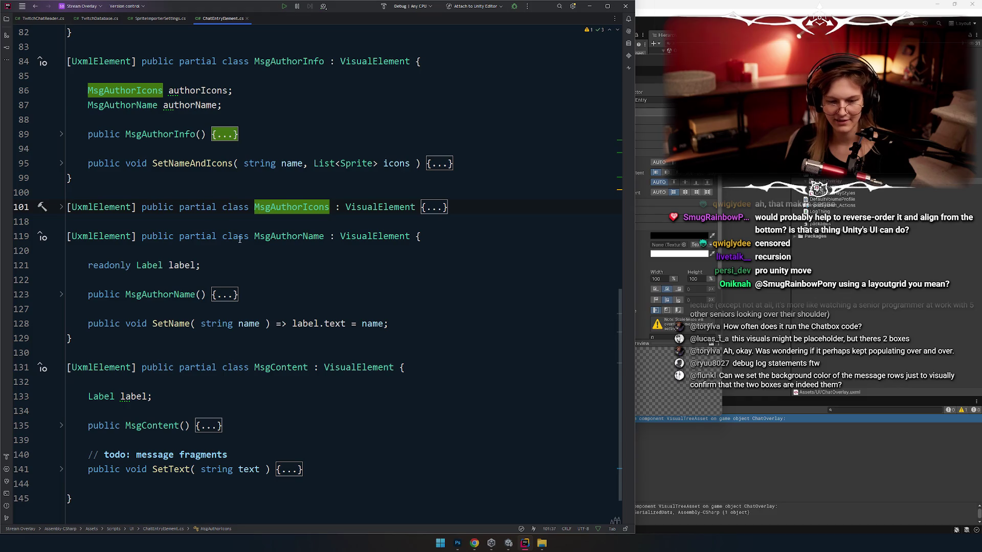
left_click(297, 237)
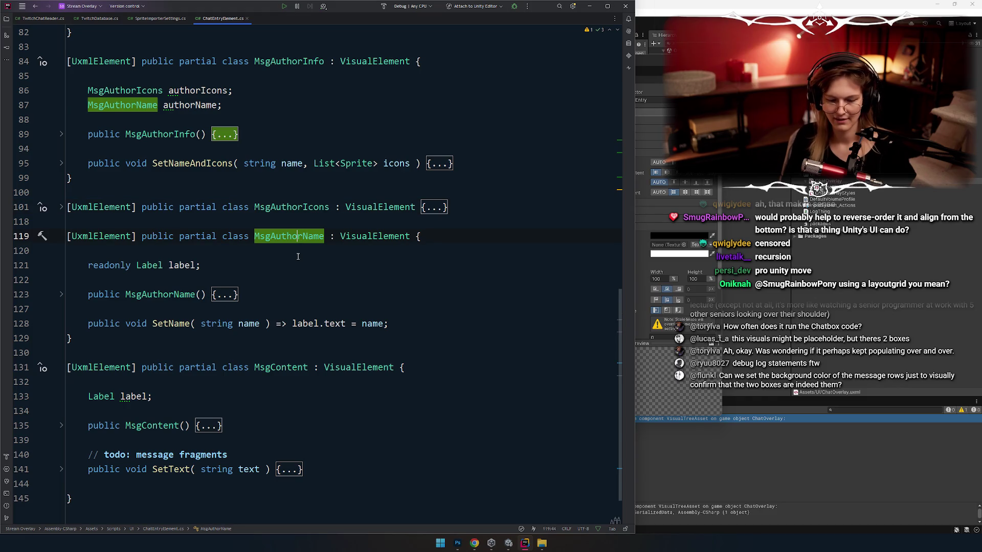
scroll(298, 256, "down", 1)
left_click(285, 323)
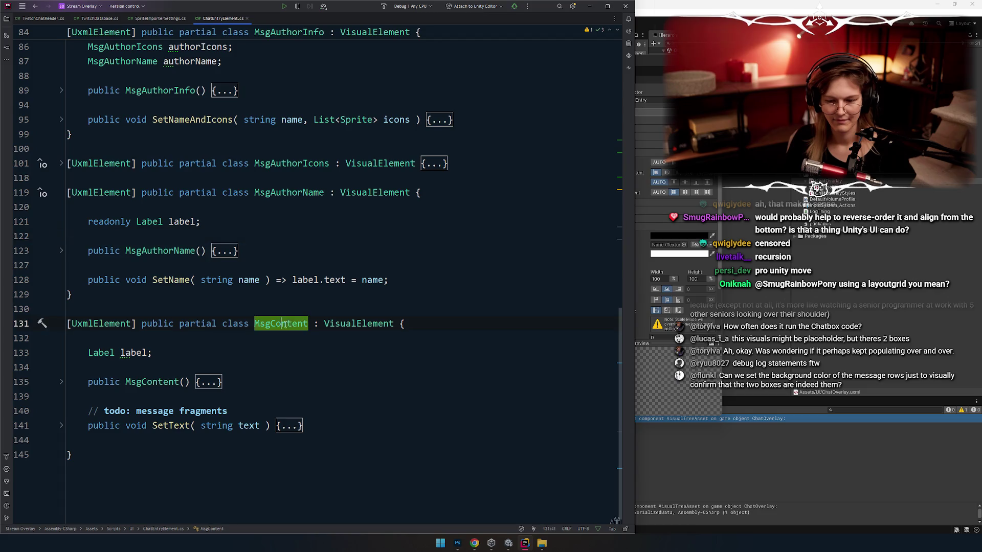
scroll(109, 273, "up", 2)
left_click(61, 281)
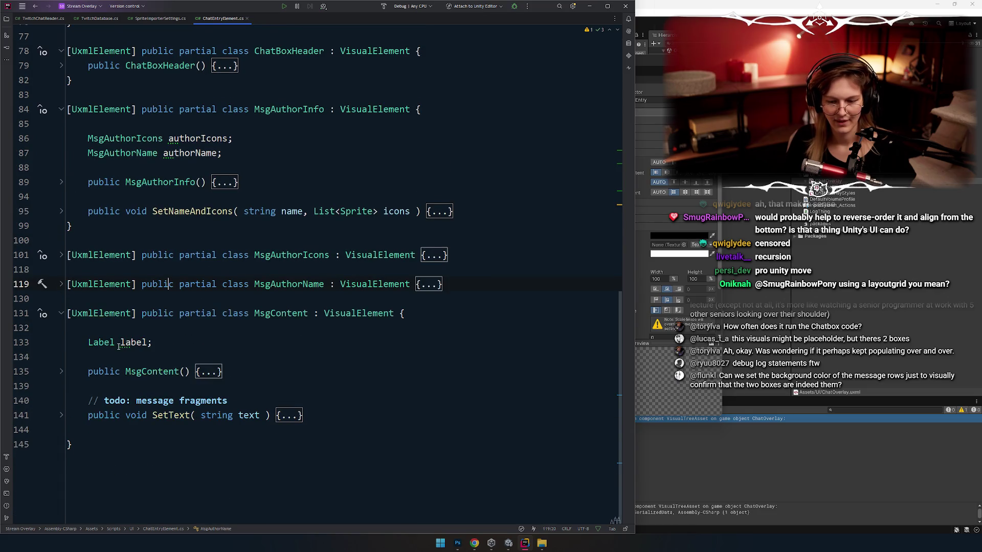
left_click(61, 313)
scroll(123, 329, "up", 3)
left_click(287, 241)
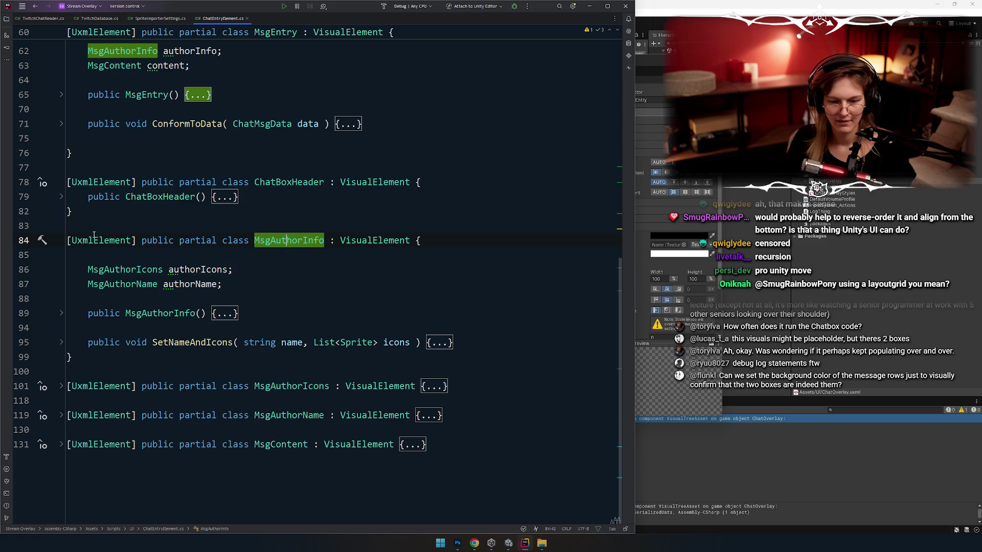
left_click(62, 240)
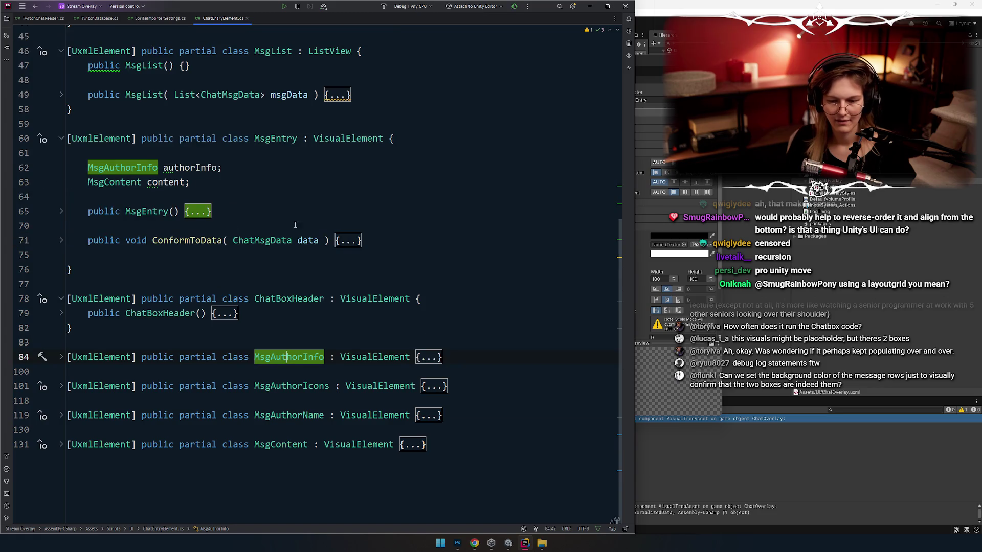
left_click(61, 299)
Unfold the MsgEntry constructor and place the caret after its opening brace
left_click(265, 224)
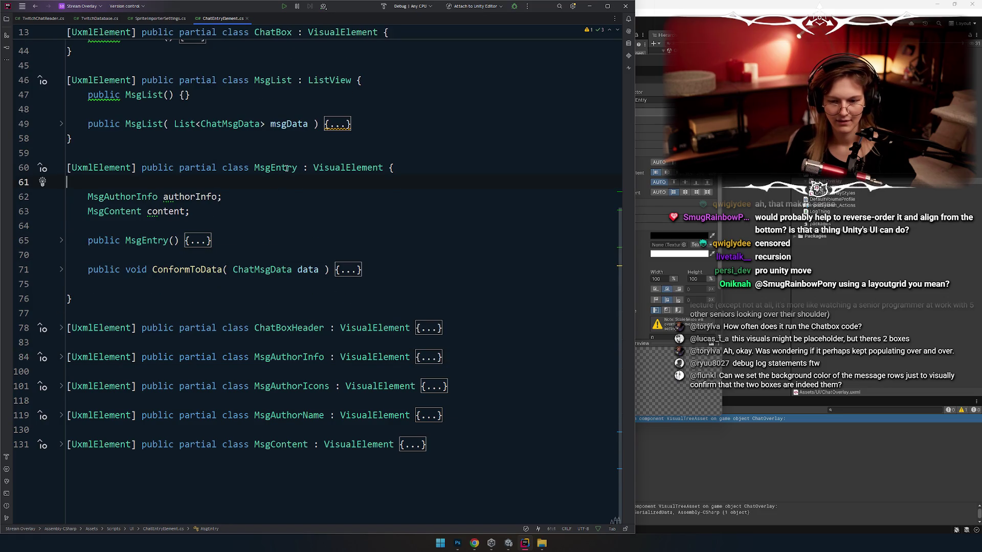
left_click(60, 240)
left_click(62, 328)
left_click(334, 202)
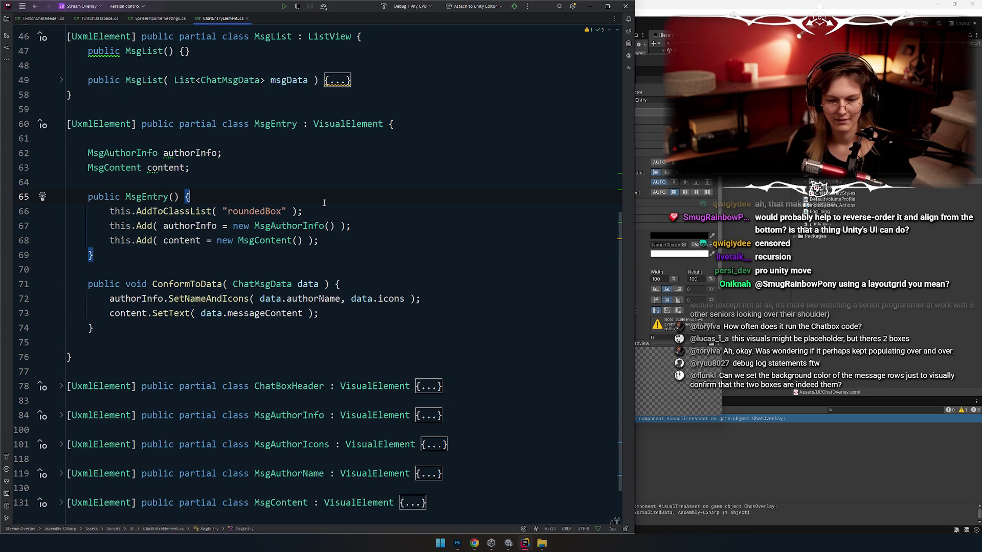
Add this.style.backgroundColor = Colors.fGreen.WithAlpha( 0.3f ); to the MsgEntry constructor
key("Return")
type("this")
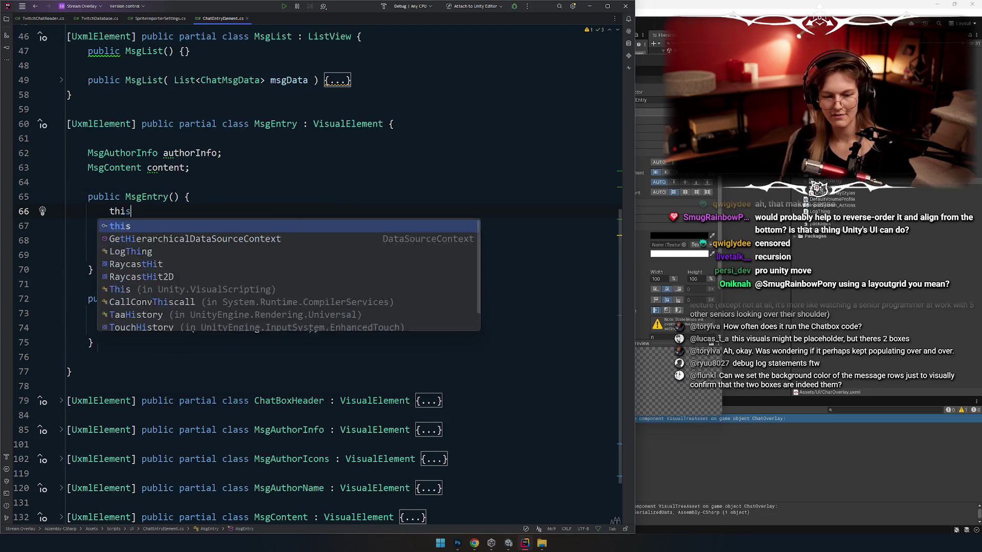
type(".style.bac")
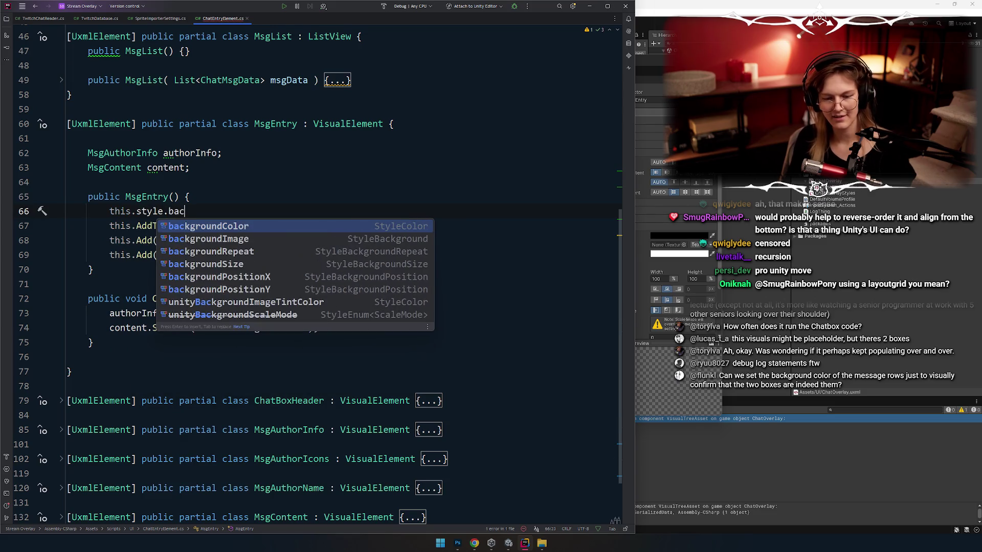
type("kgroundColor = Color")
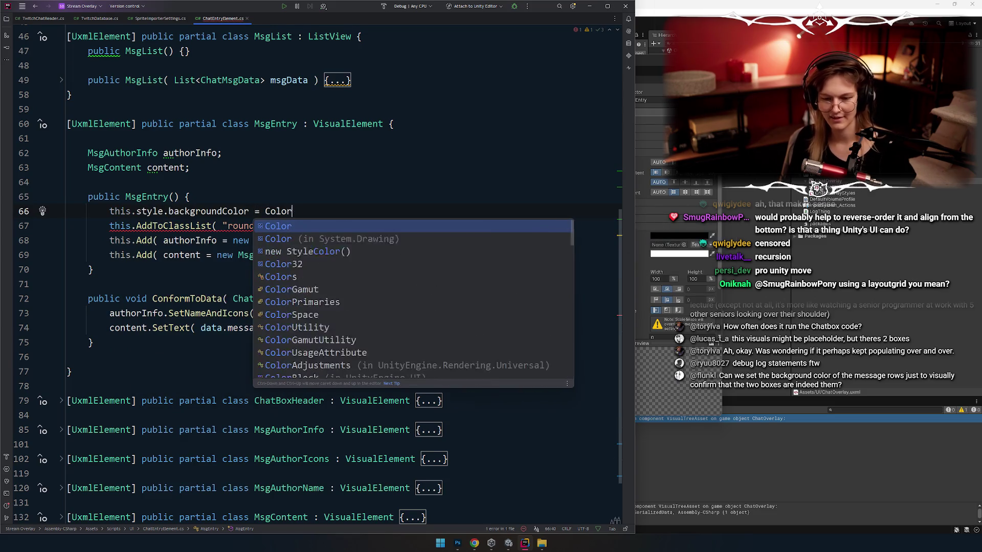
type("s.gr")
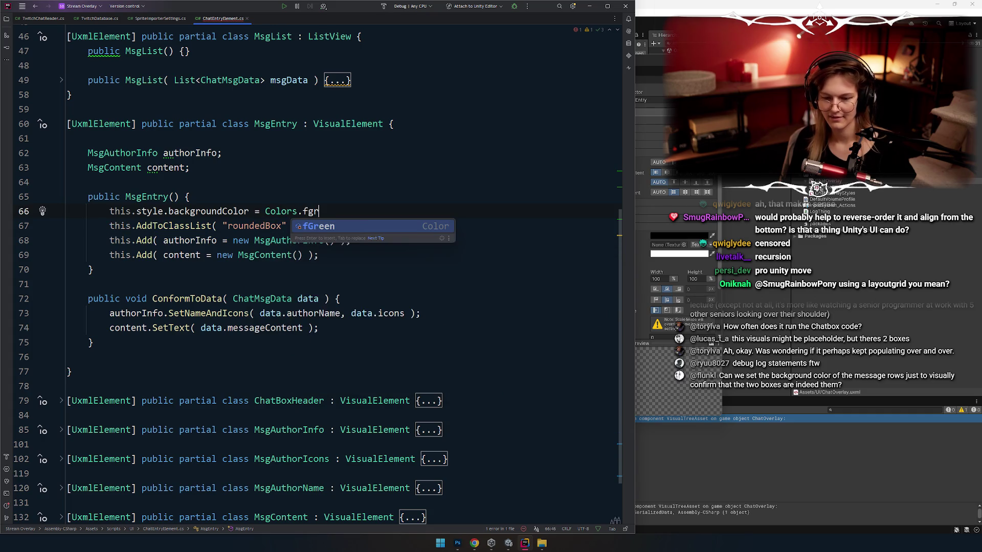
key("Return")
type(";")
key("Up")
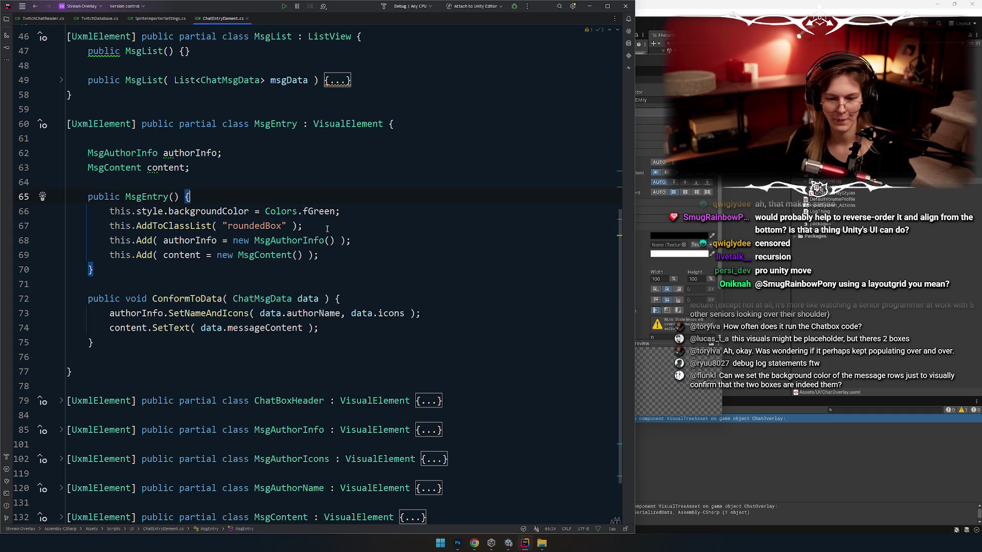
key("Down")
key("Left")
type(".WithAlpha")
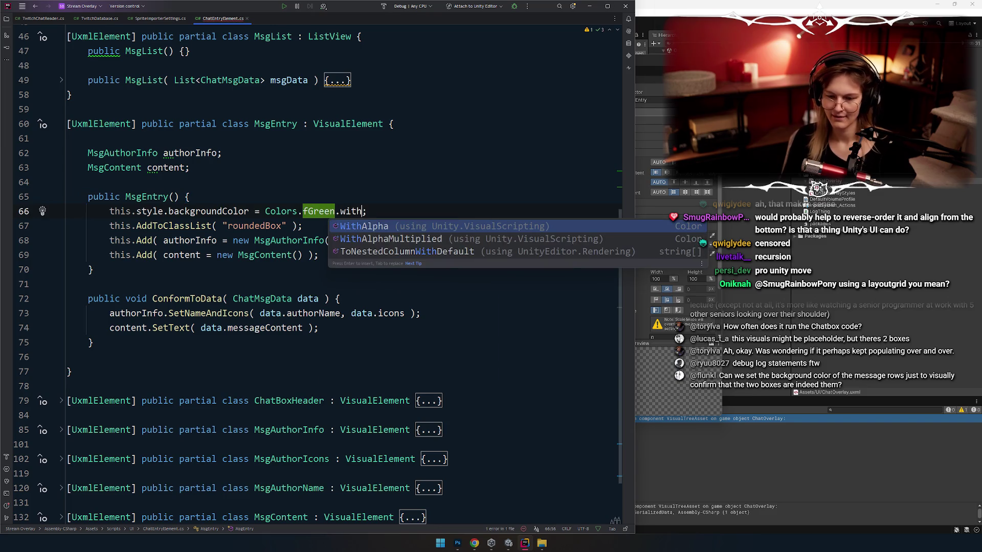
type("( 0.3f")
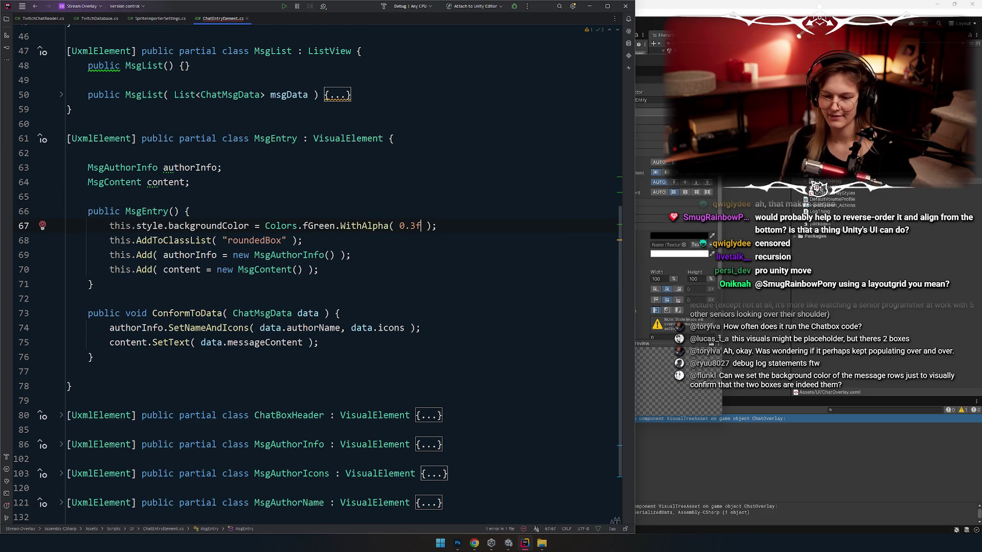
Try a duplicated borderColor line, undo it, and select the background colour statement
key("ctrl+d")
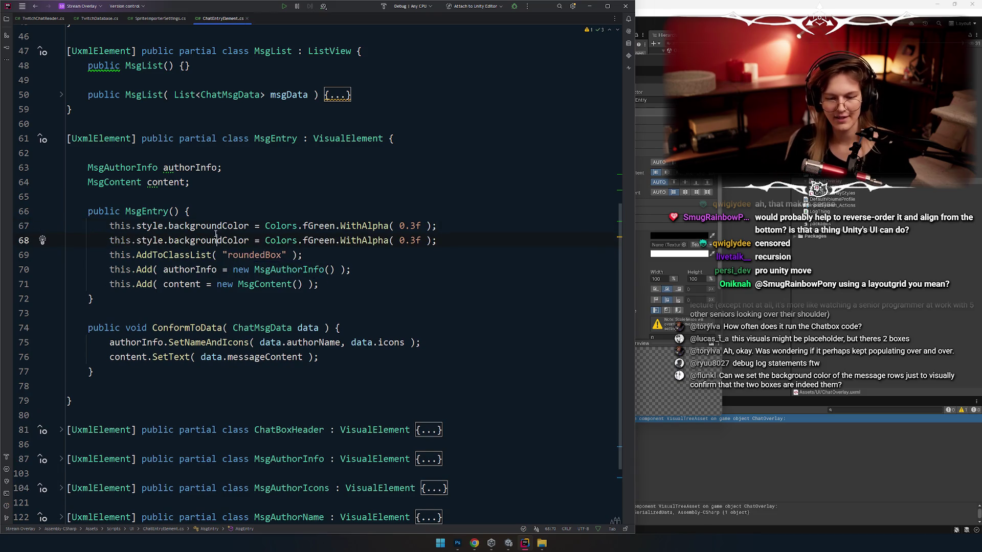
double_click(231, 239)
type("bir")
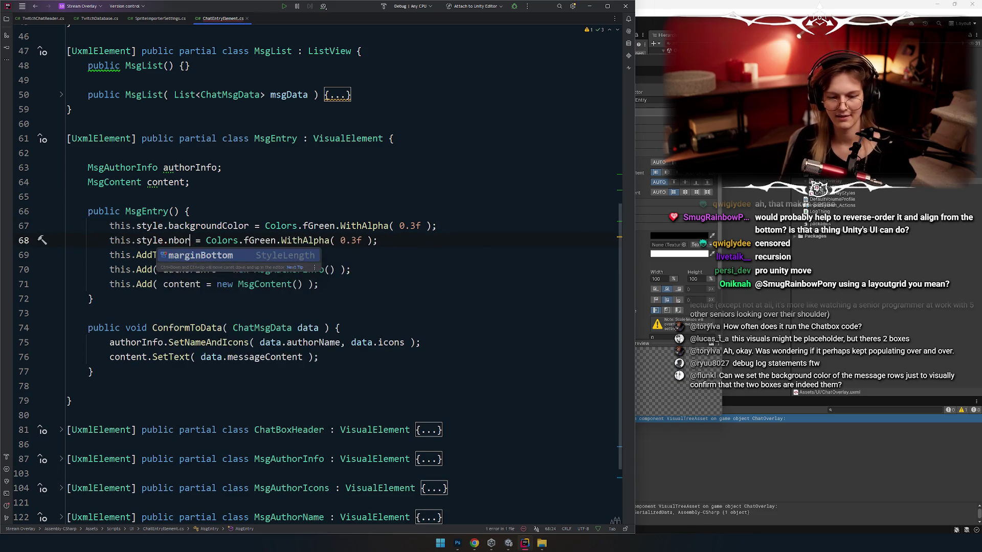
key("BackSpace")
key("BackSpace")
type("orderC")
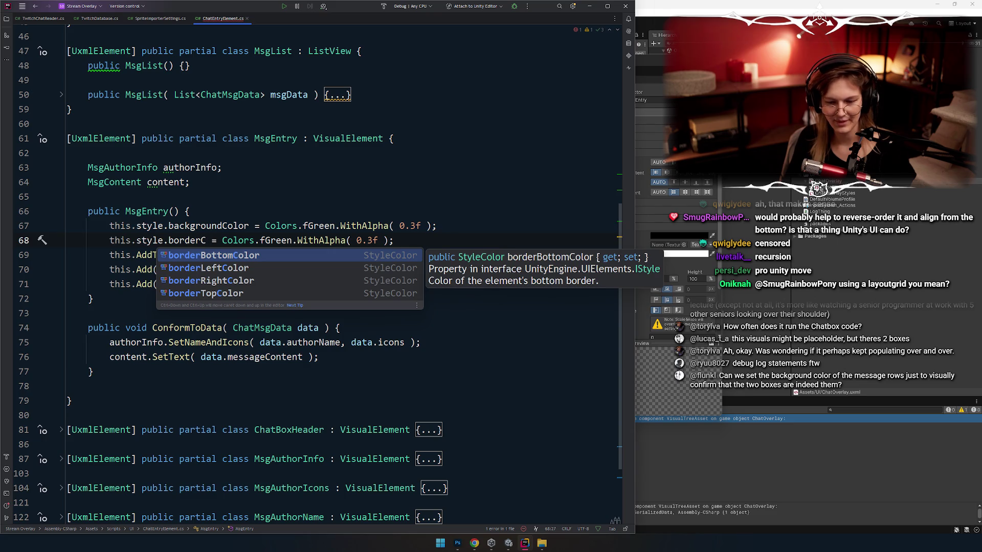
key("ctrl+z")
key("ctrl+z")
key("ctrl+z")
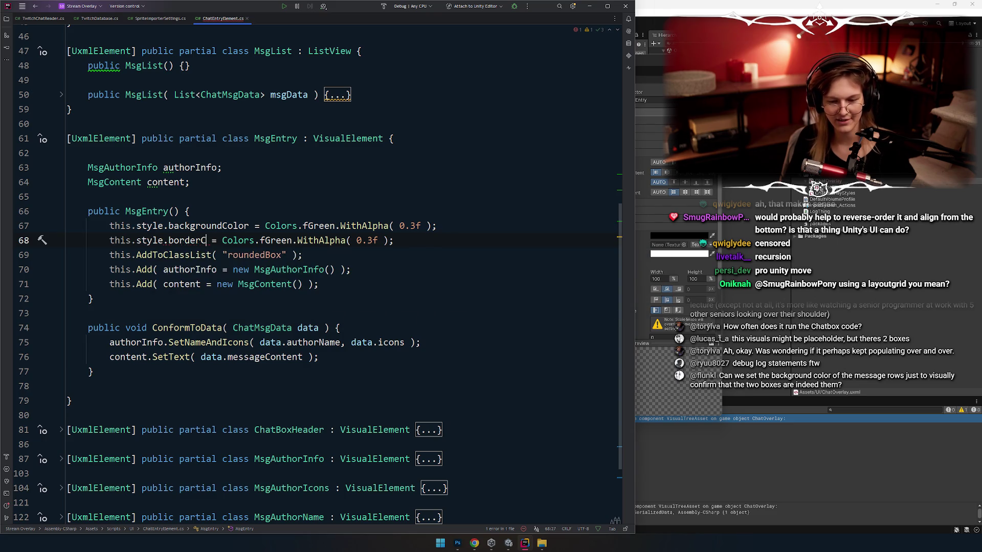
left_click(419, 225)
left_click(397, 247)
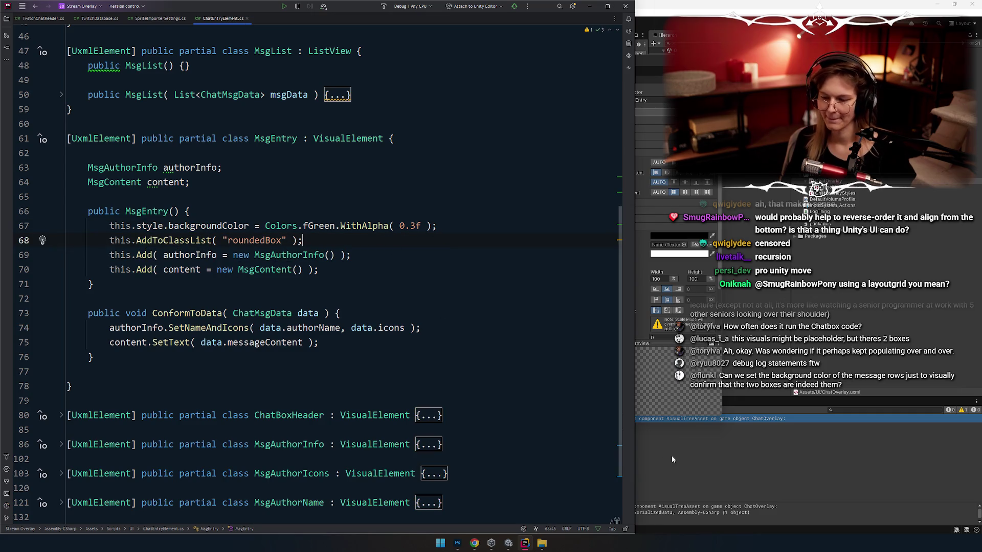
key("Up")
key("End")
key("shift+Home")
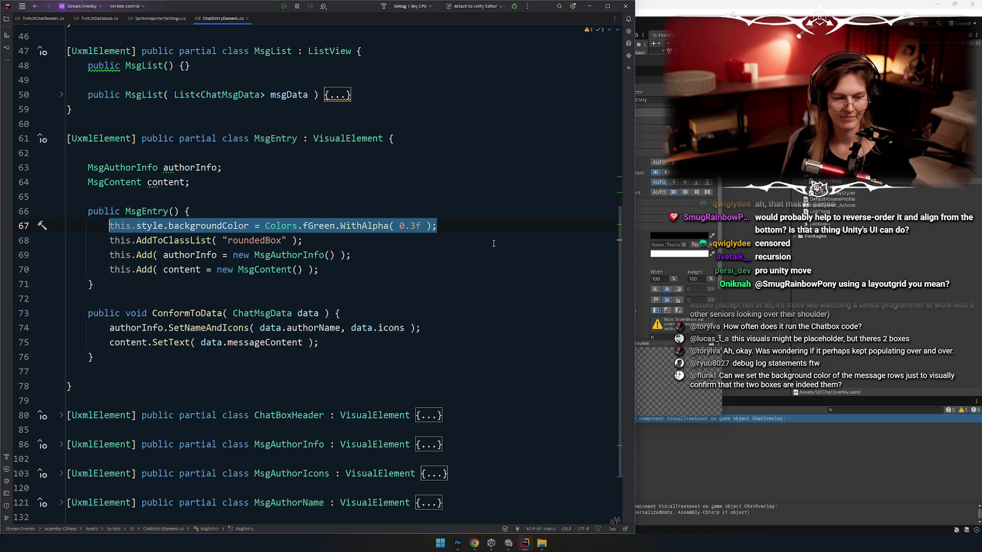
key("alt+Tab")
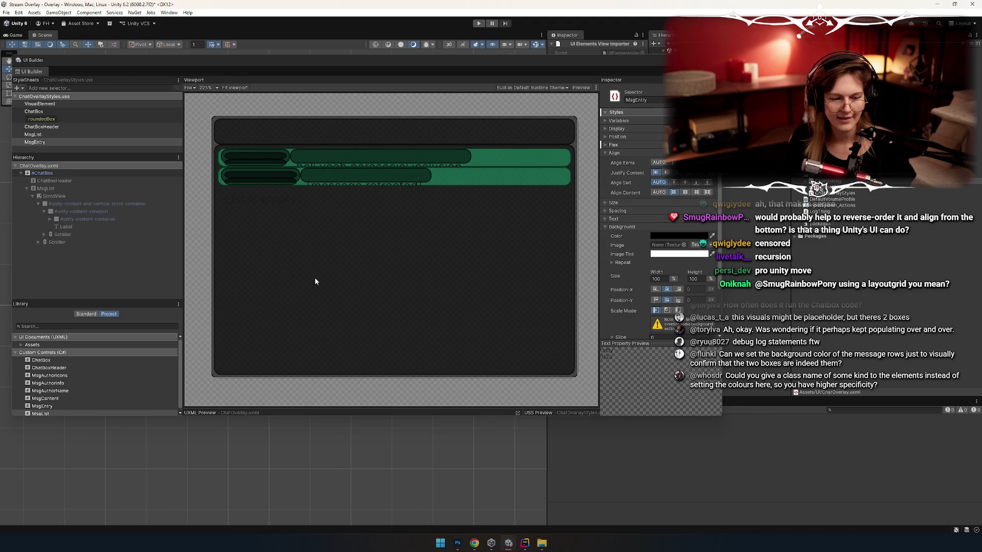
After seeing the green-tinted rows in the viewport, return to Rider's MsgEntry constructor
key("alt+Tab")
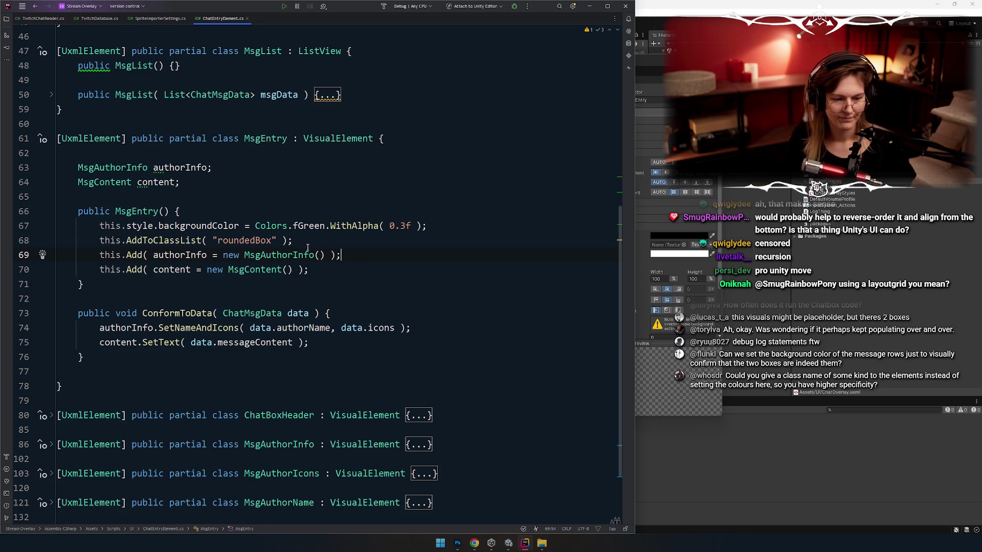
Inspect the WithAlpha call in the MsgEntry constructor, then bring the UI Builder back up
left_click(379, 226)
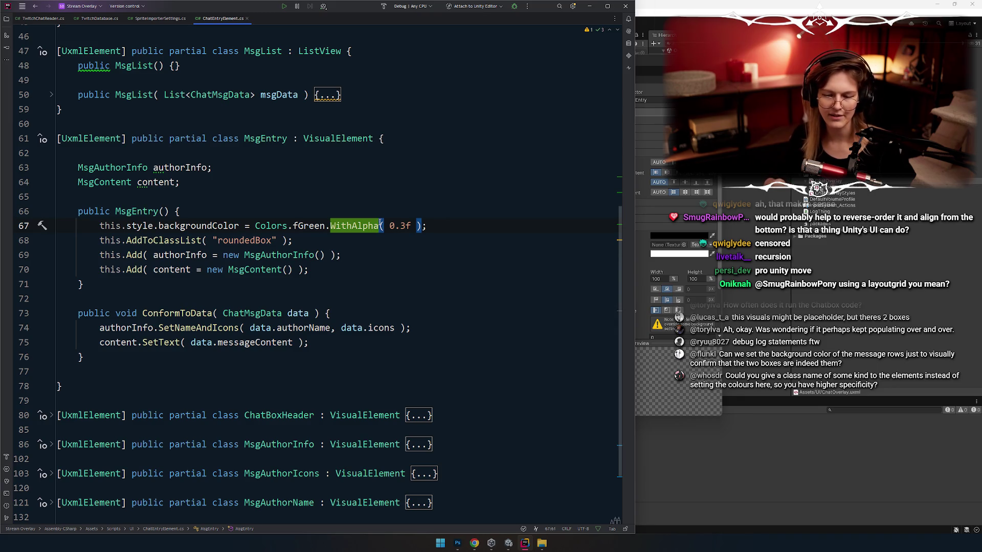
left_click(376, 207)
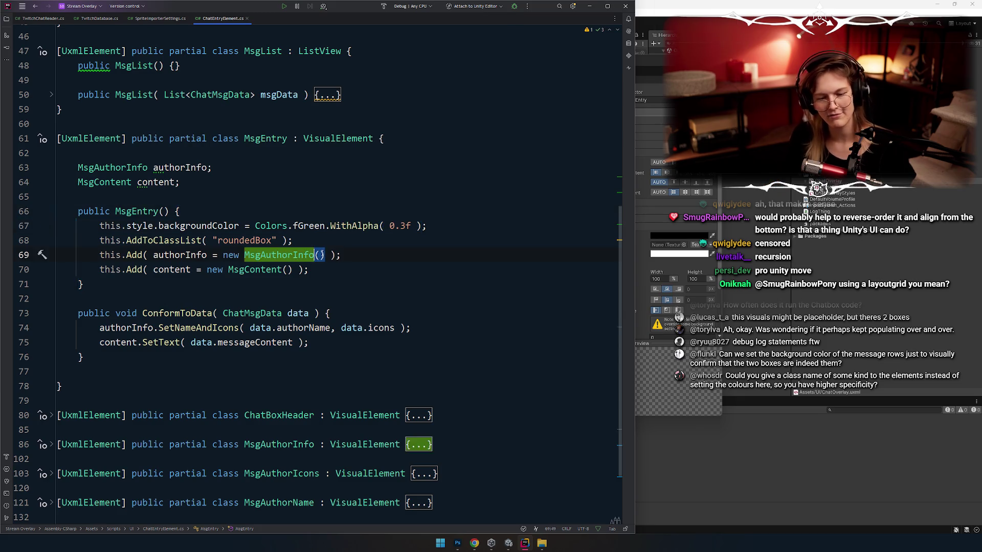
key("alt+Tab")
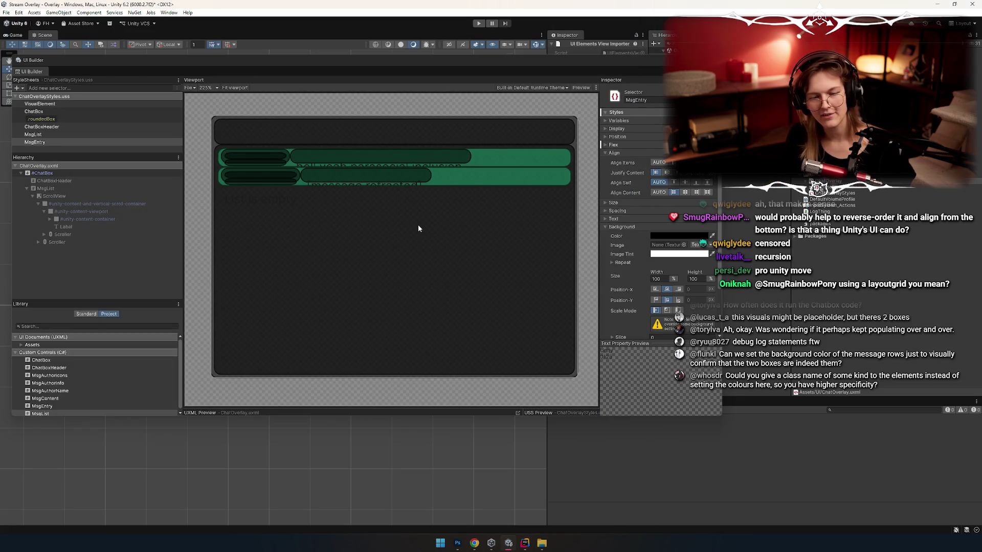
key("alt+Tab")
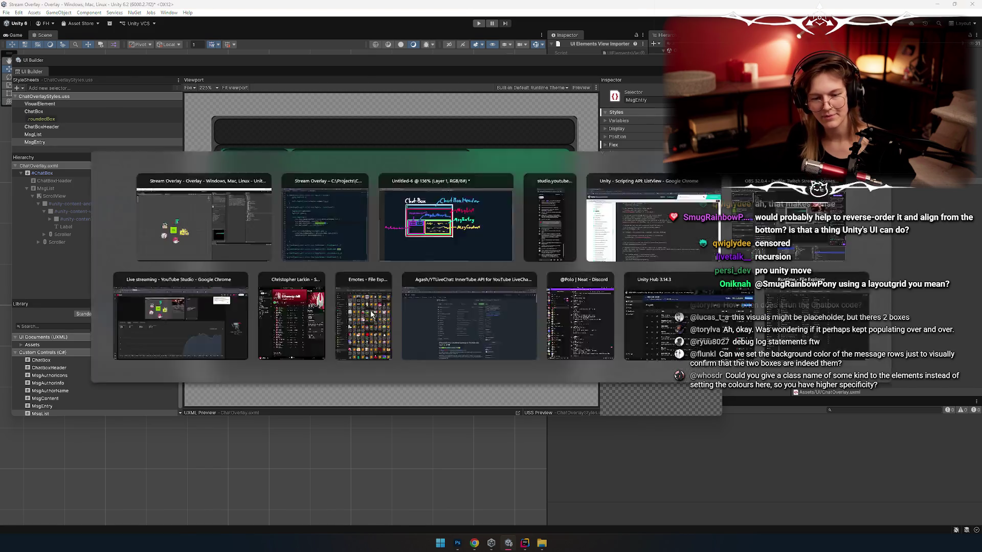
left_click(327, 240)
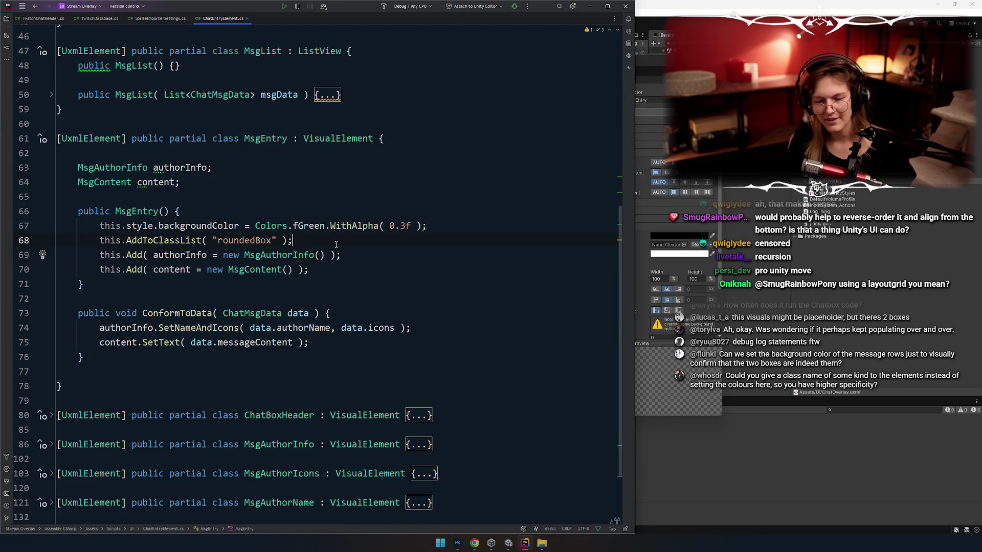
key("alt+Tab")
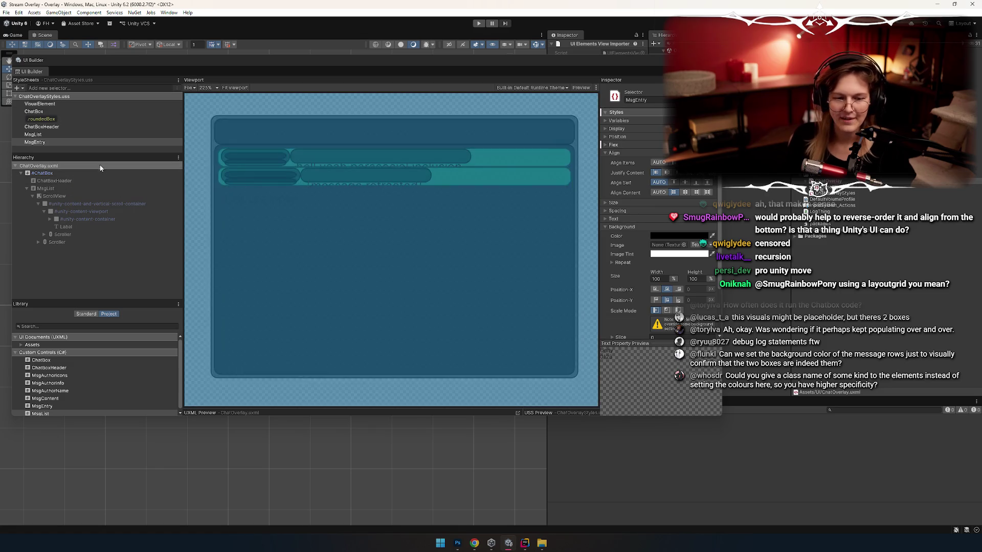
Try appending 'rounded' to the MsgEntry selector, then revert it to MsgEntry
mouse_move(35, 154)
left_mouse_down()
mouse_move(41, 194)
mouse_move(34, 177)
left_mouse_up()
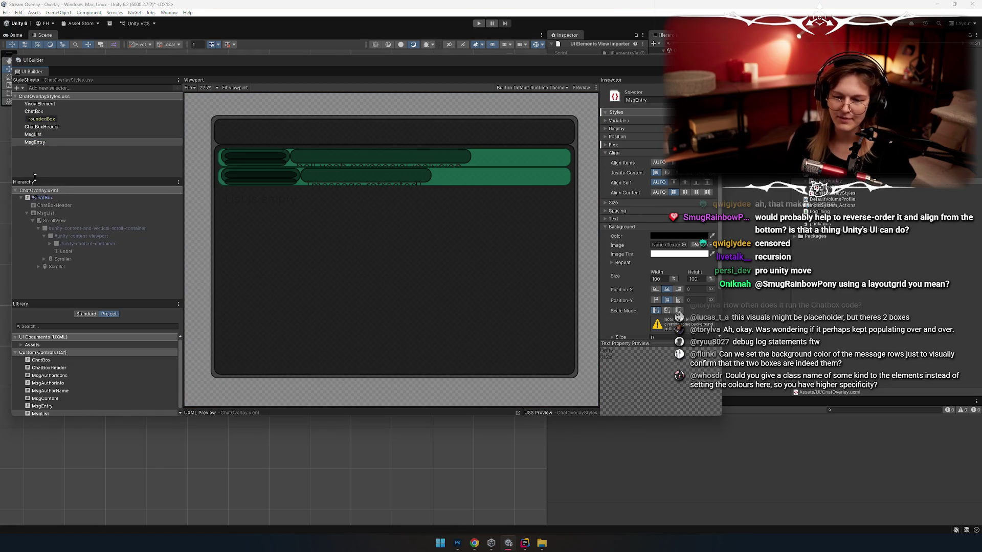
left_click(35, 143)
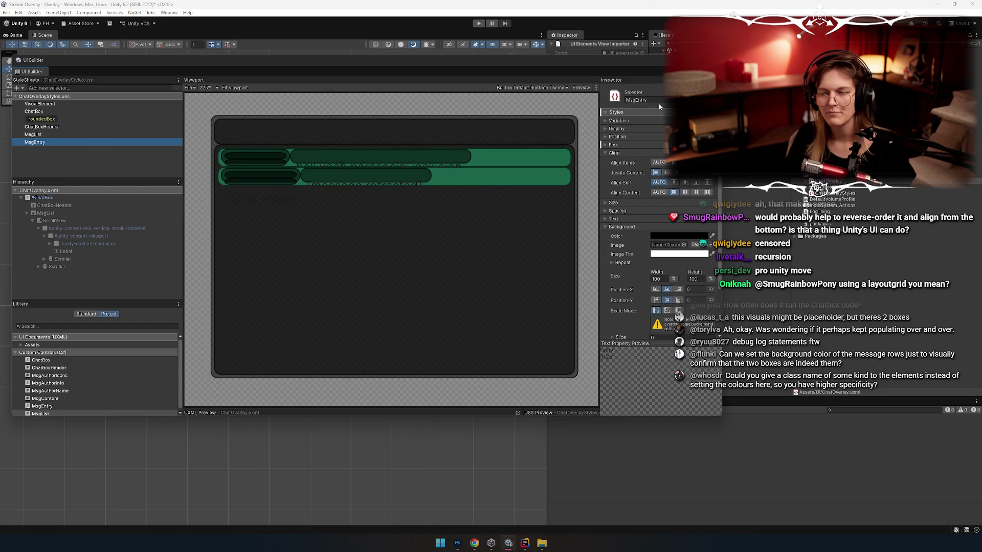
left_click(673, 100)
left_click(648, 100)
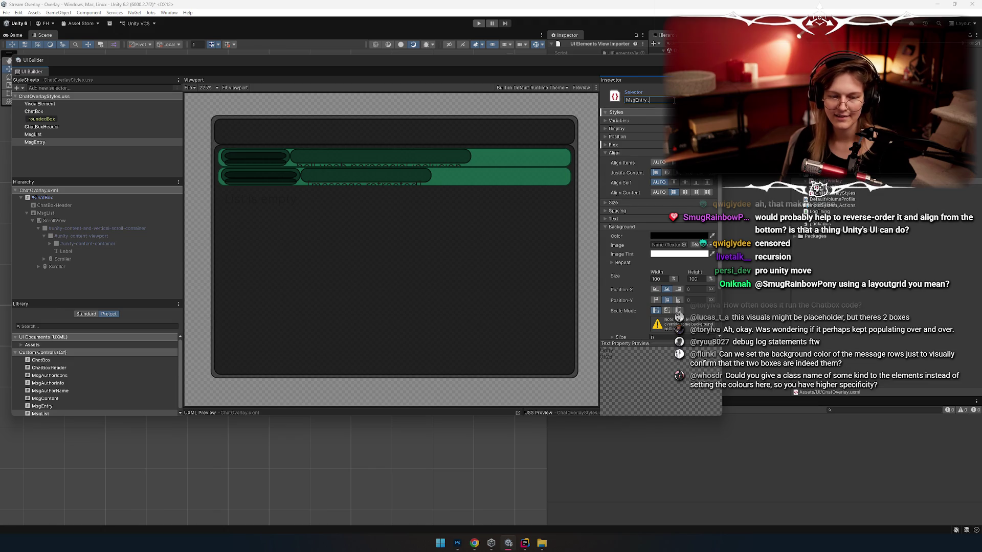
type("roundedBo")
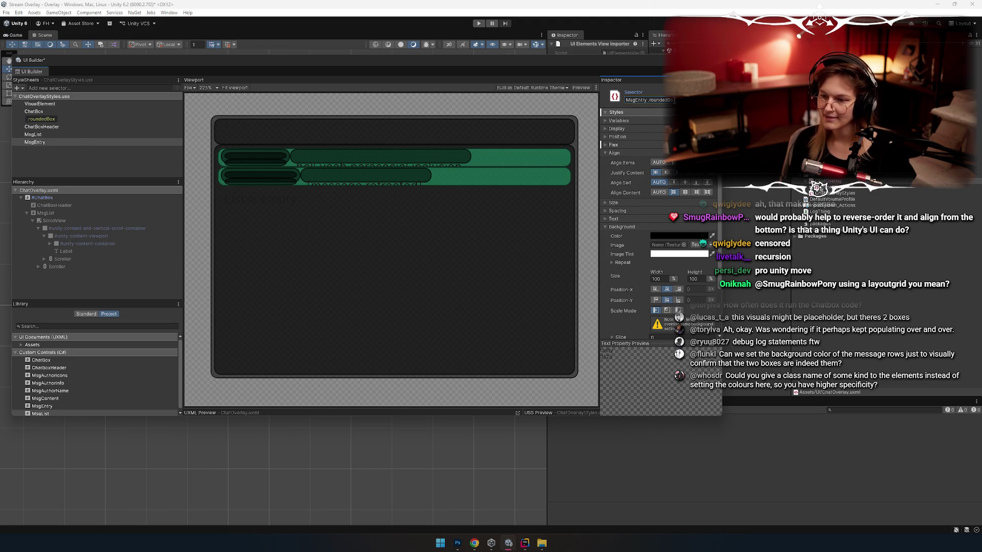
key("Return")
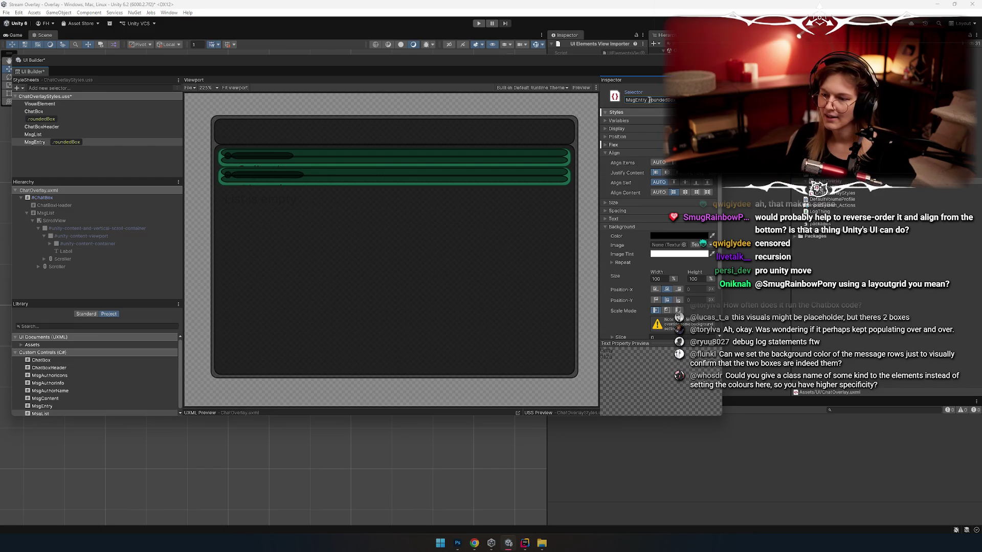
key("ctrl+shift+Left")
key("ctrl+shift+Left")
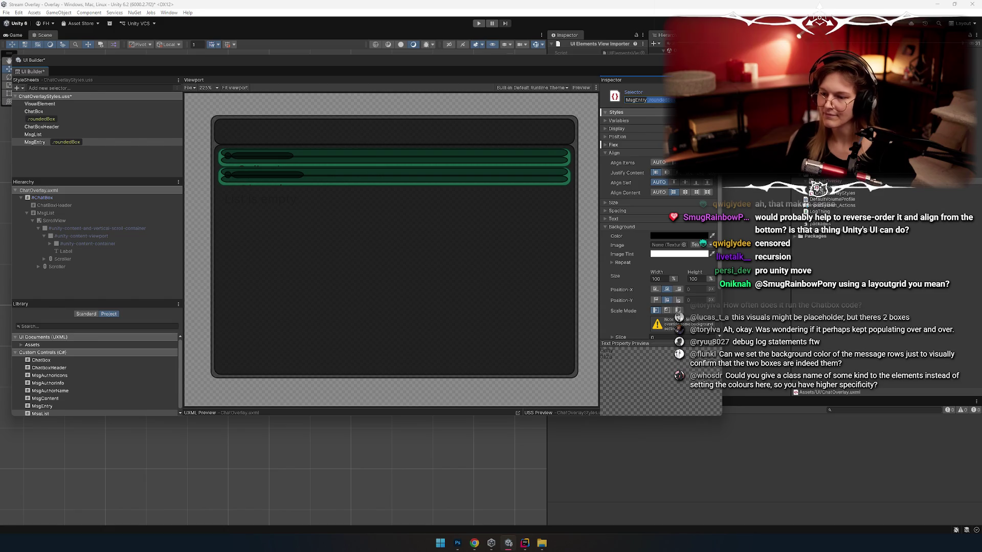
key("BackSpace")
key("Return")
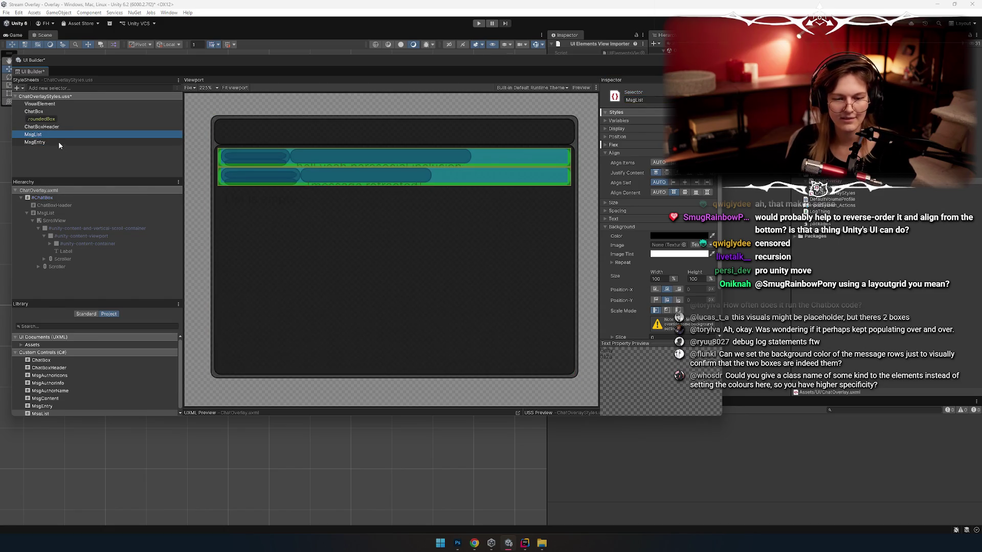
Rename the selector to MsgEntry.roundedBox and comment out the hard-coded green background line
left_click(53, 143)
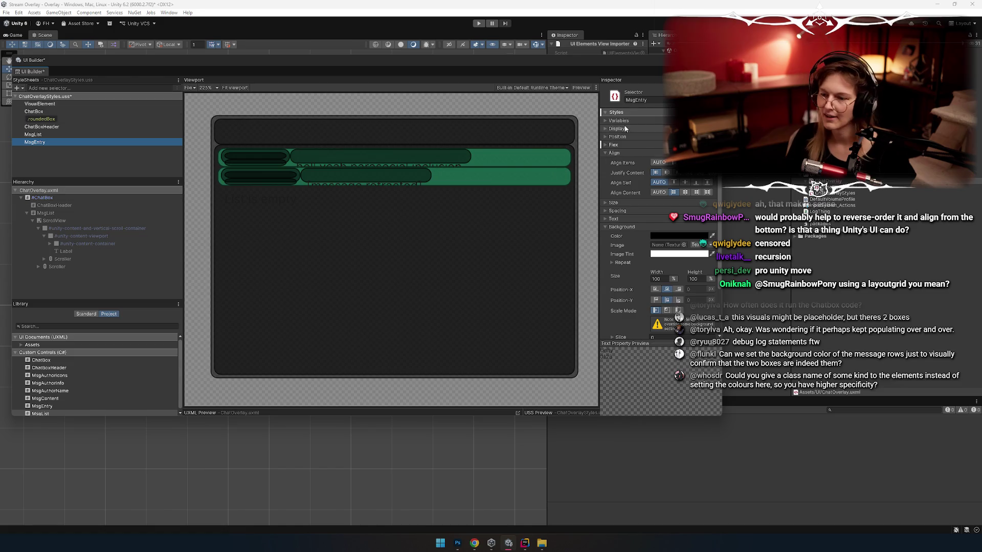
left_click(672, 100)
type(".")
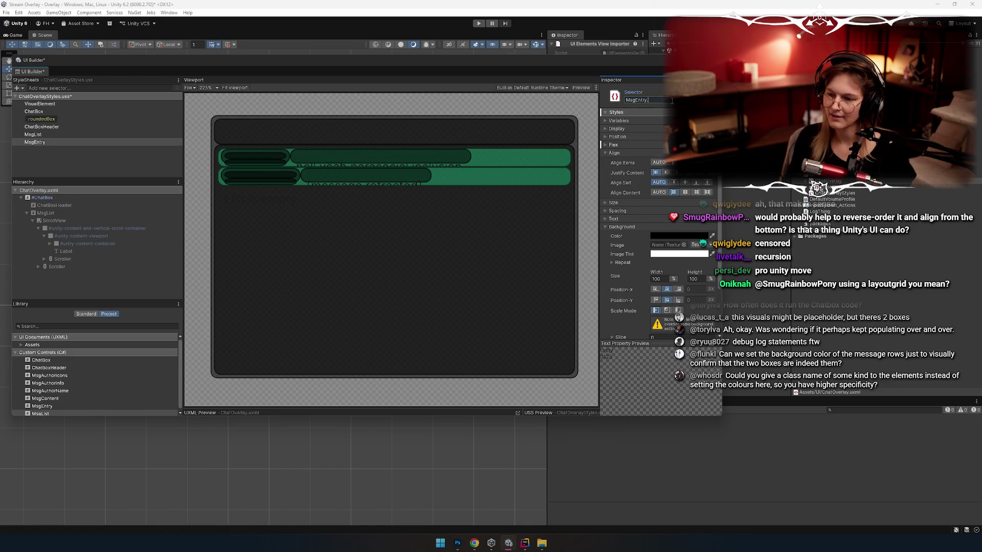
type("roundedBox")
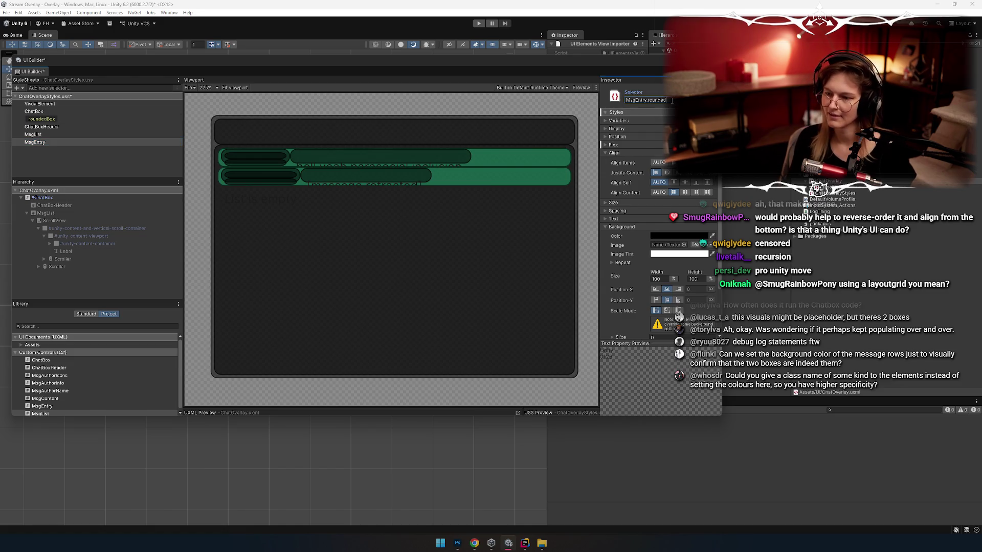
key("Return")
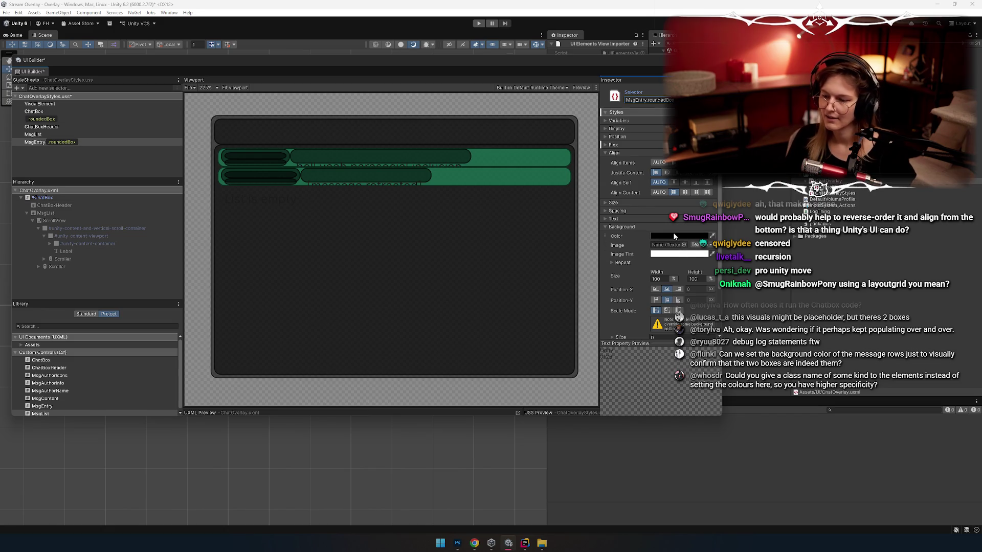
key("alt+Tab")
key("ctrl+slash")
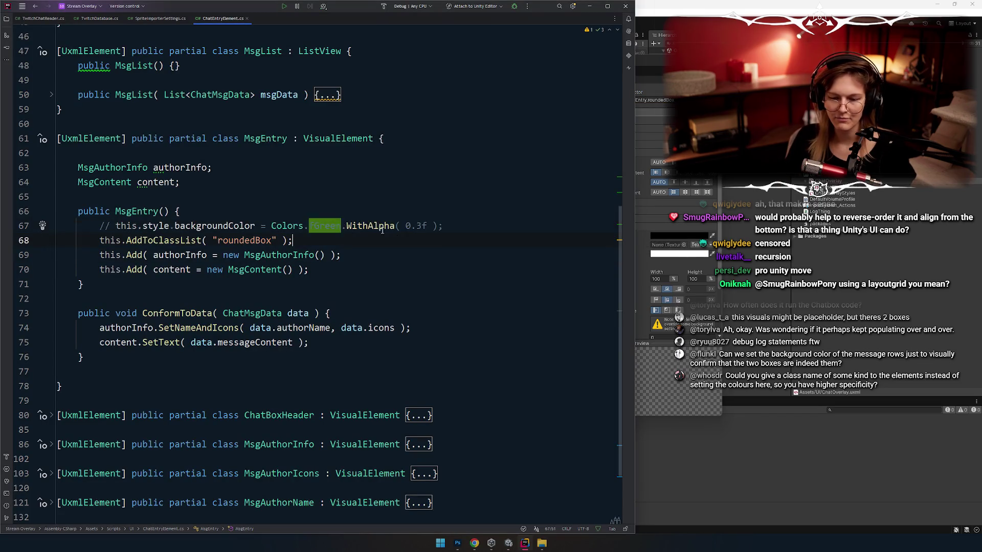
Return to the UI Builder with the green background line commented out in Rider
key("alt+Tab")
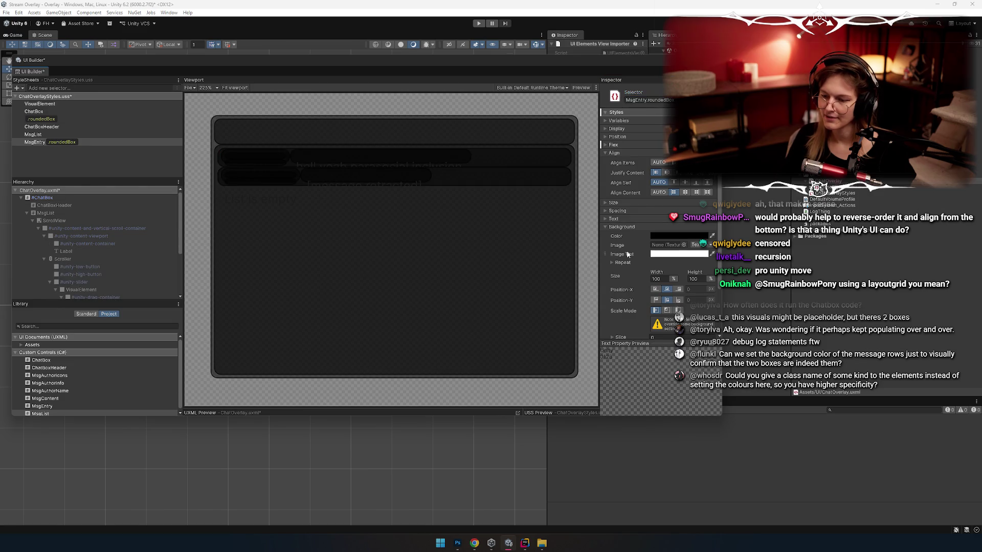
Set the MsgEntry.roundedBox background to semi-transparent mint green 11FFAA
left_click(660, 255)
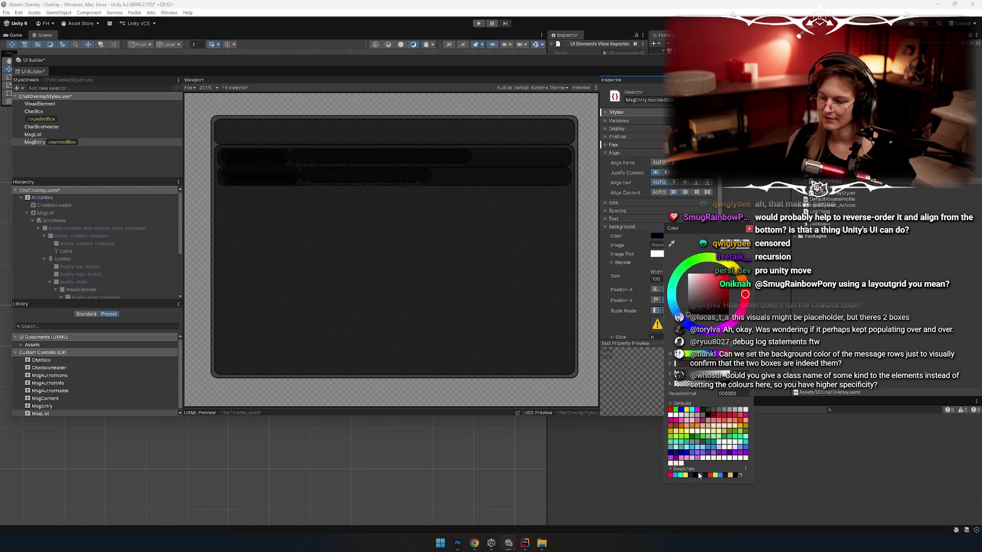
left_click(681, 475)
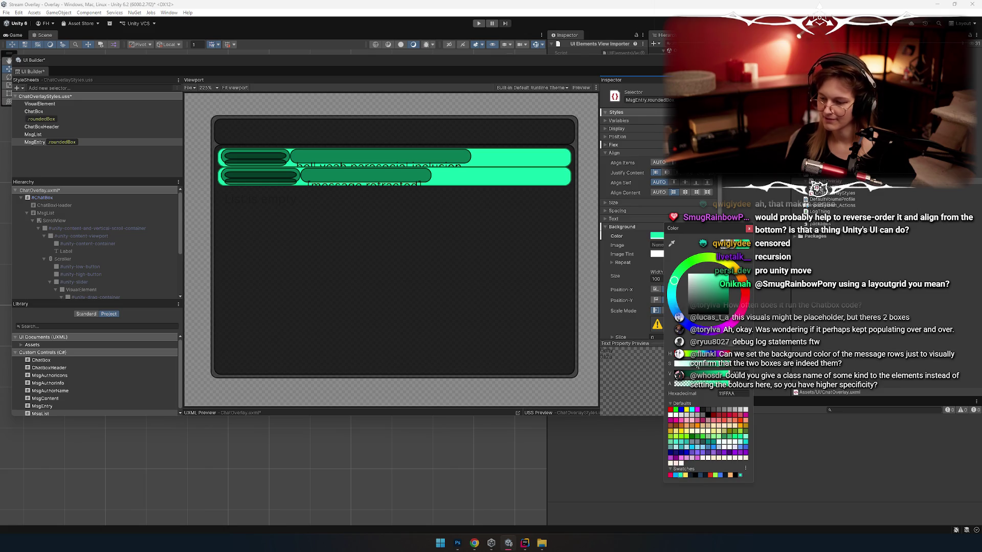
mouse_move(716, 384)
left_mouse_down()
mouse_move(677, 385)
mouse_move(690, 393)
left_mouse_up()
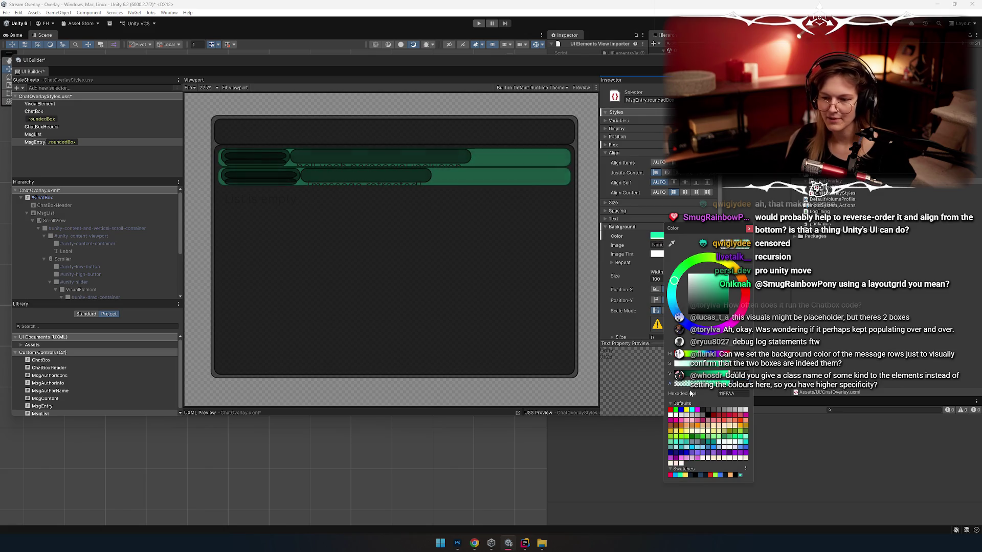
left_click(749, 229)
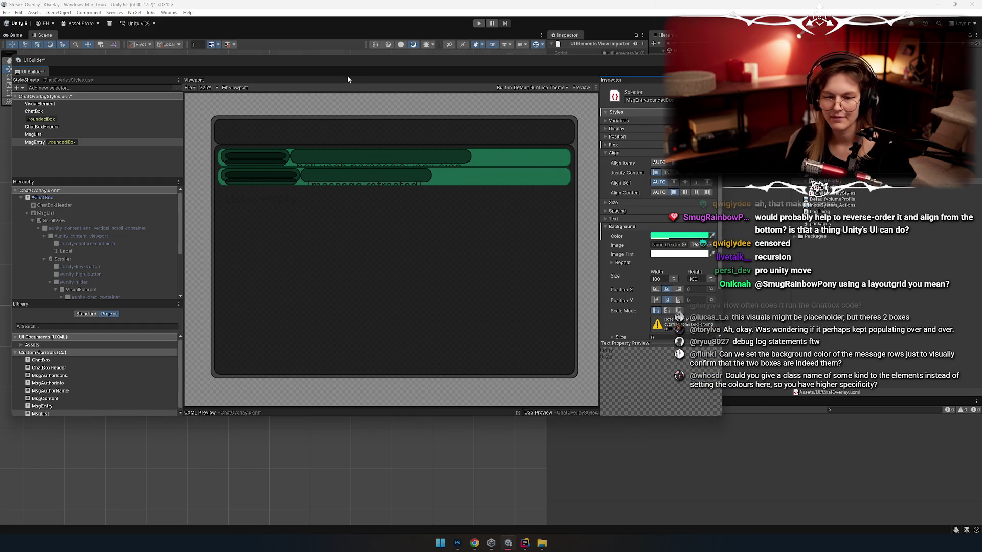
left_click(630, 228)
Set the MsgEntry.roundedBox border colour to mint green 11FFAA
left_click(640, 236)
scroll(634, 287, "down", 2)
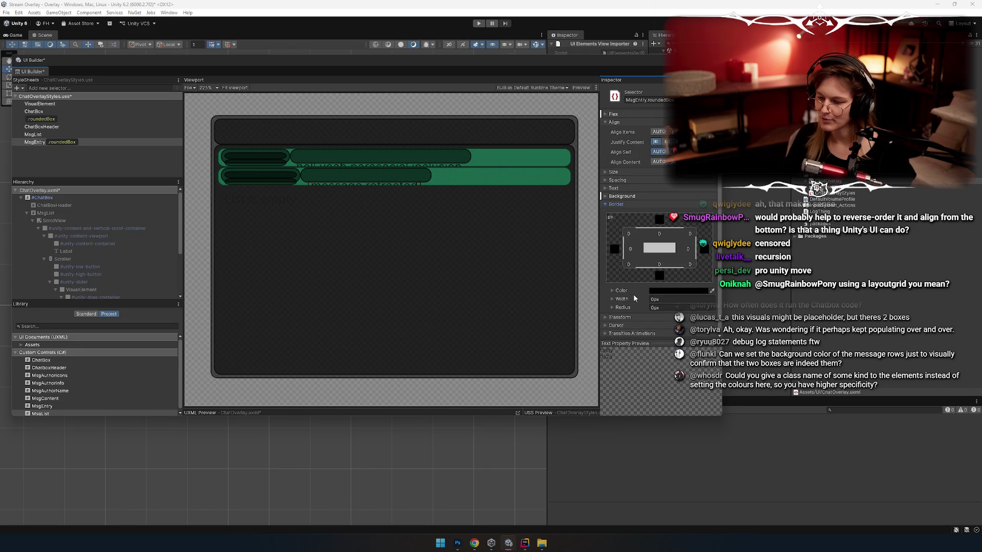
left_click(665, 291)
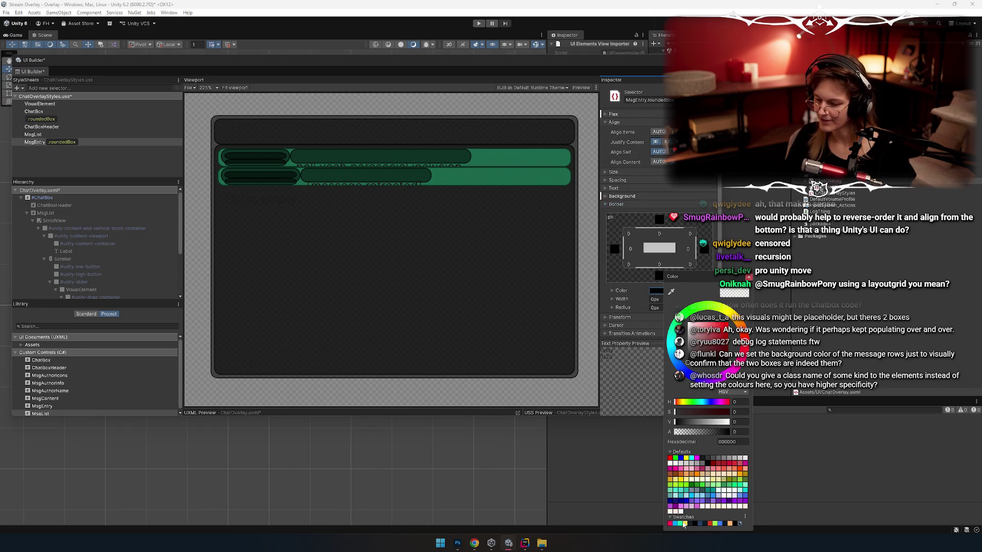
left_click(689, 490)
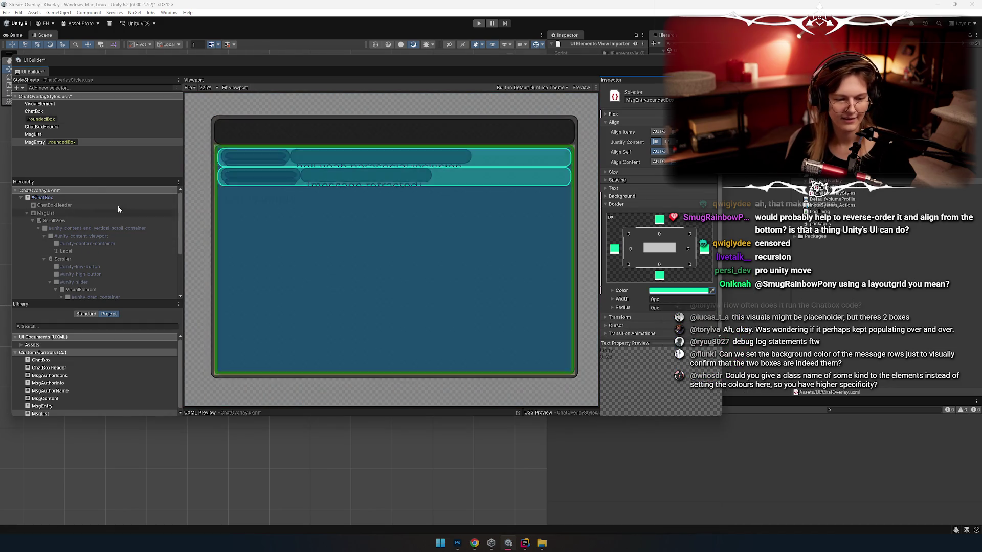
left_click(81, 127)
left_click(83, 142)
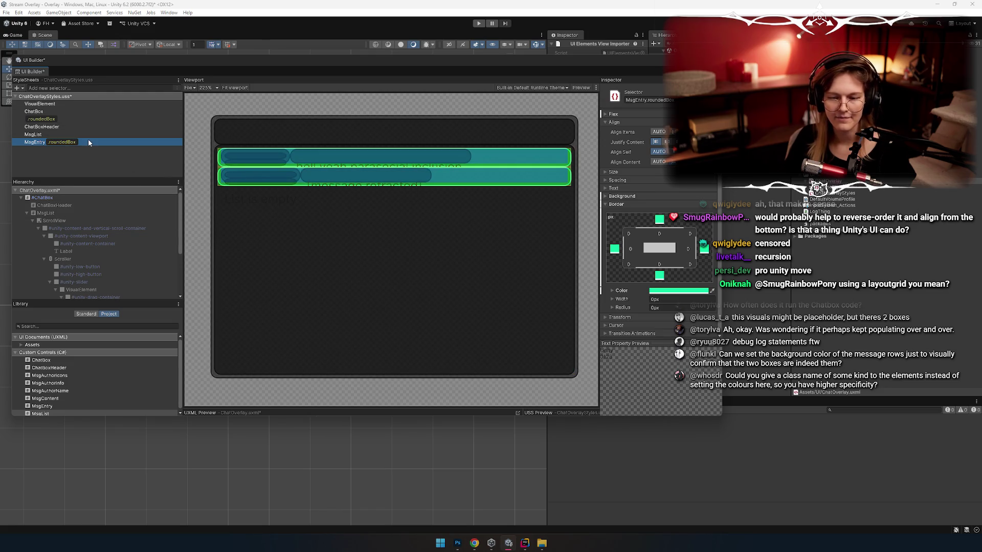
Check the ChatBox layout sketch, then select the duplicated MsgEntry.roundedBox selector
key("alt+Tab")
key("alt+Tab")
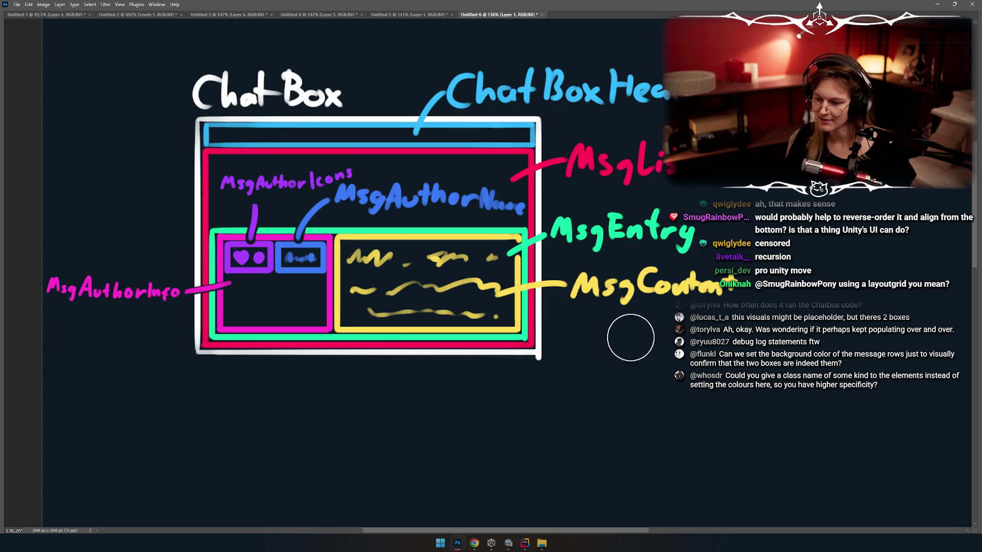
key("alt+Tab")
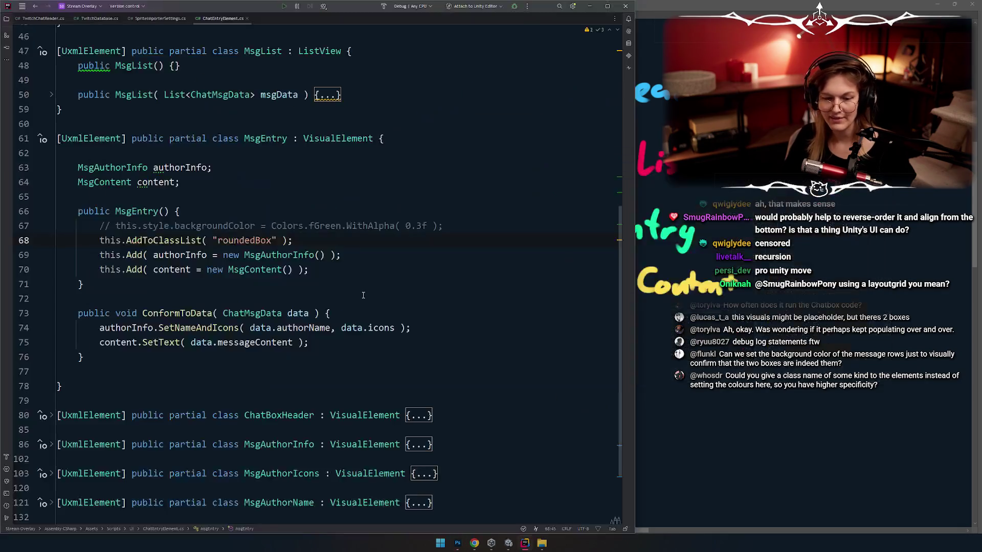
key("alt+Tab")
key("alt+Tab")
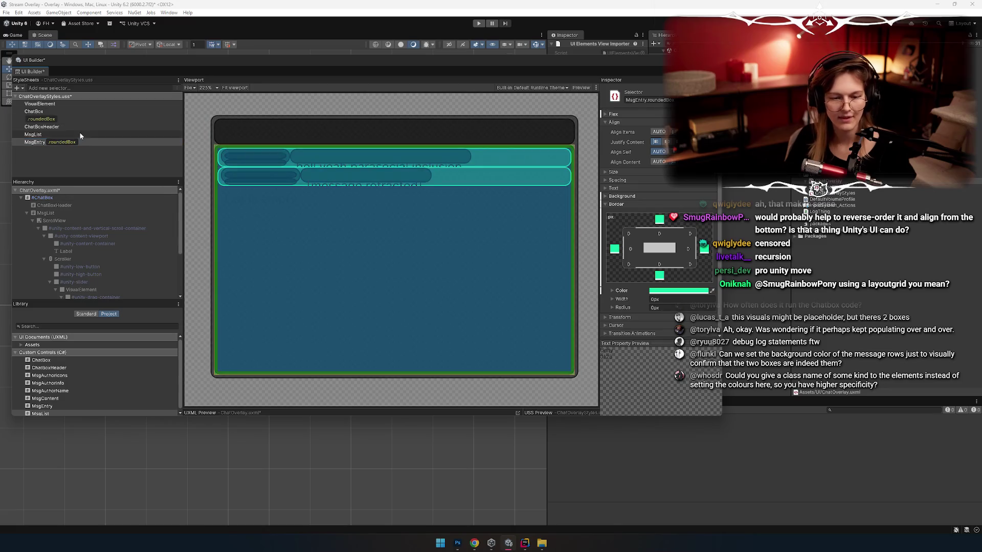
left_click(88, 148)
Rename the duplicate to MsgContent.roundedBox and give it a yellow FFDD55 border
left_click(643, 100)
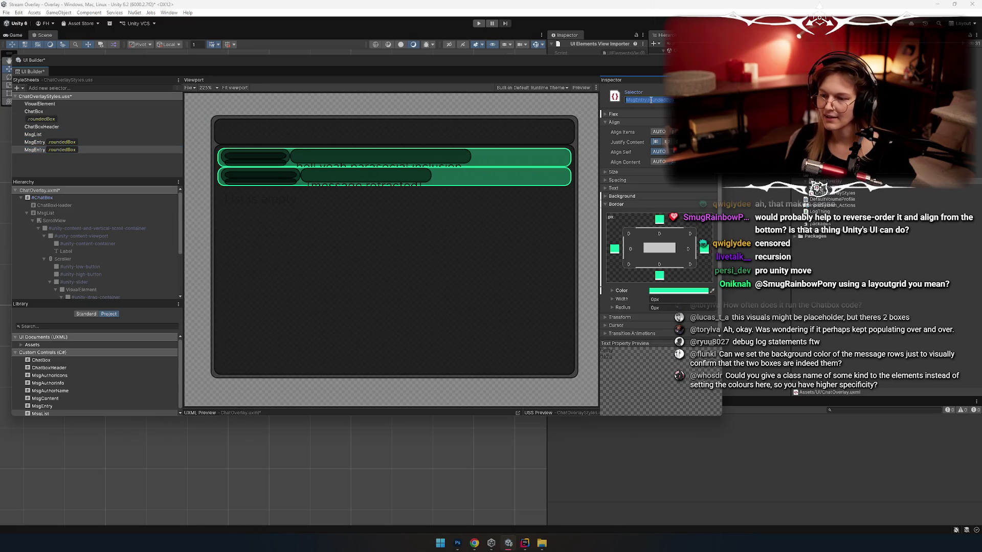
type("Content")
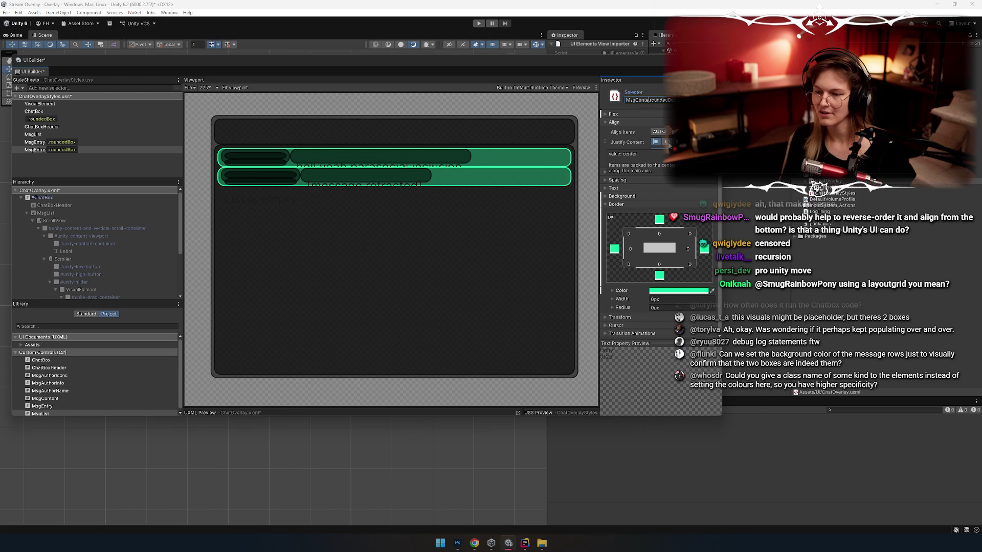
key("Return")
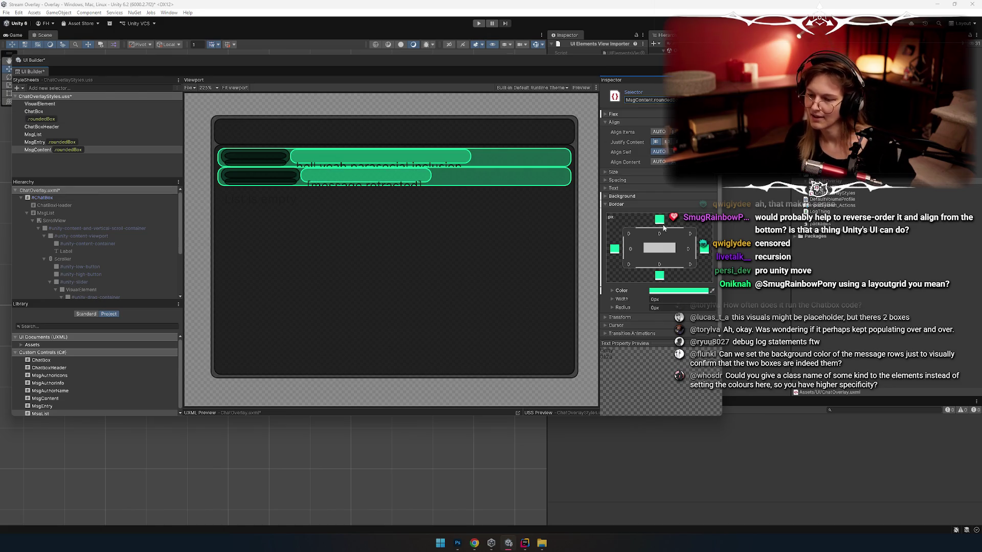
left_click(668, 290)
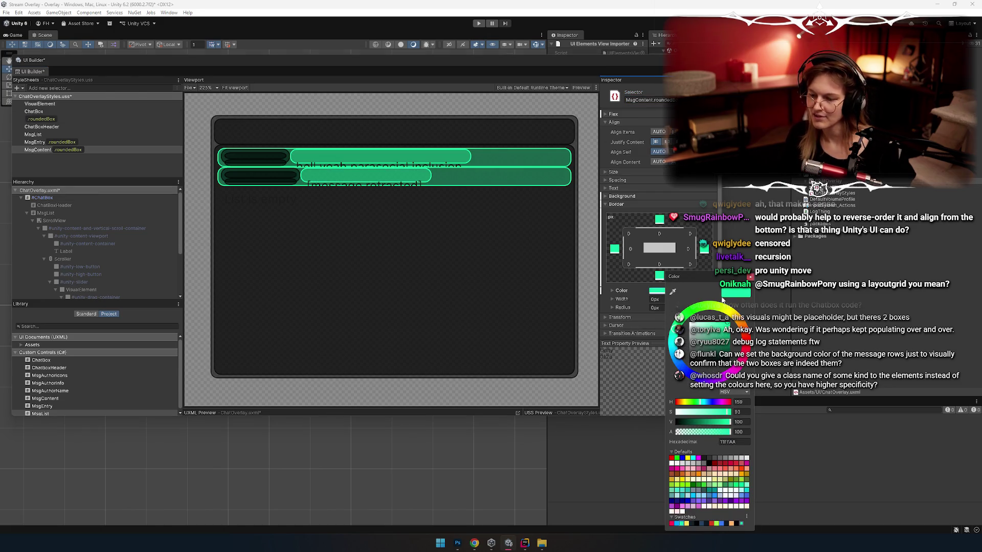
left_click(688, 523)
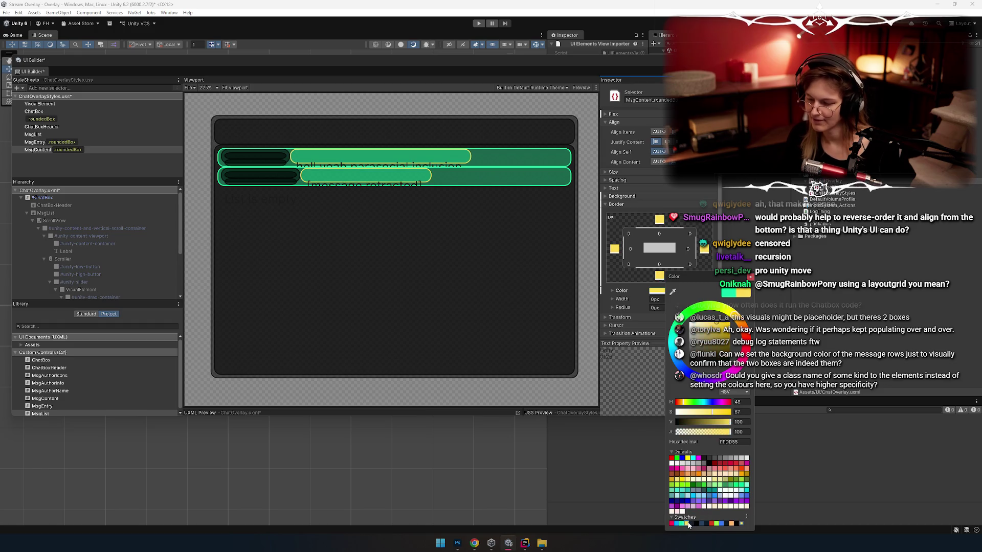
left_click(749, 277)
Give MsgContent.roundedBox a semi-transparent yellow FFDD55 background and compare with the layout sketch
left_click(628, 203)
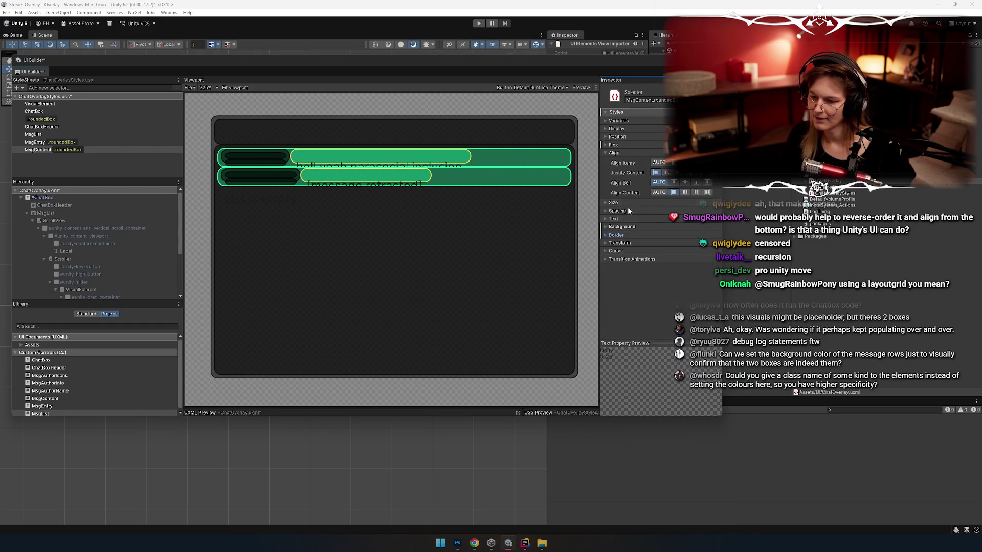
left_click(622, 227)
left_click(679, 235)
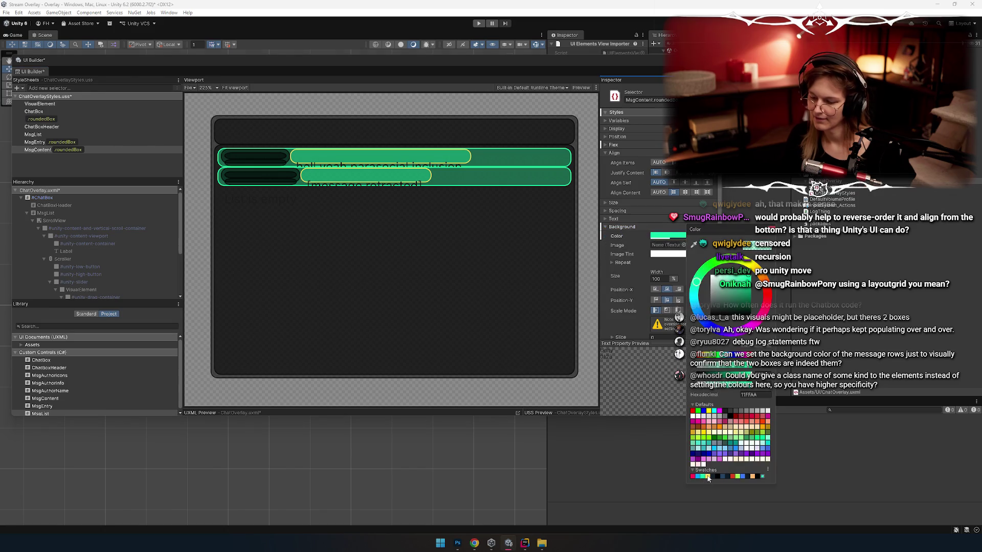
left_click(708, 477)
left_click(716, 388)
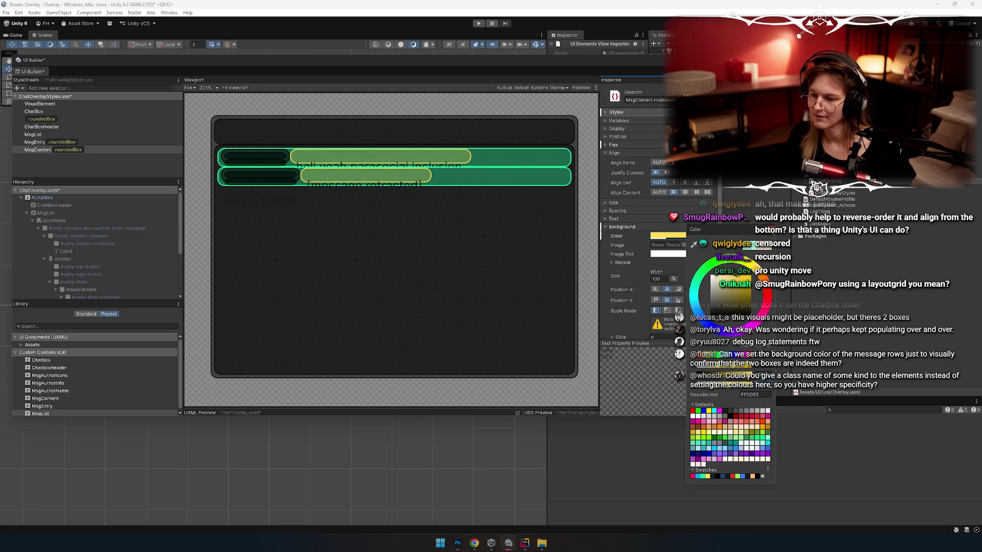
left_click(279, 305)
key("alt+Tab")
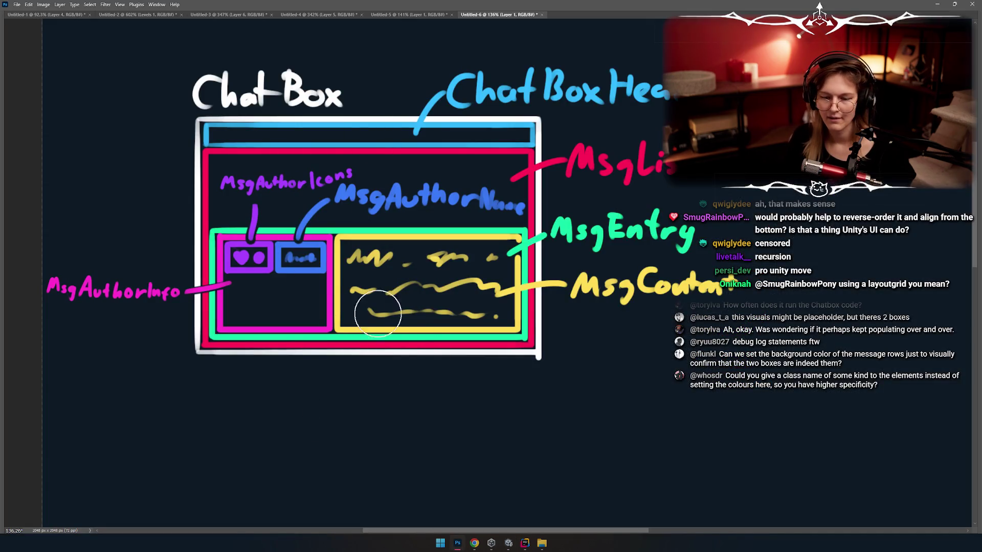
key("alt+Tab")
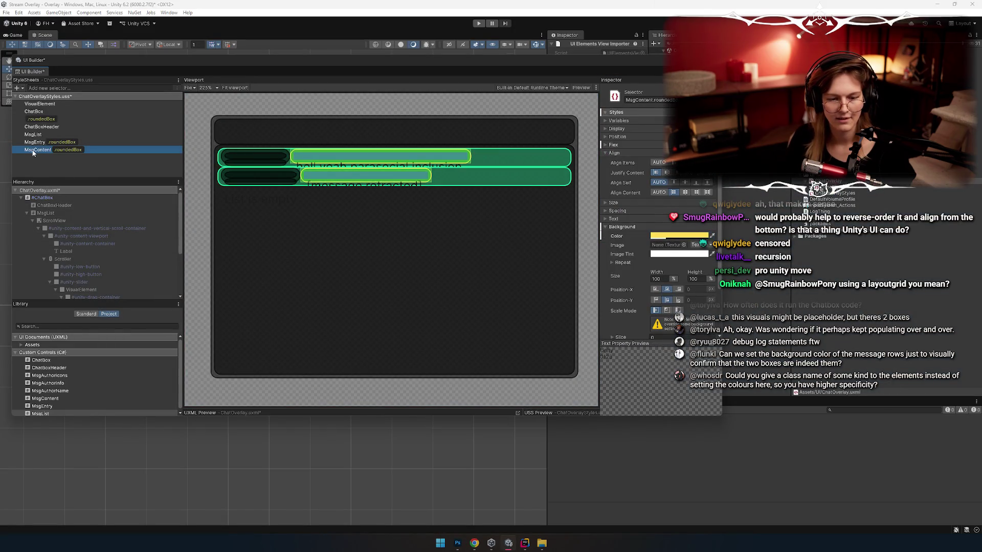
Duplicate the selector as MsgAuthorInfo.roundedBox with a mostly transparent purple BA55D3 background
key("ctrl+d")
double_click(637, 100)
type("MsgAl")
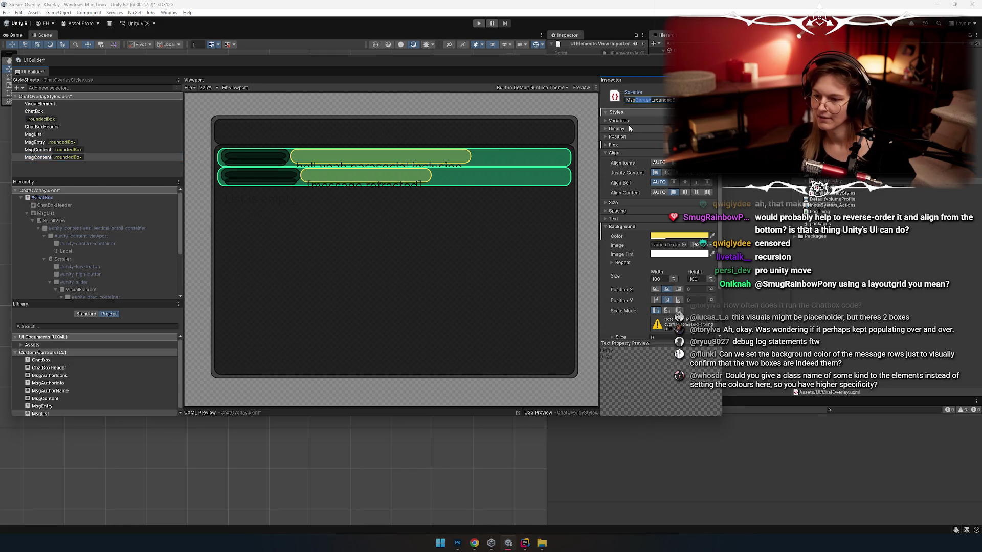
type("ut")
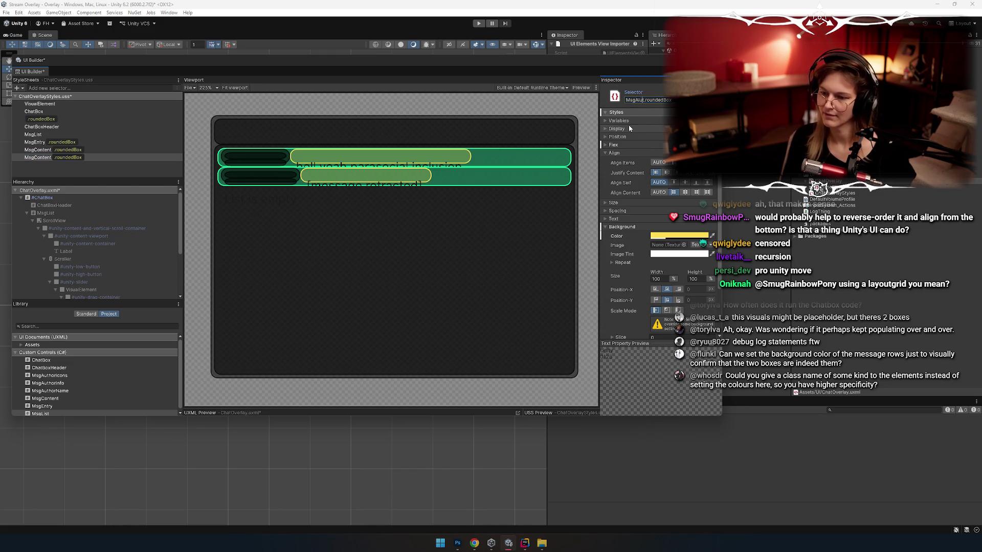
type("hor")
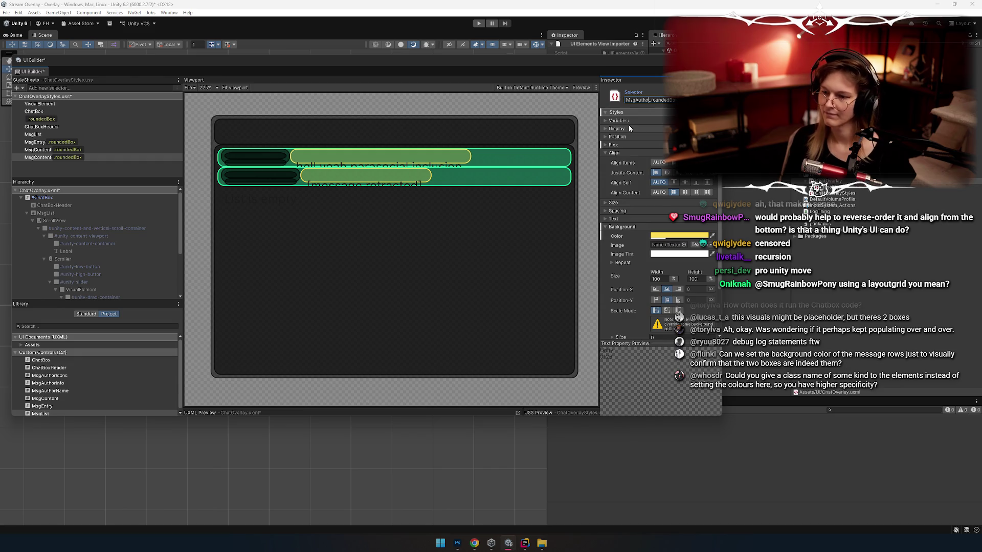
type("Info")
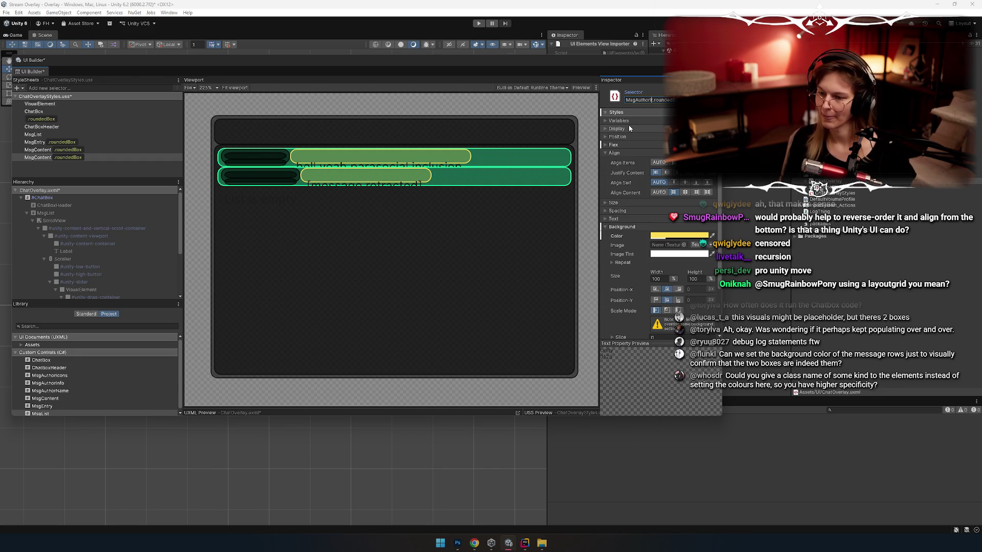
key("Return")
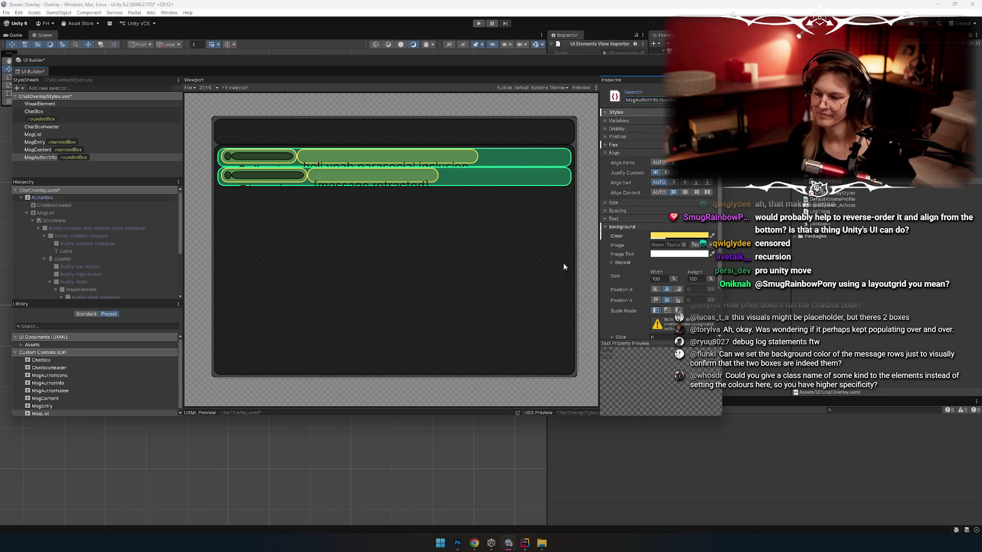
left_click(685, 238)
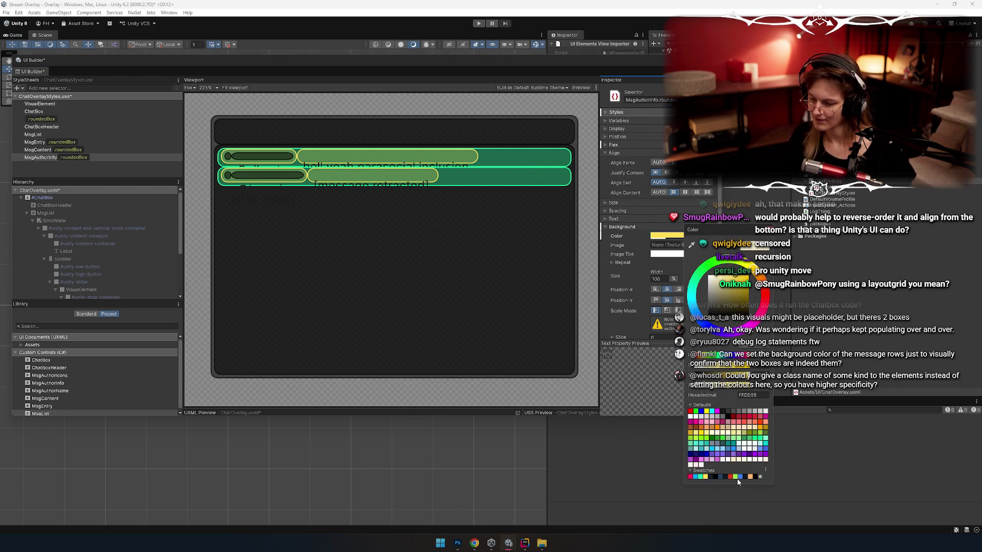
left_click(690, 460)
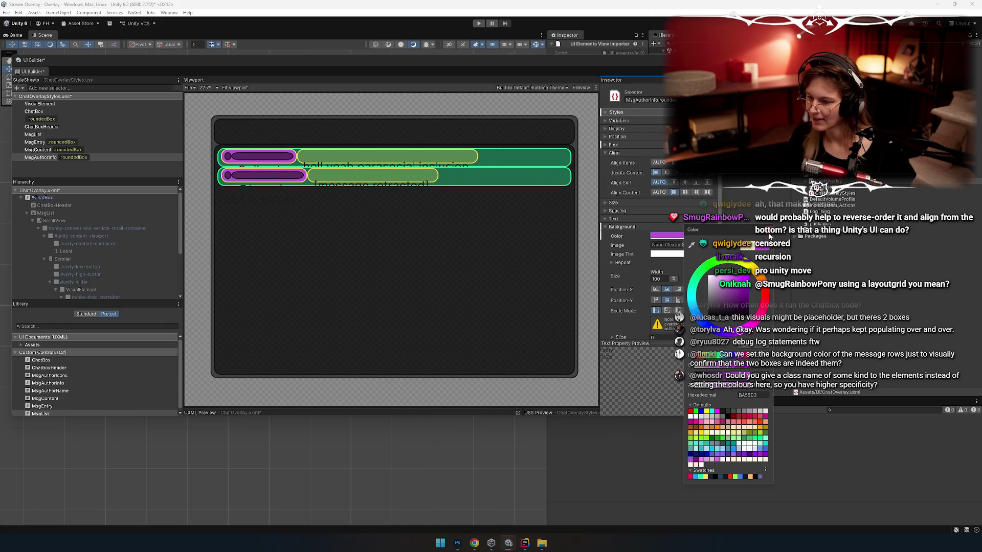
left_click(688, 238)
left_click(690, 238)
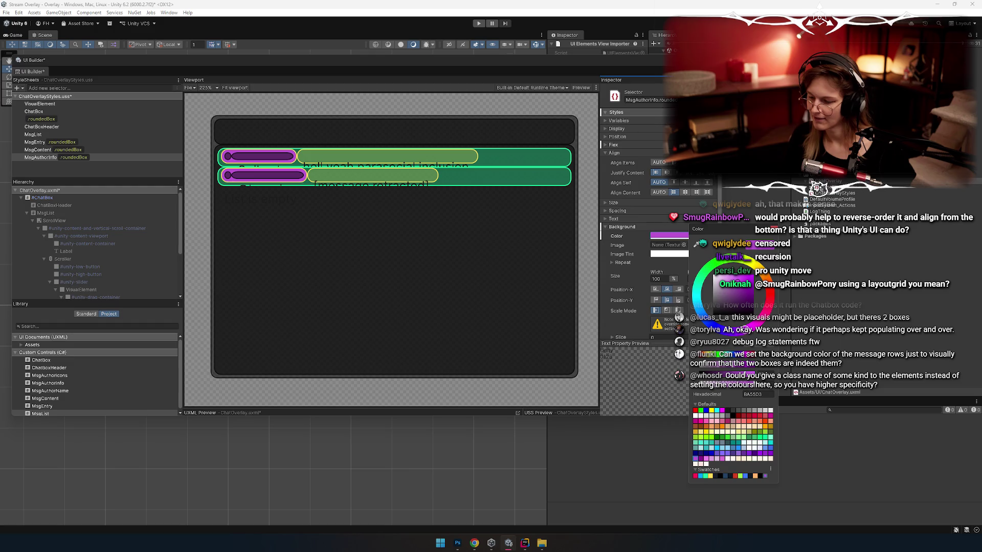
left_click(709, 384)
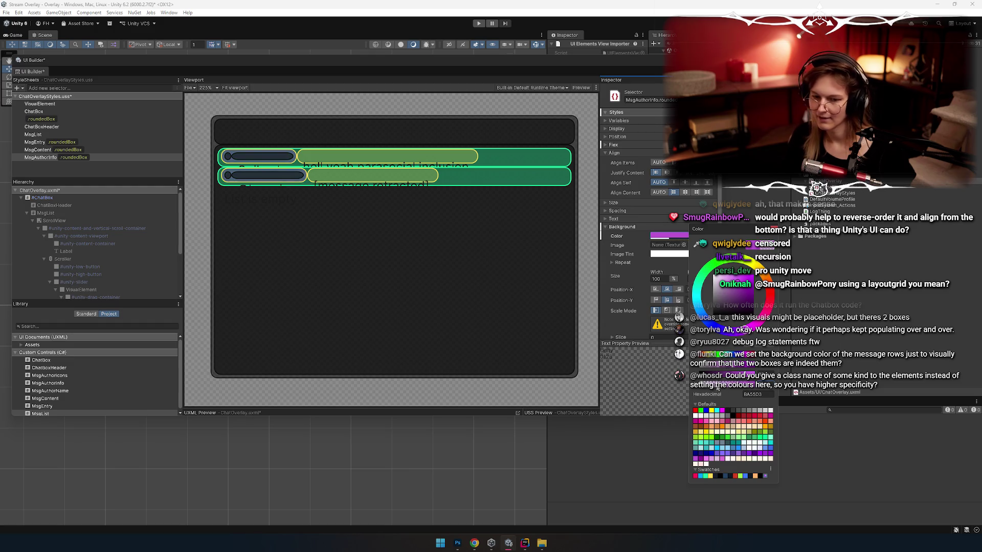
key("Escape")
Paste the same purple into the MsgAuthorInfo border colour, then select the MsgEntry style
scroll(628, 248, "down", 3)
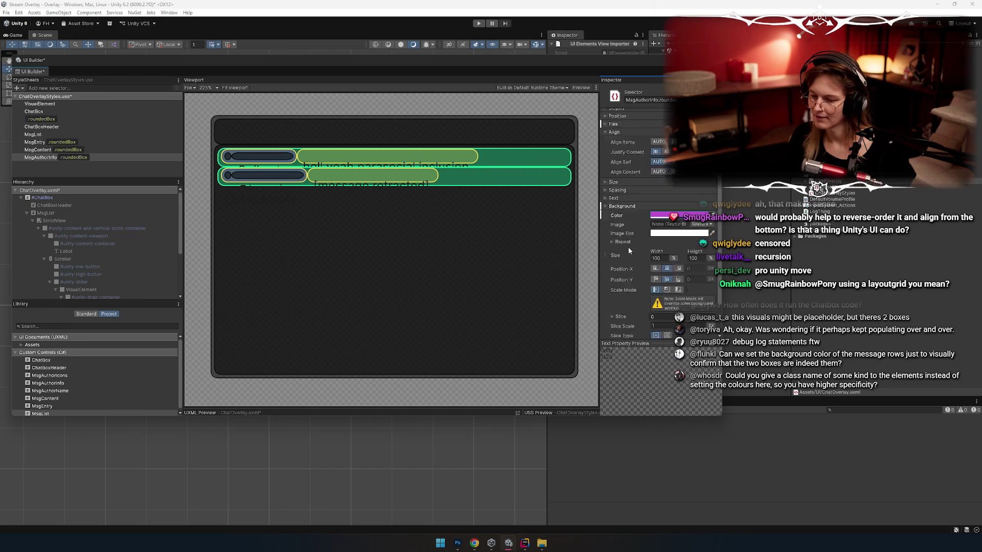
left_click(616, 324)
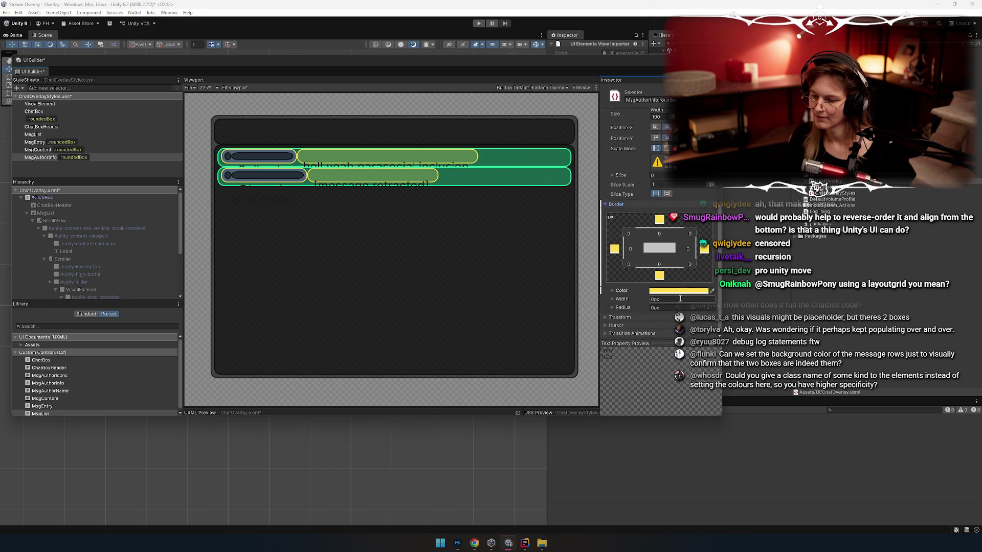
scroll(664, 286, "down", 4)
scroll(645, 203, "up", 3)
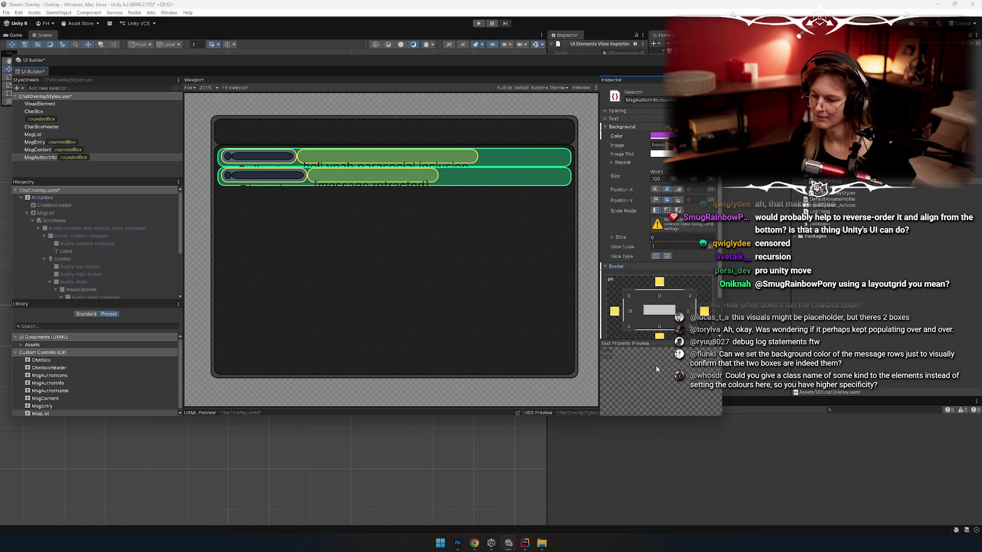
left_click_drag(656, 341, 656, 388)
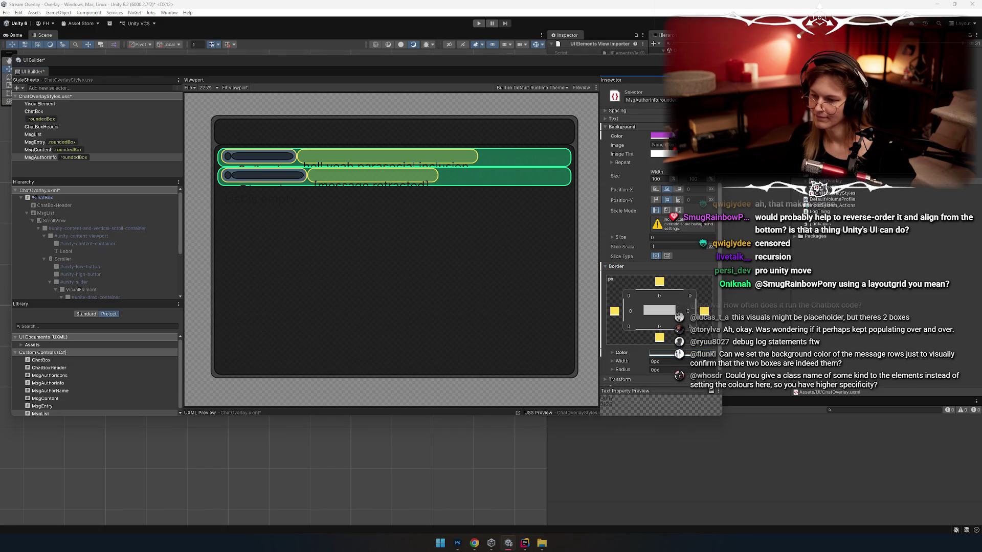
key("ctrl+v")
key("alt+Tab")
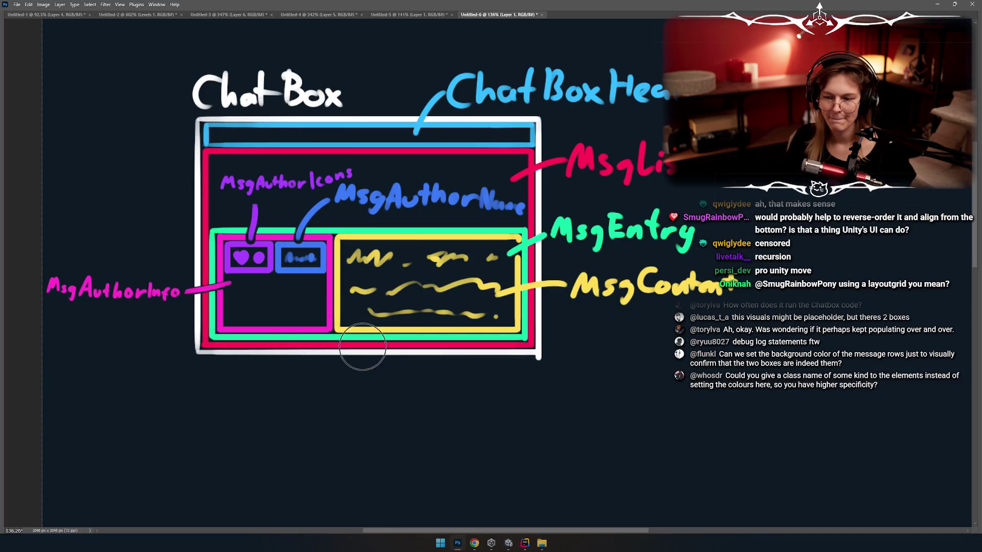
key("alt+Tab")
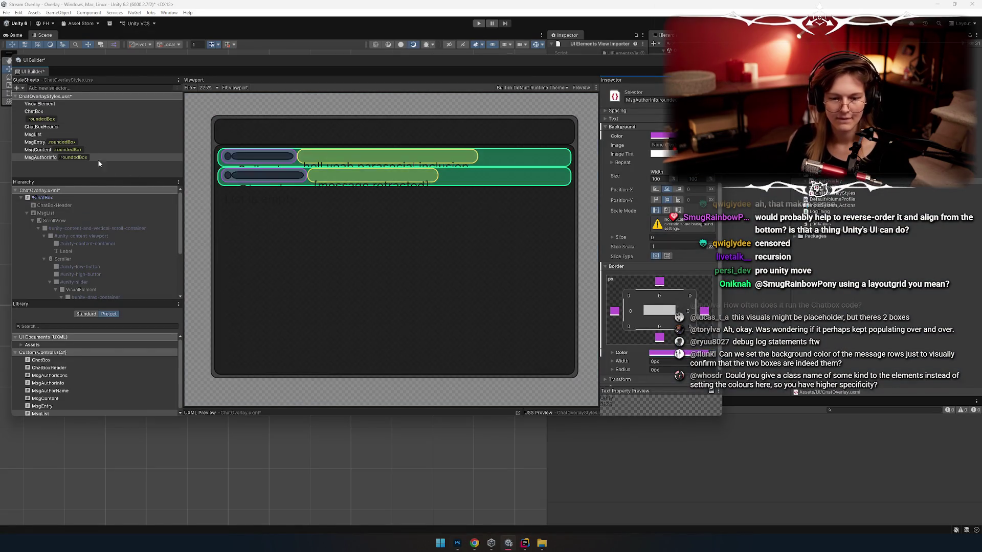
left_click(94, 143)
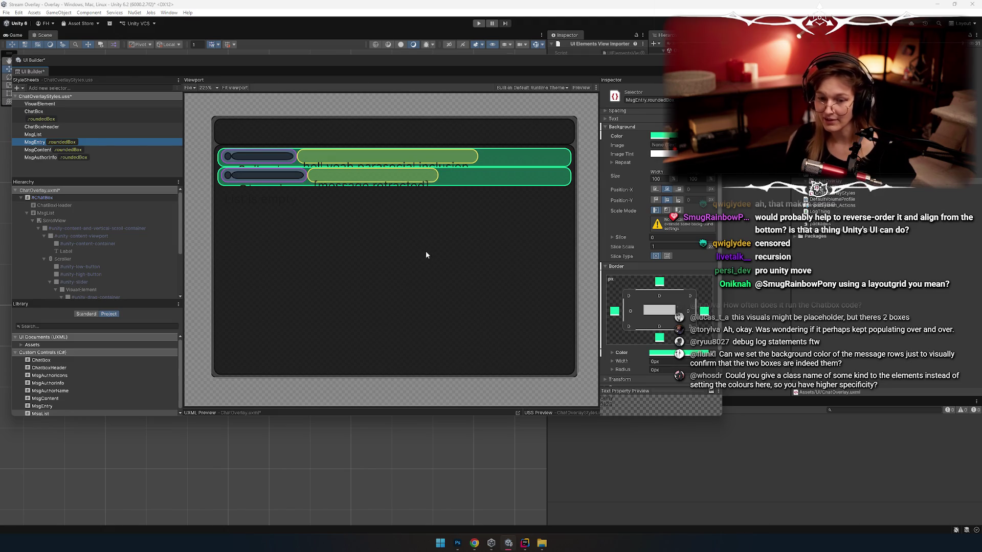
scroll(650, 255, "up", 3)
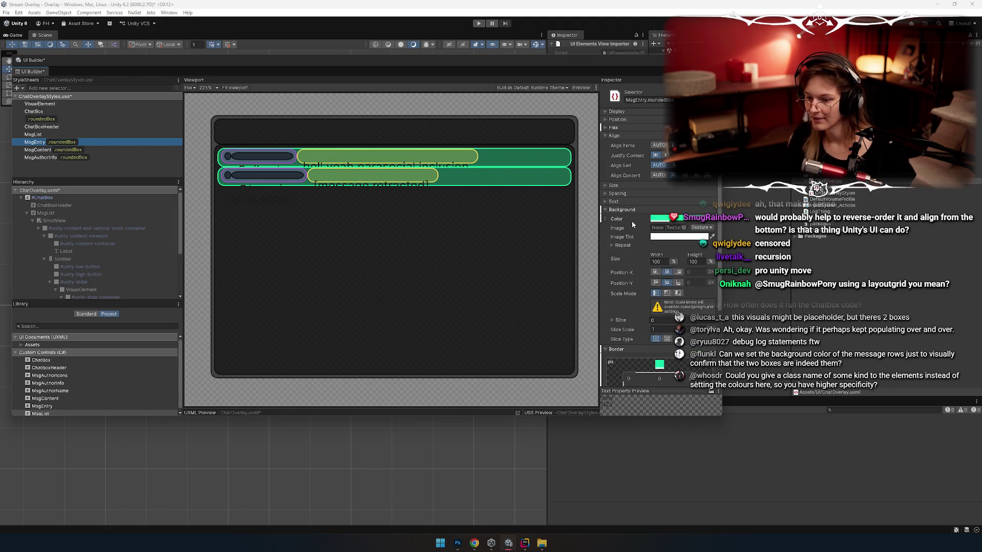
left_click(663, 209)
left_click(618, 205)
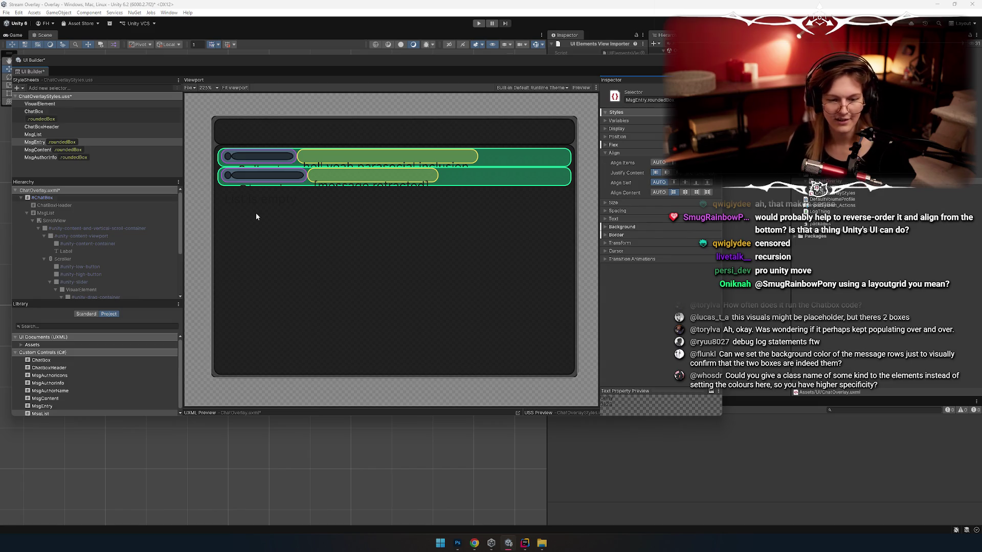
left_click(80, 141)
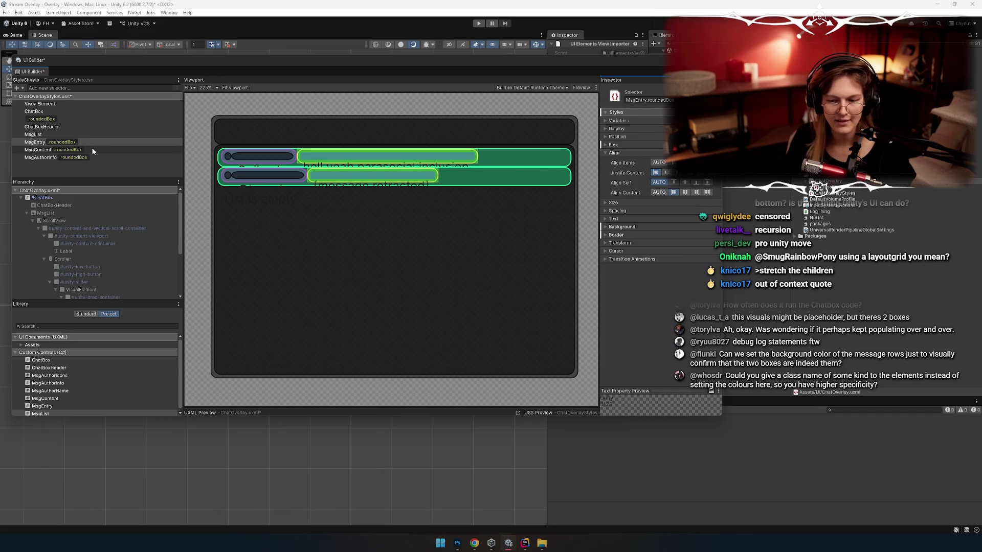
Set Flex Grow to 1 on MsgContent.roundedBox so content boxes fill each row
left_click(92, 149)
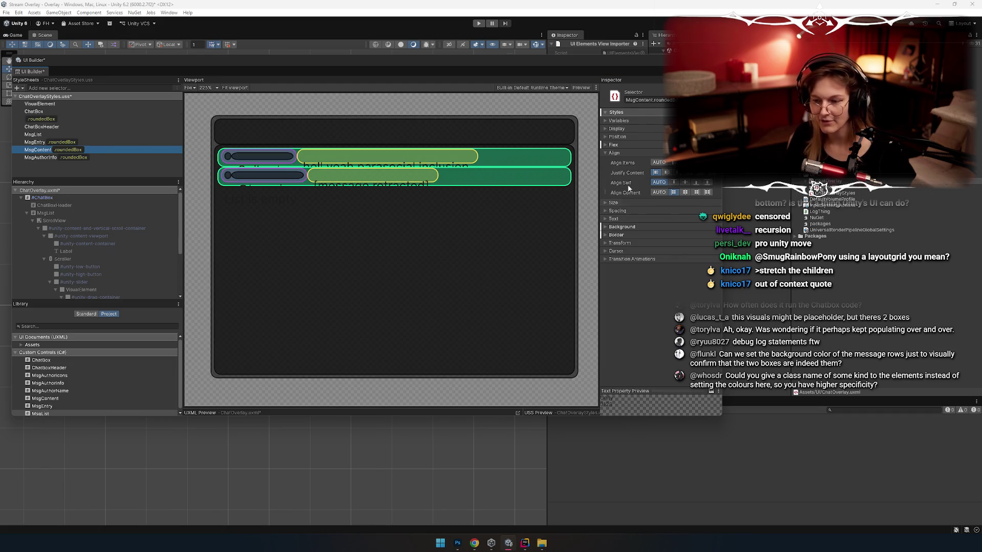
left_click(616, 145)
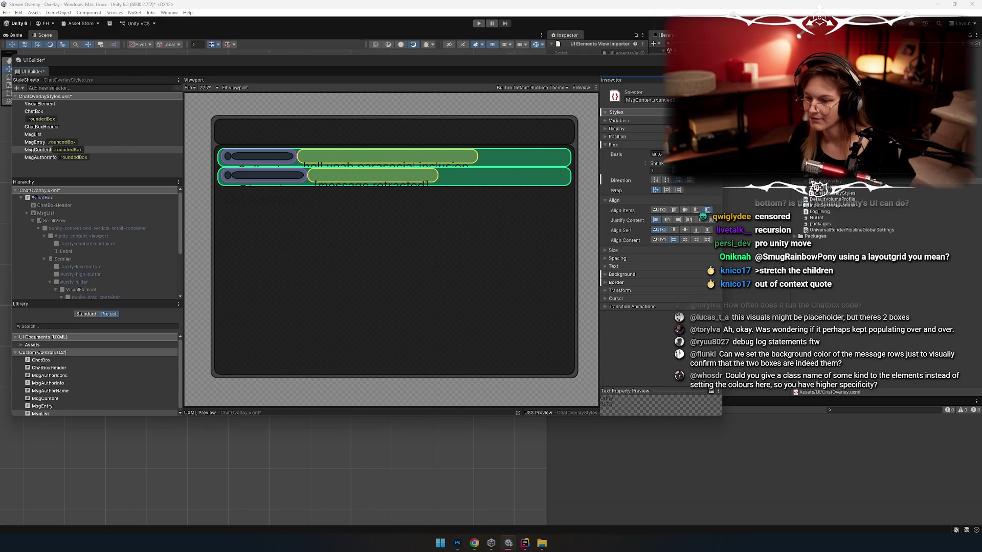
type("1")
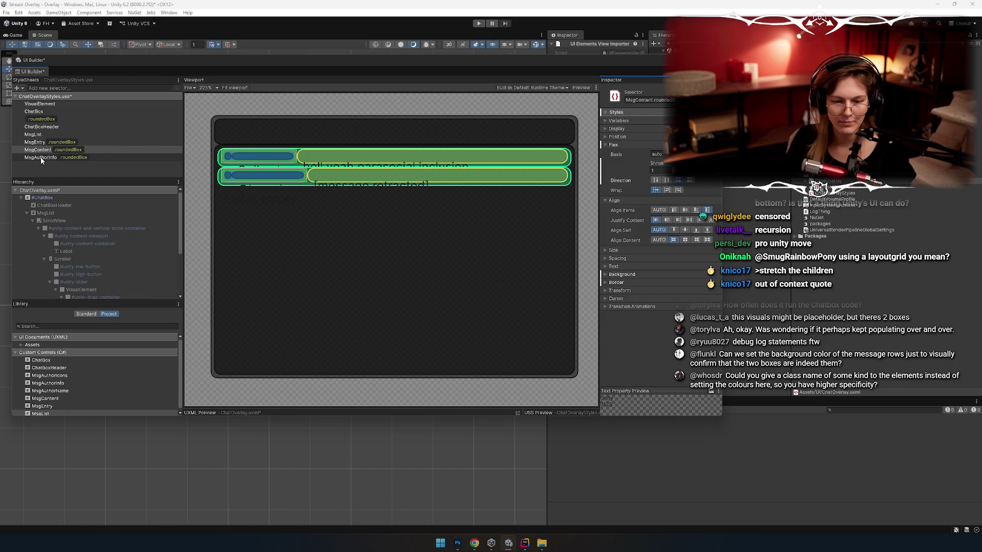
left_click(41, 158)
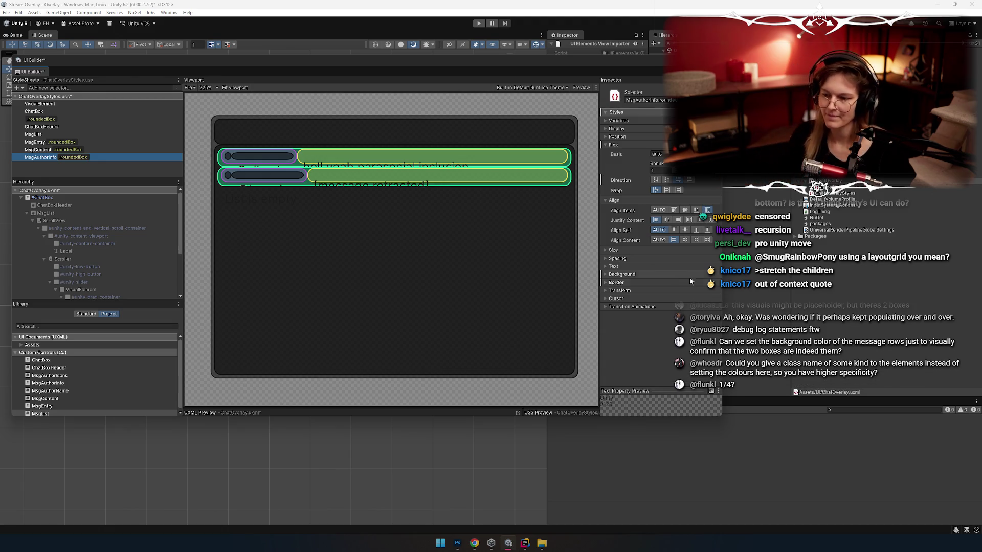
left_click(617, 145)
left_click(619, 152)
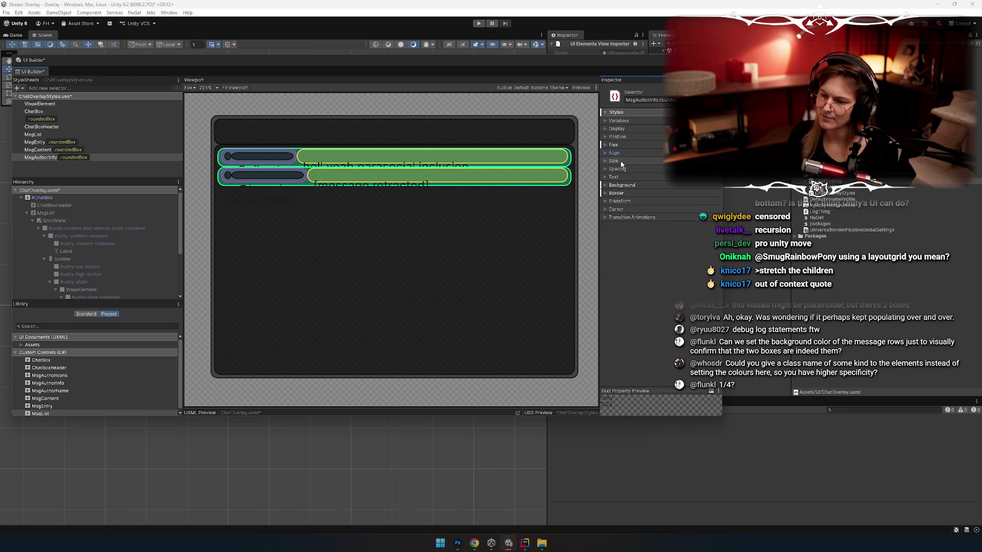
left_click(614, 161)
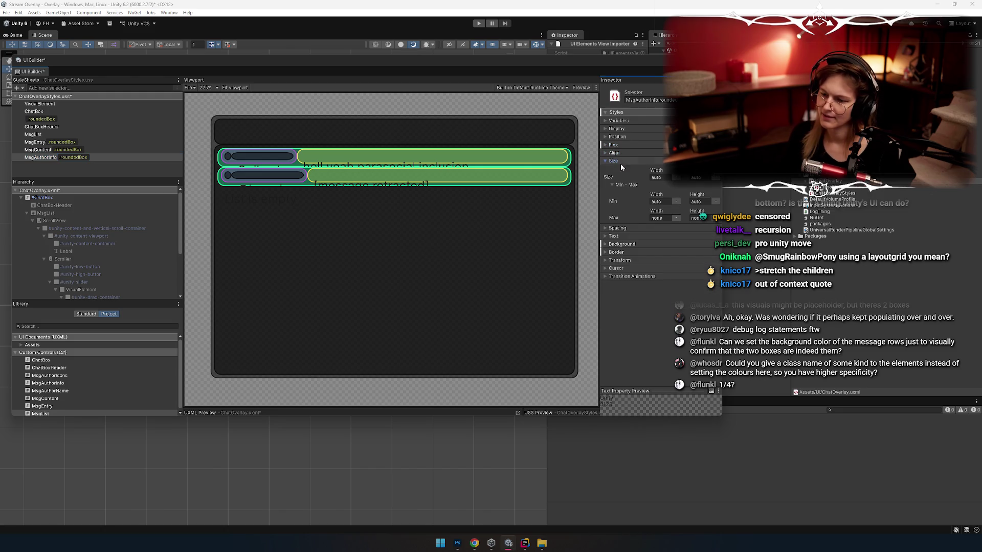
left_click(616, 162)
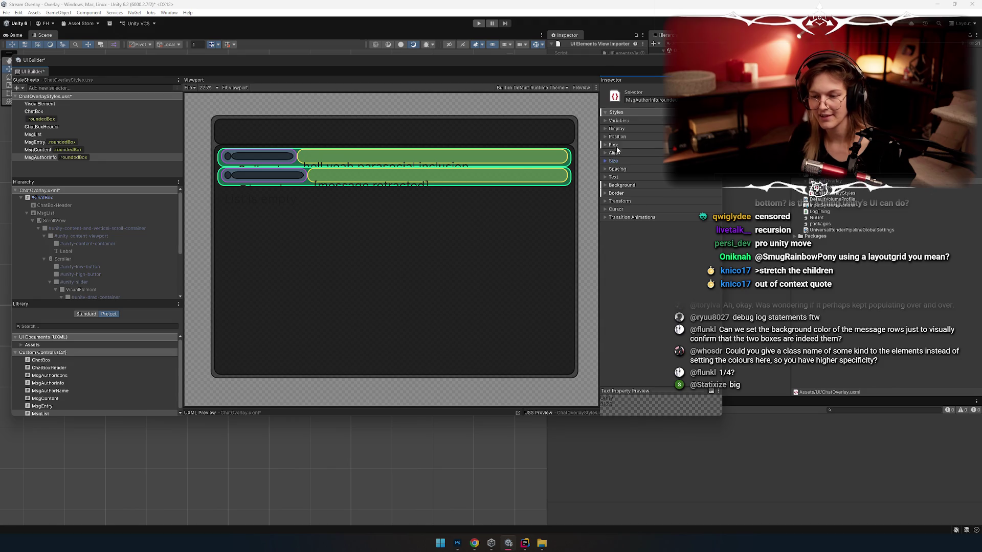
left_click(614, 145)
left_click(614, 146)
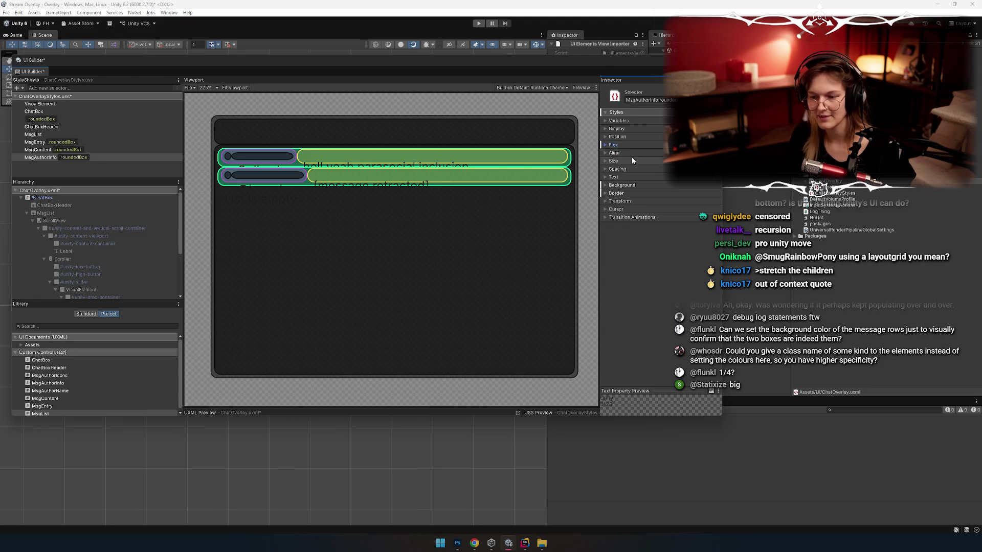
left_click(41, 158)
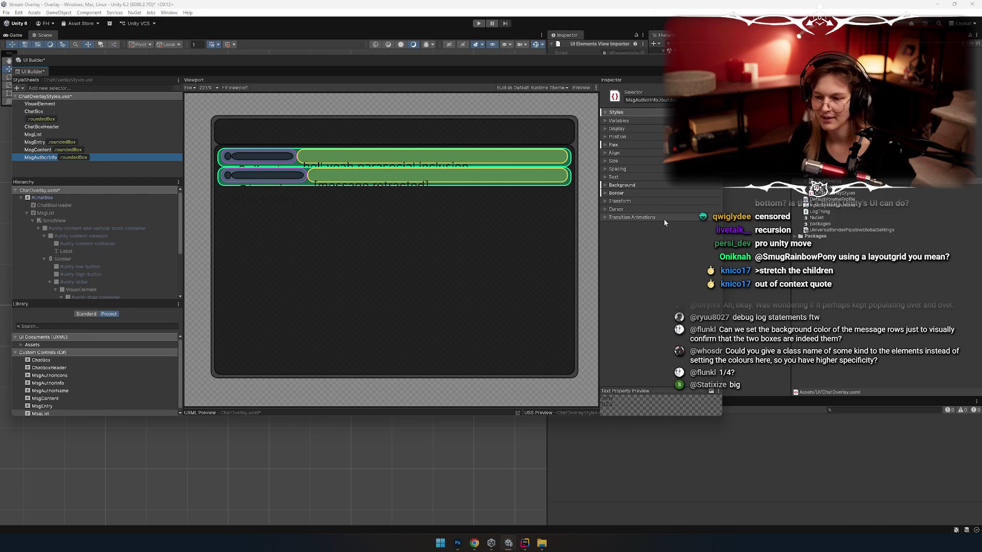
left_click(614, 162)
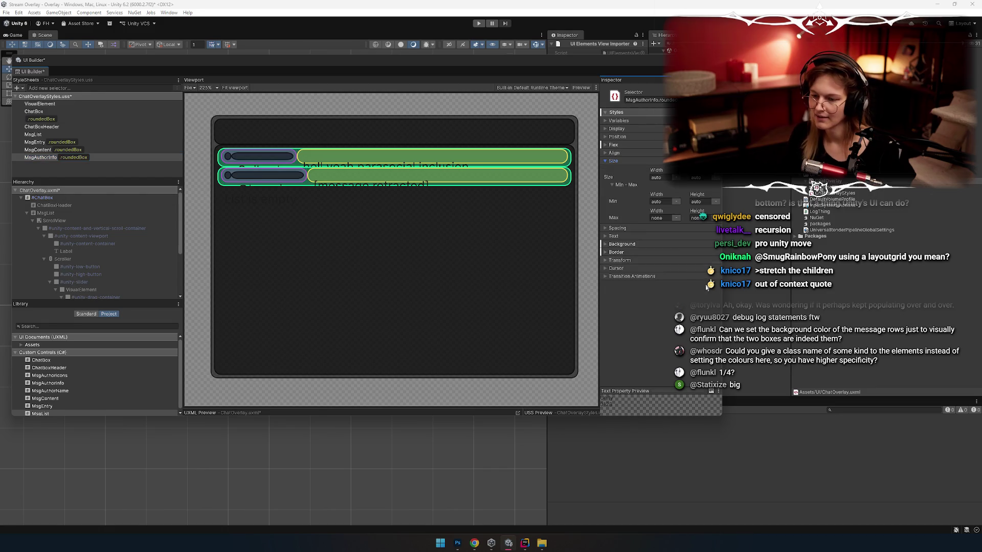
left_click(648, 176)
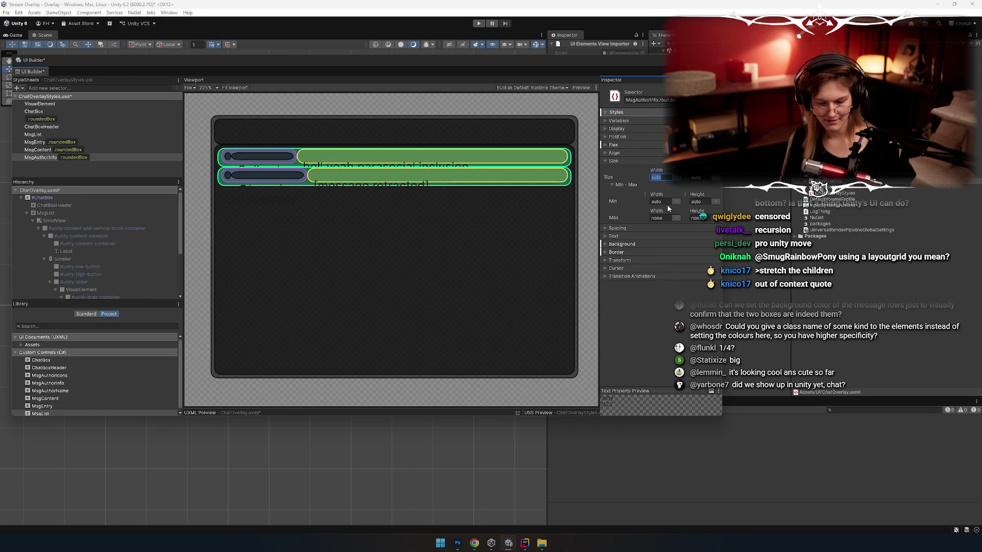
type("25")
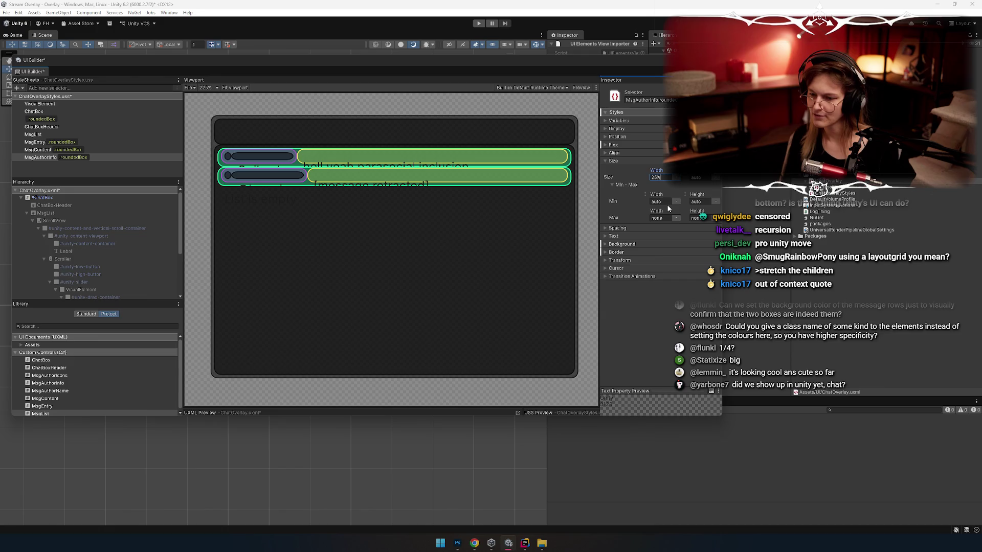
key("Return")
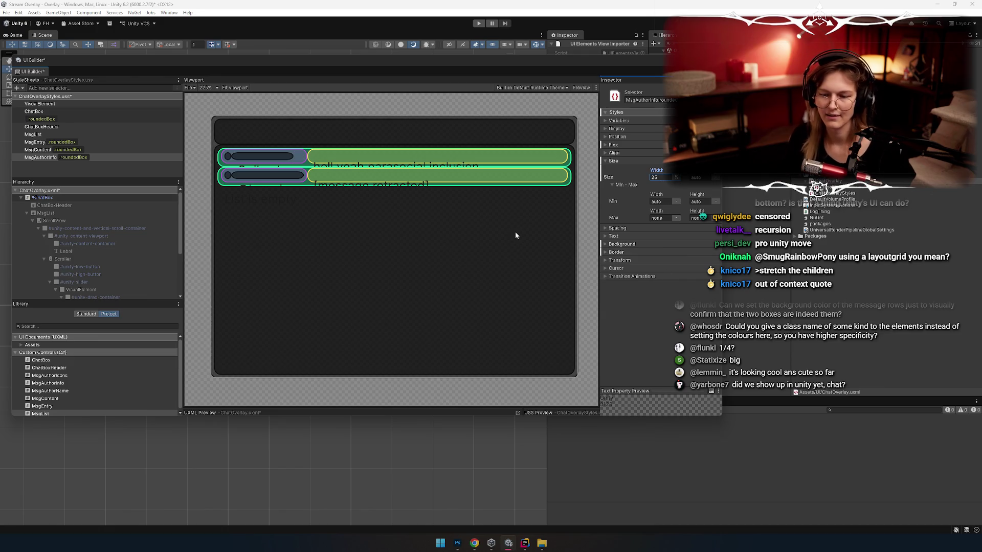
scroll(363, 284, "down", 3)
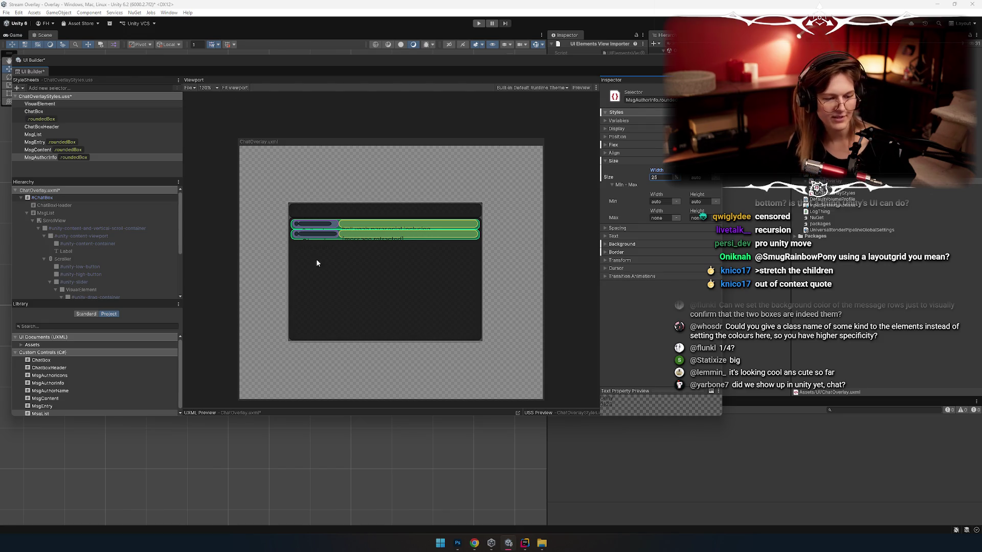
Inspect the preview's message rows, check the MsgContent and MsgAuthorInfo roundedBox rules, then switch to Rider
scroll(353, 236, "up", 6)
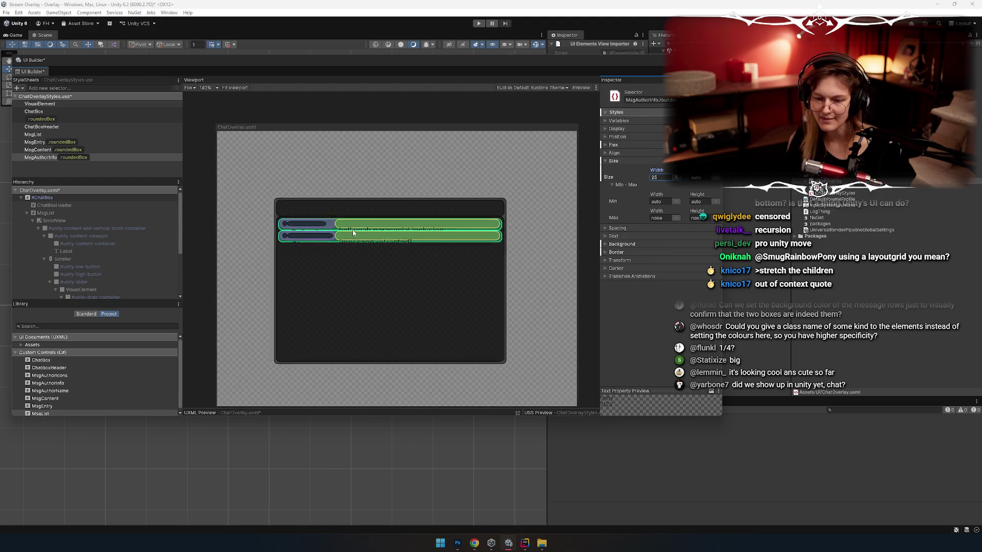
scroll(332, 204, "down", 4)
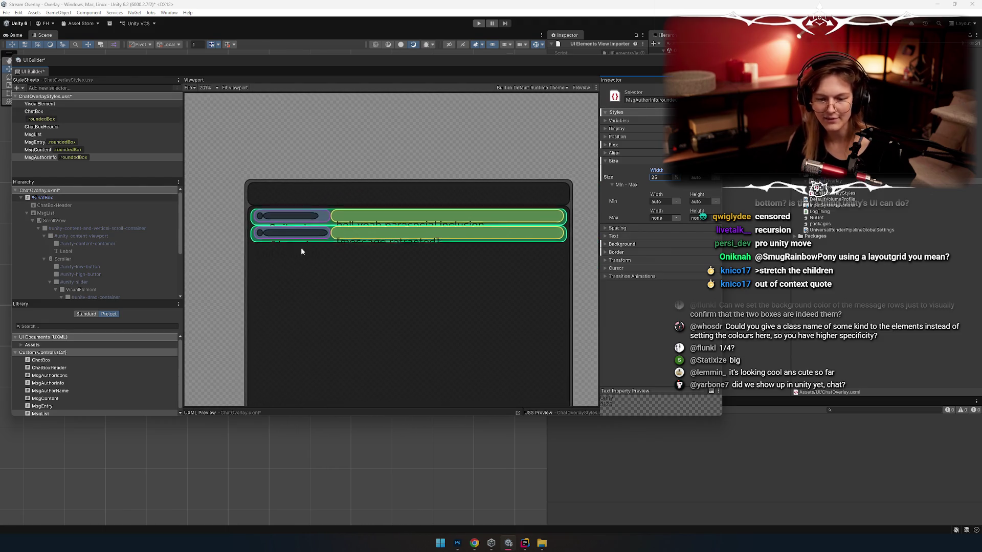
scroll(290, 184, "down", 2)
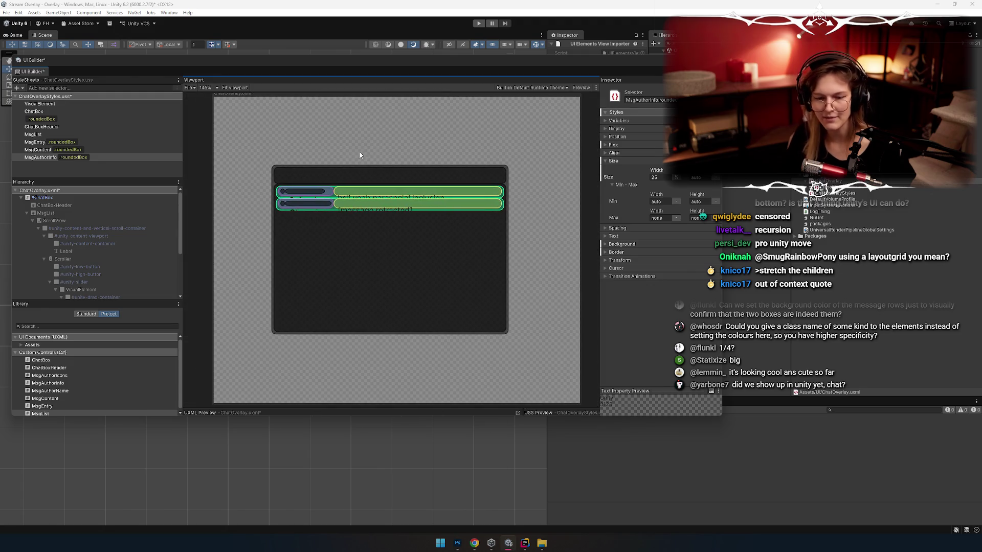
scroll(366, 162, "up", 1)
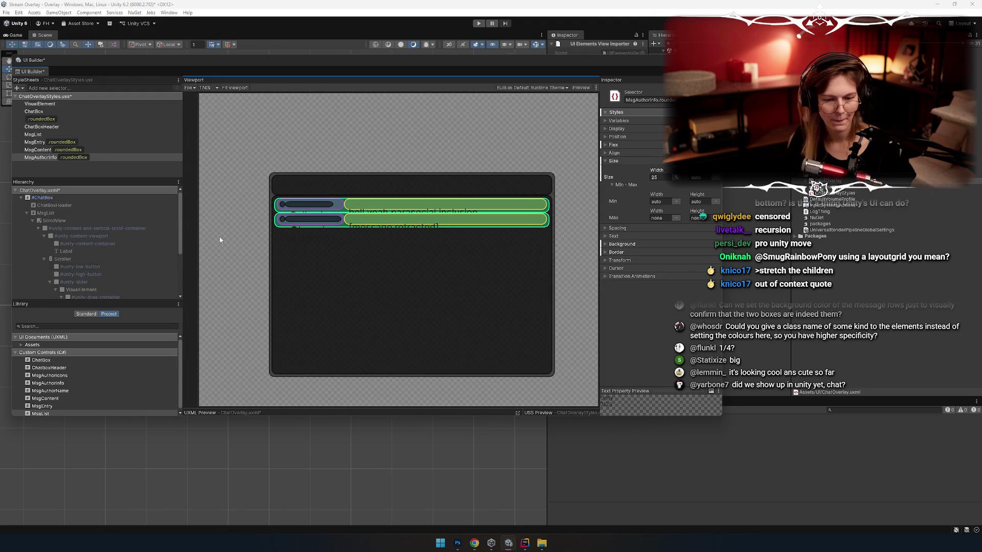
scroll(426, 235, "right", 1)
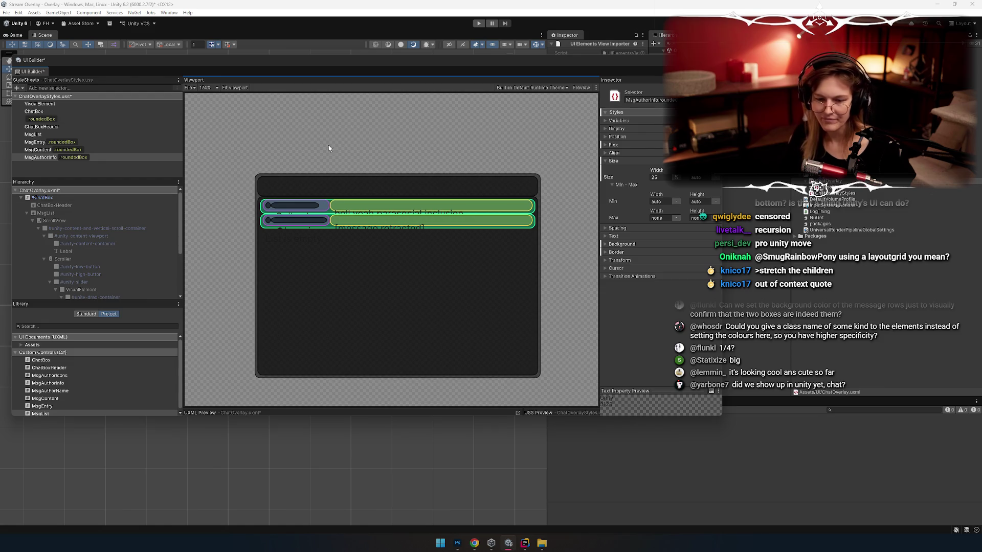
scroll(329, 149, "left", 1)
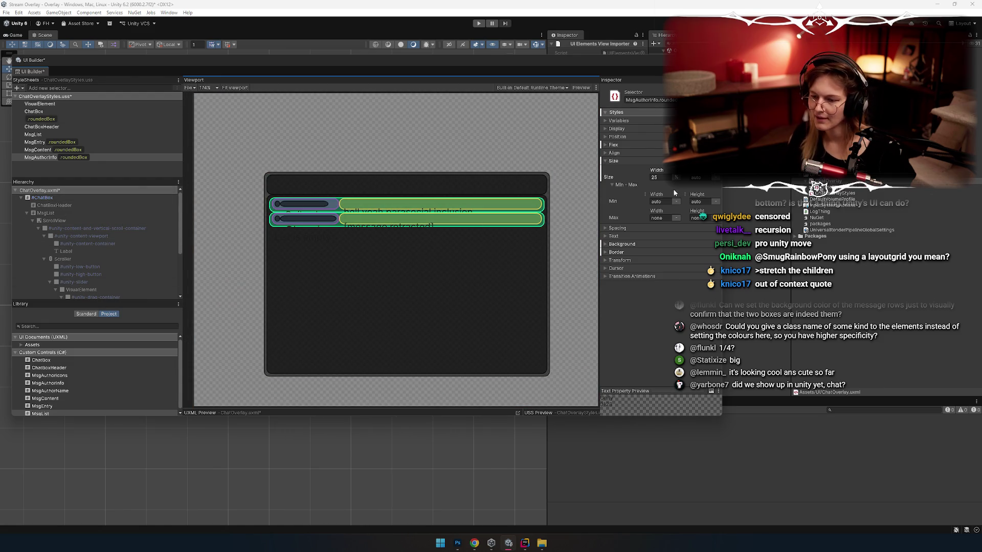
left_click(39, 150)
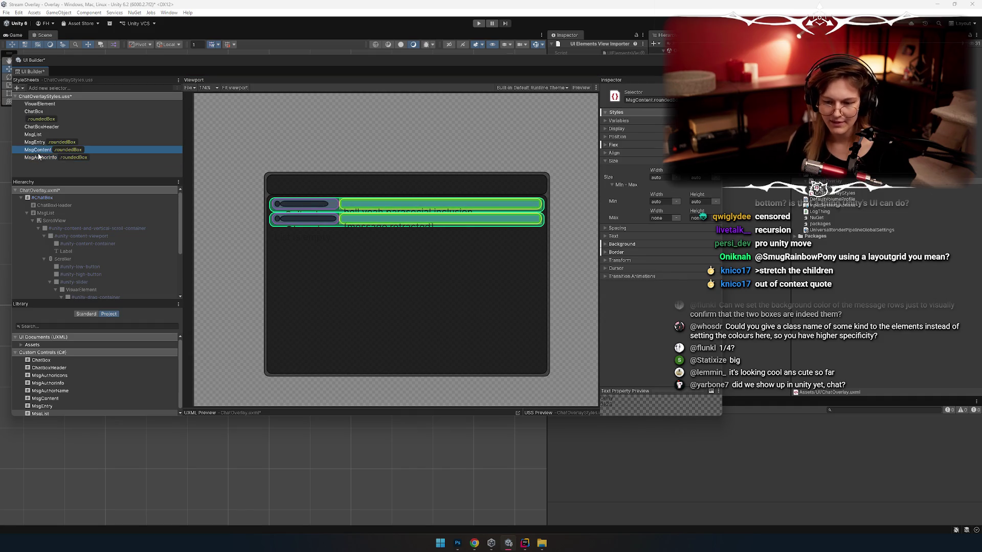
left_click(40, 158)
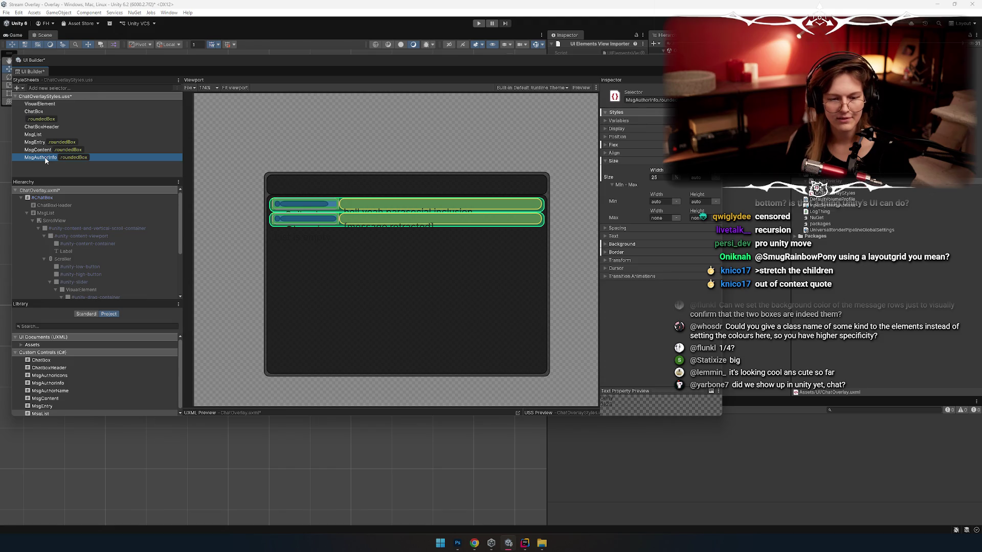
key("alt+Tab")
key("alt+Tab")
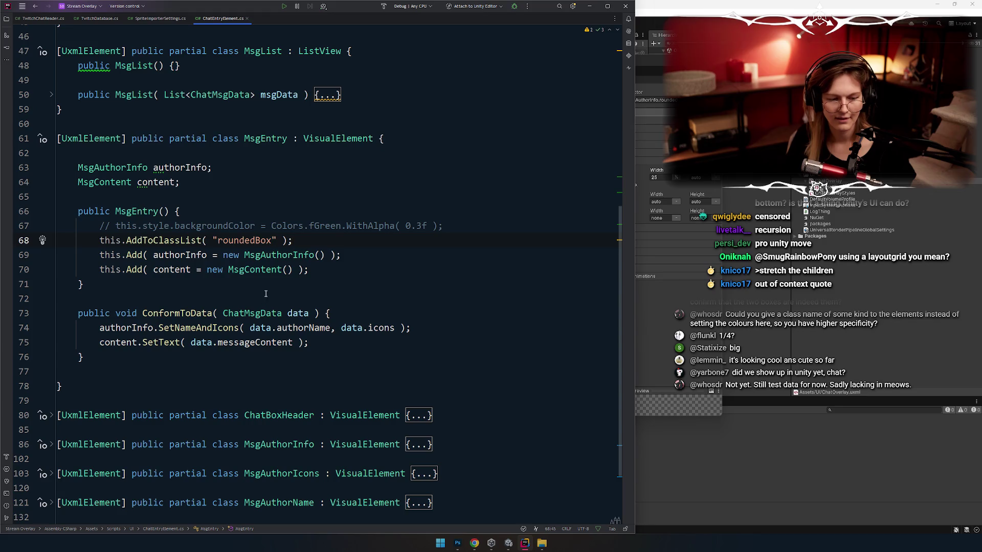
Return to the UI Builder and select the shared .roundedBox style rule
key("alt+Tab")
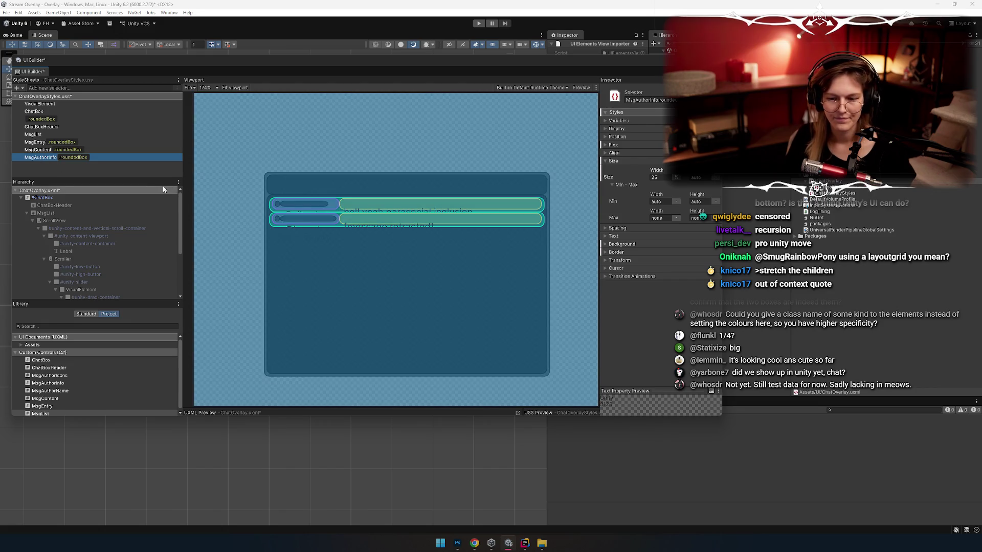
left_click(72, 118)
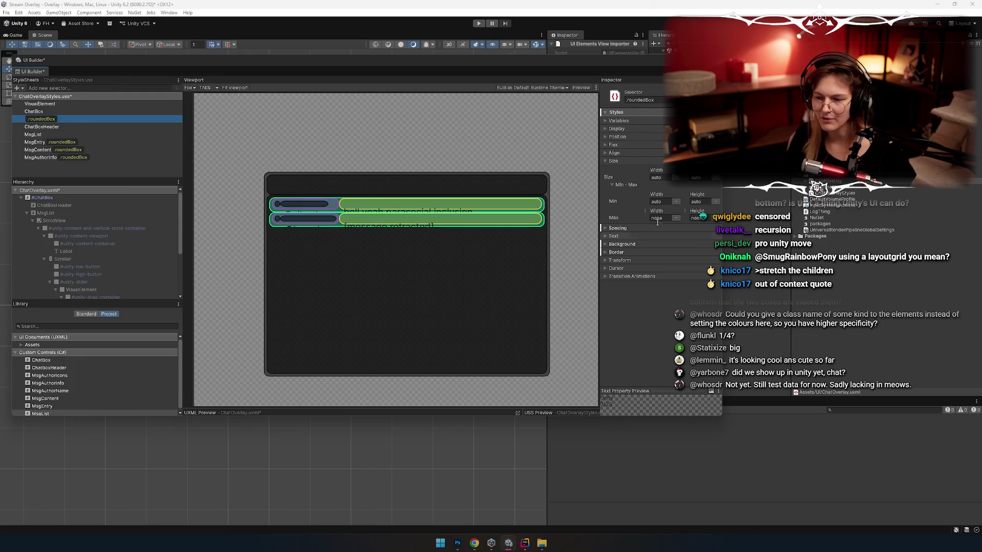
Review the .roundedBox Background and Border settings, including the 1px border width
left_click(622, 244)
scroll(639, 271, "down", 1)
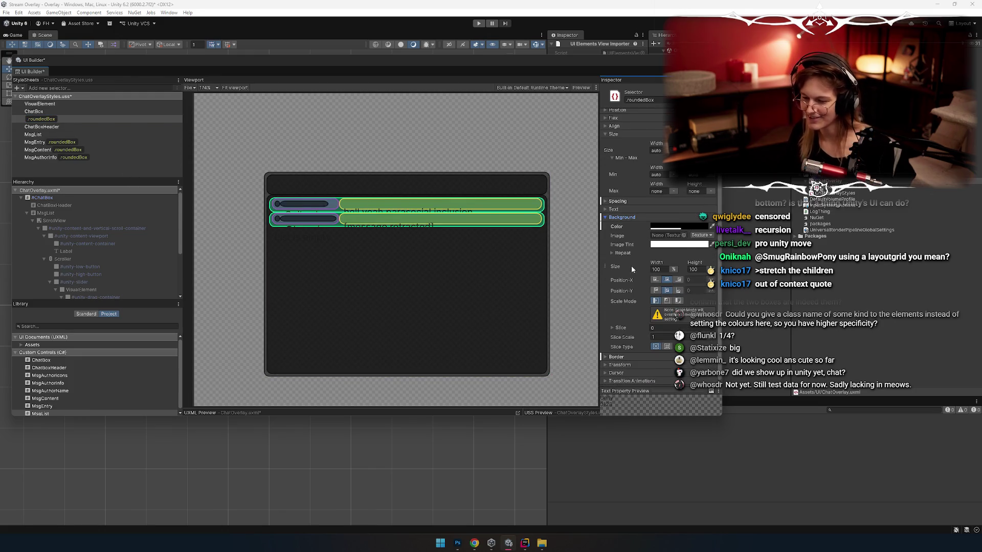
left_click(617, 357)
scroll(629, 359, "down", 4)
left_click(663, 346)
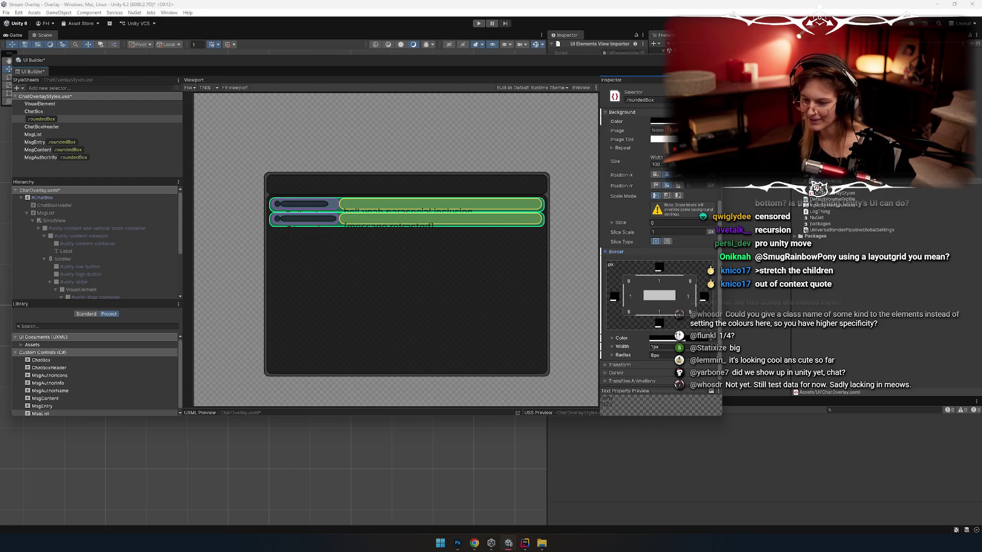
left_click(616, 251)
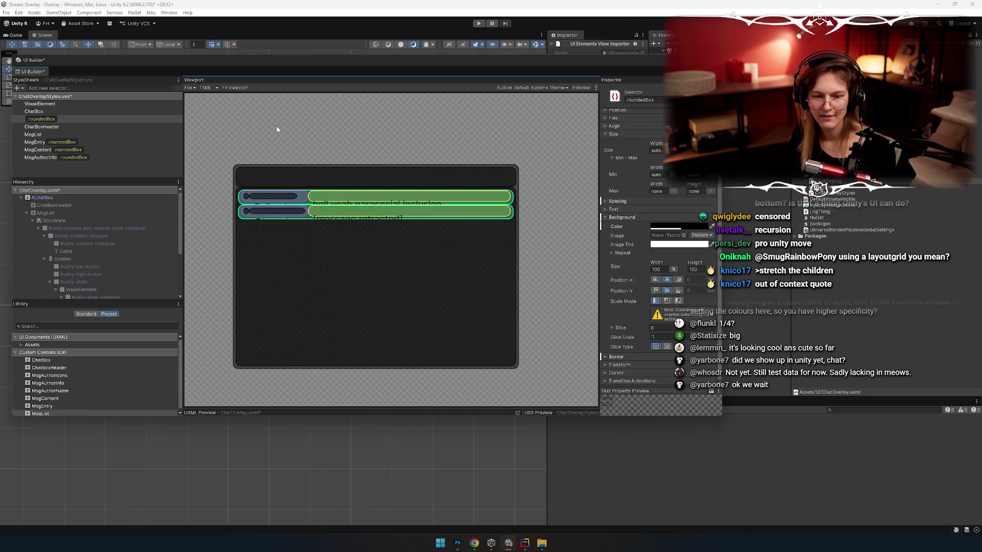
Set the canvas zoom to 100% and highlight every roundedBox-styled element in the ChatOverlay
left_click(217, 88)
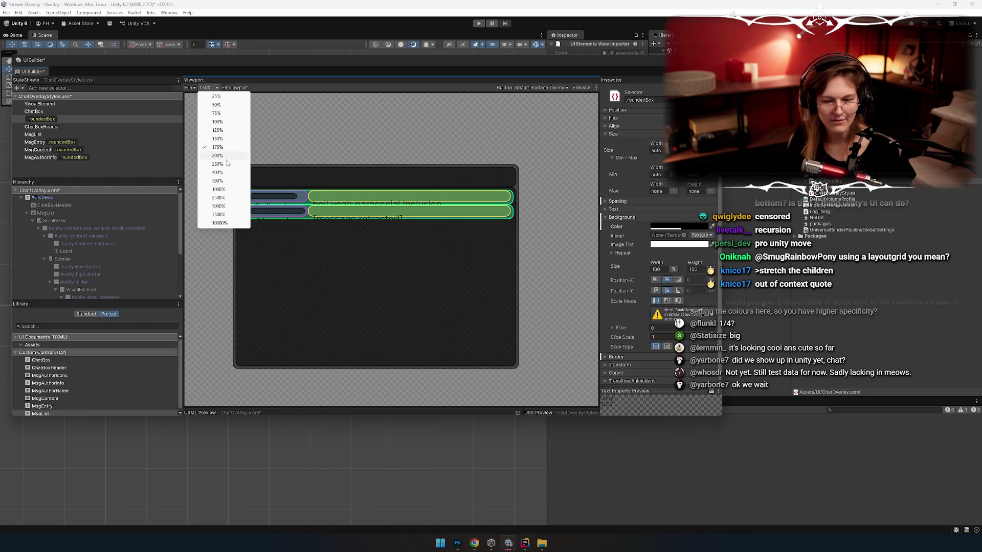
left_click(217, 122)
mouse_move(324, 120)
left_mouse_down()
mouse_move(368, 161)
mouse_move(320, 176)
mouse_move(391, 187)
left_mouse_up()
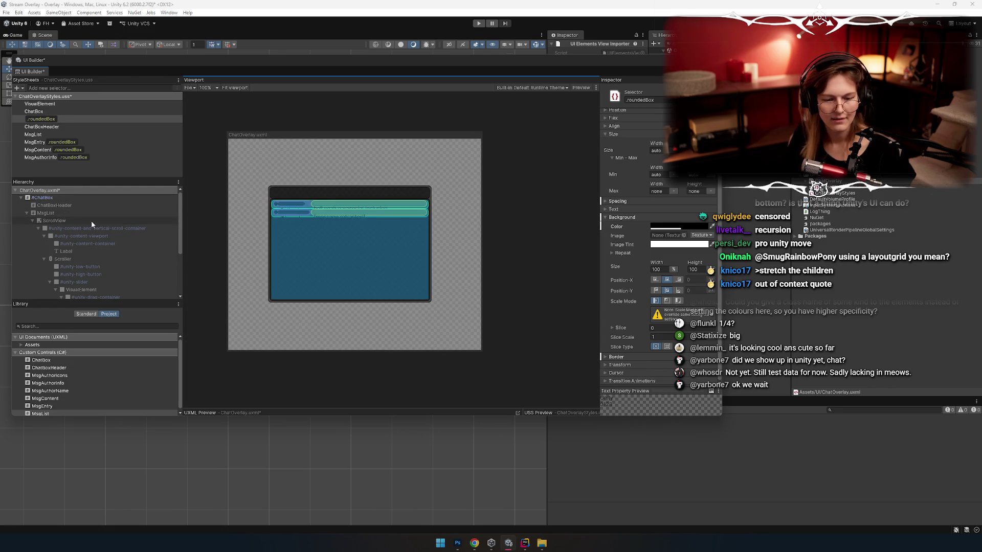
left_click(67, 119)
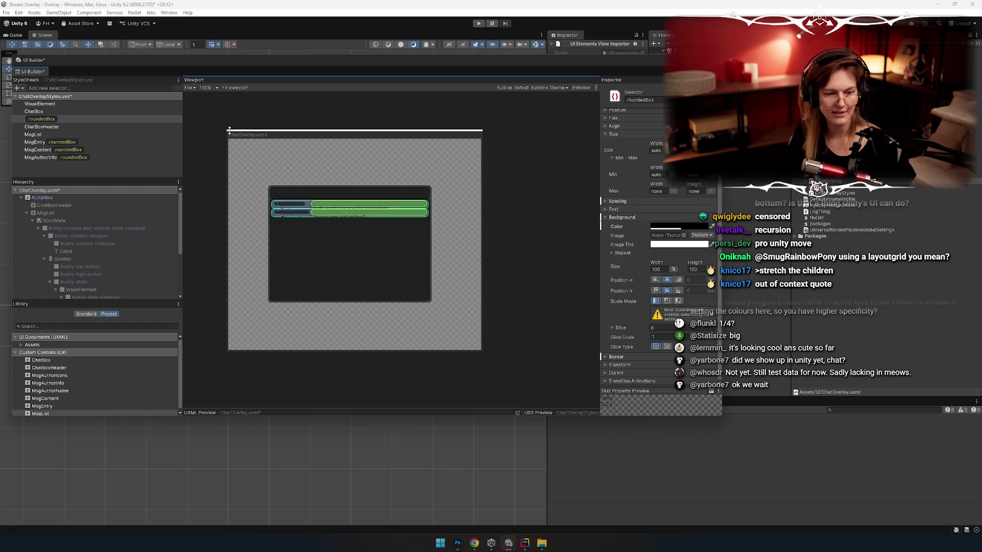
left_click(85, 118)
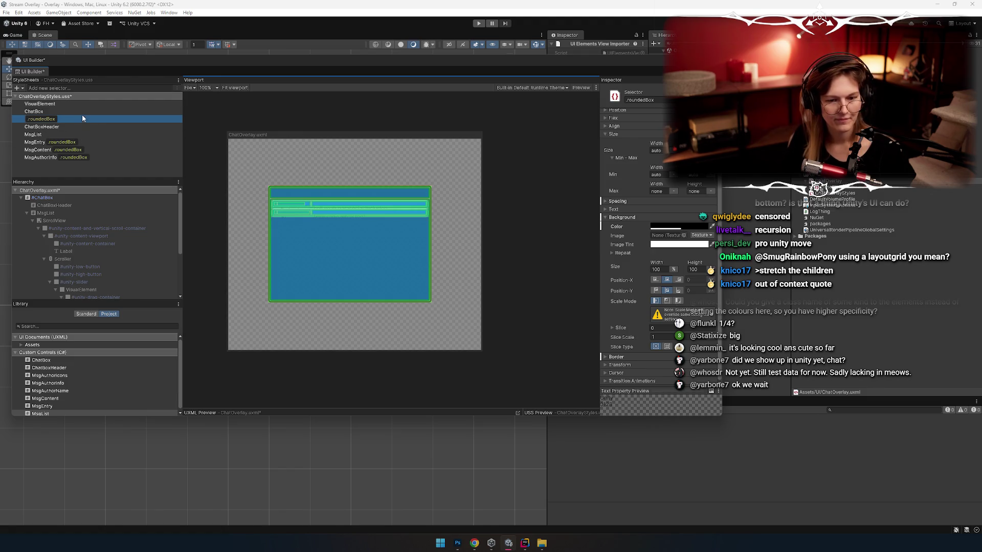
left_click_drag(310, 149, 340, 155)
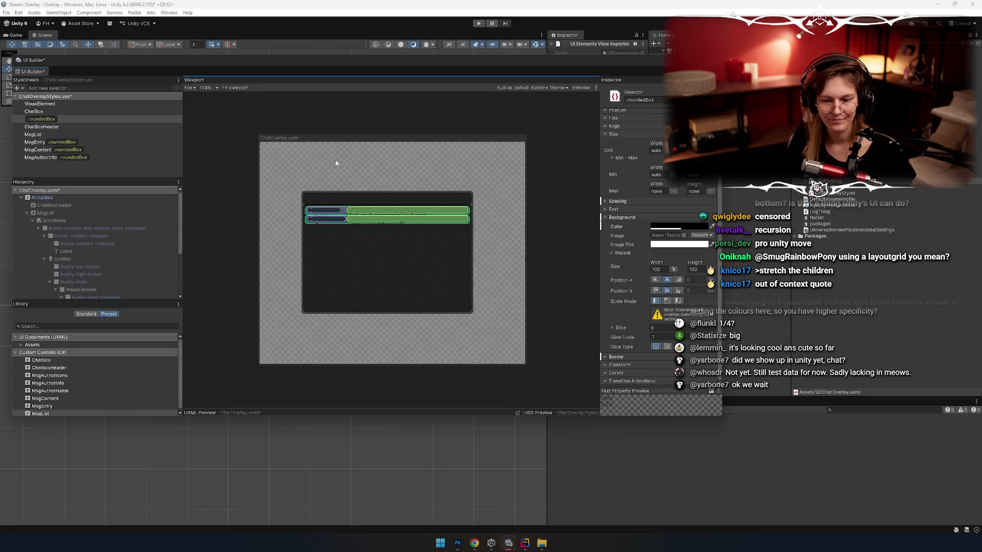
Check the ChatBoxHeader, ScrollView and MsgEntry styles, then switch to Rider's code
left_click(64, 127)
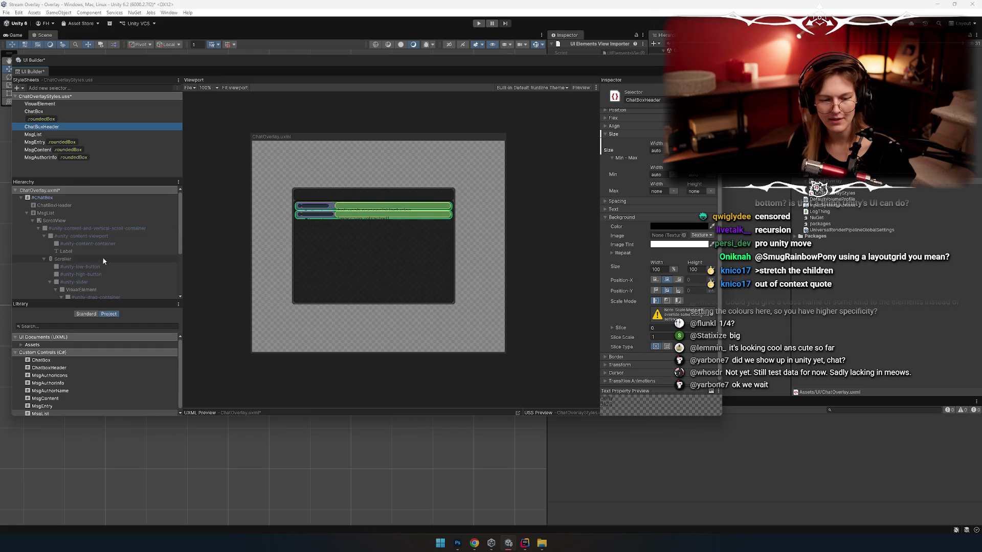
left_click(66, 220)
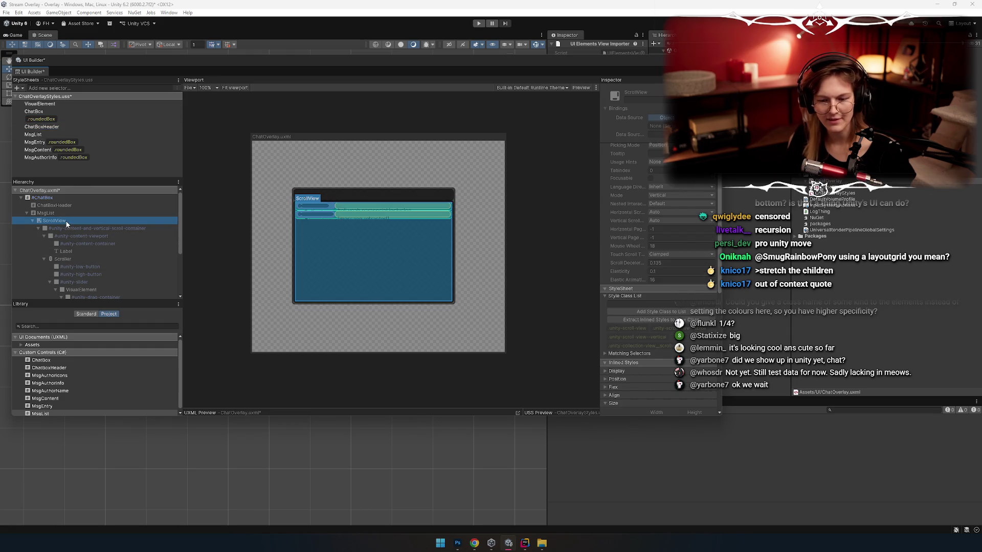
left_click(72, 127)
left_click(67, 142)
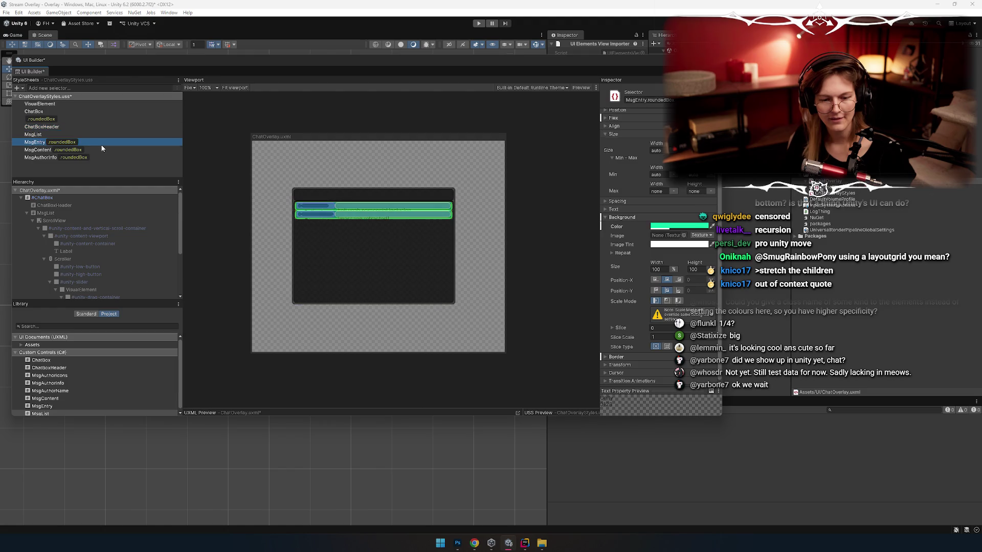
key("alt+Tab")
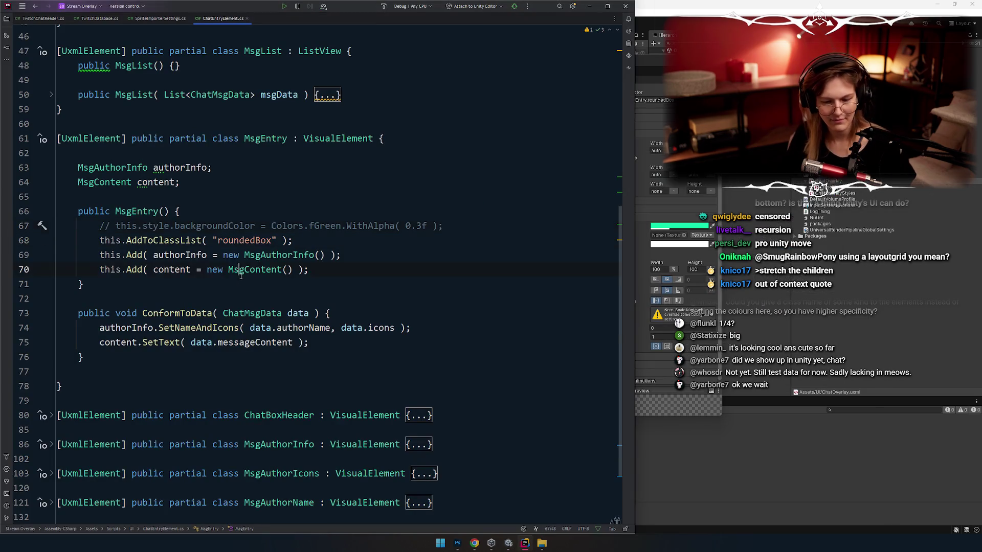
Glance at SpriteImporterSettings.cs and ChatEntryElement.cs in Rider, then return to Unity
left_click(207, 197)
left_click(161, 19)
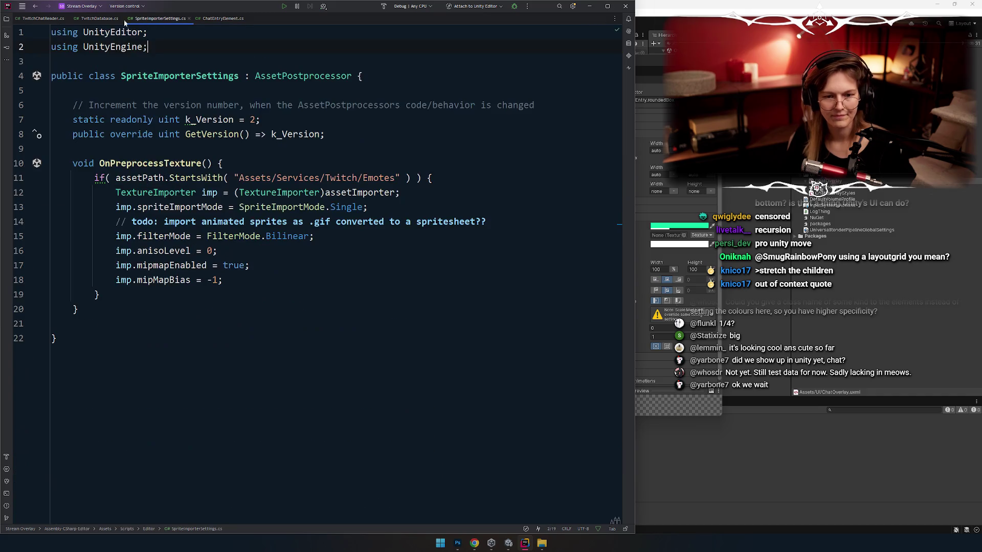
left_click(223, 19)
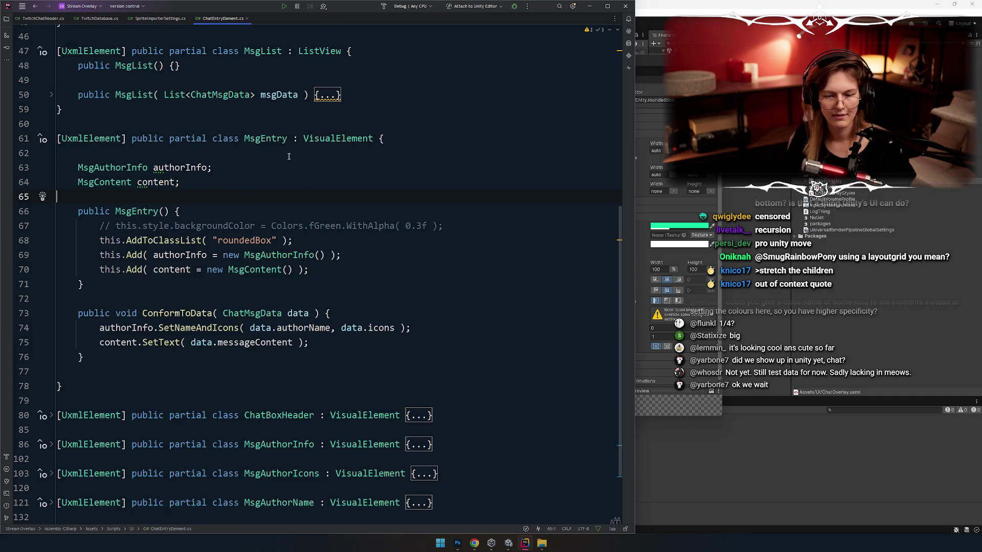
key("alt+Tab")
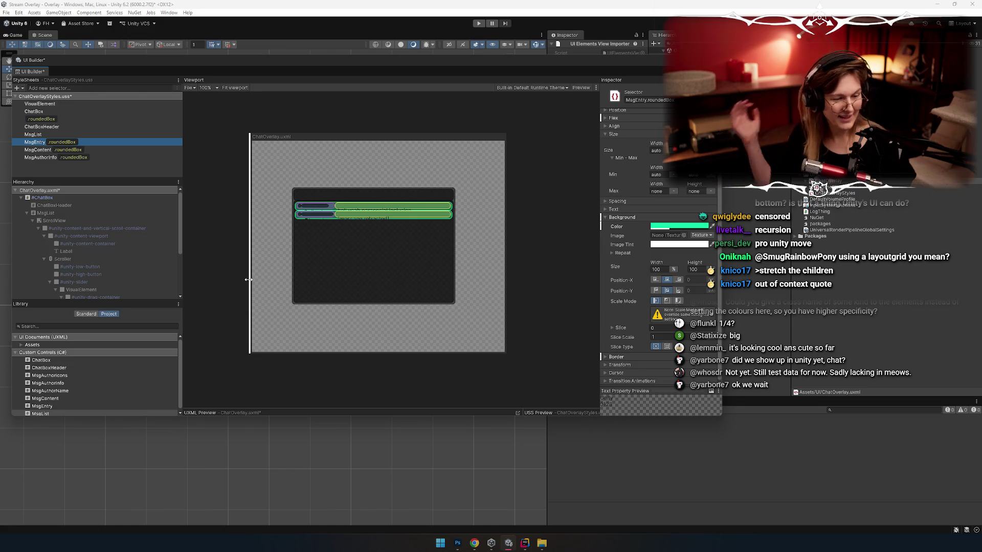
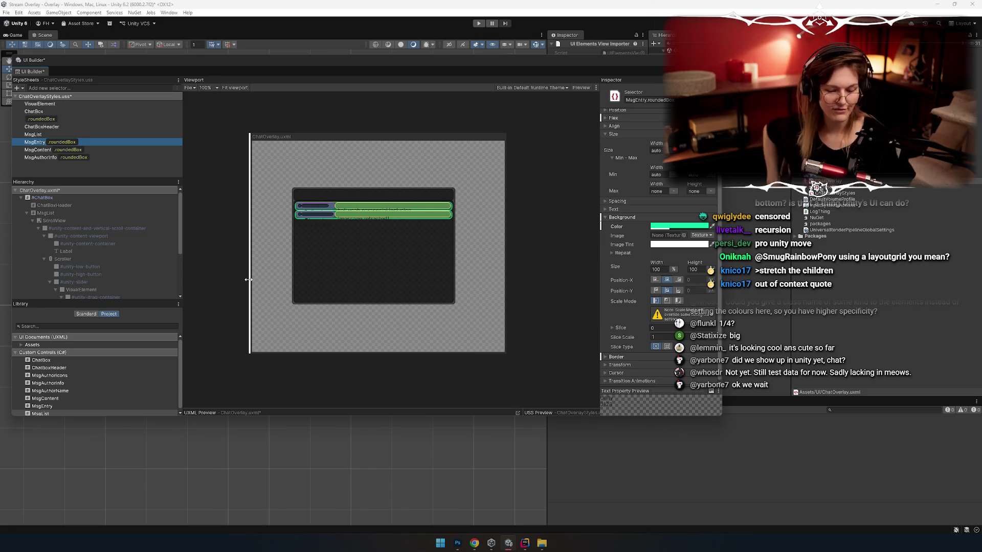
Review the MsgEntry constructor in Rider, briefly checking the UI Builder layout in Unity
key("alt+Tab")
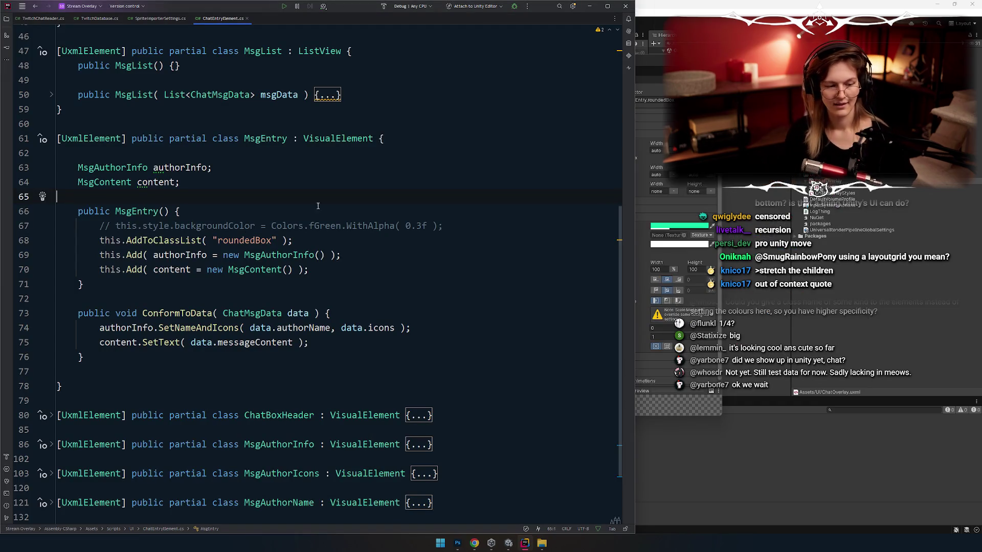
key("Down")
key("Down")
key("Down")
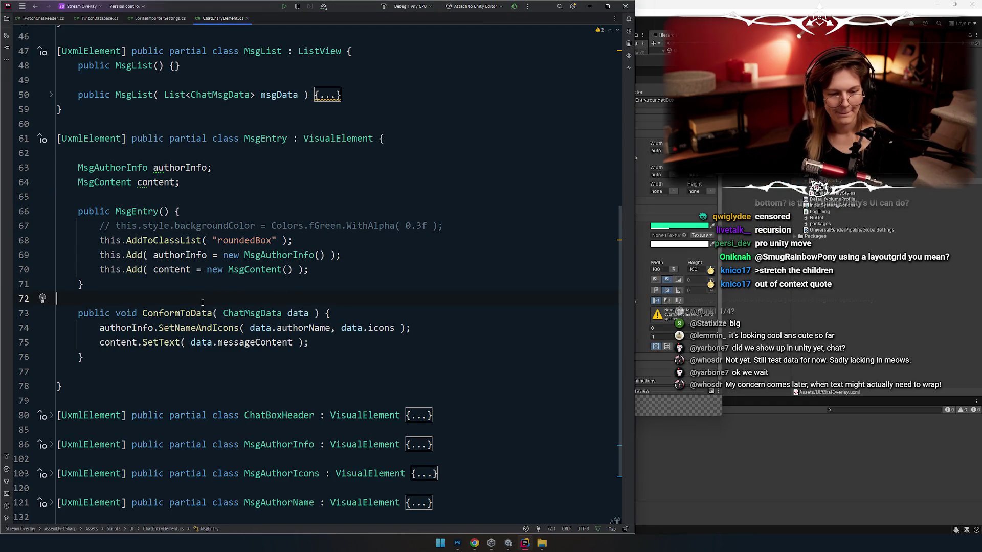
left_click(209, 218)
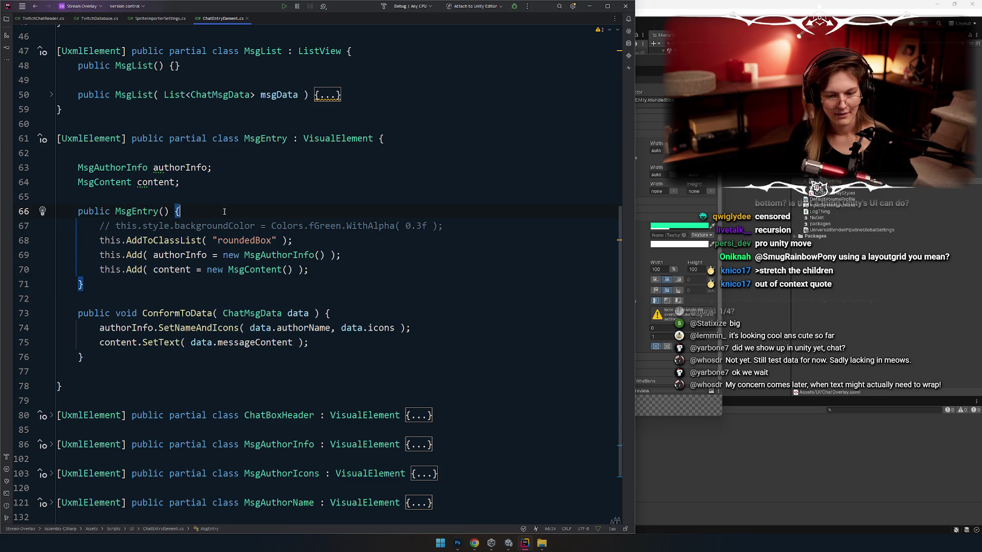
left_click(323, 268)
key("alt+Tab")
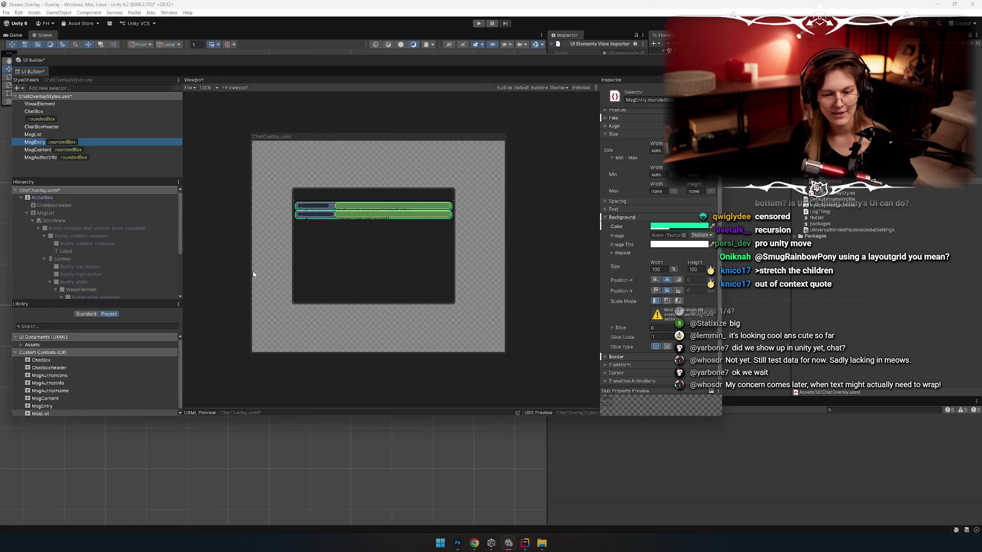
scroll(327, 230, "up", 2)
scroll(317, 241, "down", 2)
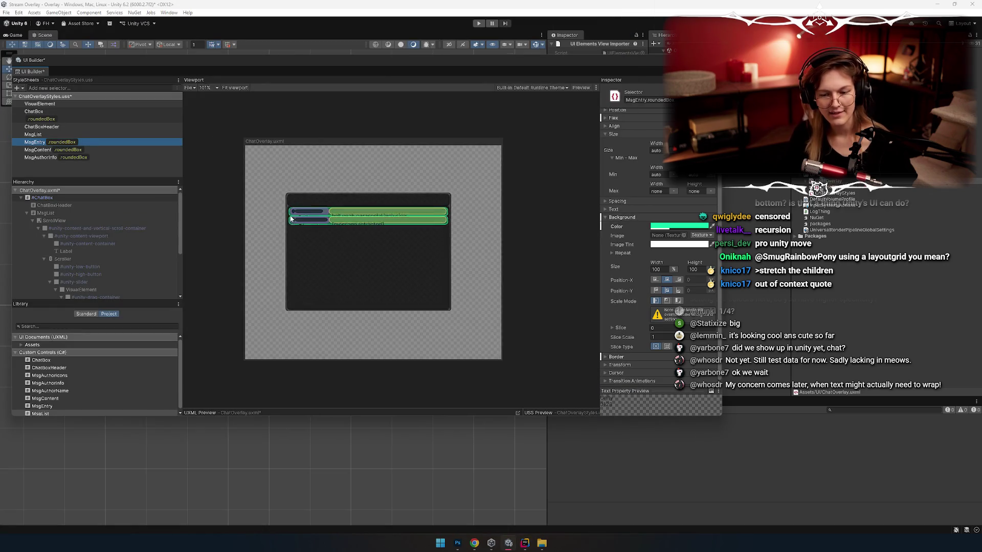
scroll(287, 268, "up", 3)
key("alt+Tab")
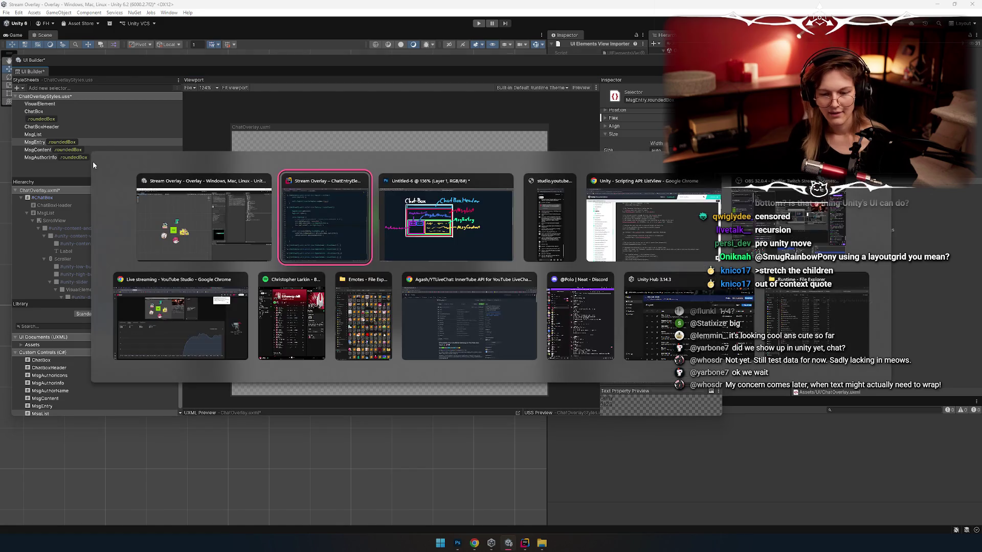
Glance through the SpriteImporterSettings script and TwitchDatabase's GetEmote code
left_click(160, 18)
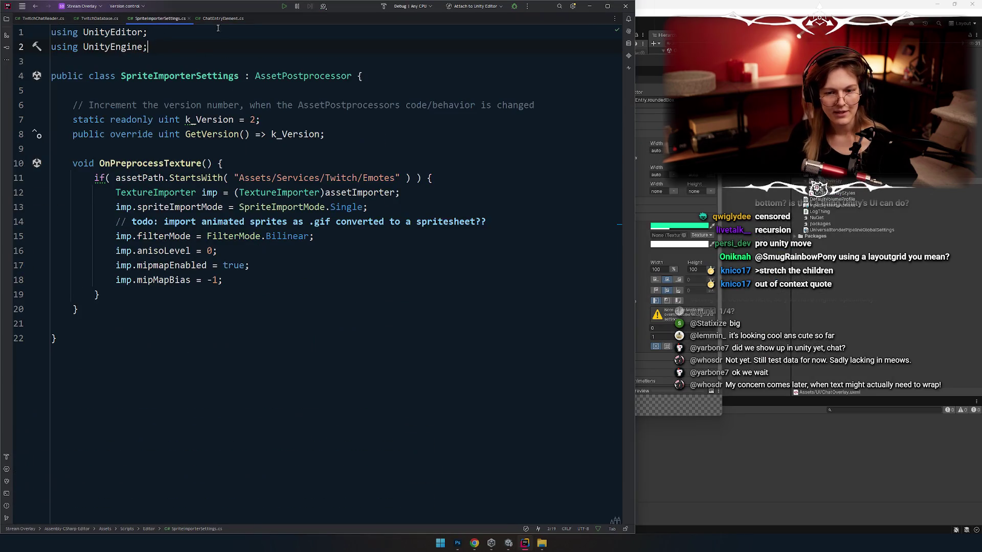
left_click(220, 18)
left_click(100, 18)
left_click(311, 275)
scroll(311, 276, "down", 15)
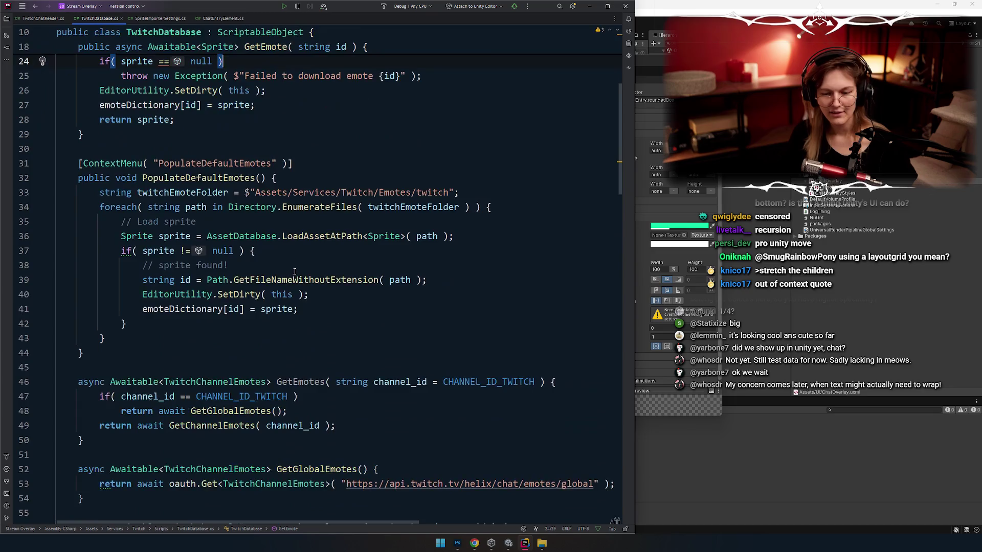
scroll(286, 234, "up", 15)
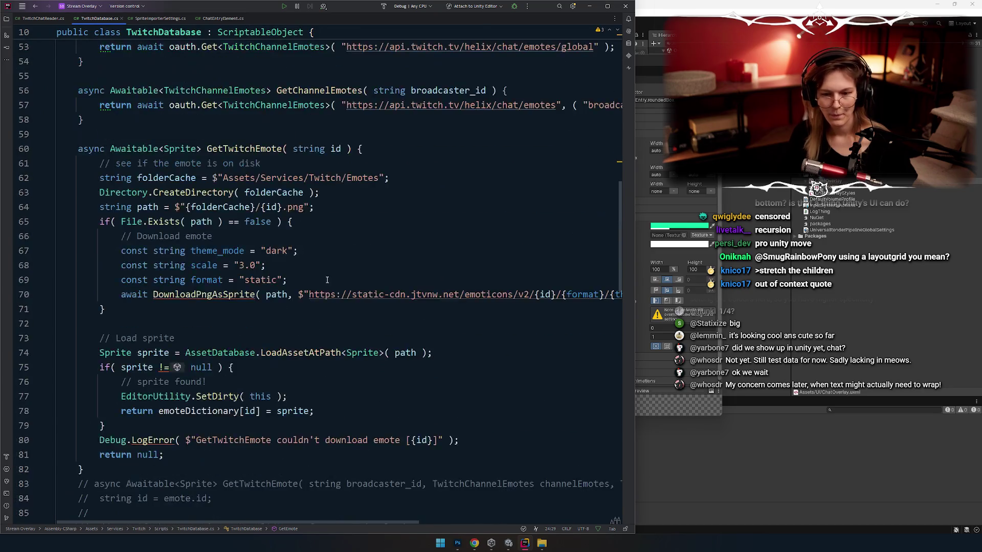
scroll(238, 252, "down", 2)
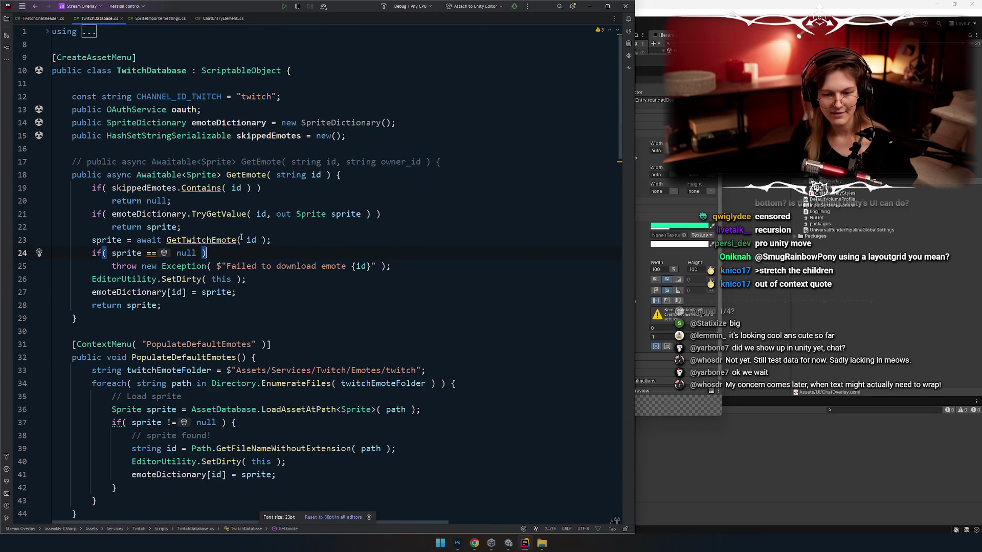
Return to ChatEntryElement.cs and unfold the ChatBox constructor showing its test messages
left_click(160, 18)
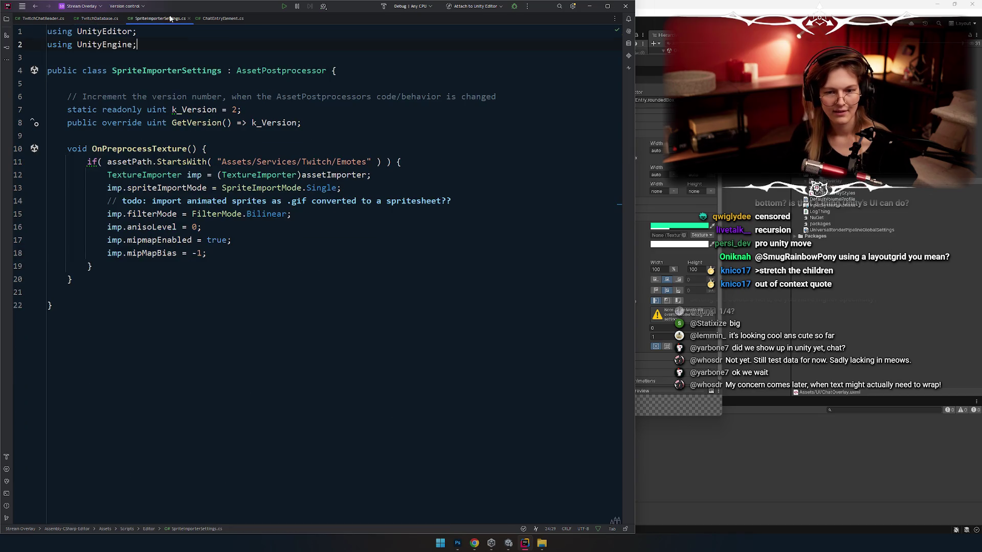
left_click(223, 17)
scroll(175, 224, "up", 9)
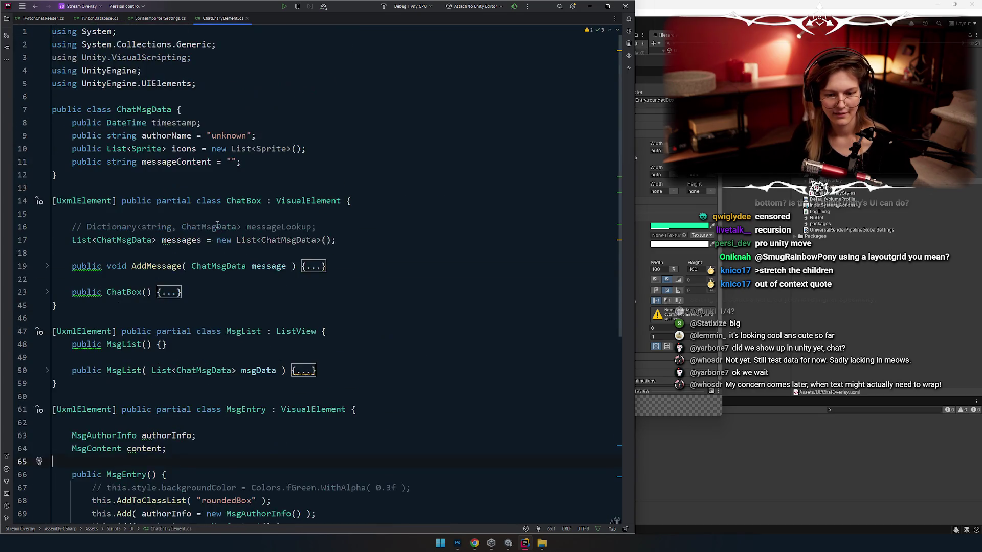
left_click(52, 239)
left_click(47, 214)
scroll(368, 252, "down", 4)
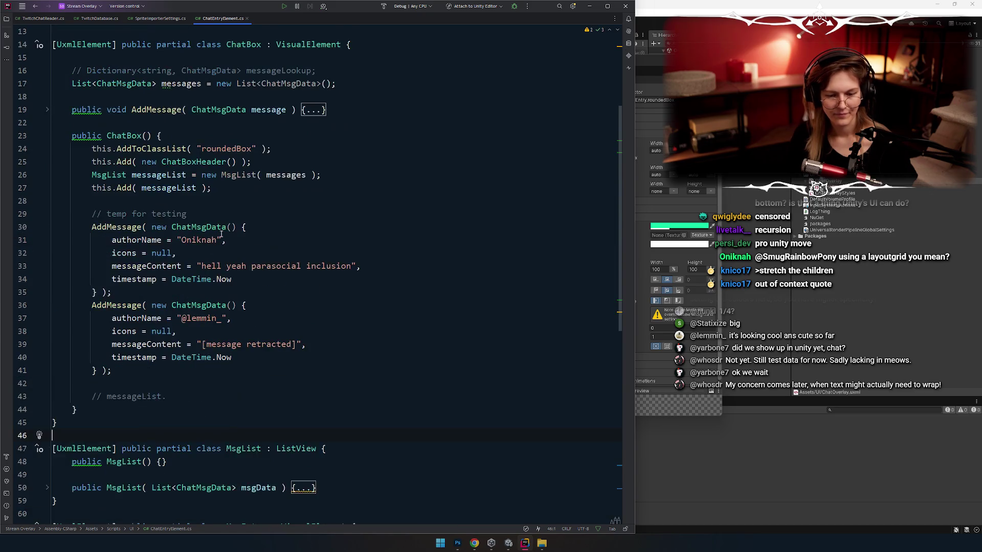
Append 'using a layoutgrid you mean?' to the end of the first test message's text
left_click(350, 279)
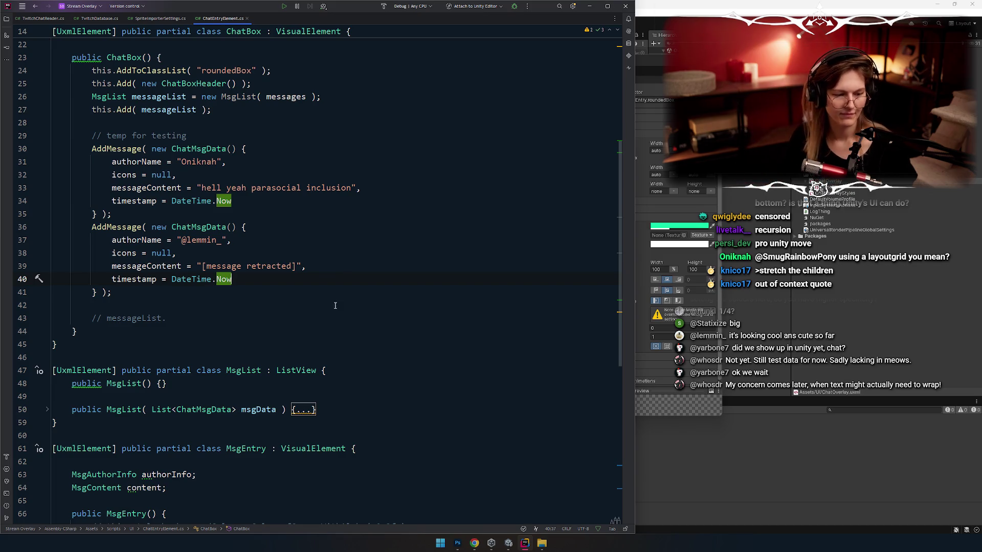
key("Down")
key("Down")
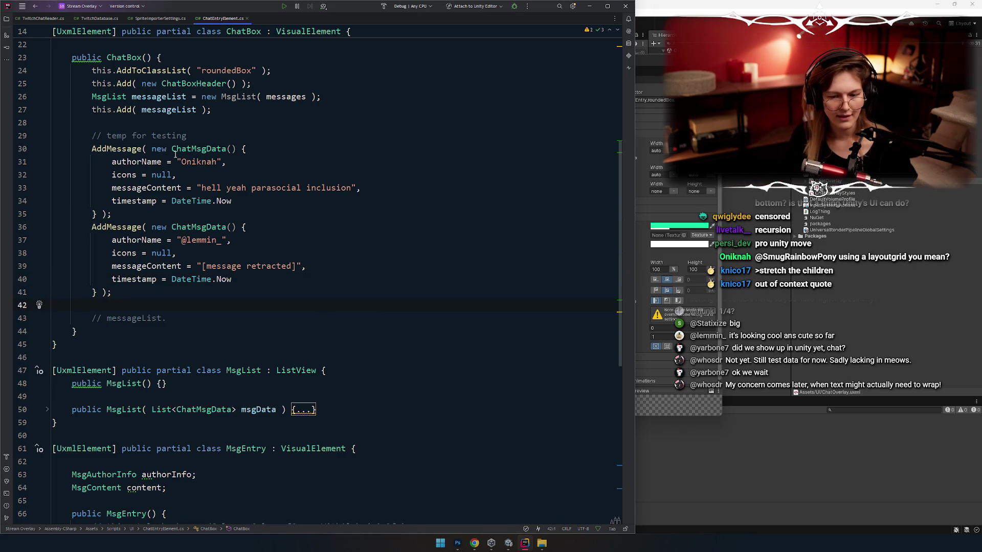
left_click(197, 162)
left_click(252, 173)
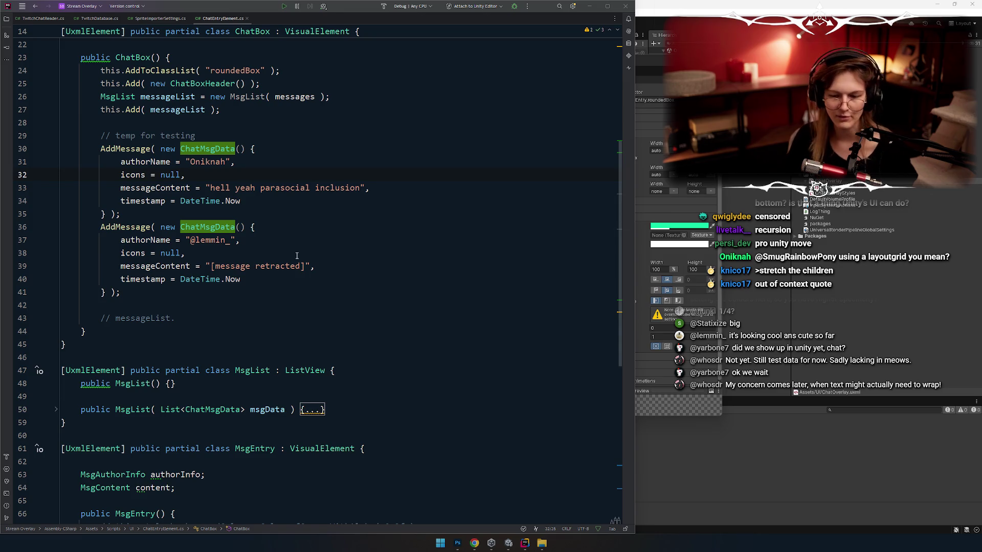
left_click(360, 187)
type("using a layoutgrid you mean?")
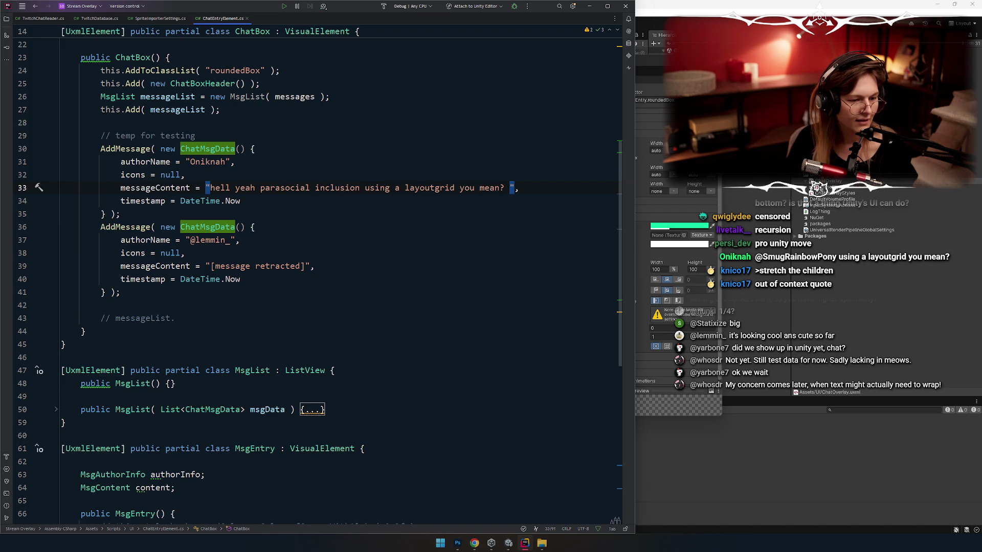
left_click(320, 157)
Paste a new opening phrase before 'hell' at the start of the first message
left_click_drag(211, 188, 221, 188)
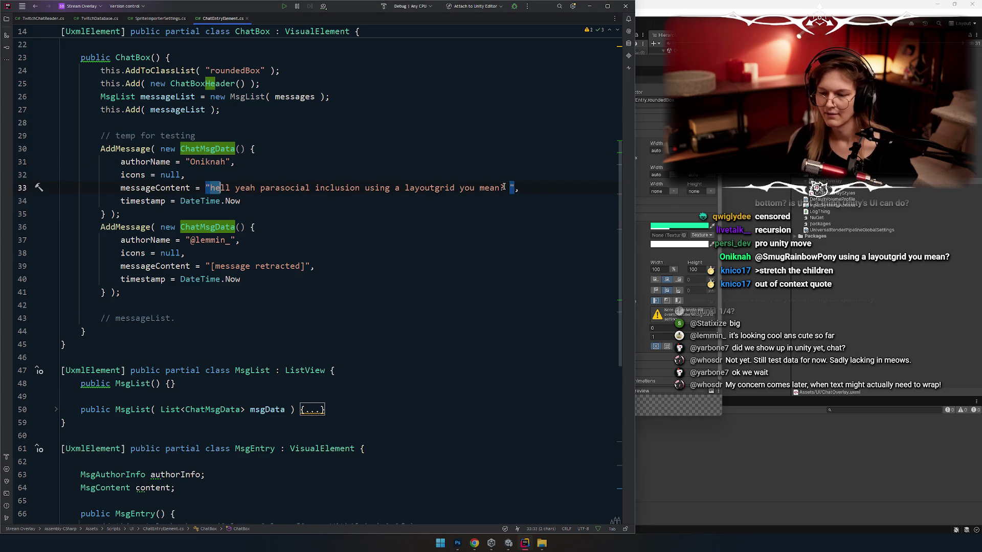
key("Left")
type("'sup, also, fuck coding for UI I hate that shit")
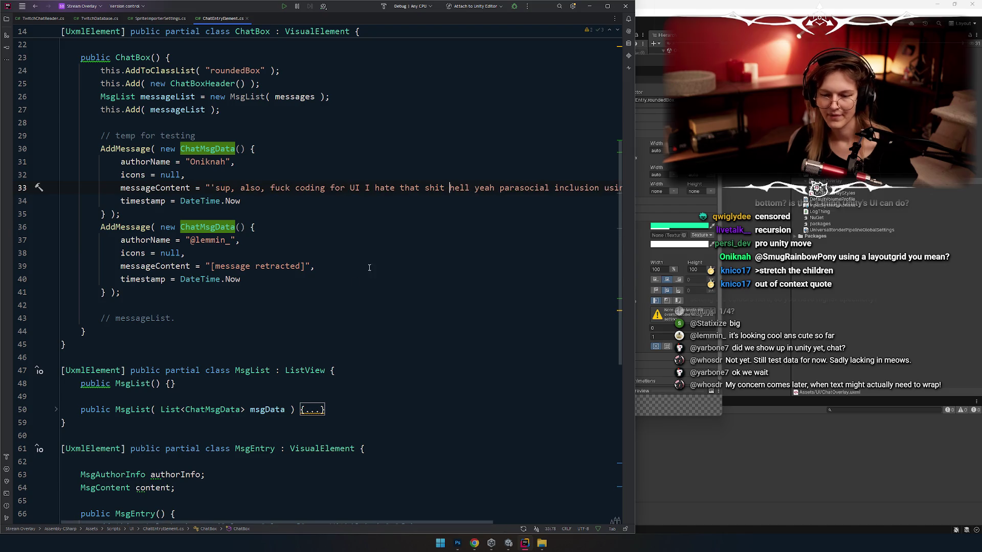
left_click(399, 167)
key("Down")
key("Down")
key("Down")
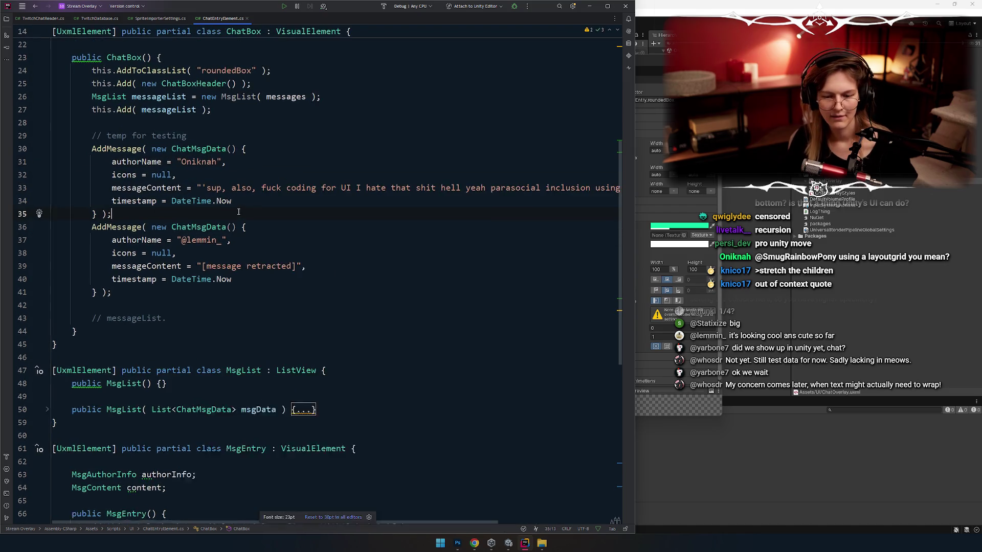
Review the full lengthened first message line, scrolling to its end
left_click(200, 187)
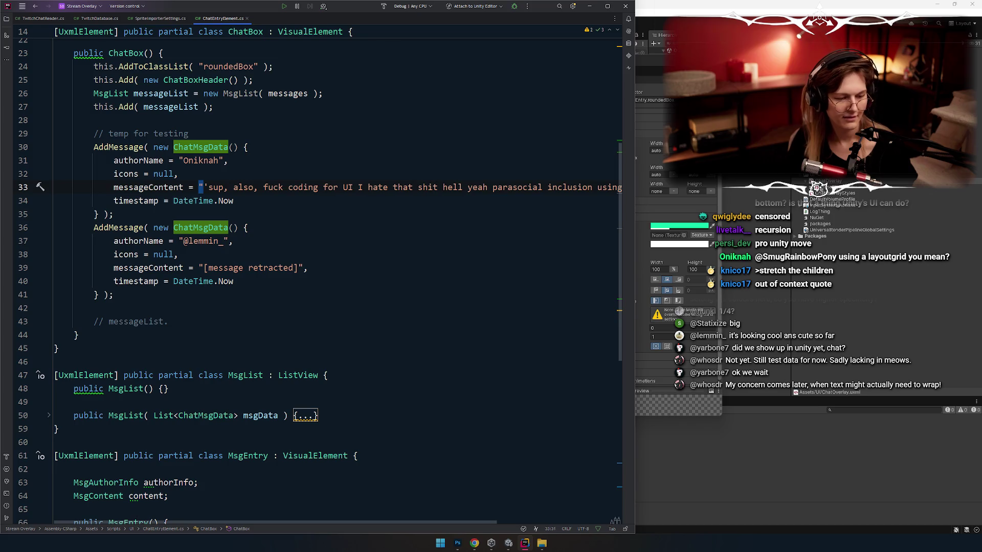
key("Up")
scroll(299, 195, "down", 5, "ctrl")
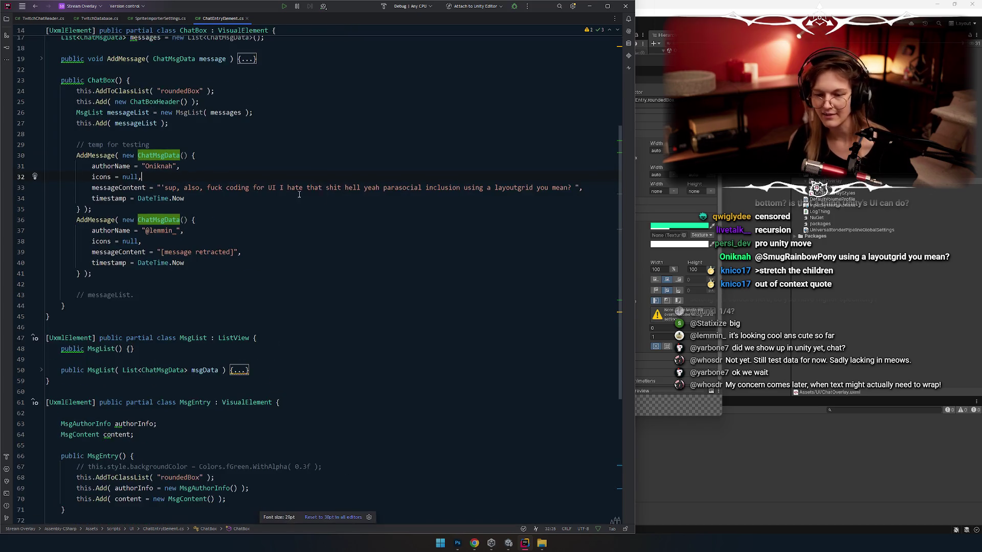
mouse_move(299, 195)
left_mouse_down()
mouse_move(221, 188)
mouse_move(205, 198)
left_mouse_up()
scroll(199, 185, "up", 3, "ctrl")
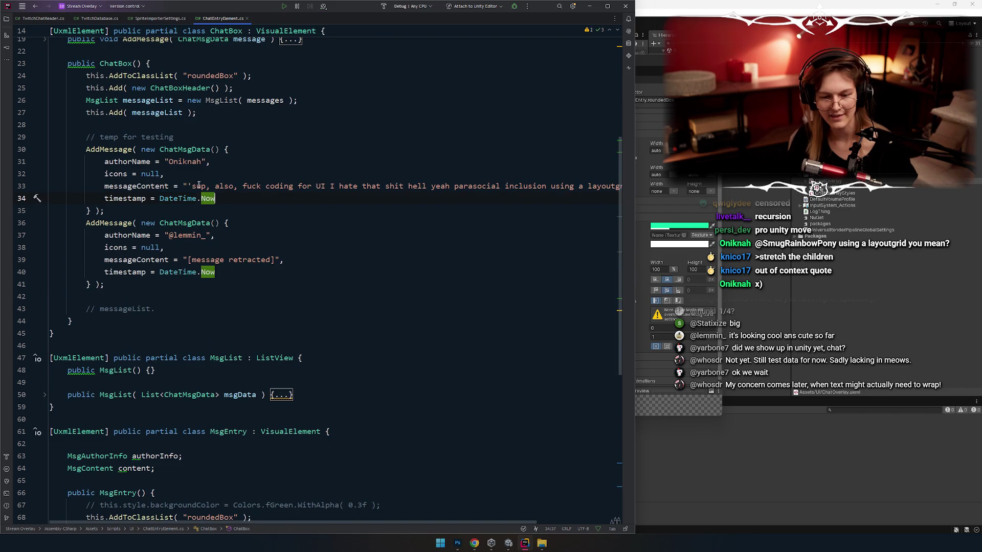
key("Up")
key("End")
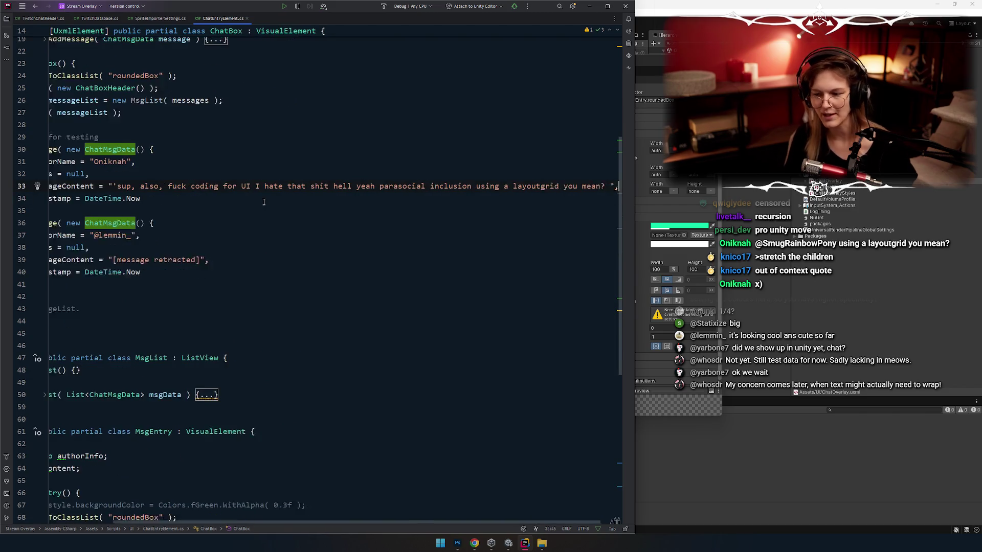
scroll(264, 202, "left", 5)
left_click_drag(245, 255, 63, 162)
left_click(268, 177)
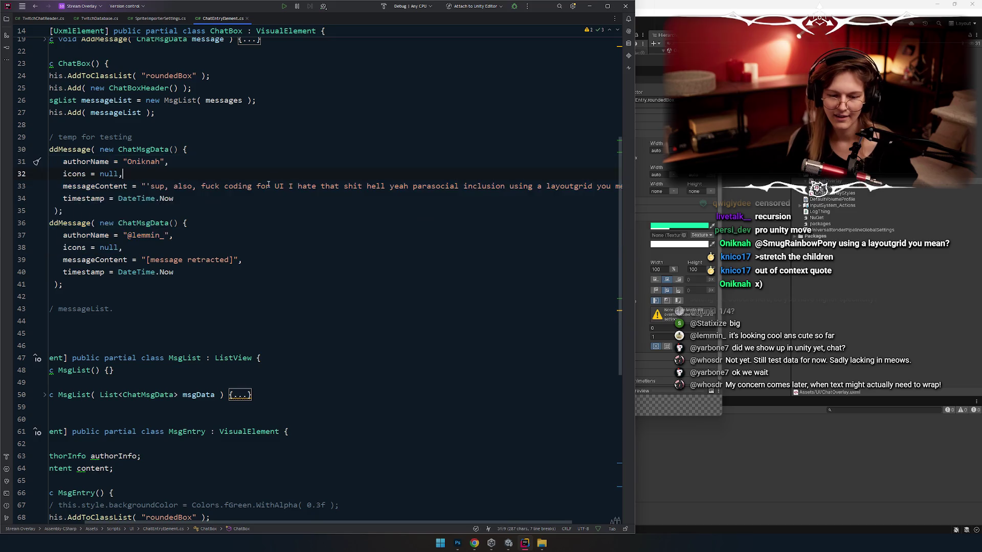
left_click_drag(269, 185, 278, 238)
scroll(279, 225, "left", 5)
left_click(279, 217)
scroll(264, 211, "up", 1, "ctrl")
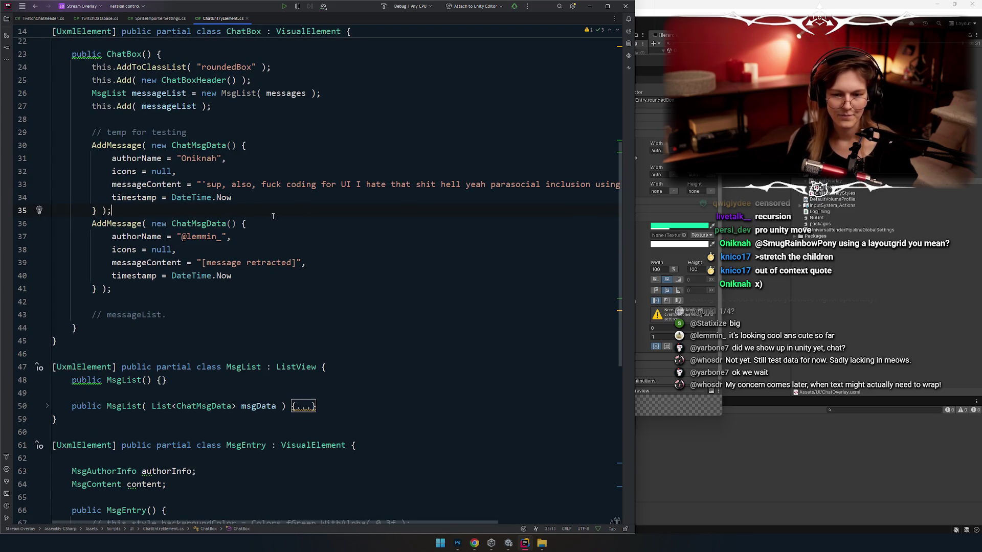
key("alt+Tab")
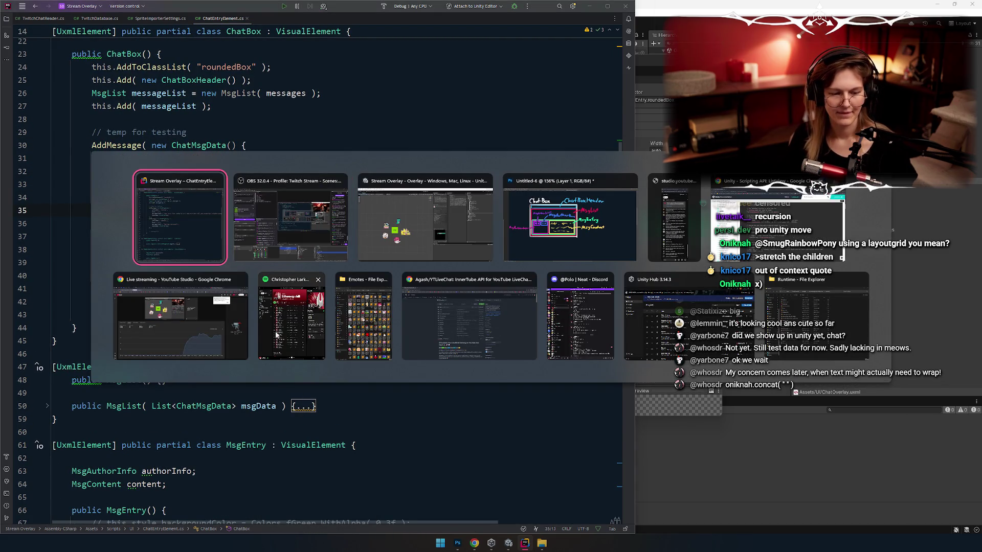
Try replacing MsgList's ListView base class with 'Scro', then undo it back to ListView
left_click(224, 195)
left_click(224, 195)
left_click_drag(212, 184, 147, 198)
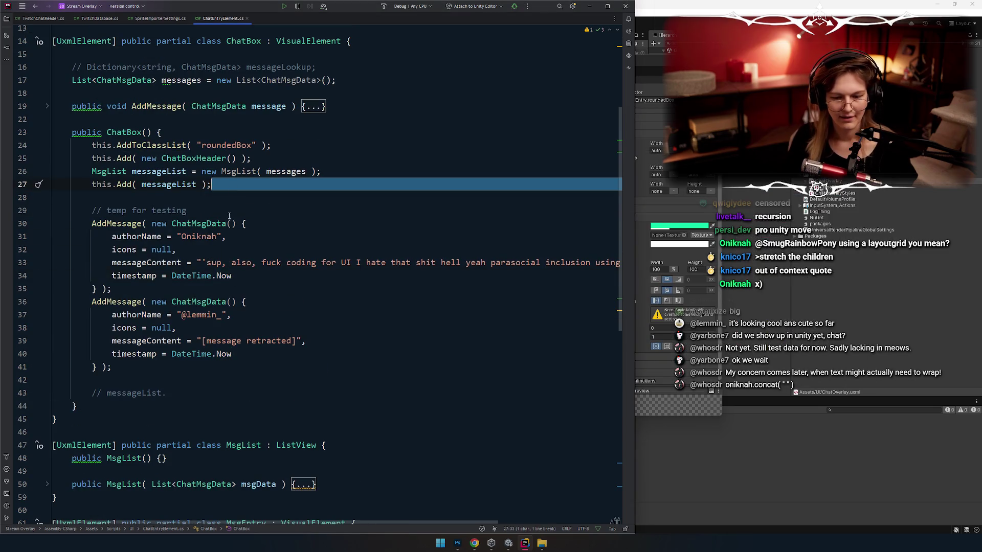
scroll(146, 230, "up", 1)
left_click(137, 184)
scroll(138, 184, "down", 3)
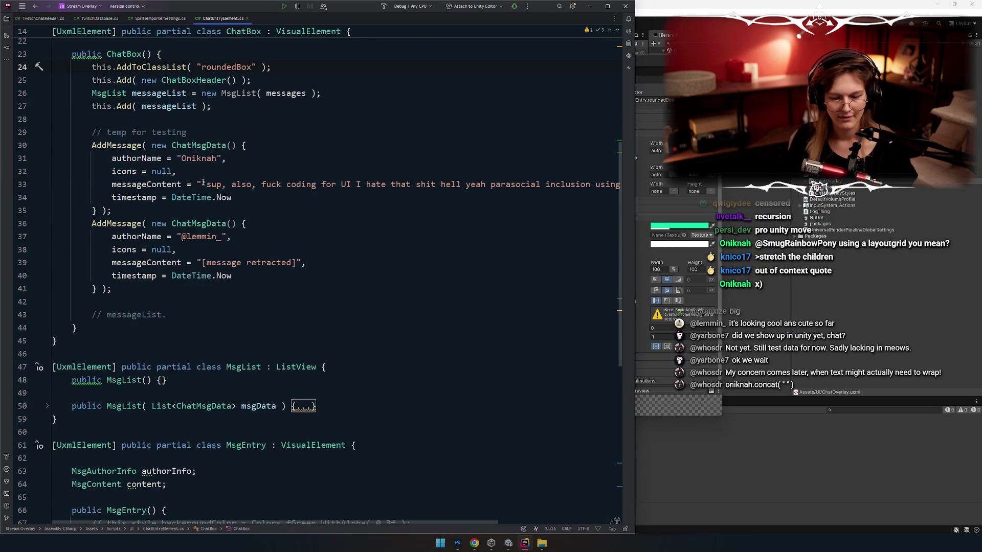
scroll(138, 183, "up", 3)
scroll(195, 169, "down", 7)
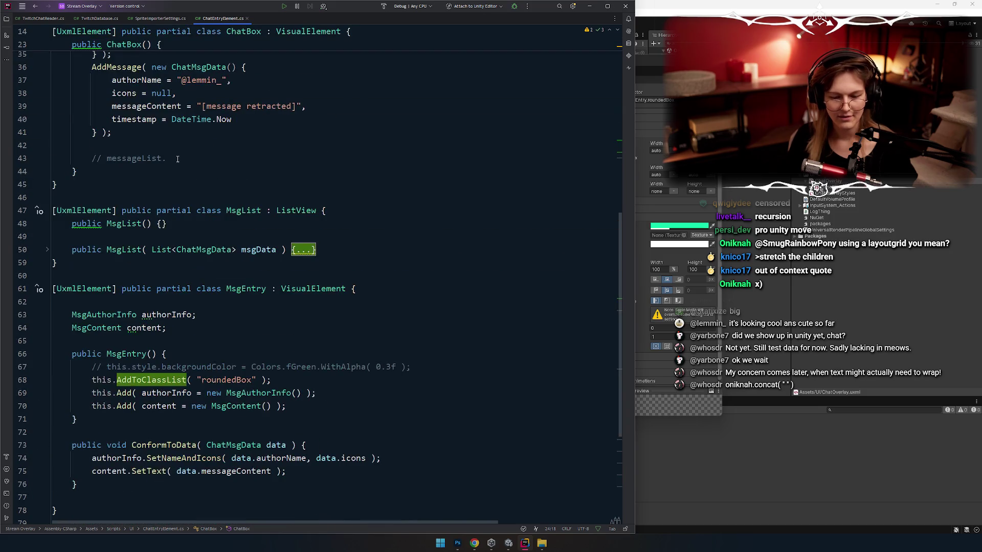
double_click(298, 210)
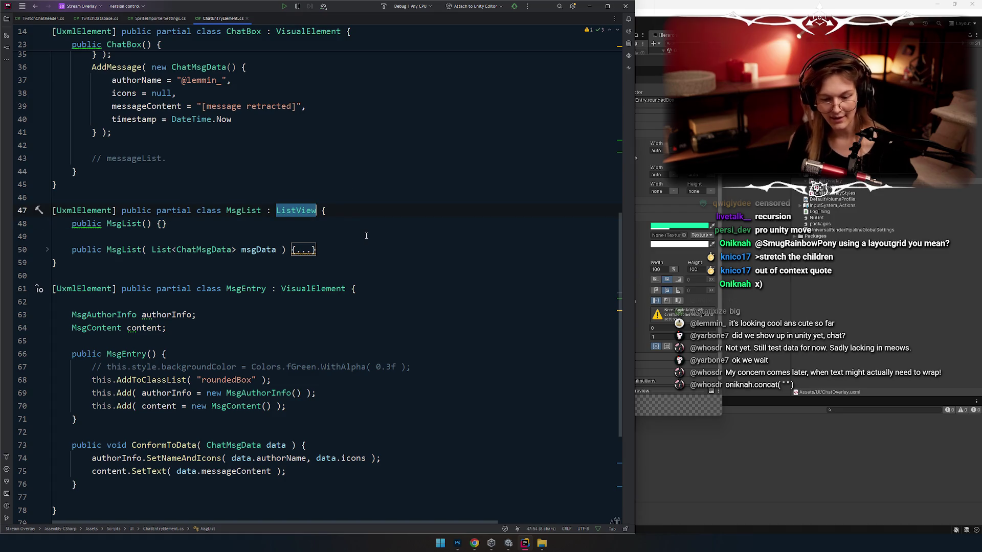
type("Scro")
key("ctrl+z")
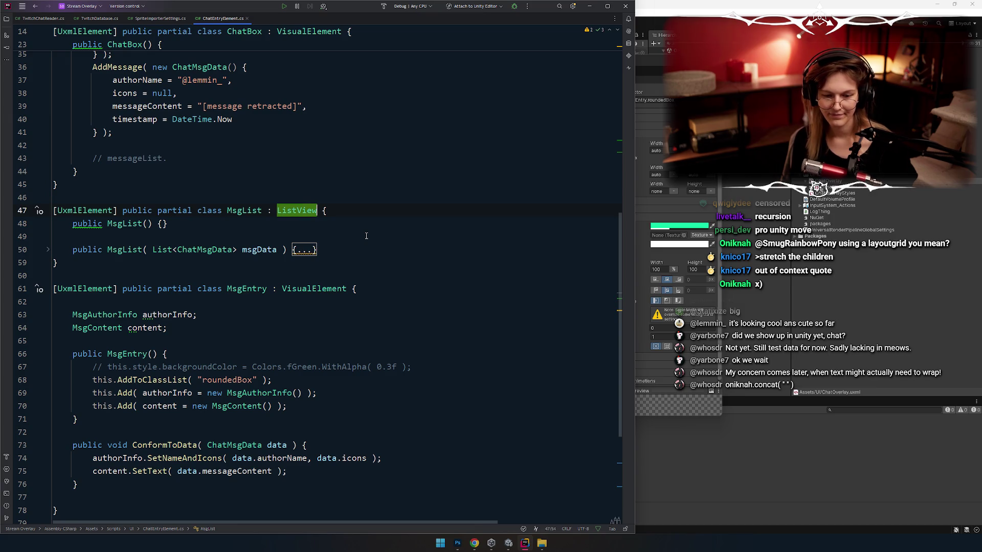
Expand the collapsed MsgList data constructor body down to its bindItem line
left_click(366, 236)
left_click(46, 250)
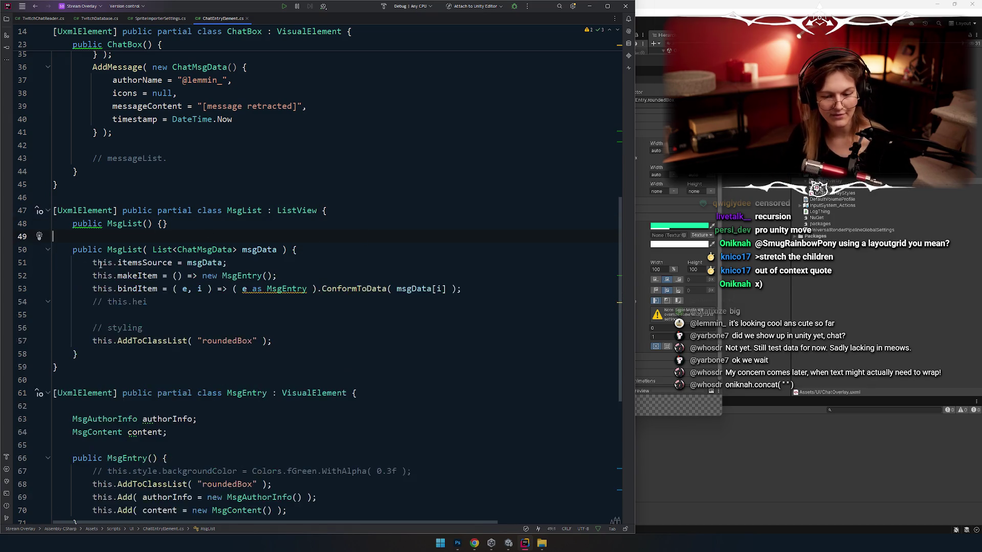
left_click(474, 288)
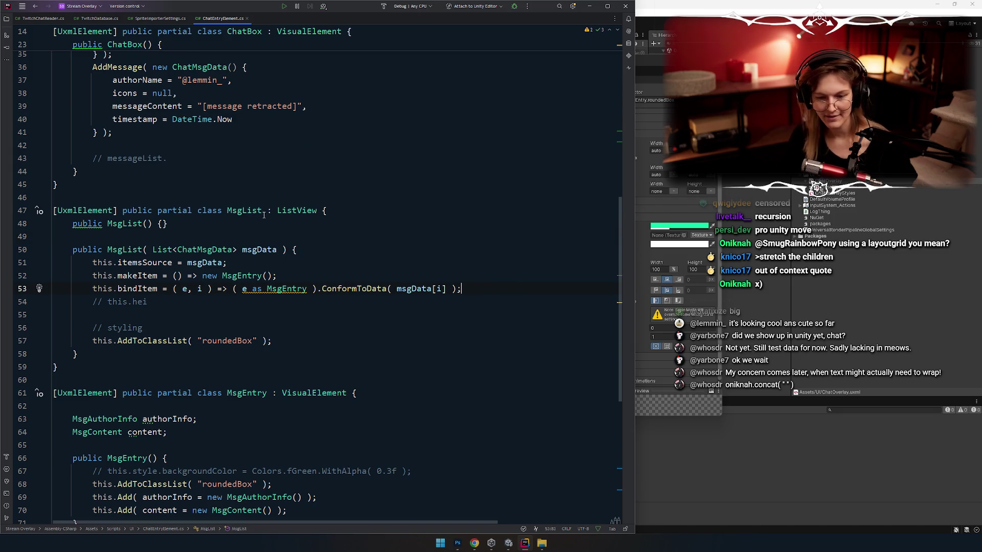
Switch to the browser's Unity Scripting API ListView page
double_click(296, 211)
key("alt+Tab")
key("alt+Tab")
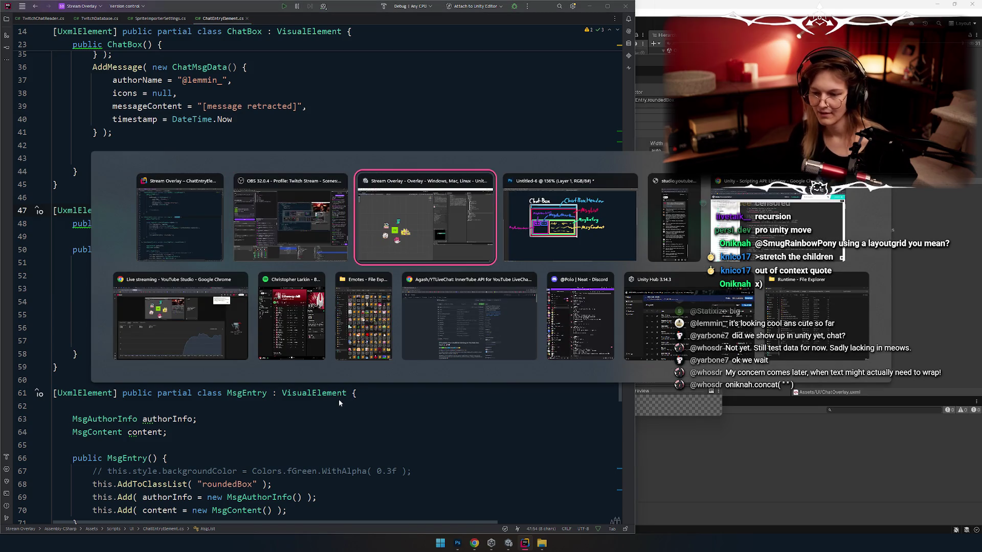
key("alt+Tab")
key("alt+Tab")
key("alt+Tab")
scroll(384, 207, "down", 2)
scroll(381, 222, "up", 6)
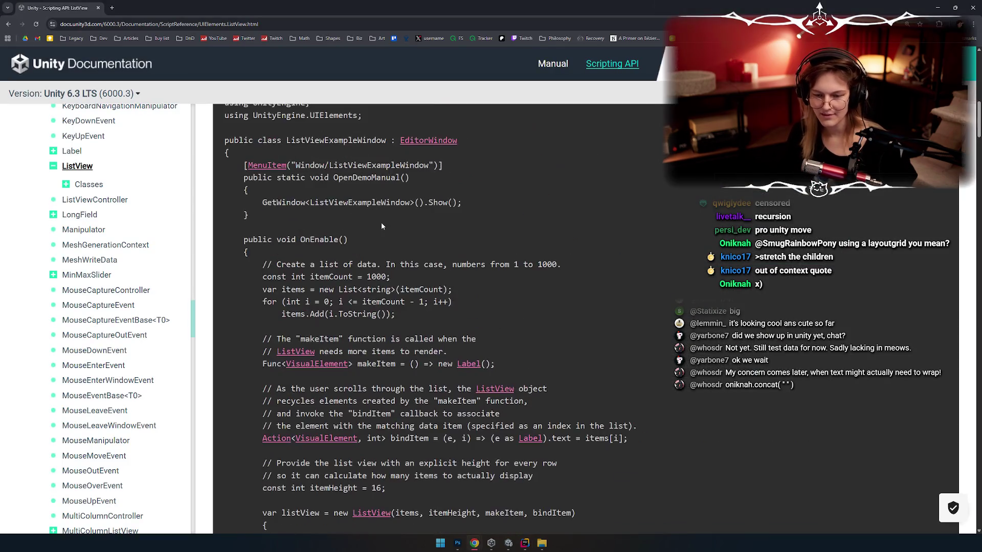
Zoom out the ListView docs and search the page for 'height'
key("ctrl+minus")
key("ctrl+minus")
key("ctrl+minus")
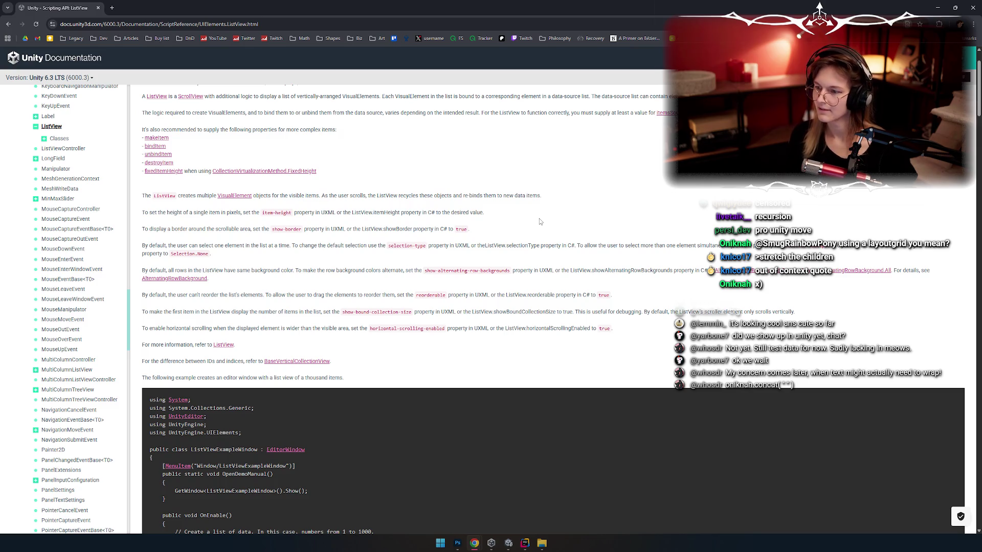
key("ctrl+f")
type("height")
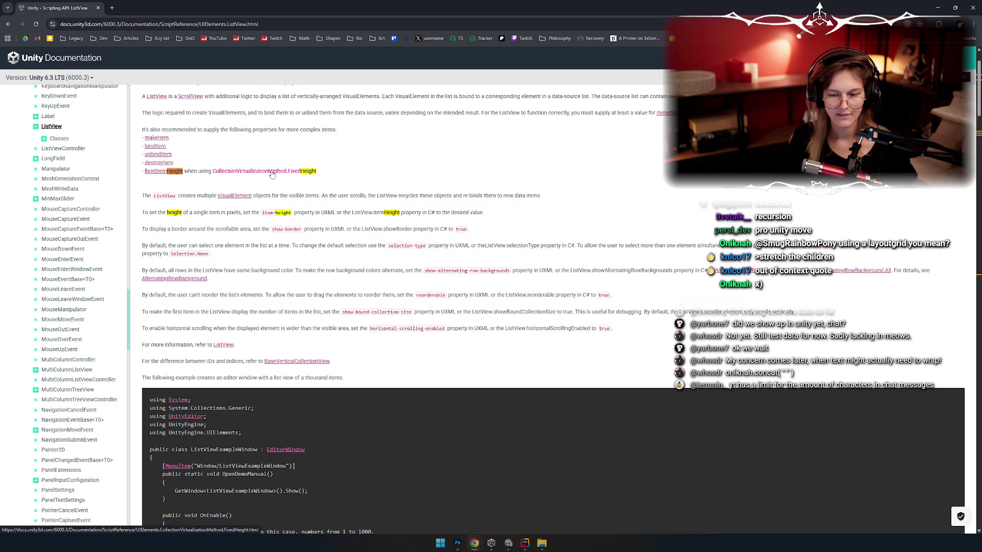
Read the CollectionVirtualizationMethod.FixedHeight page, then go back and return to Rider
left_click(272, 172)
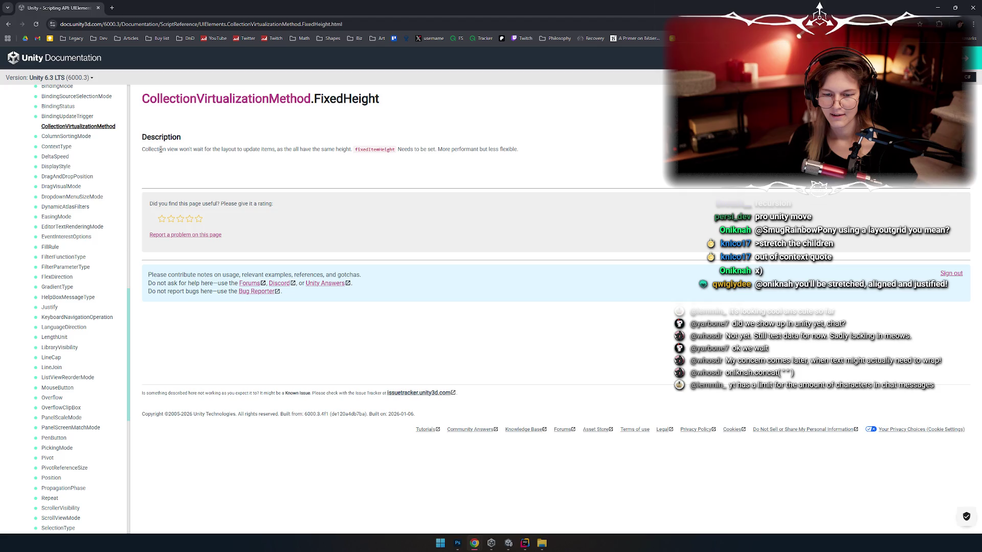
left_click_drag(161, 150, 229, 150)
left_click(245, 167)
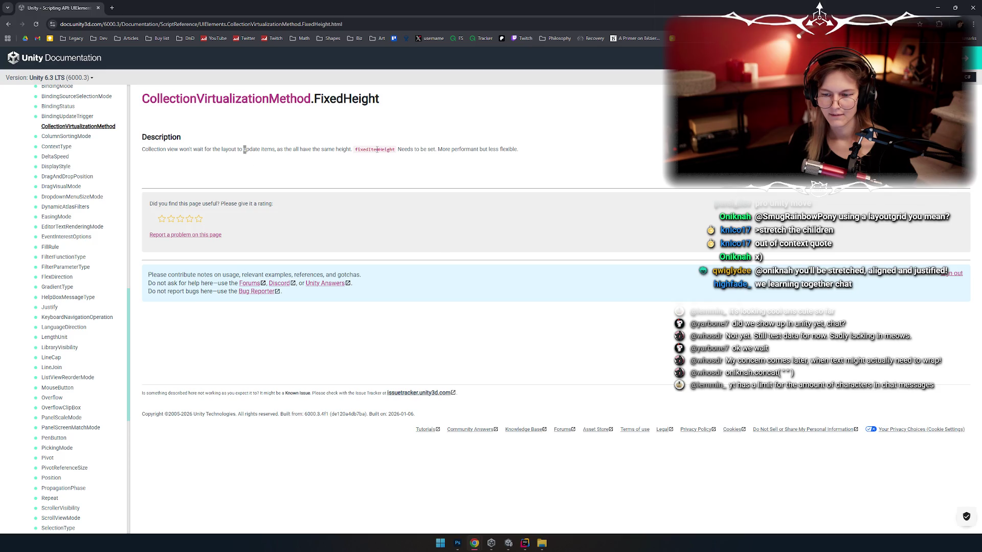
key("alt+Left")
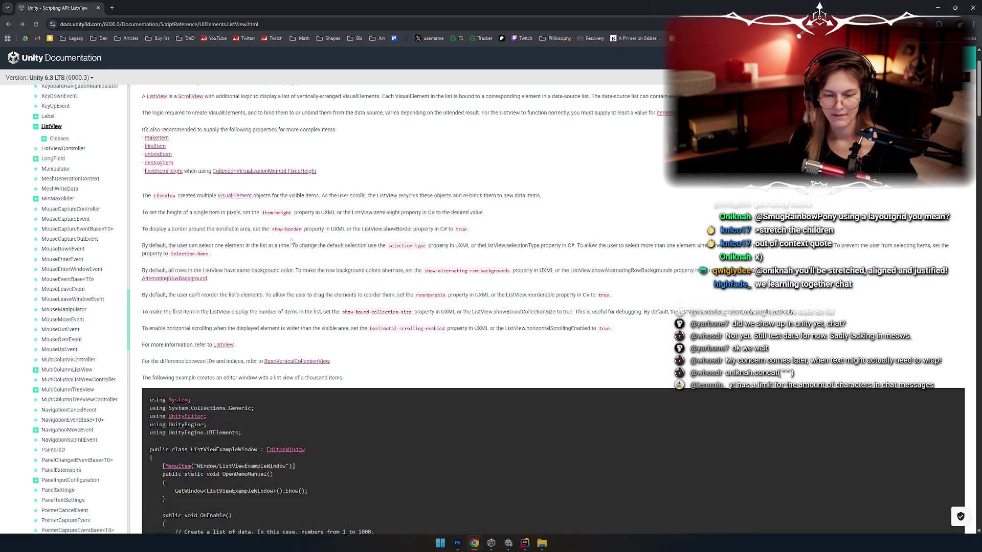
scroll(322, 234, "down", 4)
key("alt+Tab")
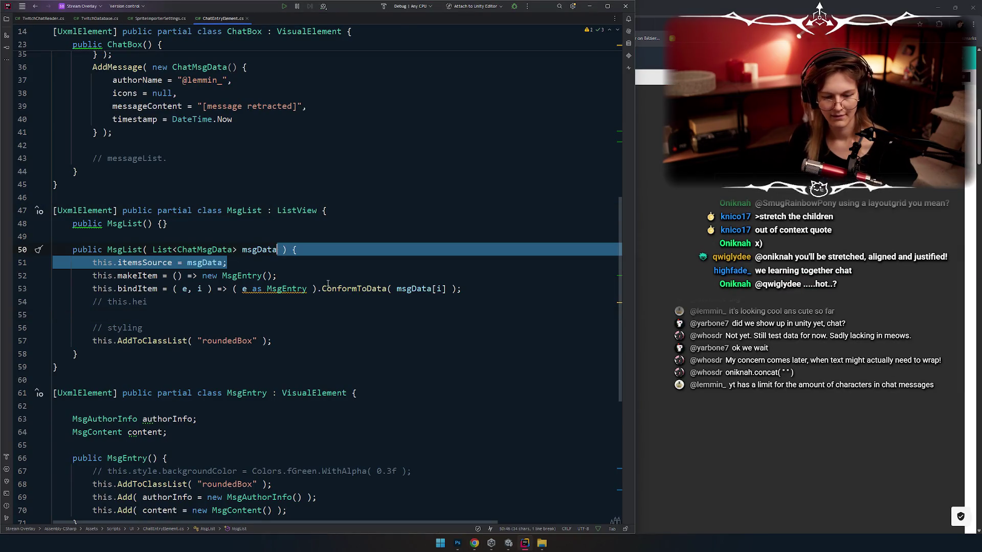
Add 'this.virtualizationMethod = CollectionVirtualizationMethod.DynamicHeight;' below the bindItem line
key("Home")
key("Return")
key("Up")
type("this.vir")
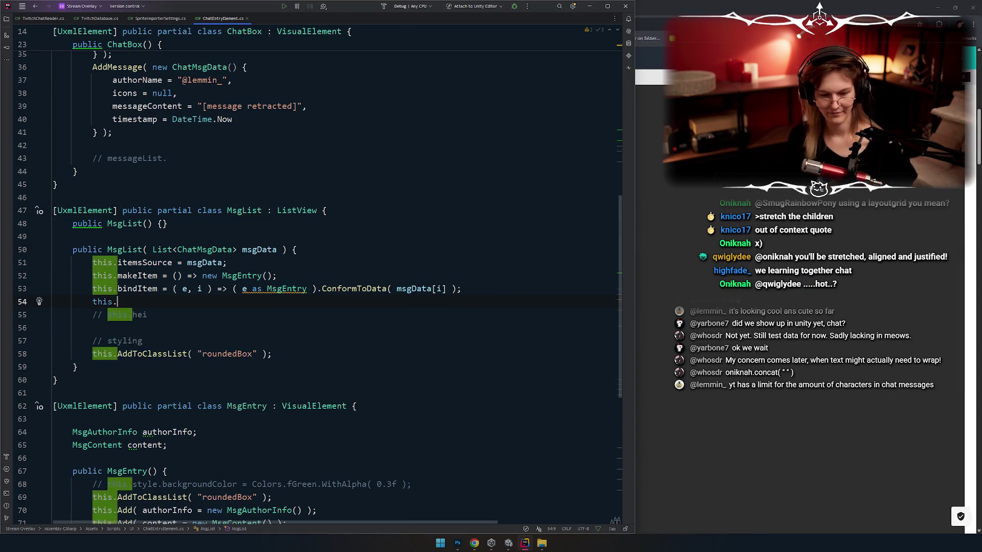
key("Return")
type("=")
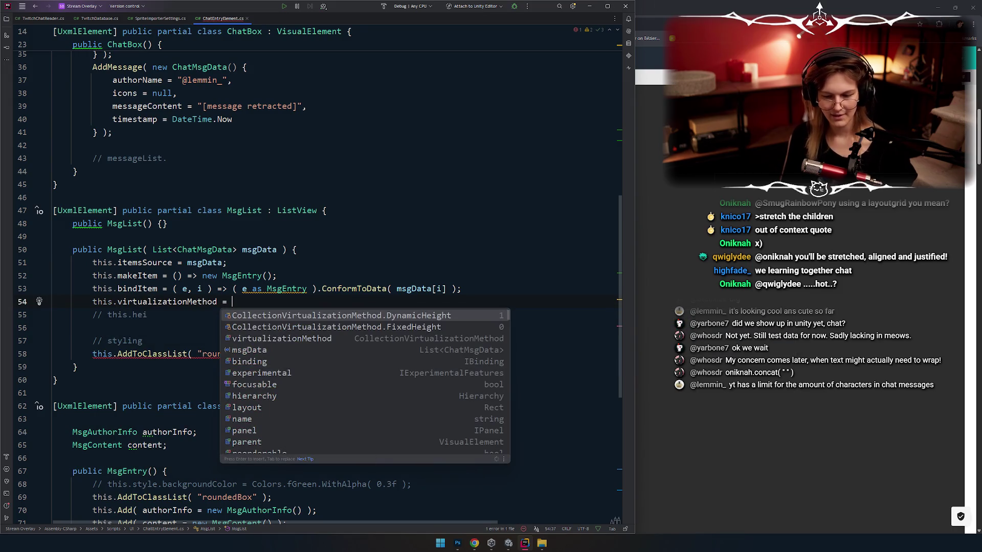
key("Return")
type(";")
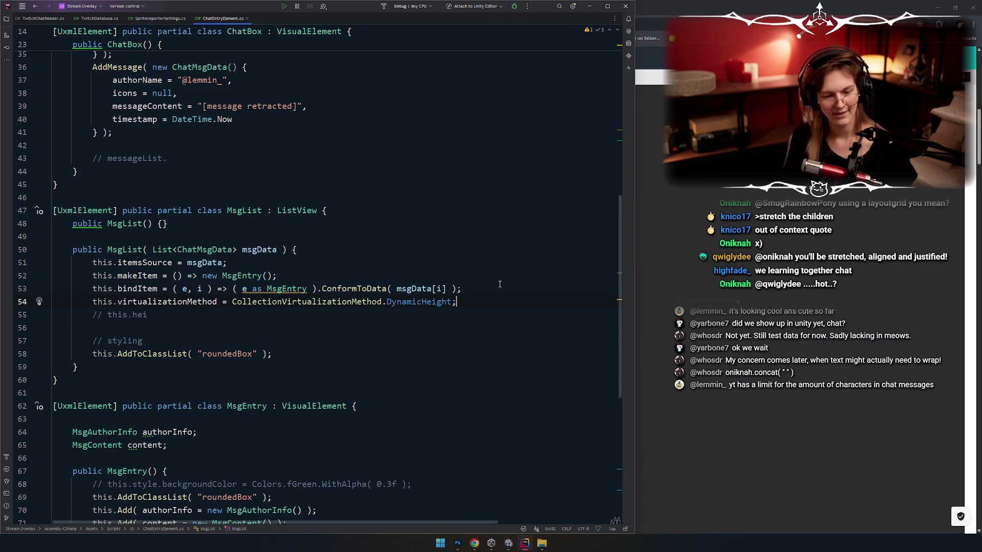
left_click(395, 372)
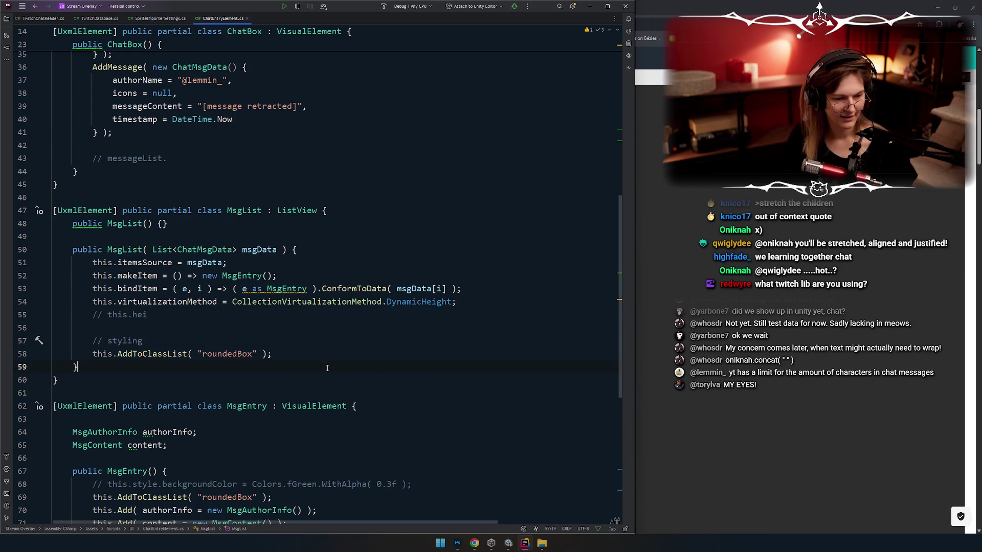
left_click(226, 316)
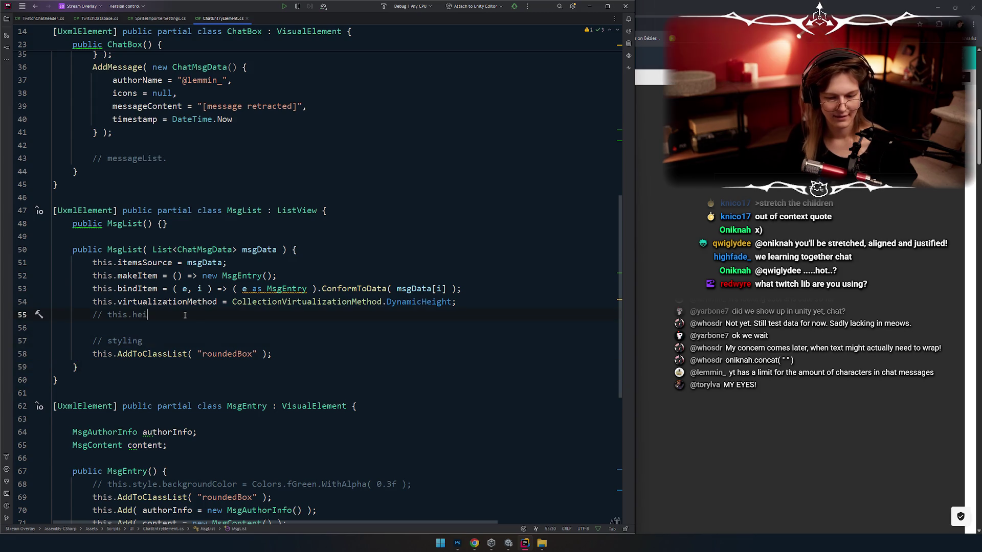
key("alt+Tab")
key("alt+Tab")
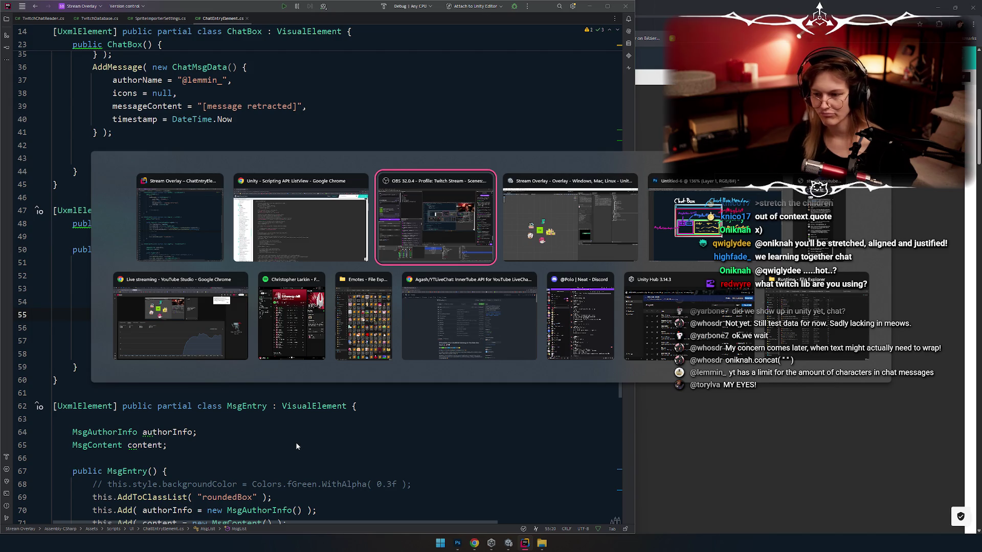
Search 'github twitch' in a new Chrome tab and open the Unity-Twitch-Chat repository
left_click(447, 330)
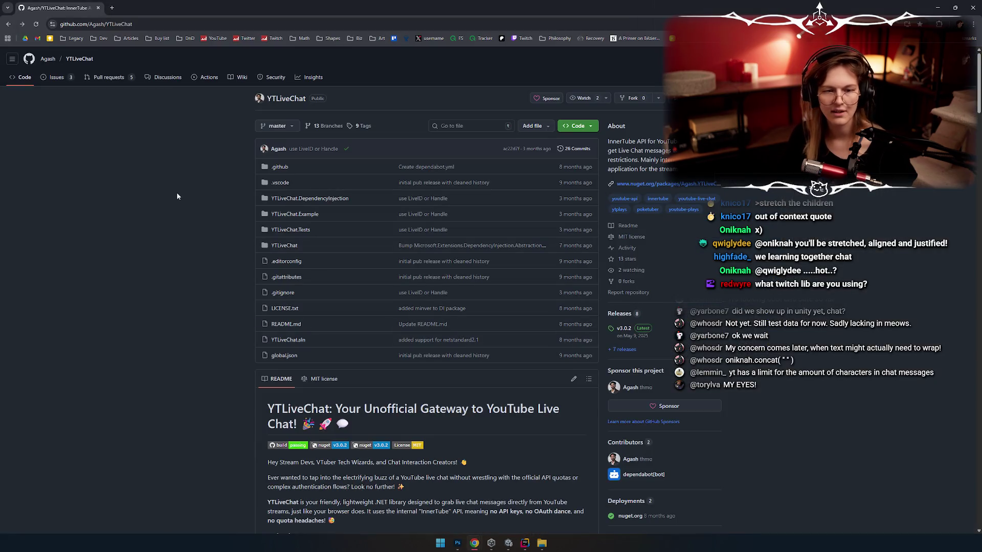
left_click(112, 8)
type("githuib ")
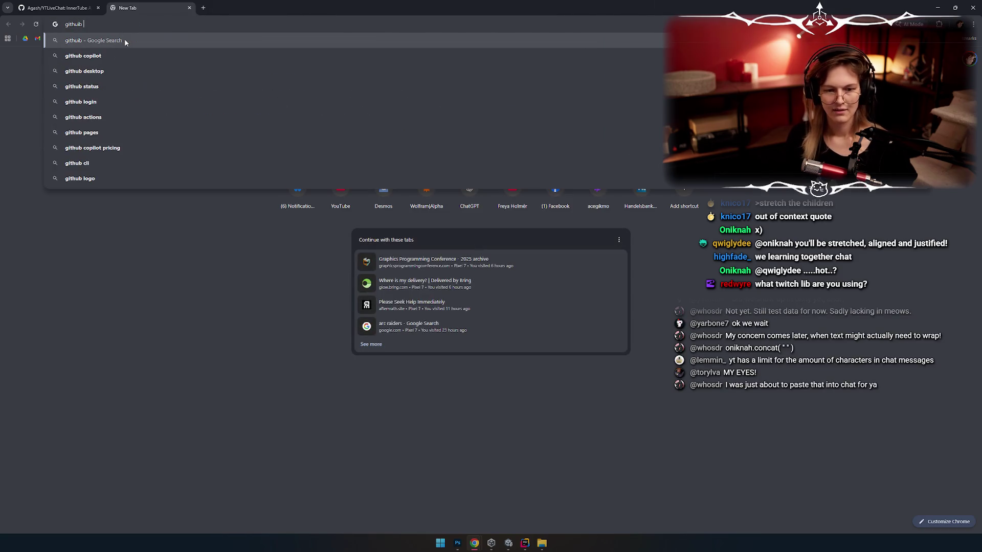
type("twitch")
key("ctrl+shift+Left")
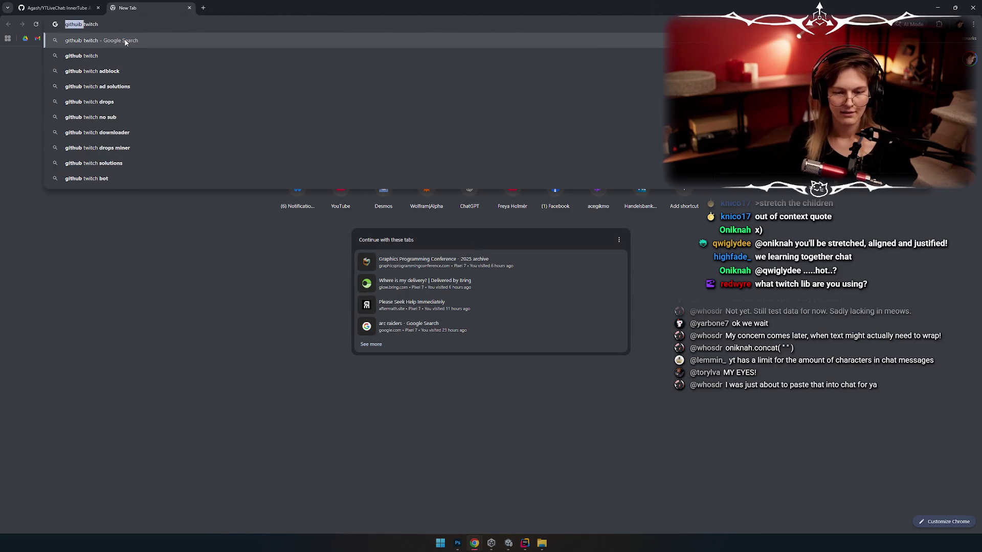
type("github")
key("Down")
key("Down")
key("Down")
key("Down")
key("Down")
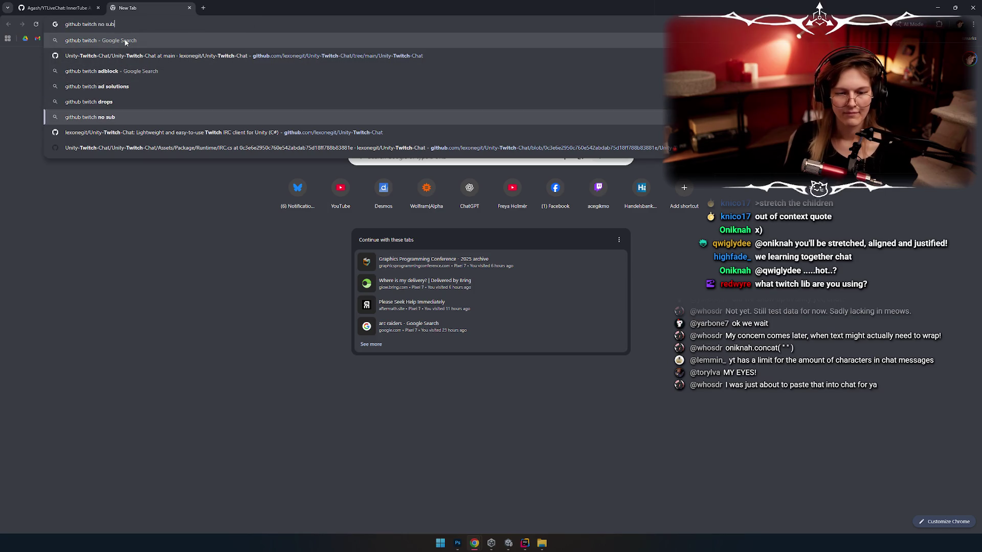
key("Return")
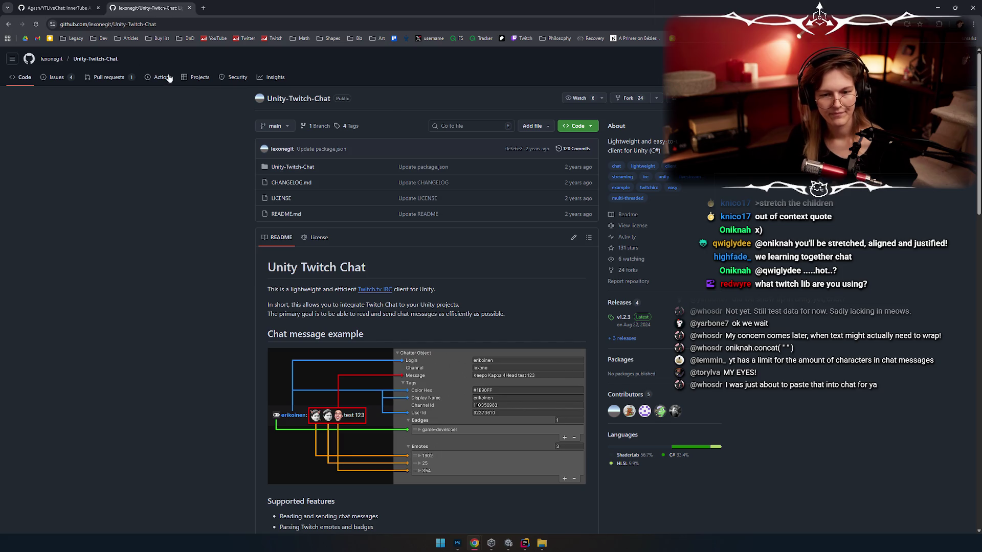
left_click(213, 23)
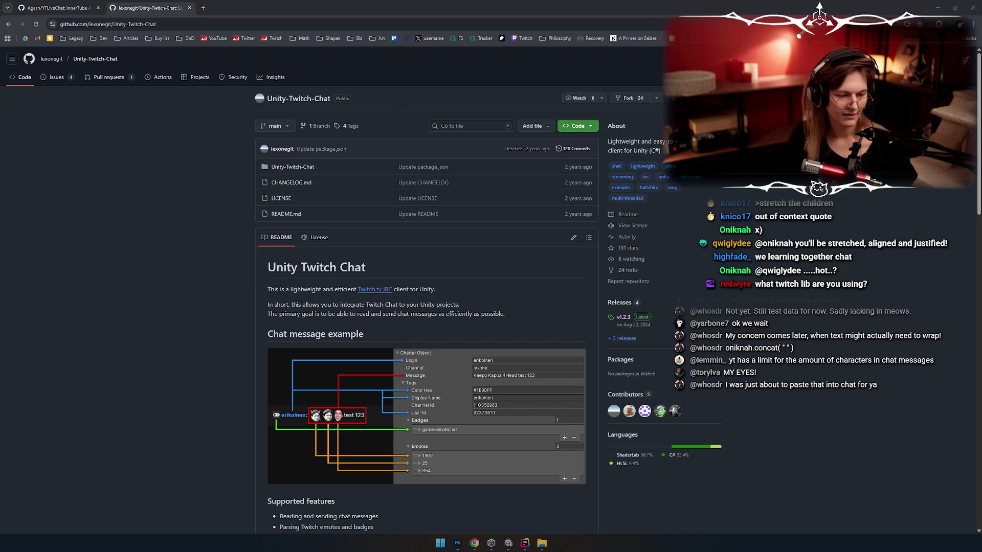
left_click(127, 174)
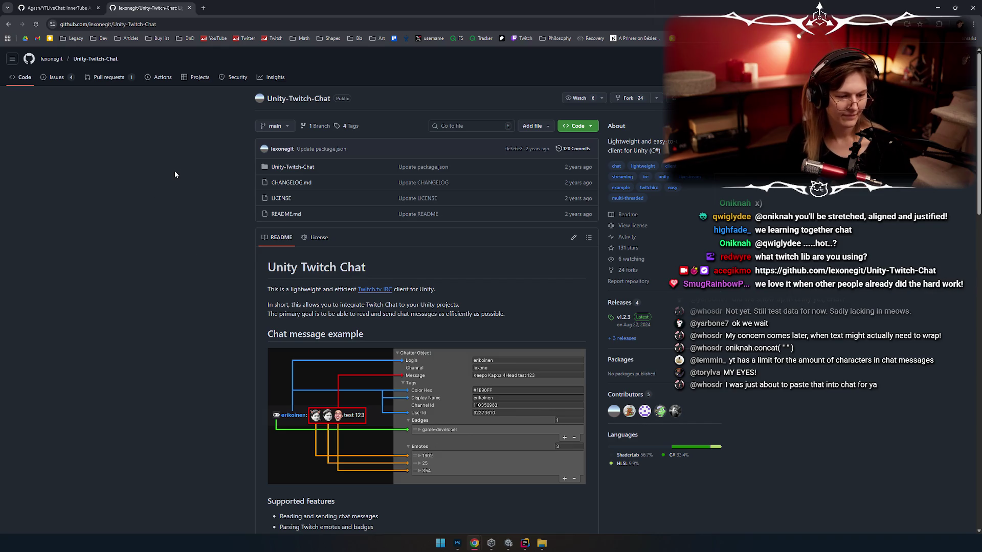
key("alt+Tab")
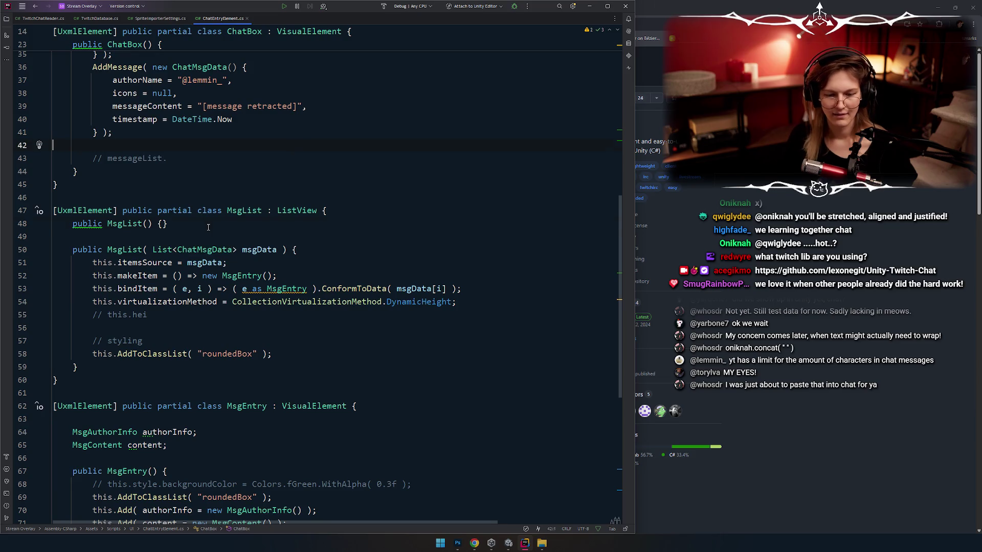
Inspect the bindItem line and where ConformToData is used in MsgList
left_click(207, 239)
left_click(357, 289)
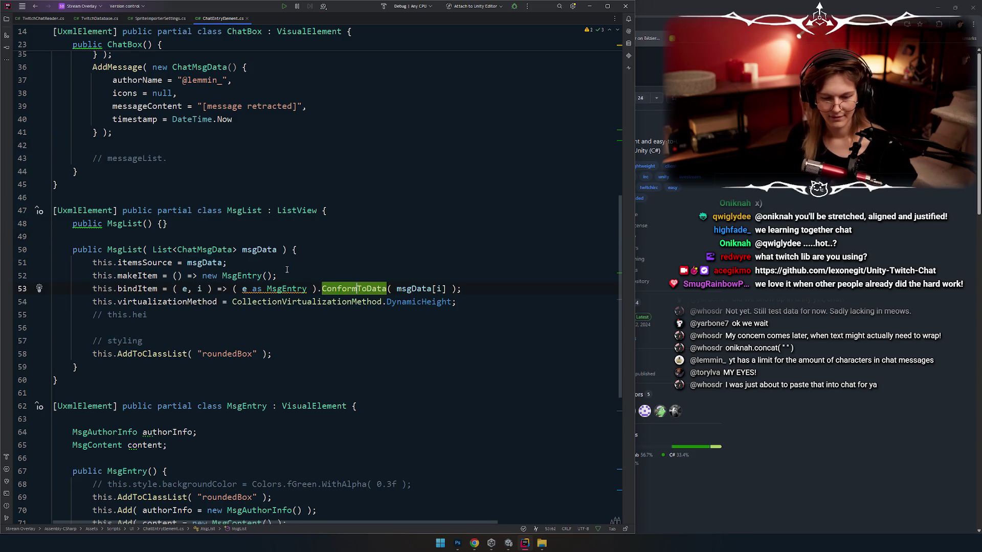
scroll(277, 308, "down", 1)
double_click(137, 250)
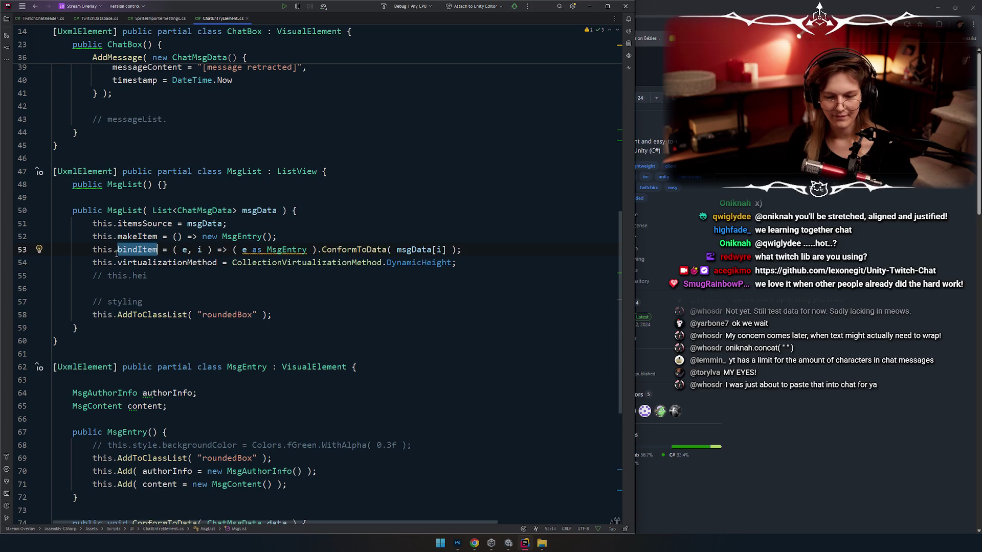
double_click(363, 250)
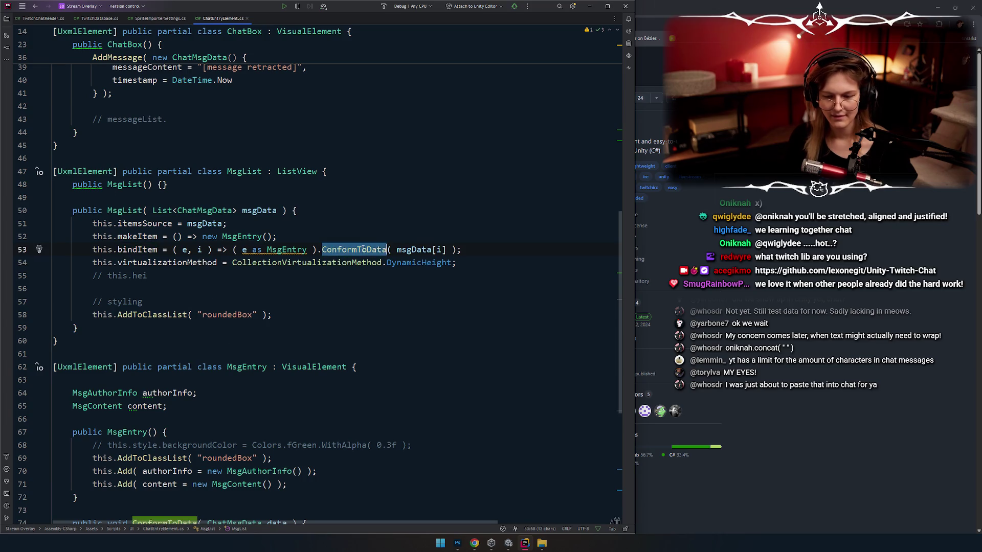
scroll(117, 243, "down", 1)
left_click(154, 224)
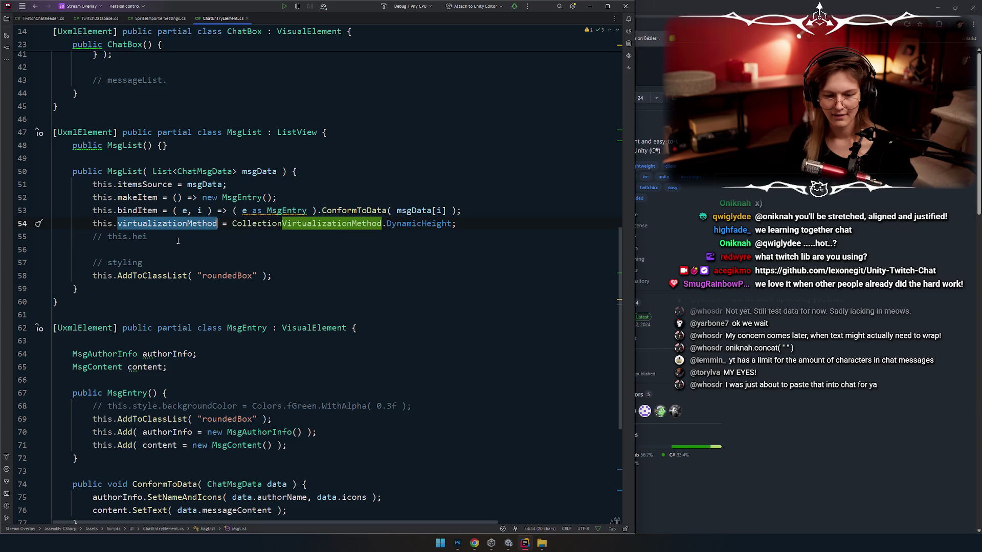
Check DynamicHeight and virtualizationMethod usages, then cut the '// this.hei' comment line
left_click(178, 241)
left_click(398, 228)
left_click(174, 225)
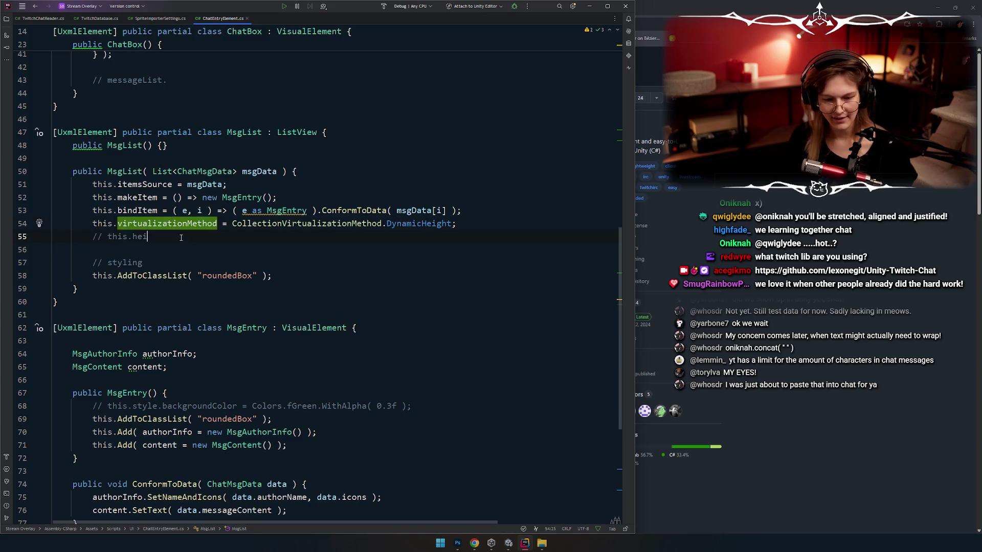
left_click(195, 238)
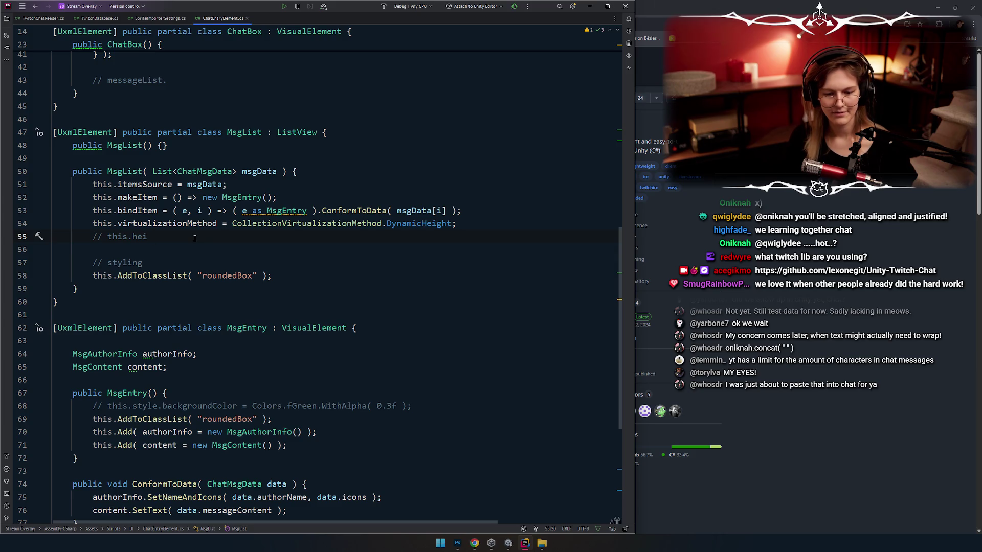
key("ctrl+x")
key("alt+Tab")
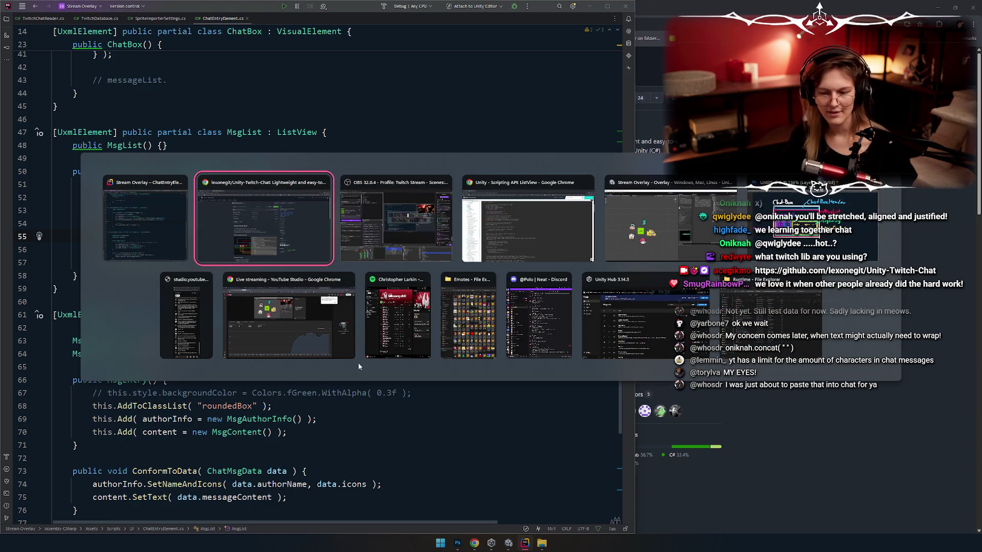
key("alt+Tab")
key("alt+Tab")
key("alt+Tab")
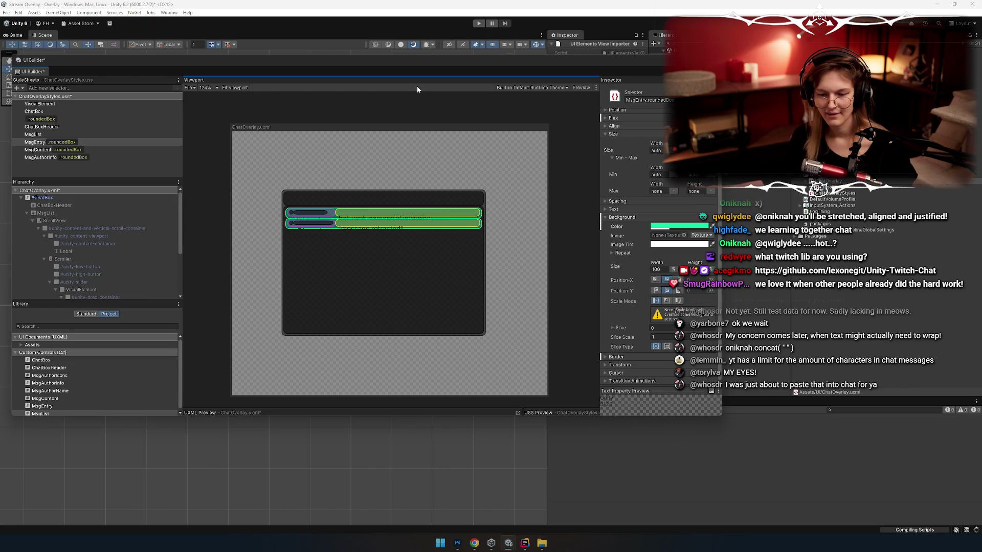
Zoom the preview, select MsgAuthorInfo then MsgContent .roundedBox selectors, and collapse Background
scroll(388, 157, "up", 3)
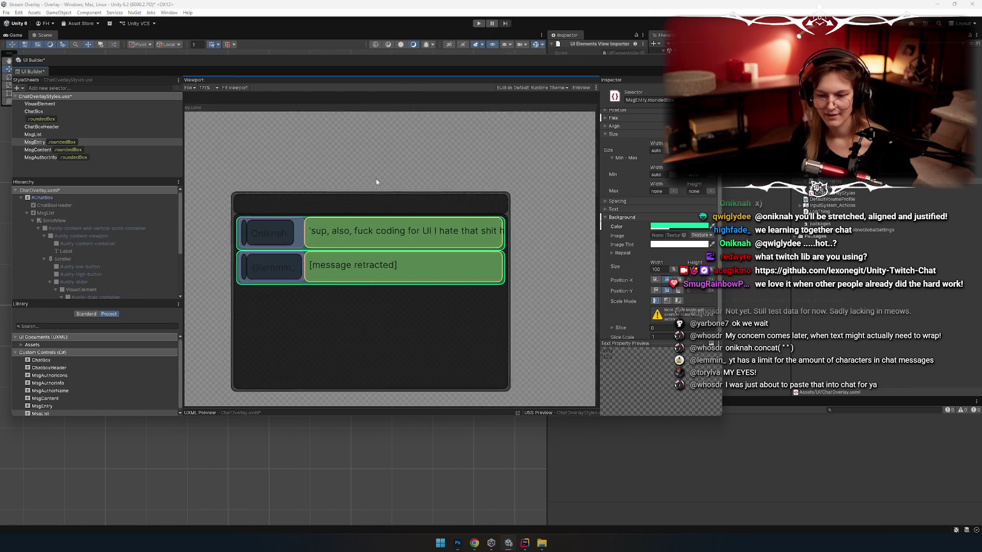
scroll(353, 155, "up", 3)
scroll(361, 161, "down", 1)
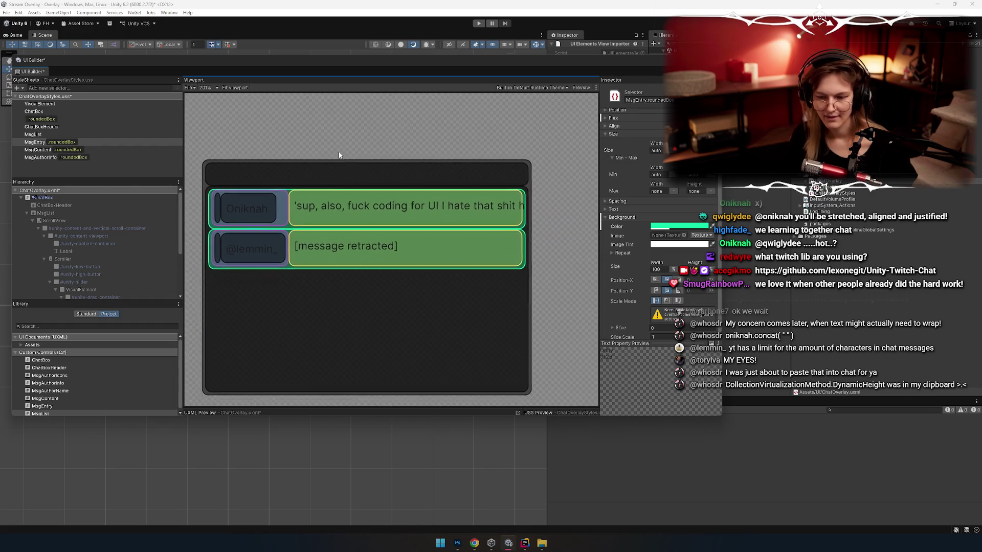
scroll(340, 155, "down", 1)
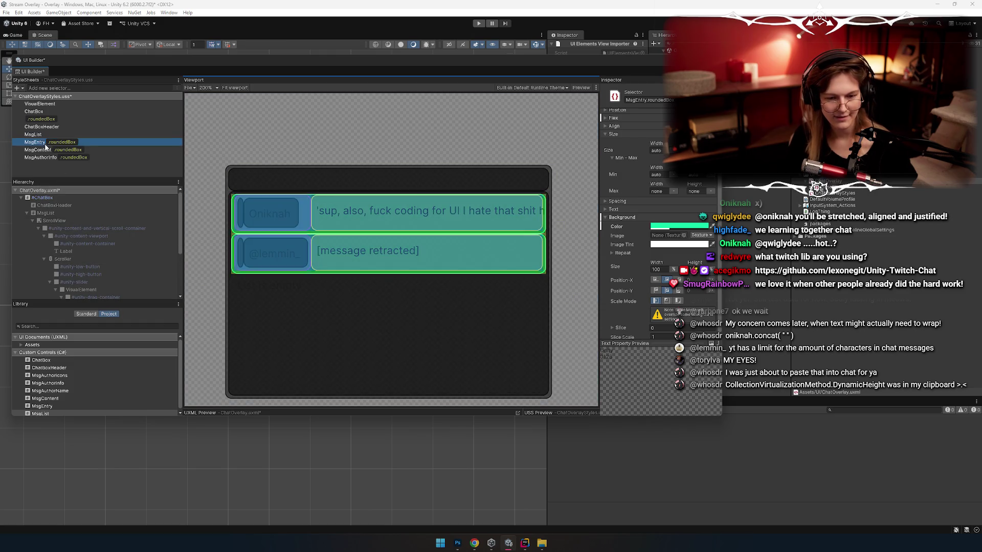
left_click(40, 157)
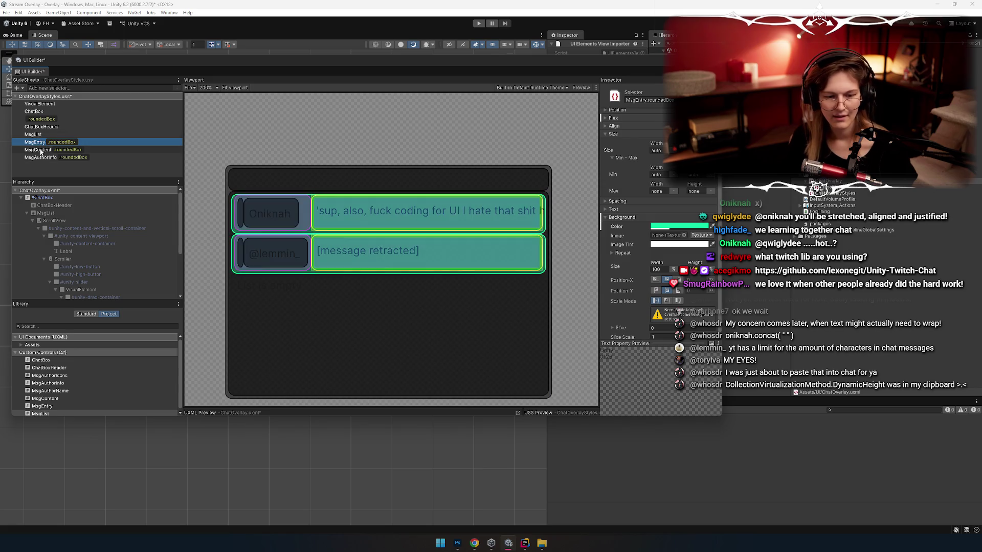
left_click(41, 151)
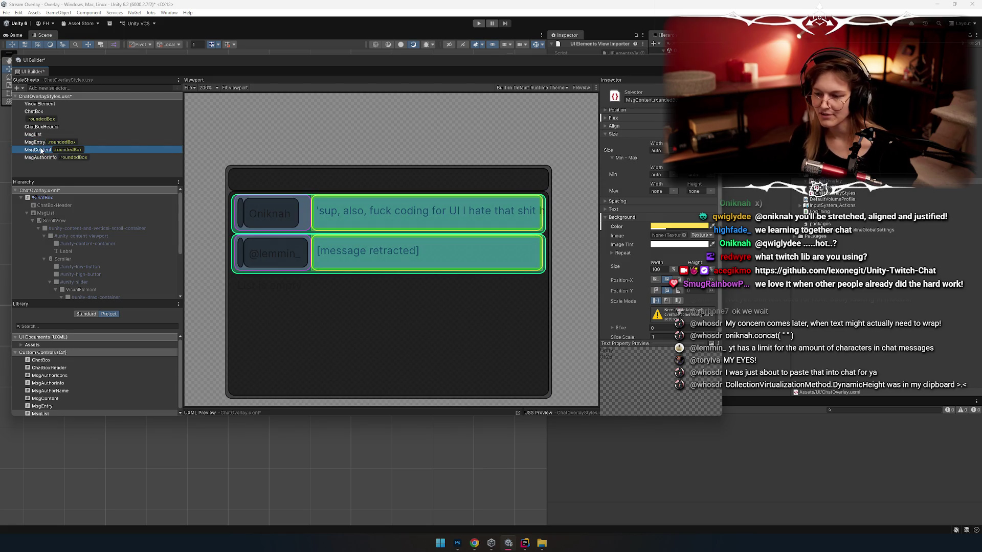
left_click(629, 217)
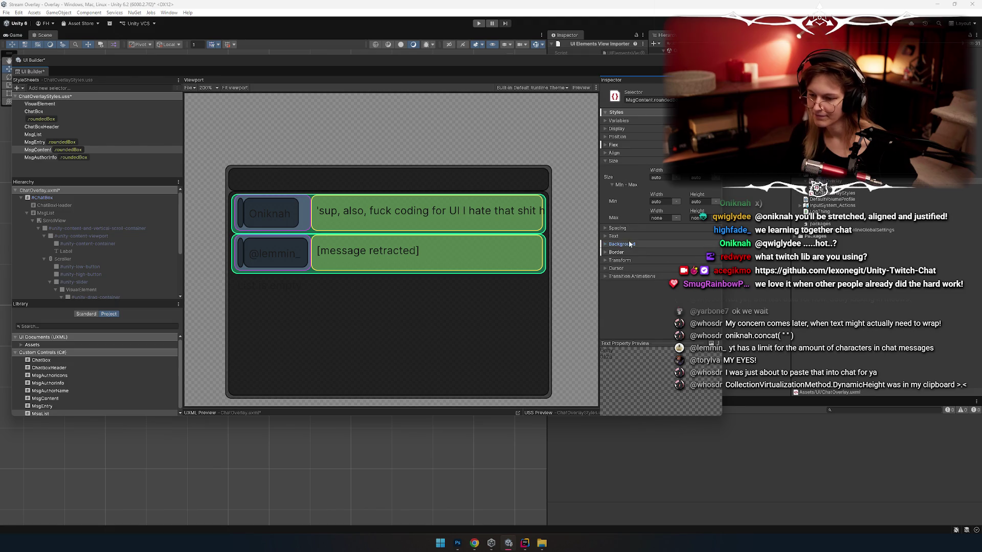
Expand MsgContent's Text settings to check font size and Wrap, then select the ChatBox element
left_click(628, 236)
scroll(632, 159, "down", 2)
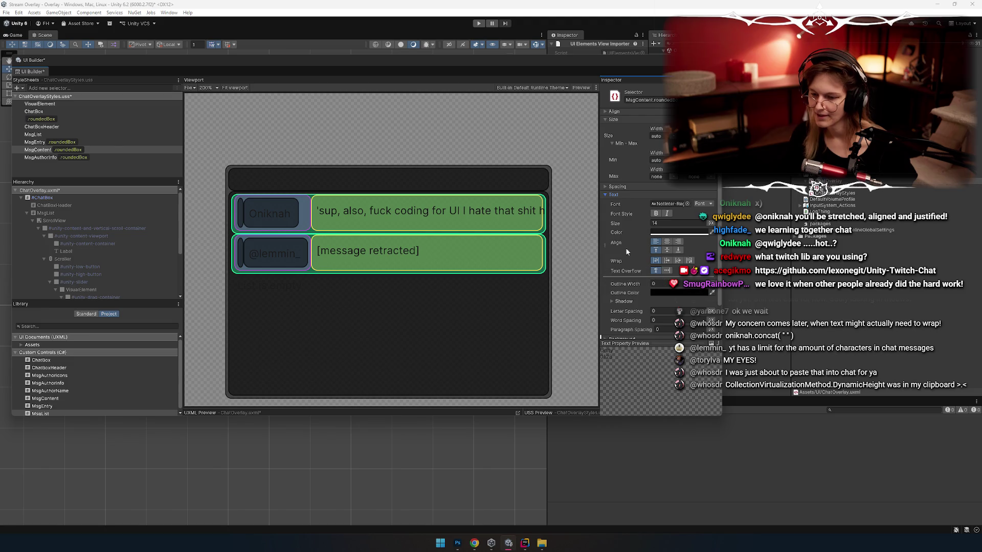
left_click(94, 150)
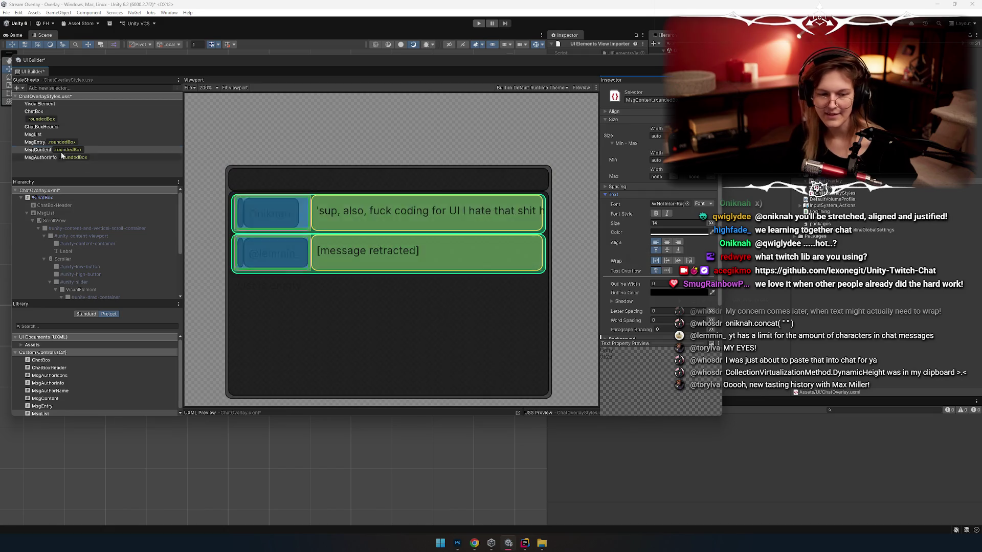
left_click(37, 151)
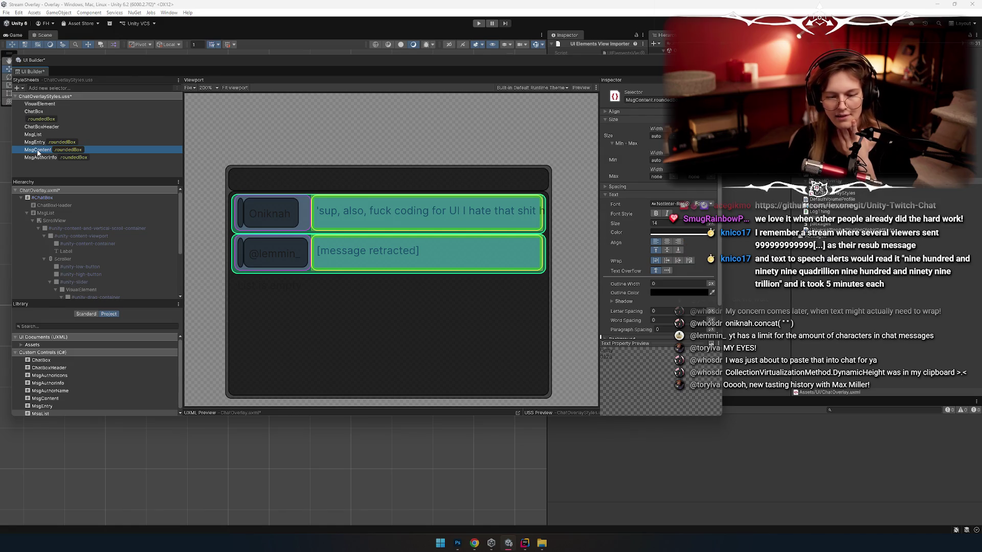
scroll(69, 223, "down", 3)
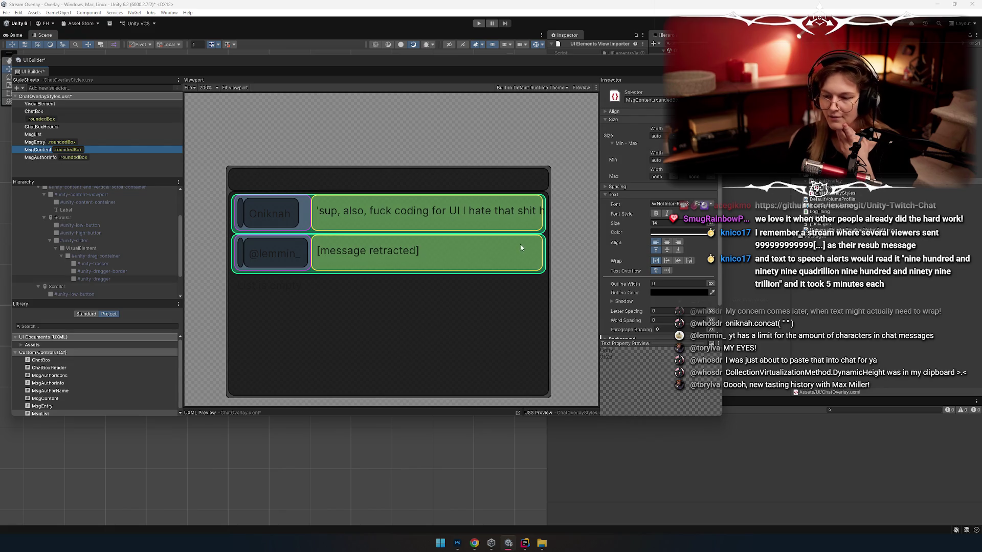
scroll(123, 245, "down", 2)
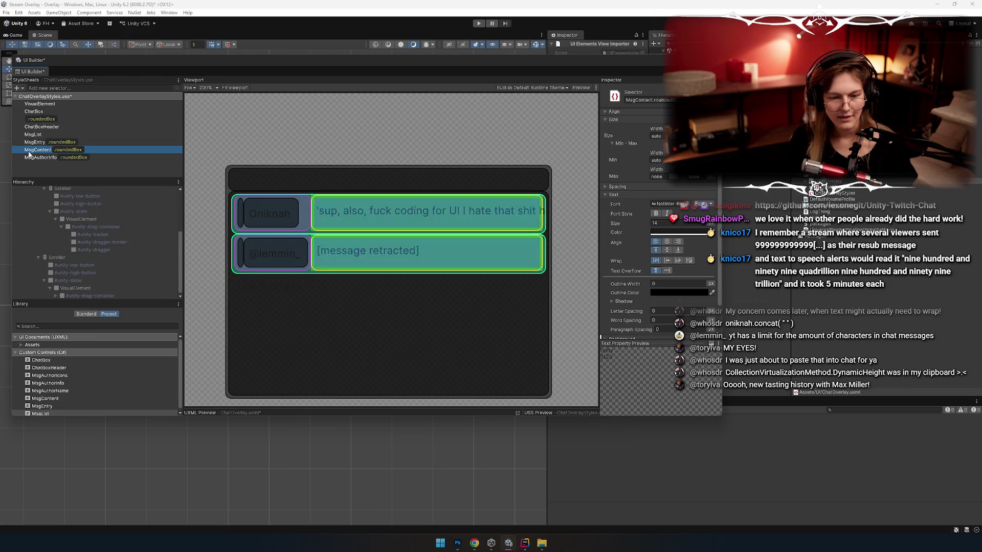
left_click(237, 144)
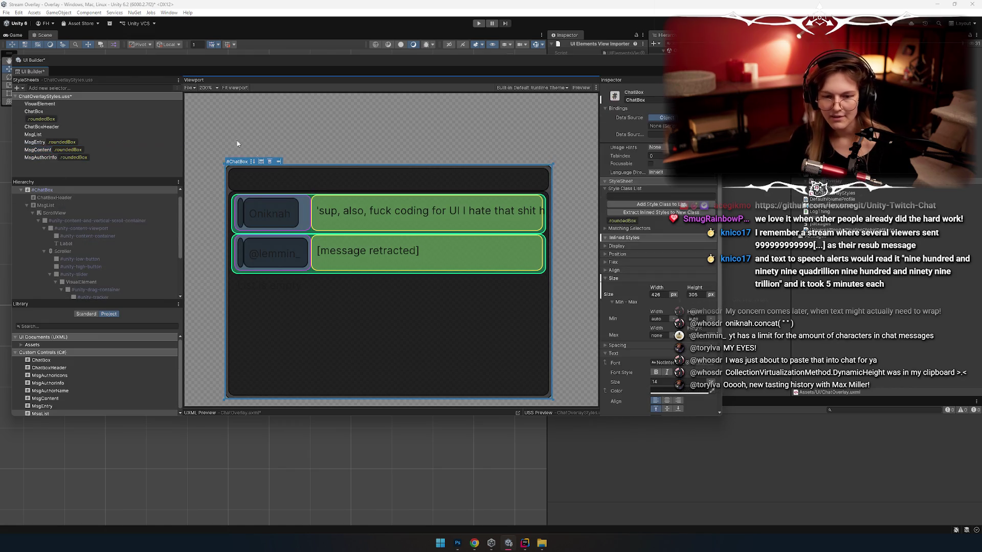
left_click(274, 126)
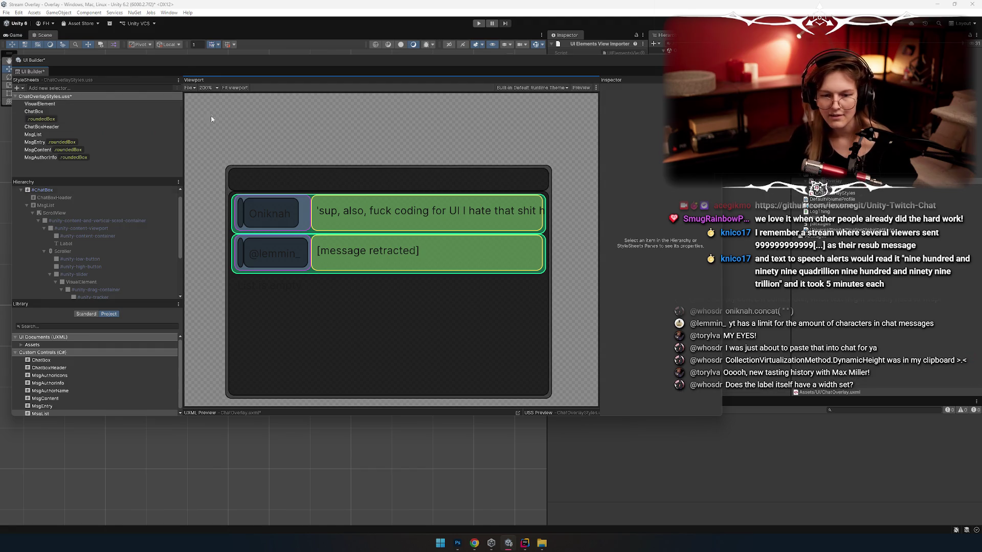
scroll(76, 220, "down", 2)
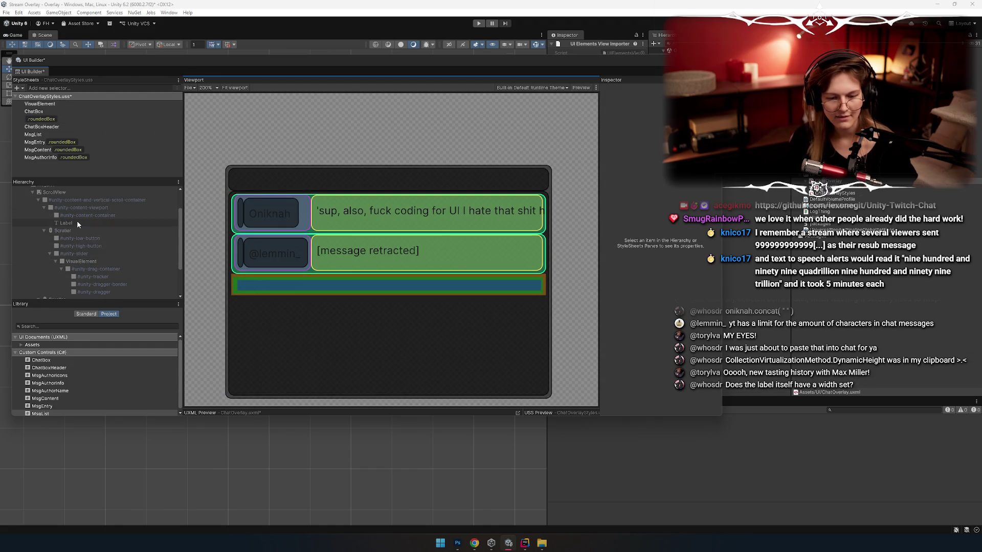
scroll(77, 222, "down", 4)
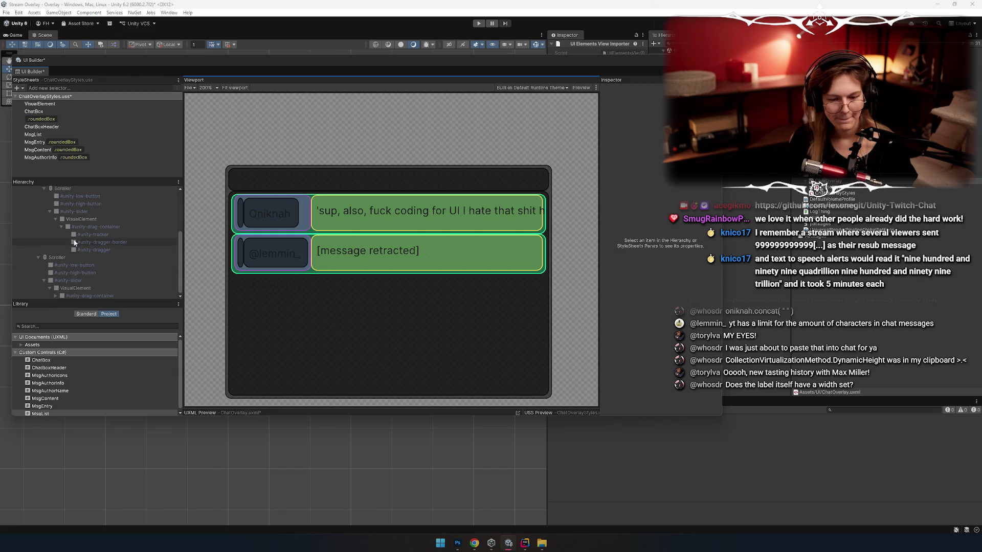
left_click(91, 242)
left_click(72, 237)
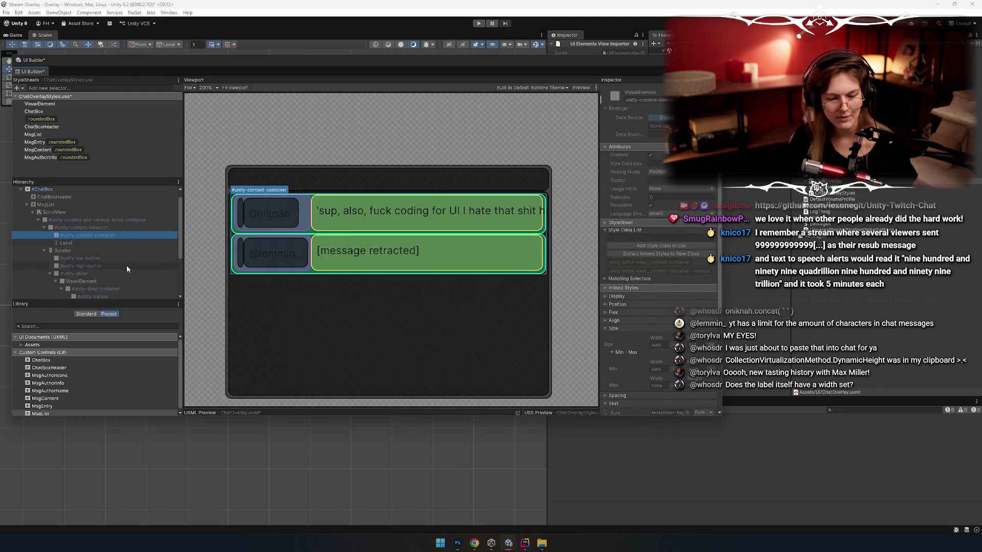
scroll(63, 228, "up", 1)
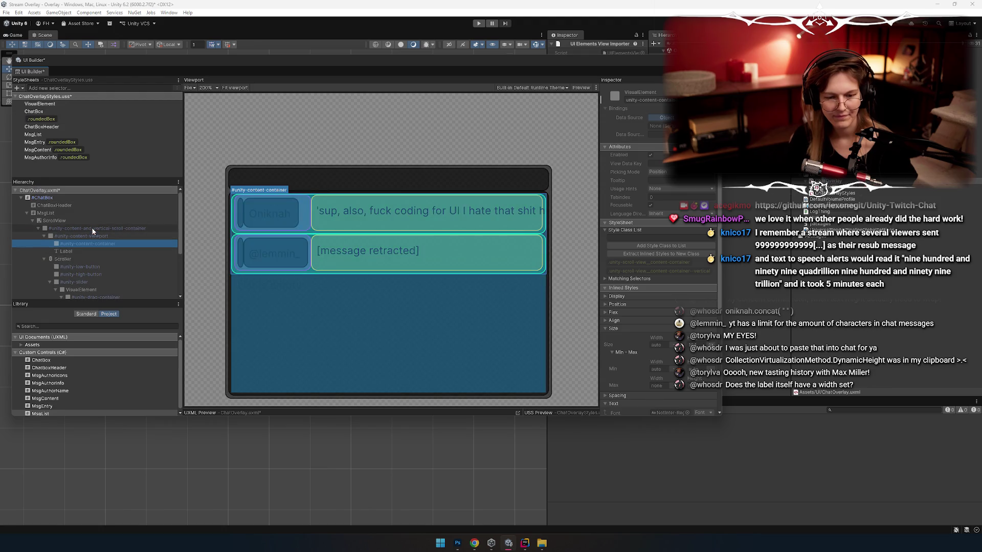
left_click(51, 150)
key("ctrl+d")
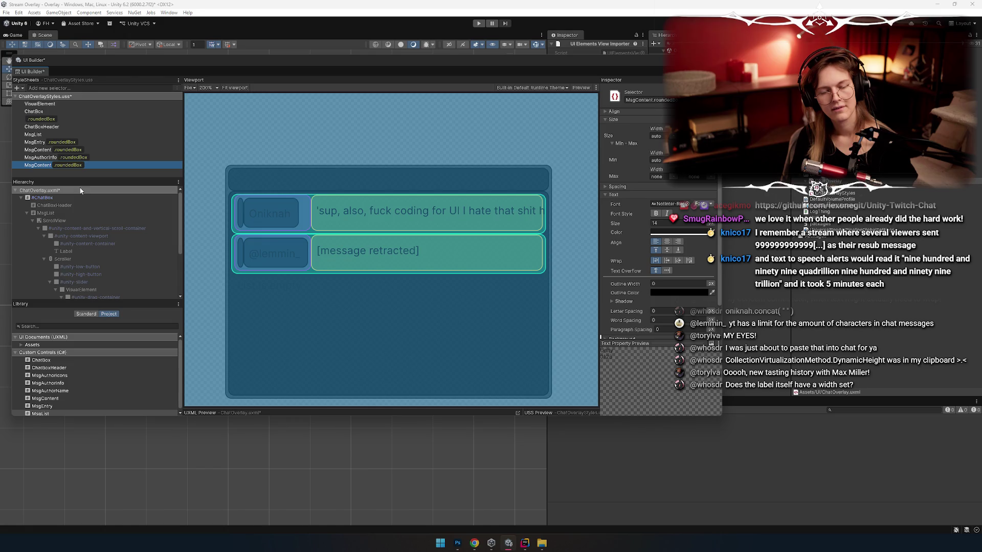
key("Delete")
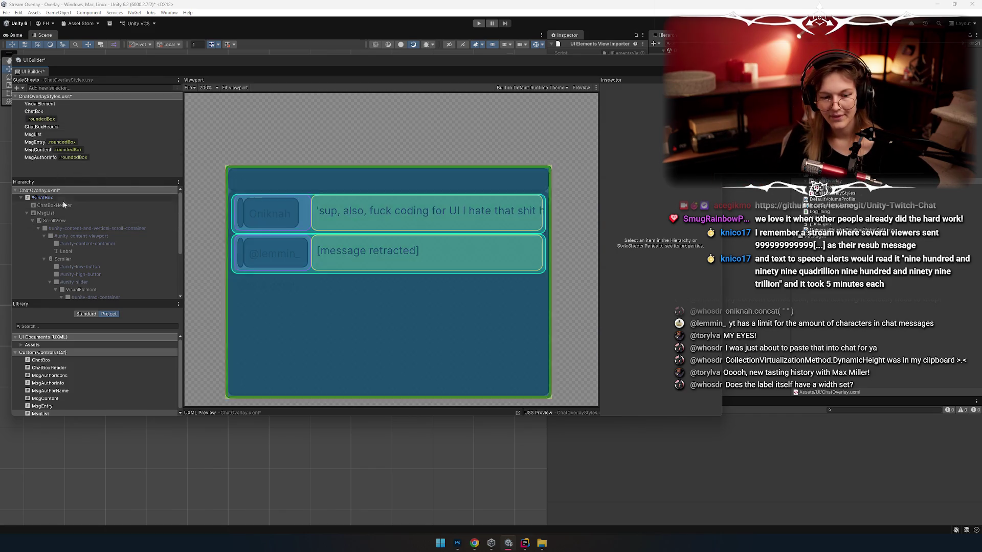
left_click(40, 151)
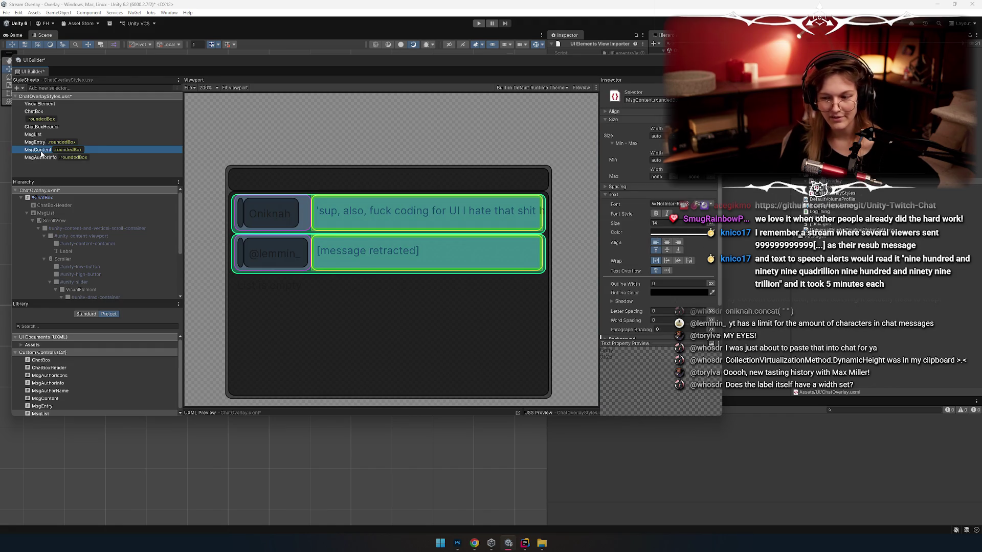
scroll(626, 192, "down", 3)
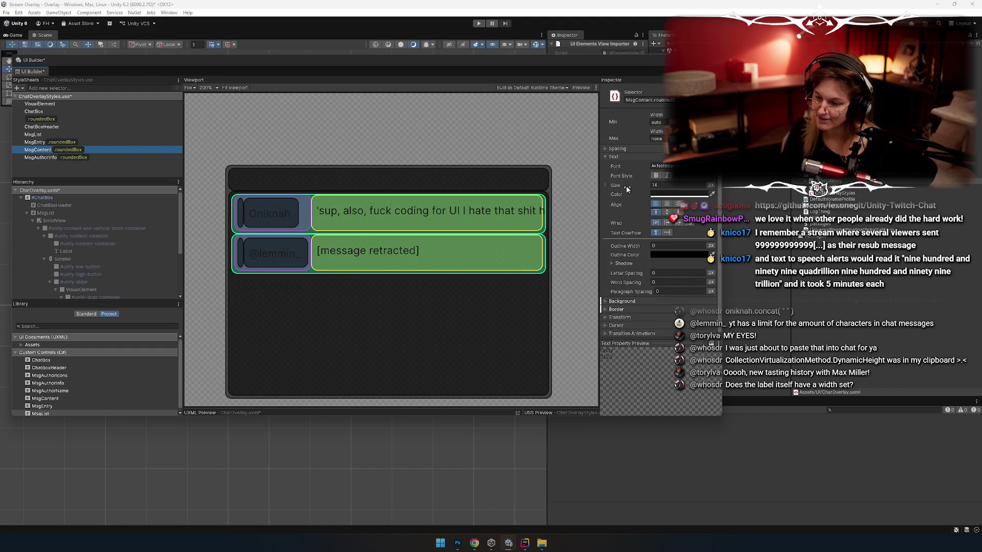
left_click(617, 157)
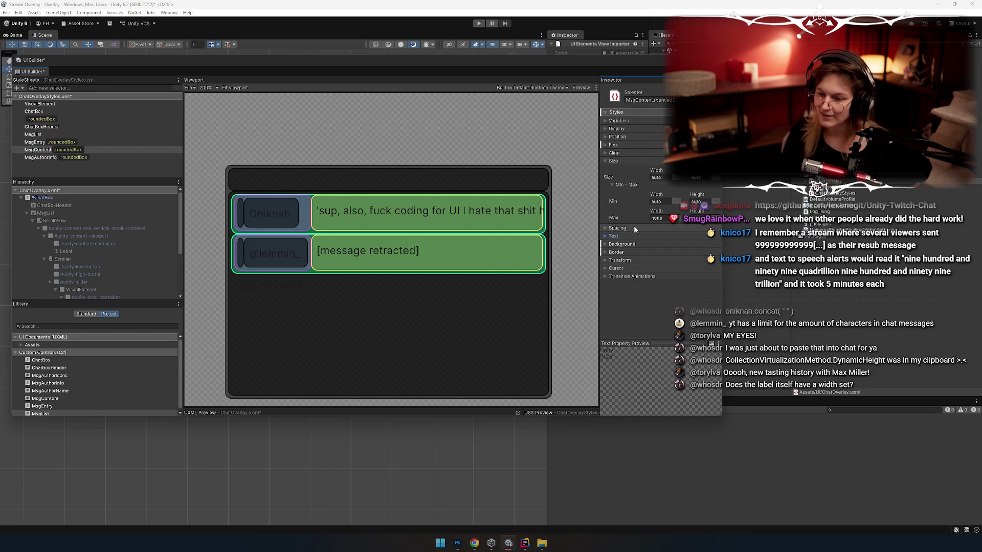
left_click(621, 145)
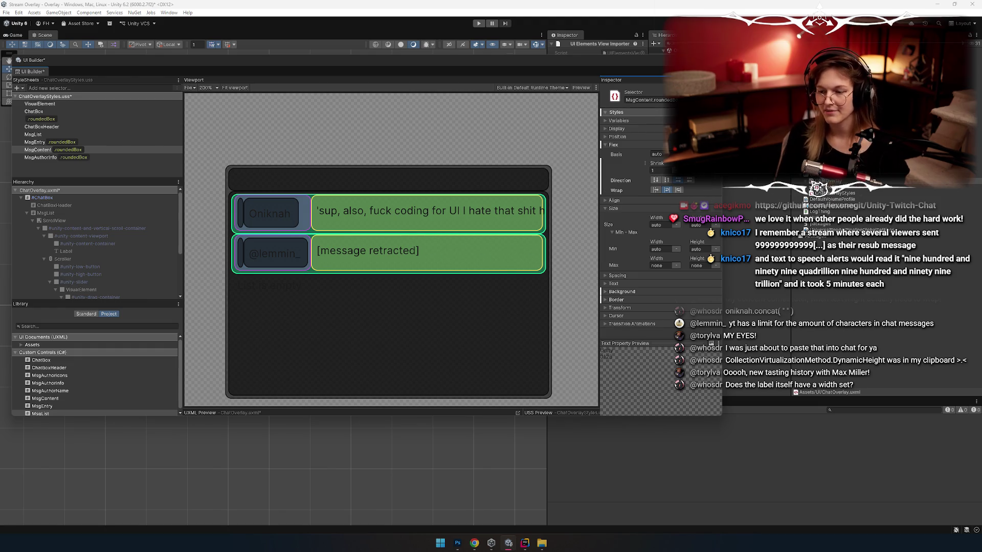
left_click(617, 201)
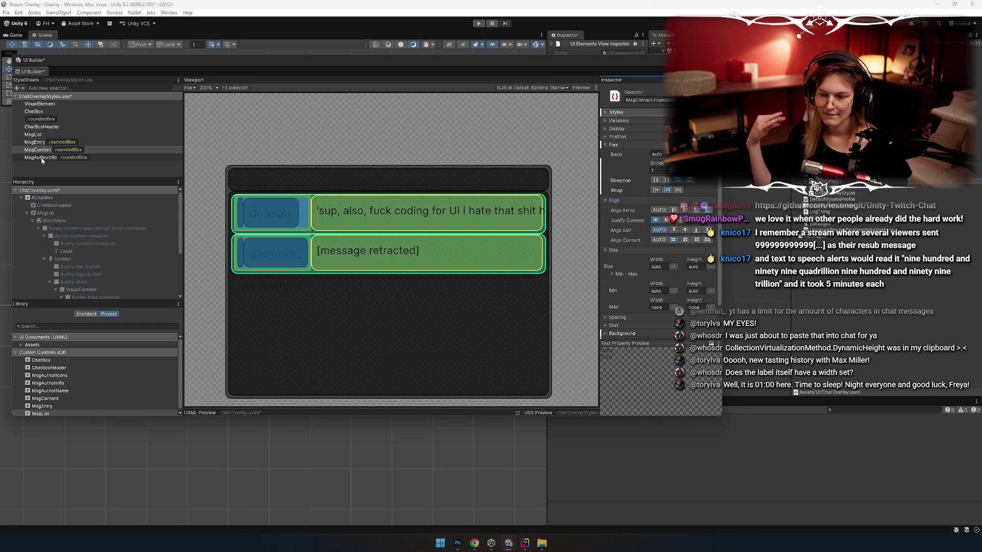
left_click(607, 200)
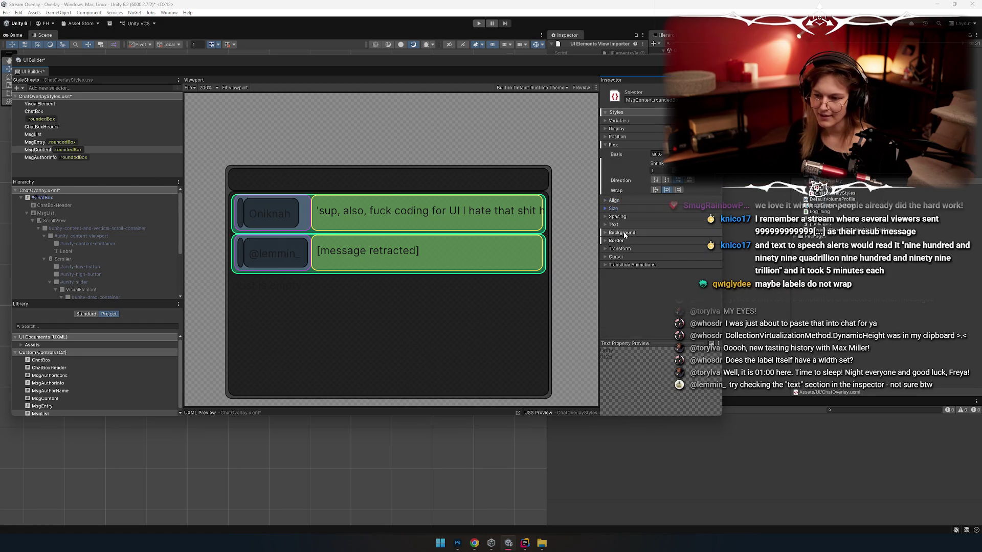
left_click(613, 209)
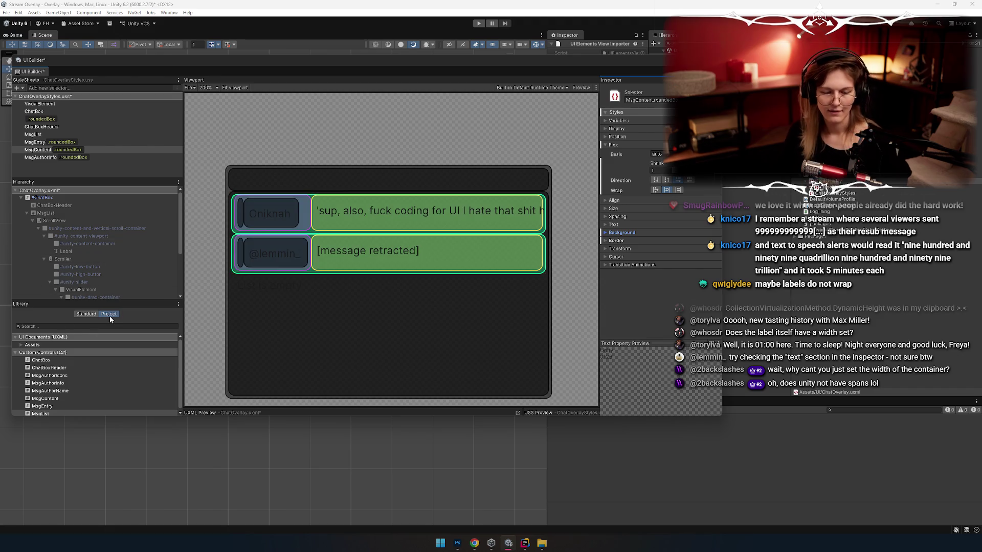
left_click(52, 149)
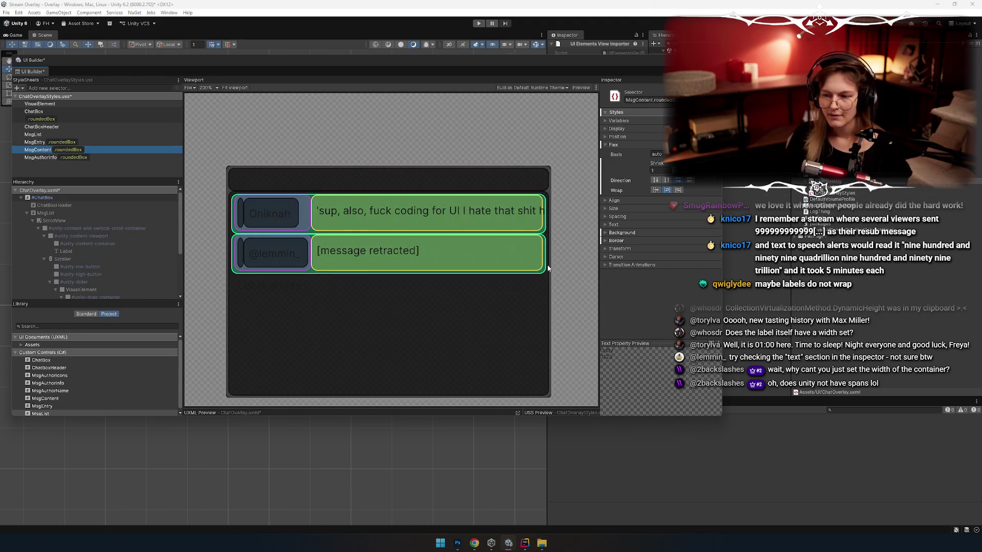
left_click(619, 145)
left_click(617, 137)
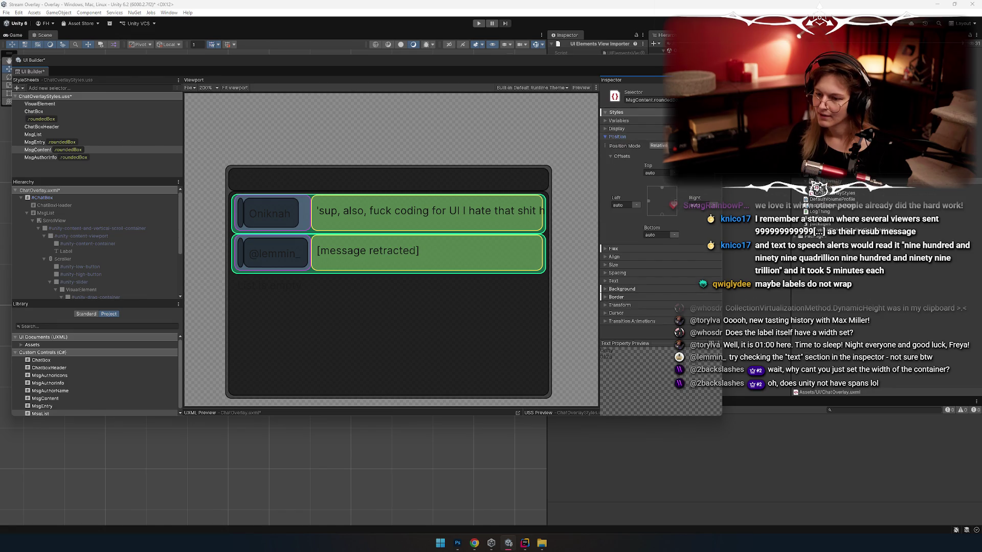
left_click(658, 146)
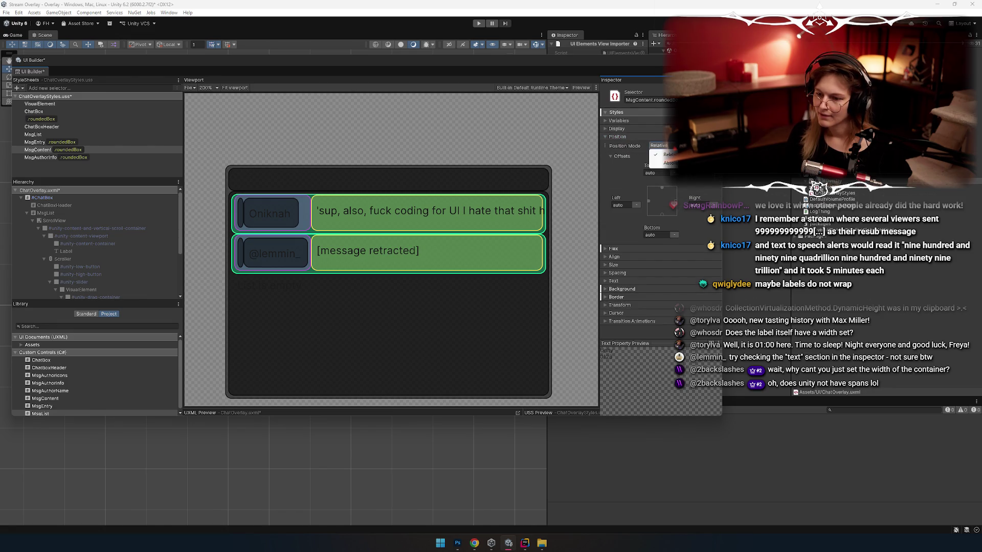
left_click(619, 137)
left_click(619, 130)
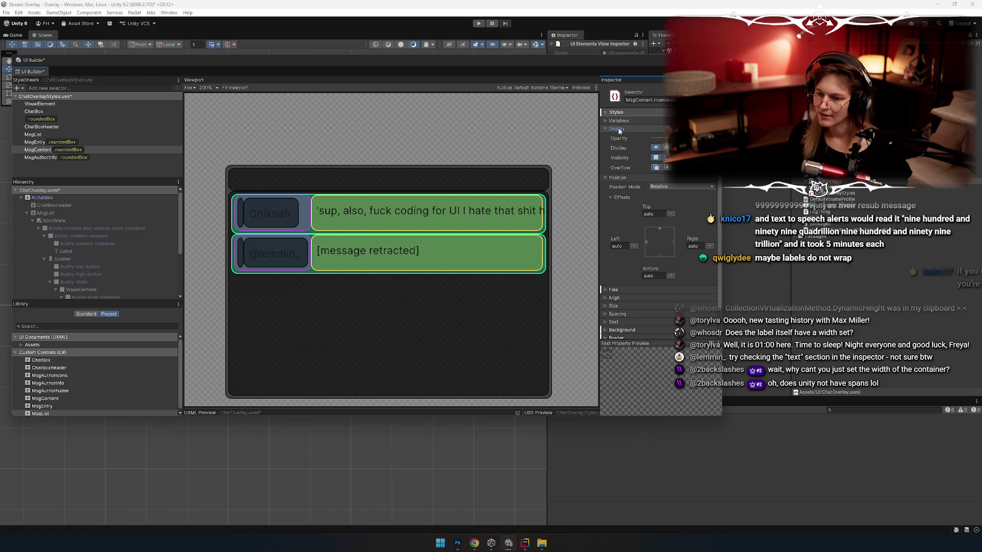
left_click(618, 128)
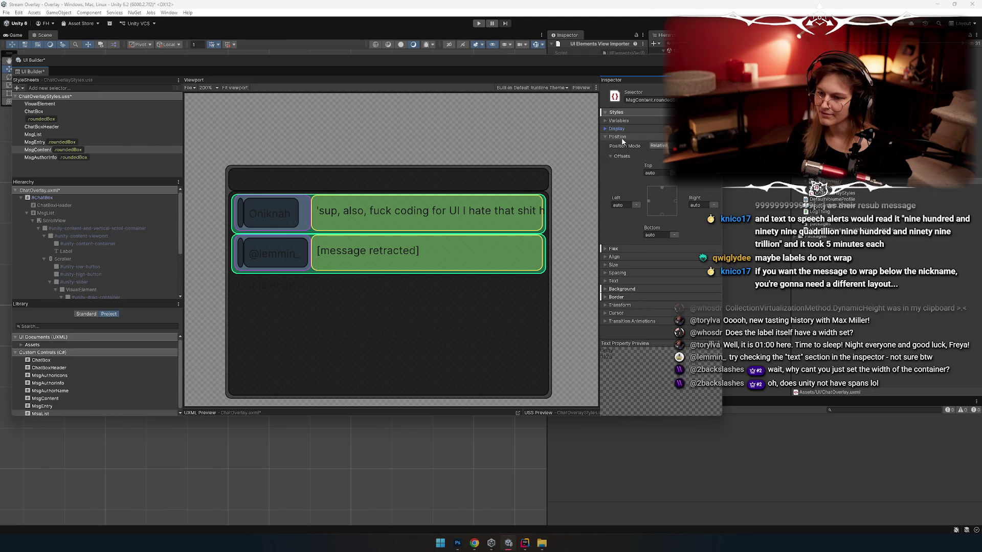
left_click(620, 137)
left_click(617, 144)
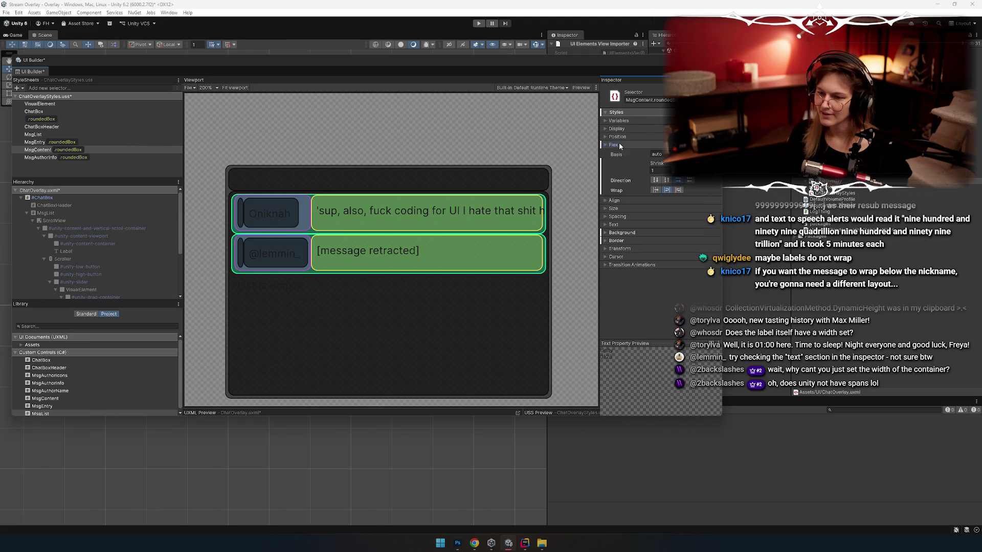
left_click(615, 201)
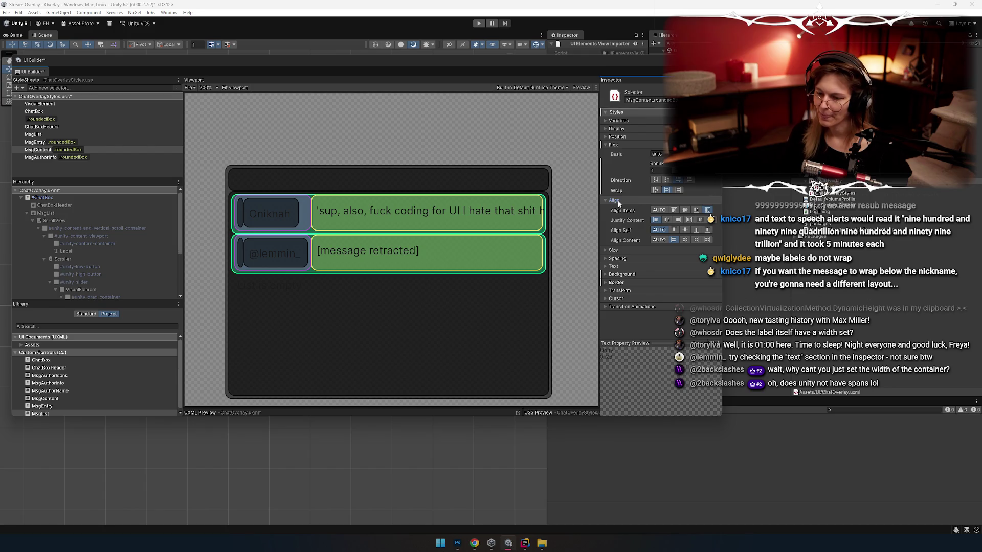
left_click(616, 267)
scroll(622, 255, "down", 3)
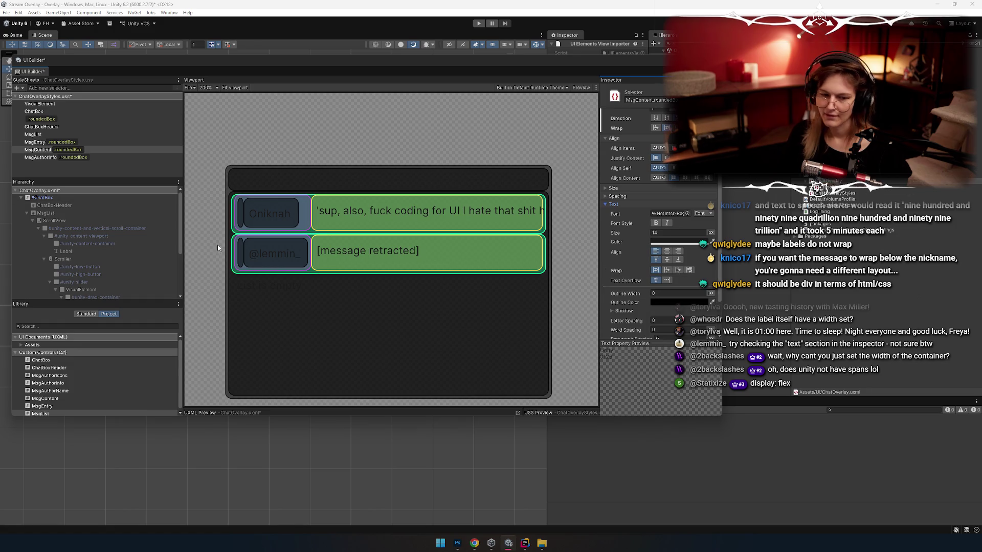
left_click(37, 152)
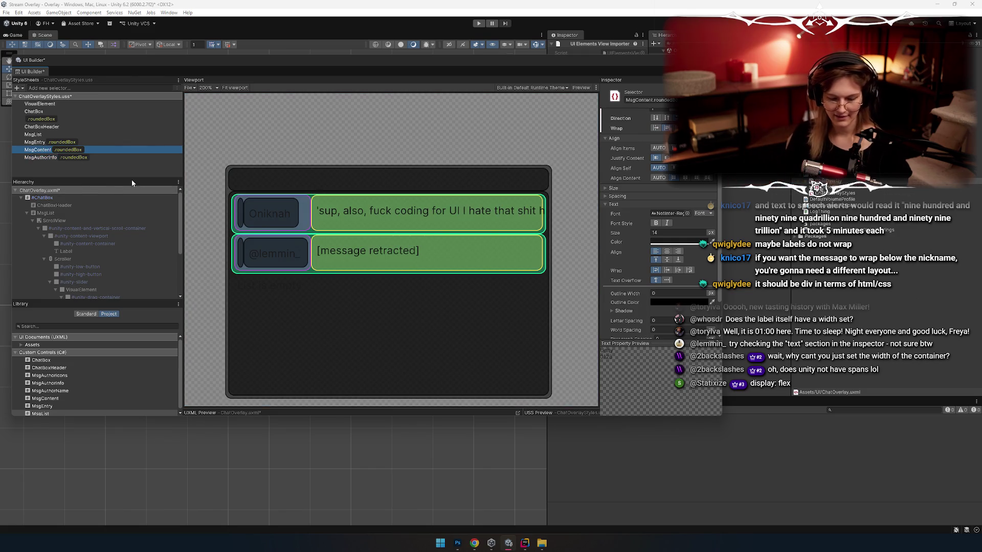
Duplicate the MsgContent .roundedBox selector and rename the copy MsgContent > Label
key("ctrl+d")
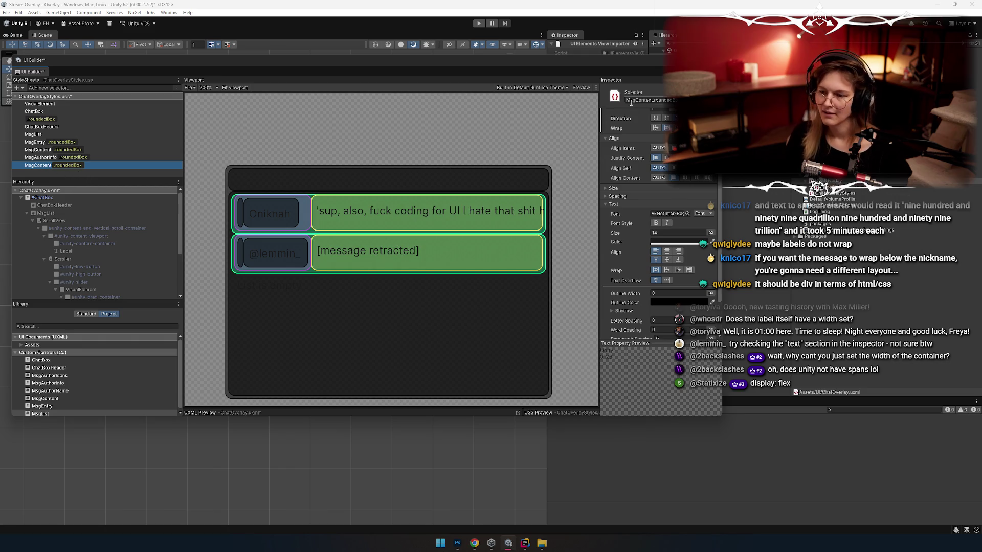
left_click(631, 101)
key("BackSpace")
key("BackSpace")
key("BackSpace")
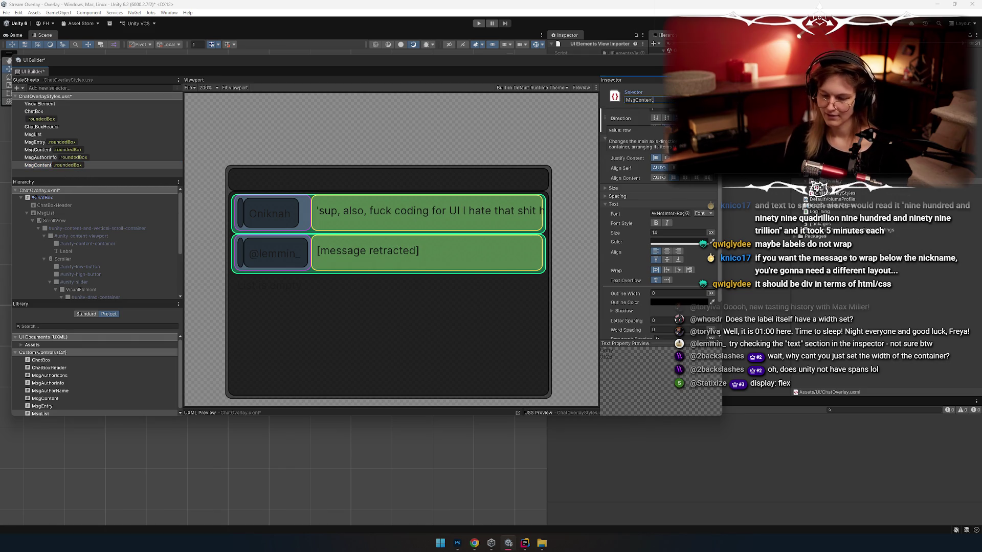
type(">Label")
key("Return")
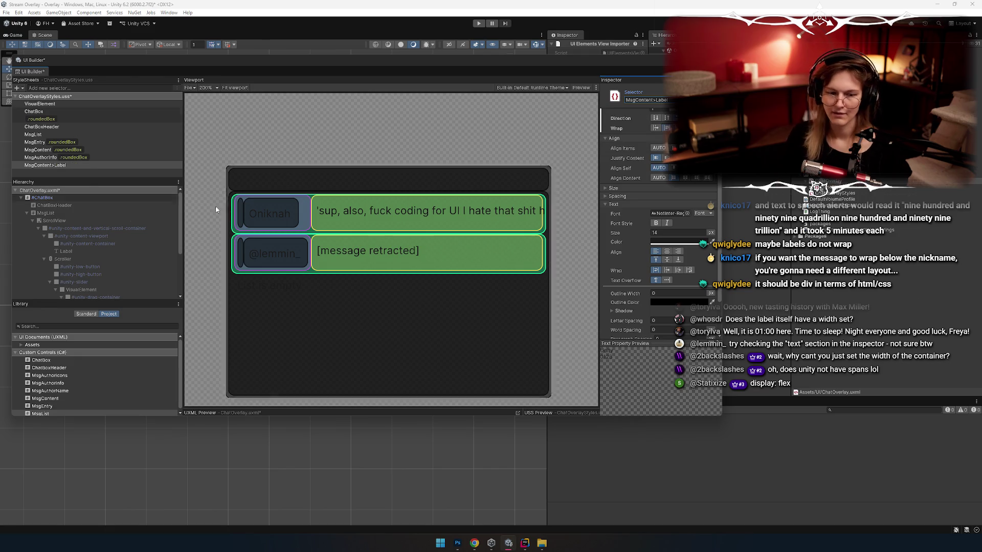
Unset the copied Flex, Align and Background settings on the MsgContent > Label selector
left_click(60, 164)
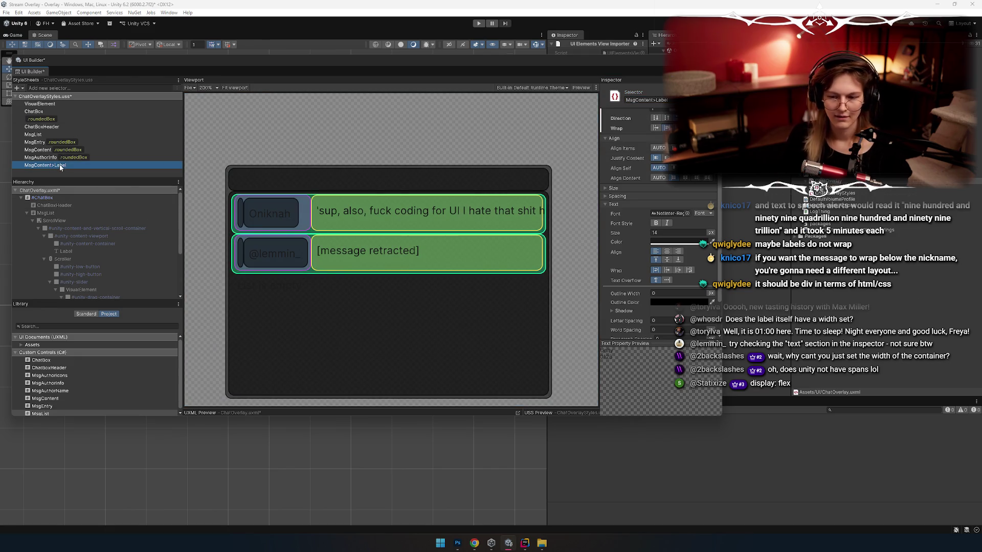
left_click(625, 205)
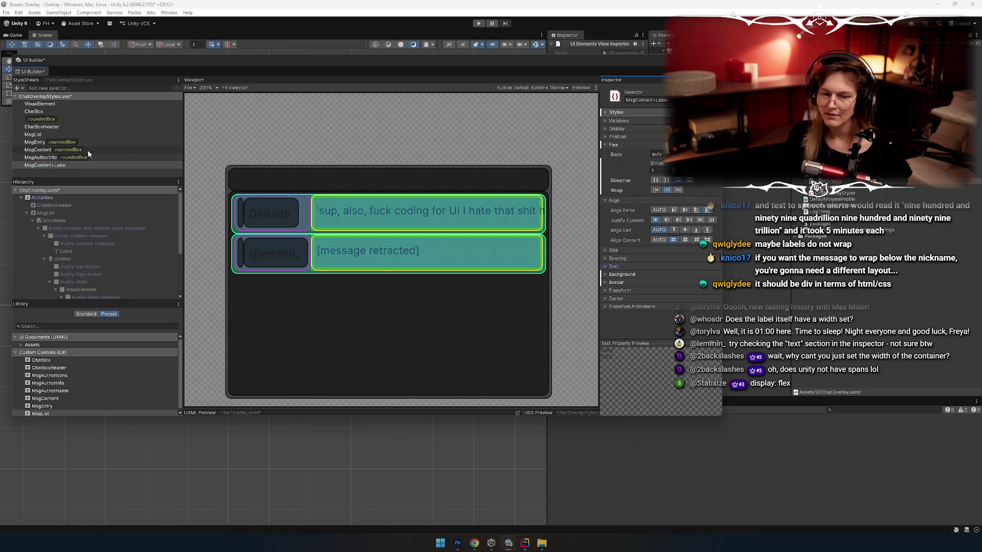
right_click(615, 147)
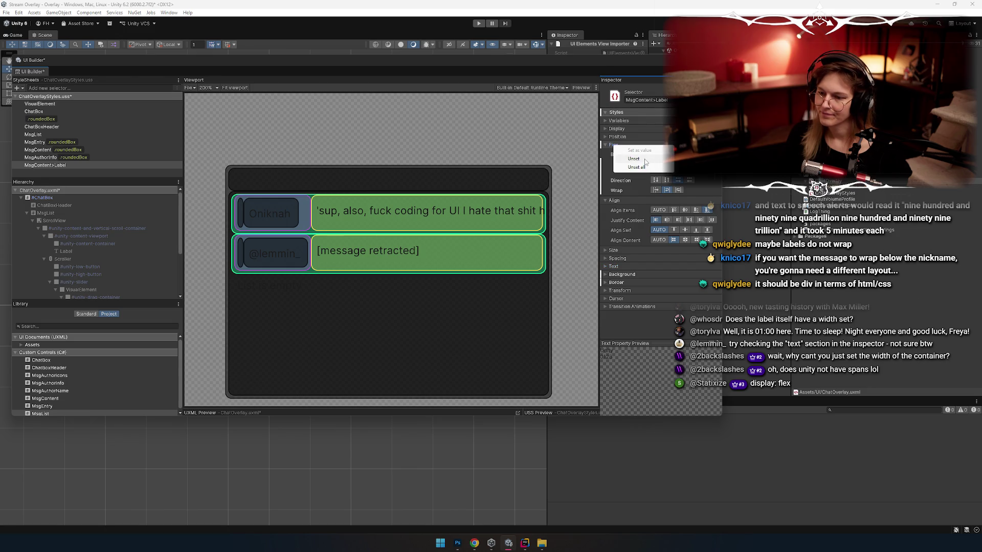
left_click(646, 162)
left_click(613, 144)
left_click(614, 153)
right_click(619, 185)
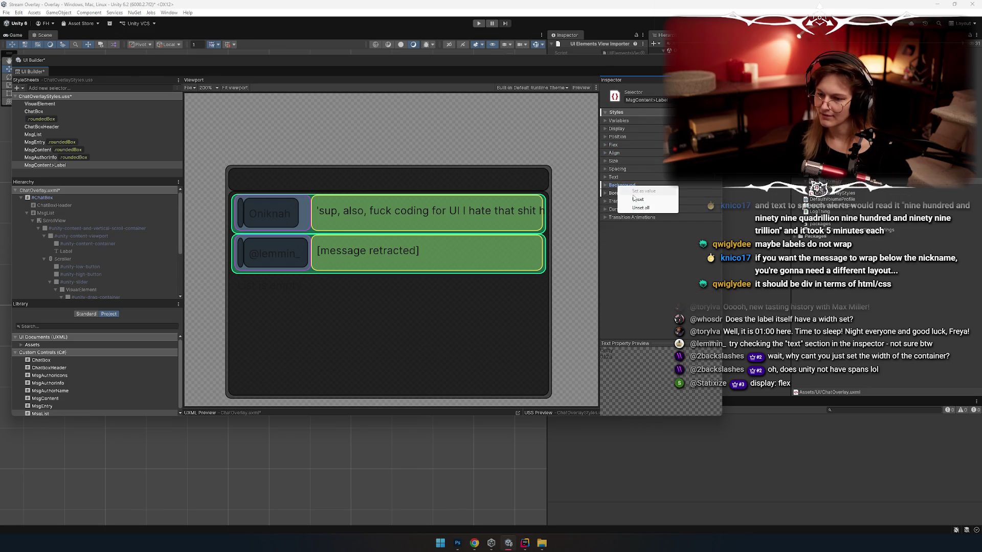
left_click(634, 199)
right_click(618, 190)
left_click(630, 154)
left_click(622, 178)
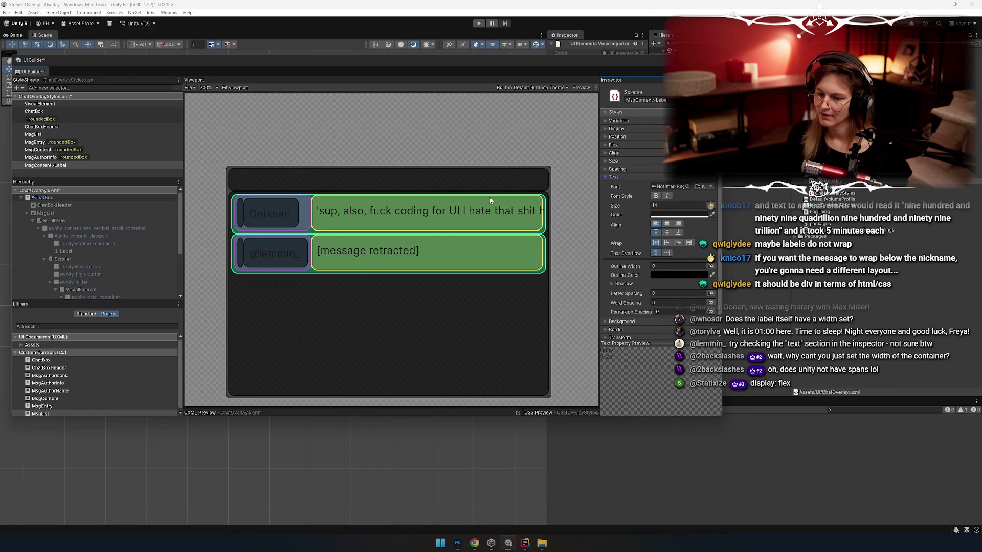
Confirm the selector name as MsgContent > Label, then begin renaming it again
left_click(43, 166)
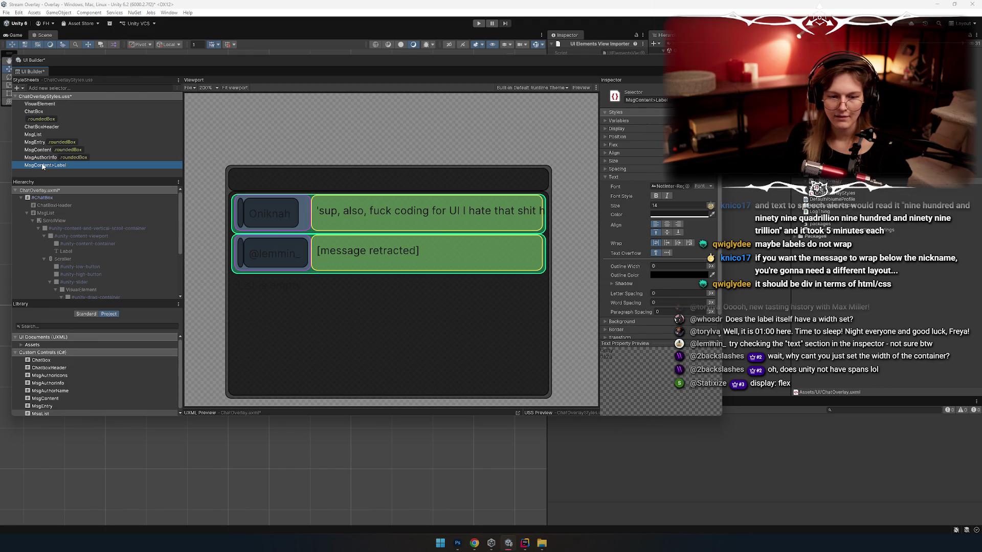
left_click(646, 100)
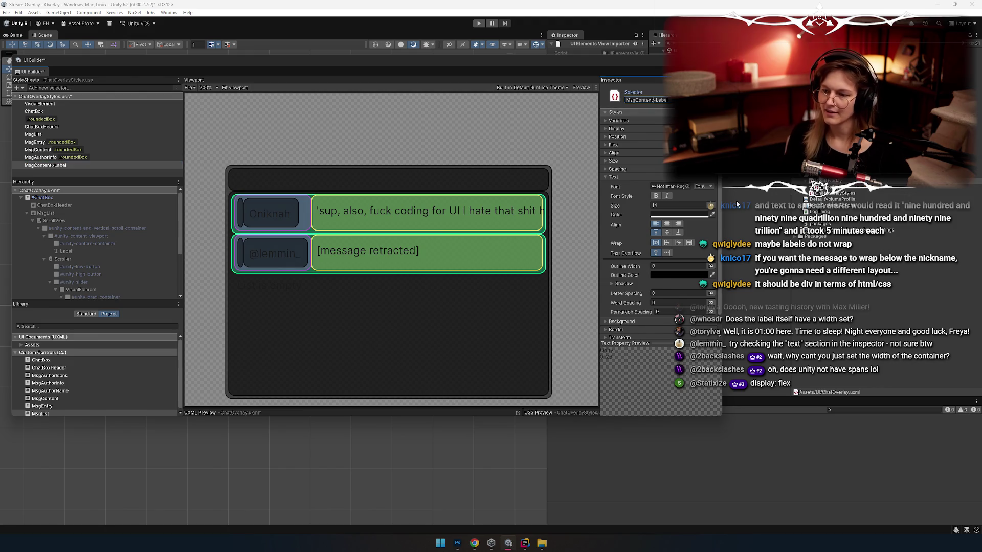
key("Return")
left_click(58, 167)
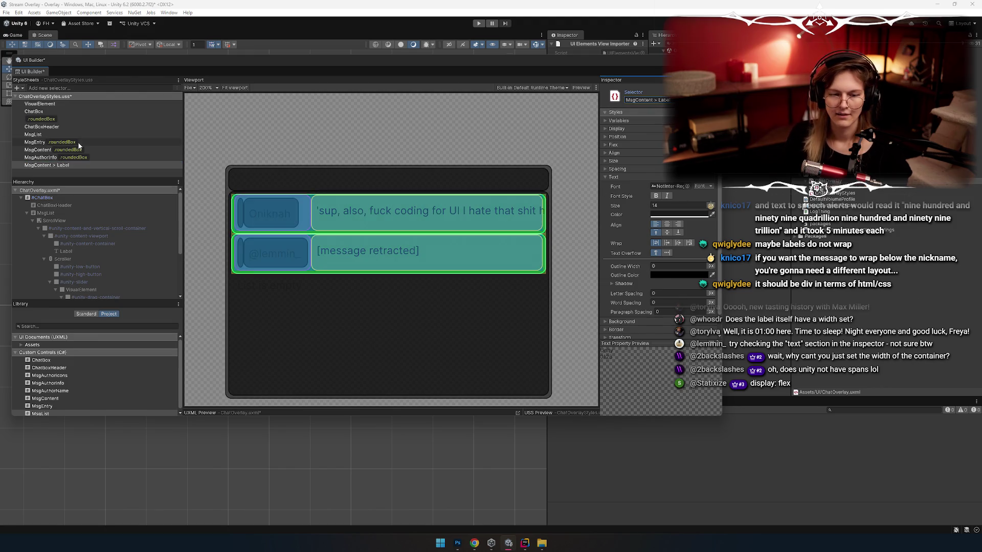
double_click(47, 167)
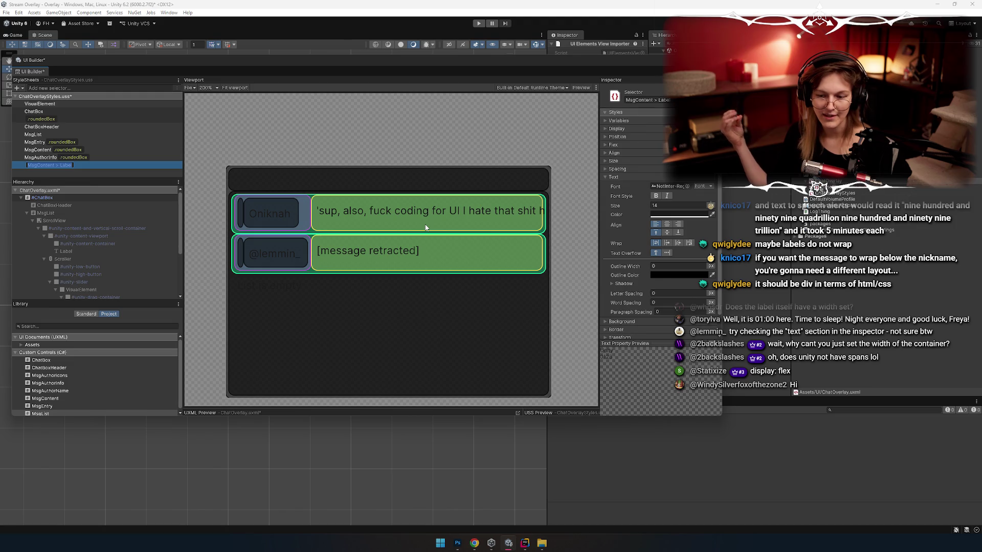
Keep the MsgContent > Label name unchanged and bring up the window switcher
key("Return")
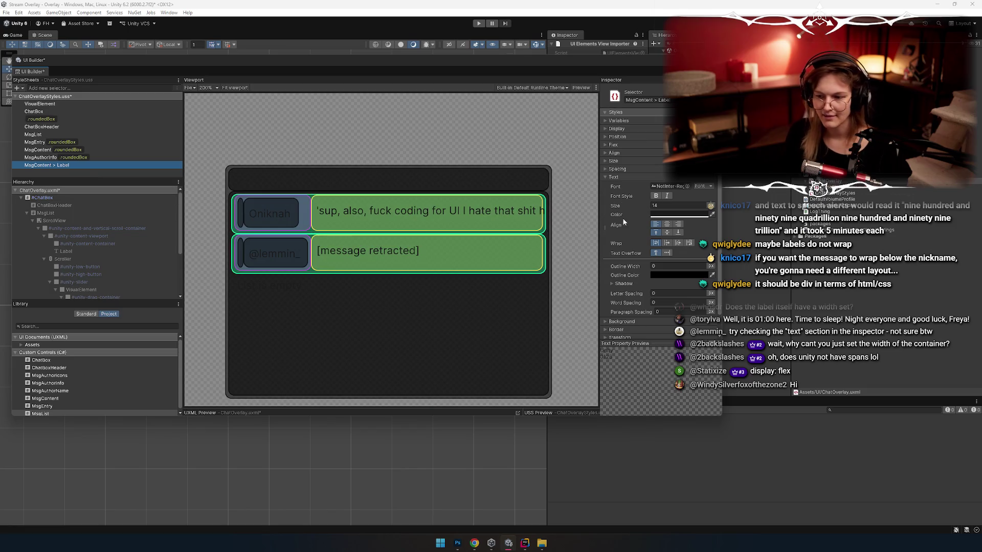
key("alt+Tab")
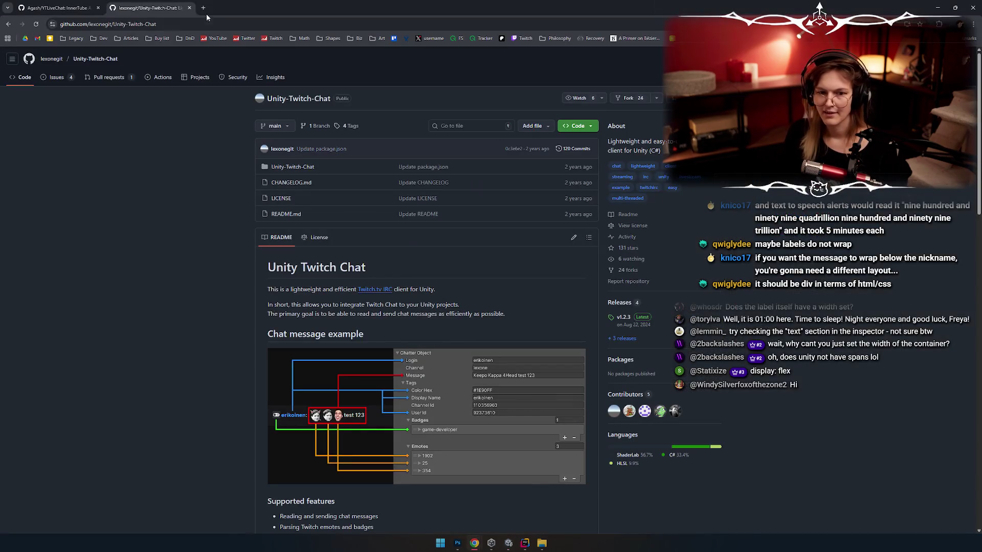
Search Google for 'unity uss span' in a new tab
left_click(203, 7)
type("unity uss ")
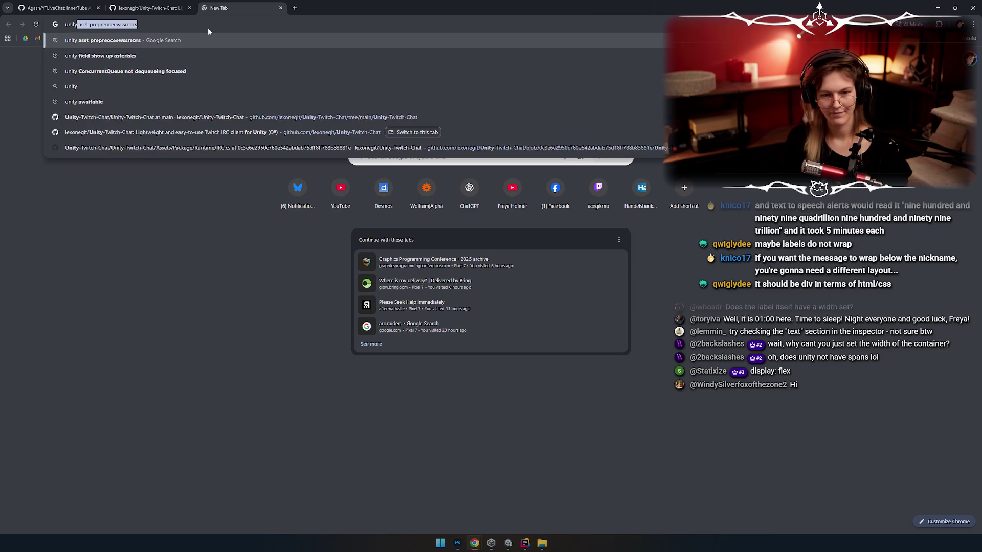
type("span")
key("Return")
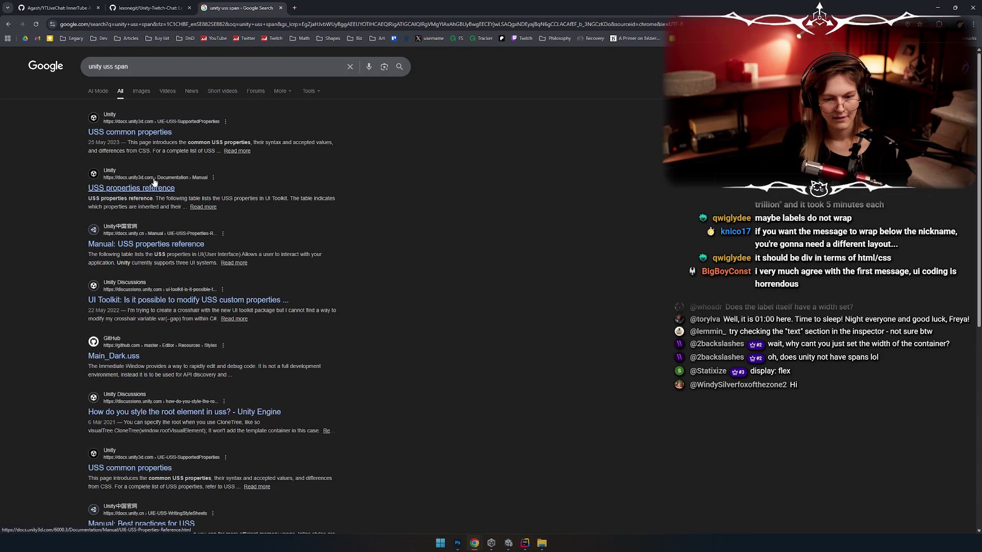
Skim the USS properties reference page, then return to the results and select 'span' in the query
left_click(149, 189)
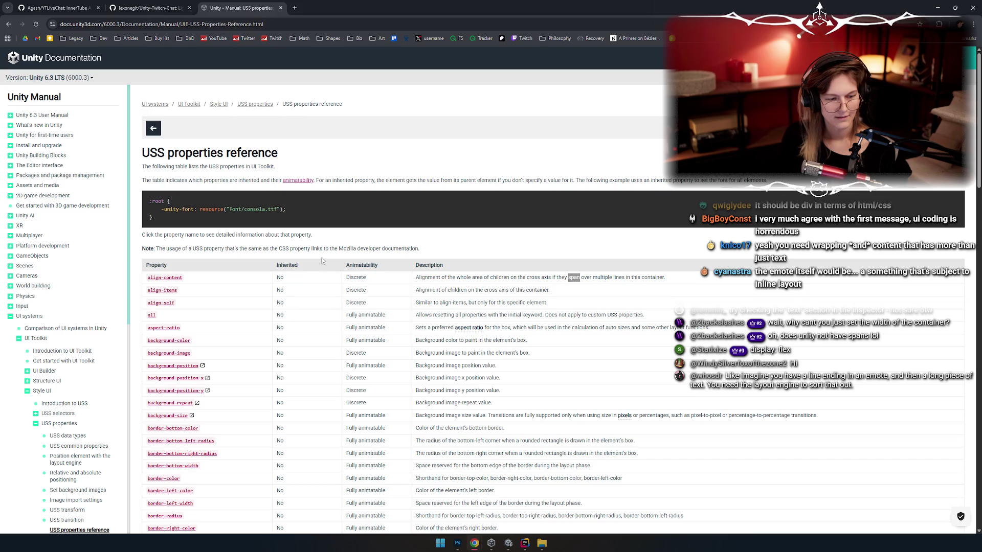
scroll(322, 261, "down", 2)
scroll(323, 261, "up", 2)
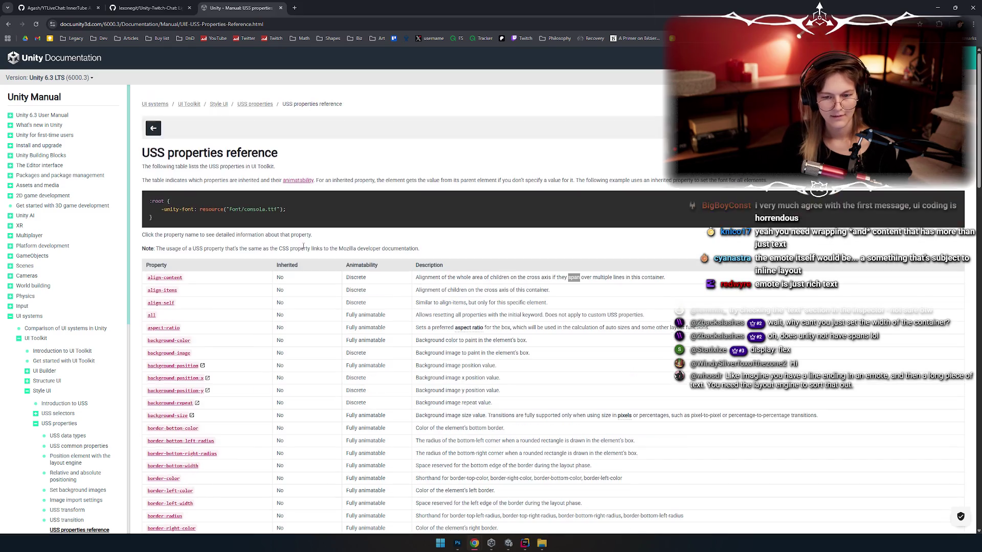
left_click(8, 24)
double_click(116, 66)
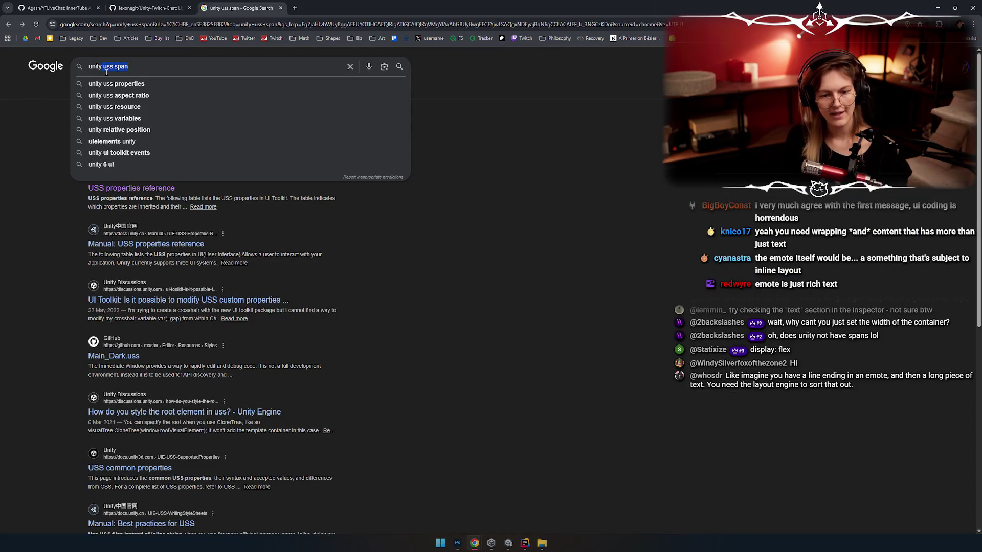
Replace 'span' with 'inline layout' and scroll through the 'unity uss inline layout' results
type("inline layout")
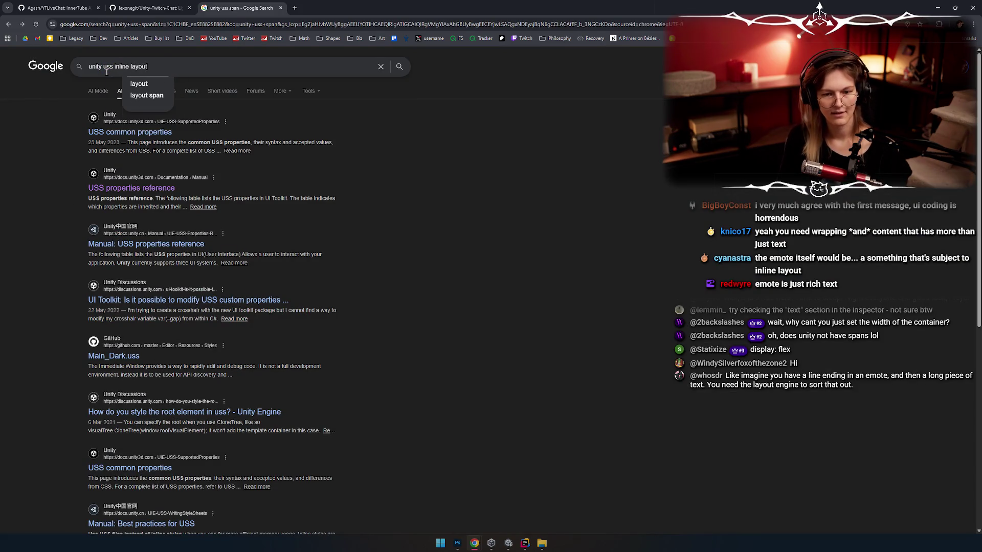
key("Return")
scroll(392, 227, "down", 4)
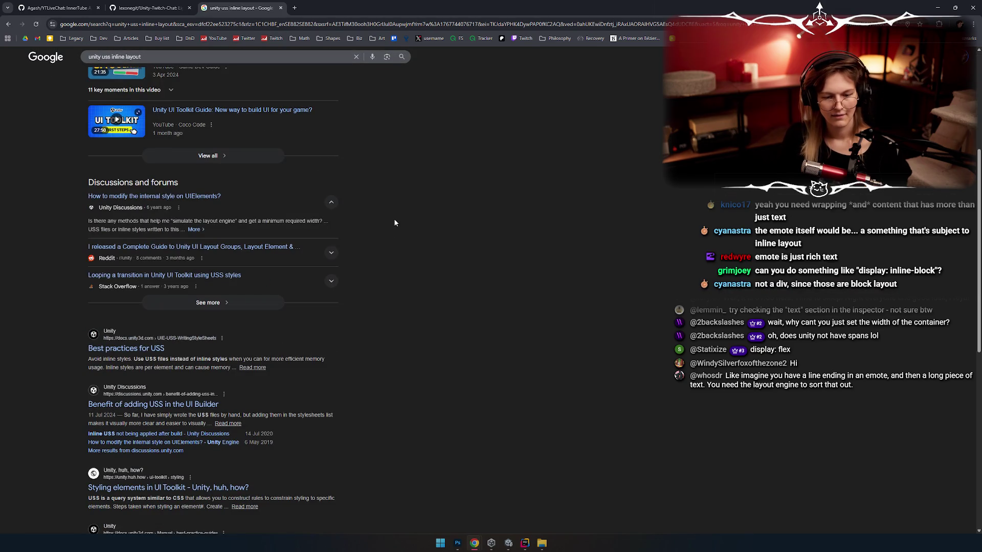
scroll(413, 212, "down", 4)
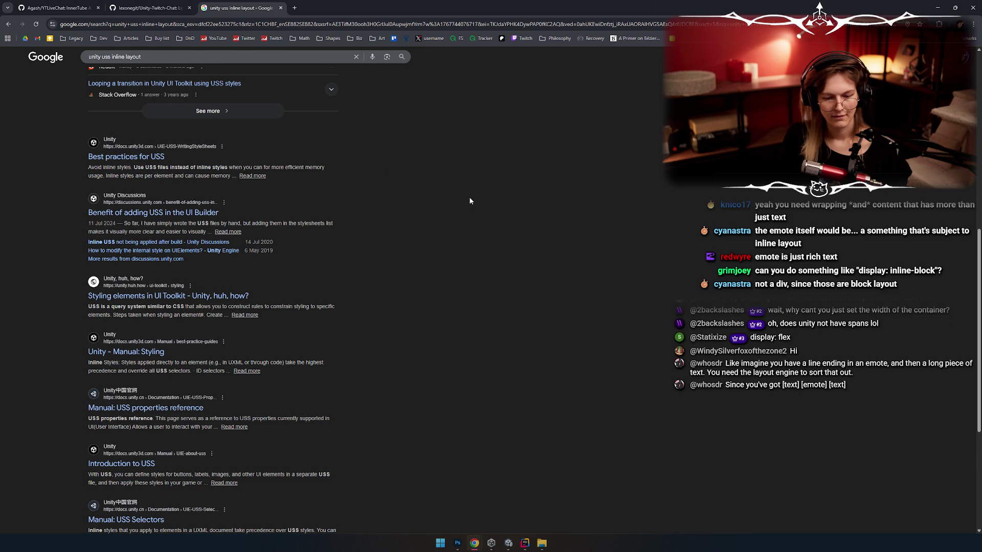
scroll(471, 201, "down", 2)
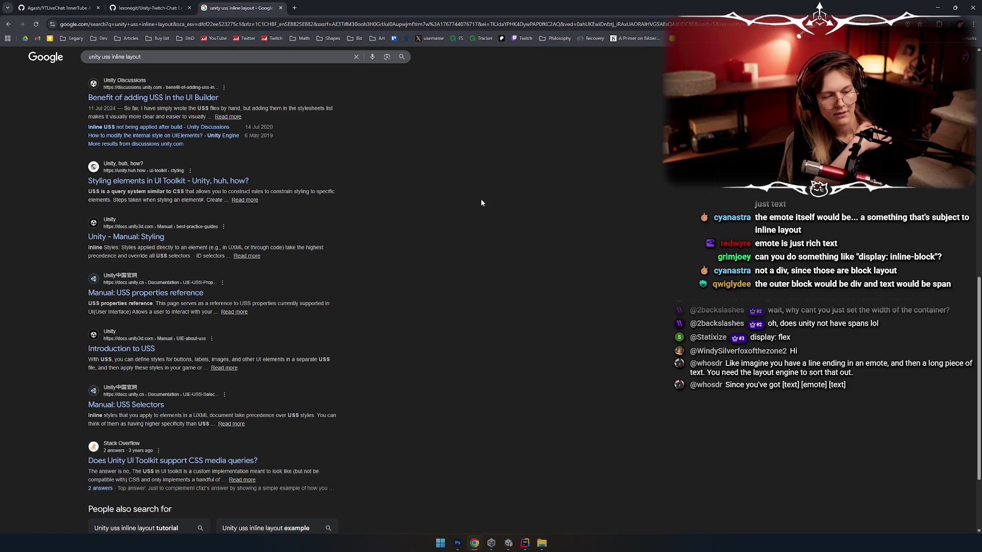
key("alt+Tab")
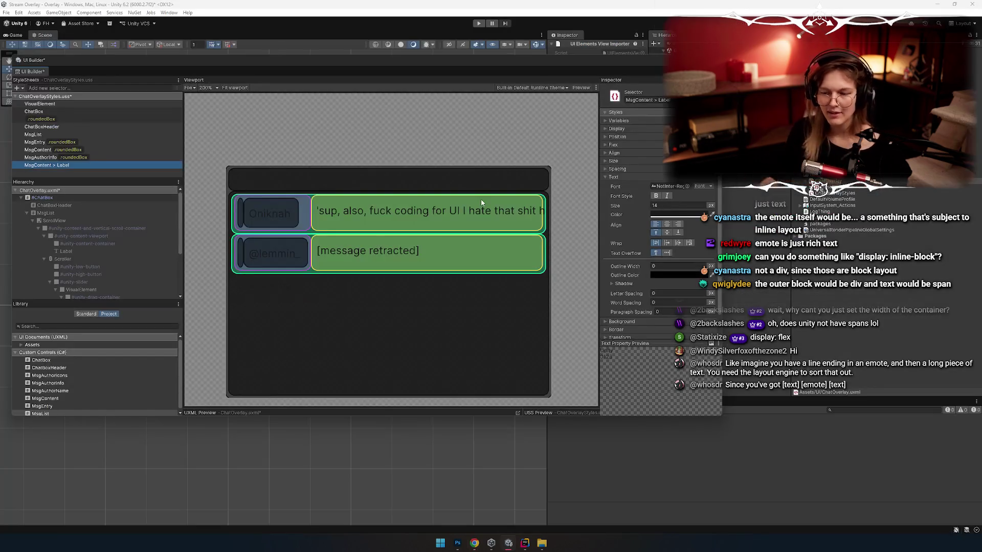
Inspect MsgContent > Label's Variables, Position, Flex, Align and Display foldouts, noting Relative position with auto offsets
left_click(619, 178)
left_click(619, 130)
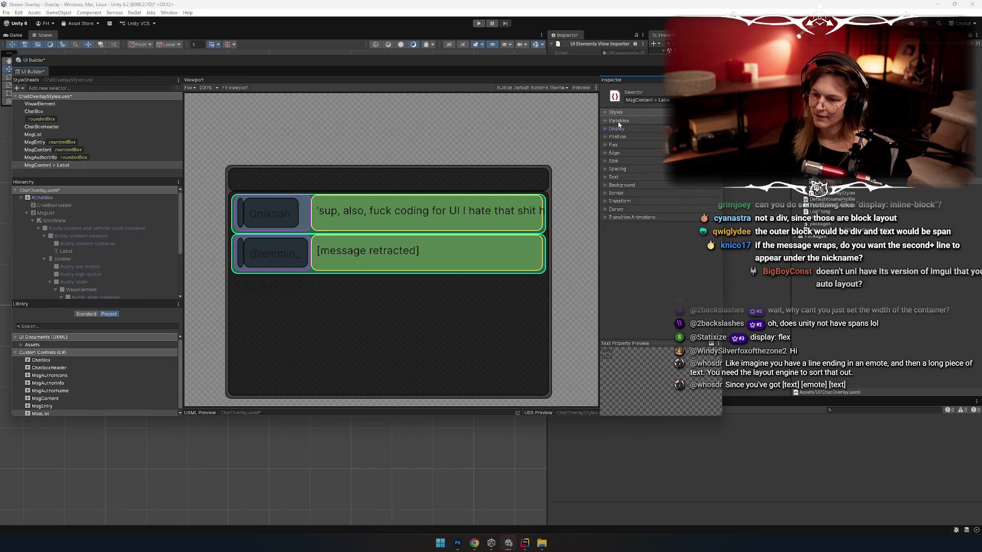
left_click(622, 122)
left_click(622, 122)
left_click(619, 138)
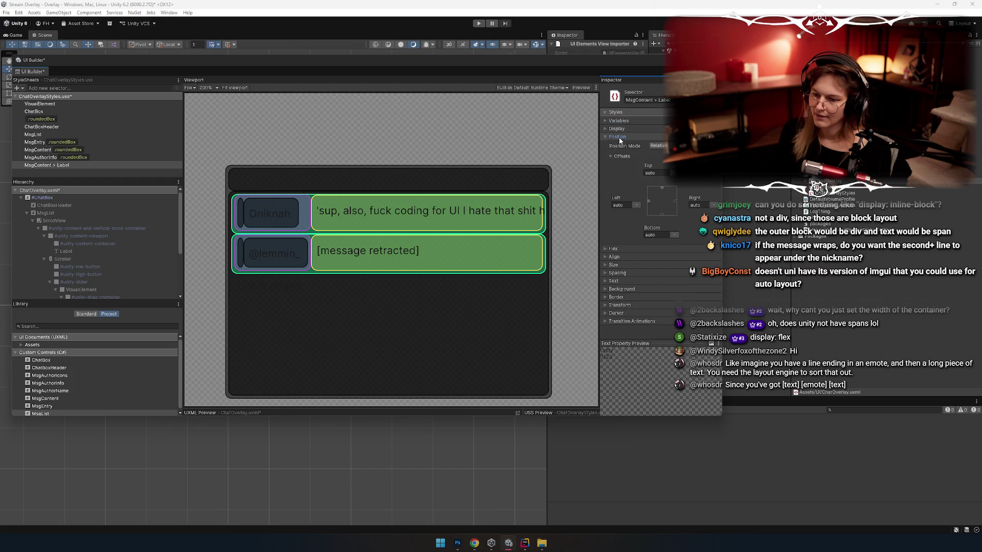
left_click(618, 137)
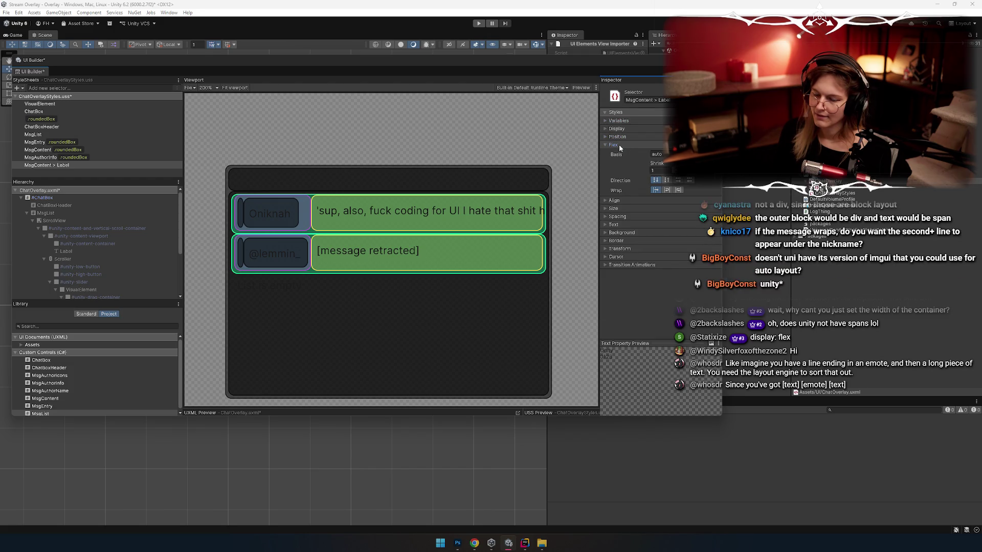
left_click(619, 153)
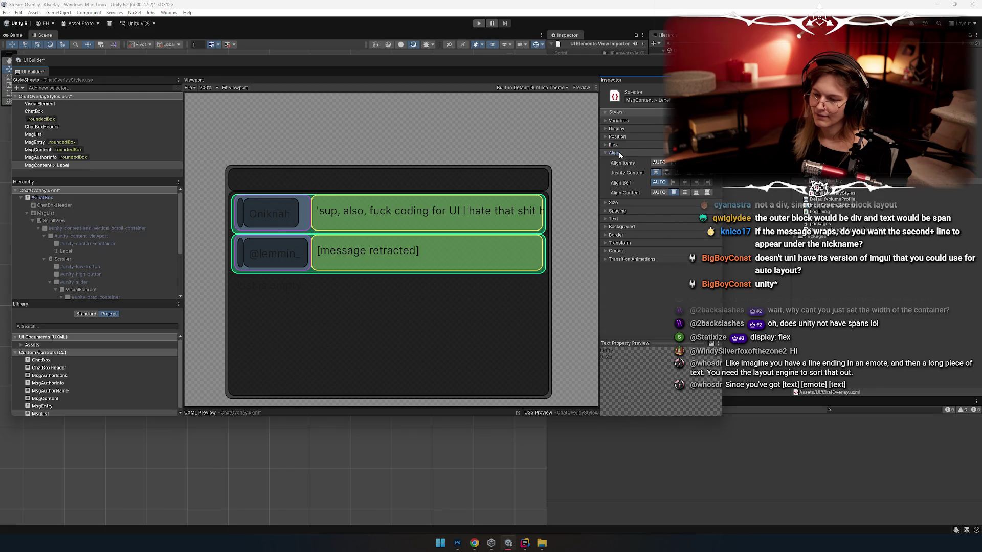
left_click(619, 153)
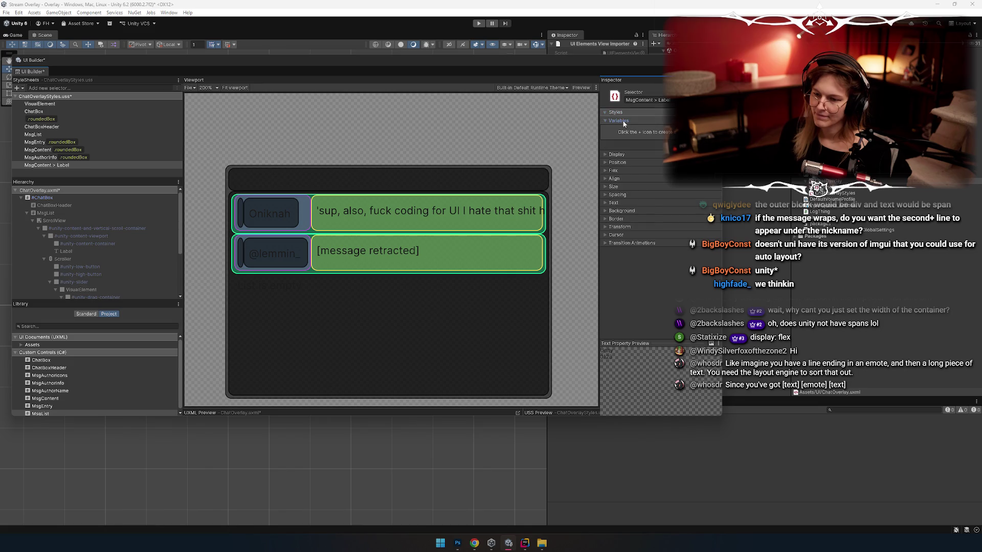
left_click(621, 130)
left_click(621, 130)
left_click(620, 137)
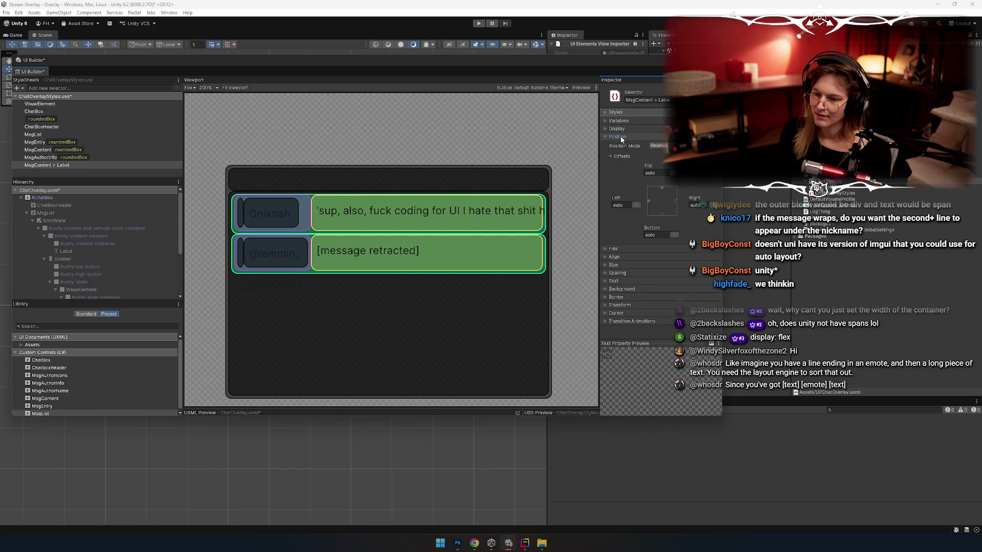
key("alt+Tab")
key("alt+Tab")
key("alt+Tab")
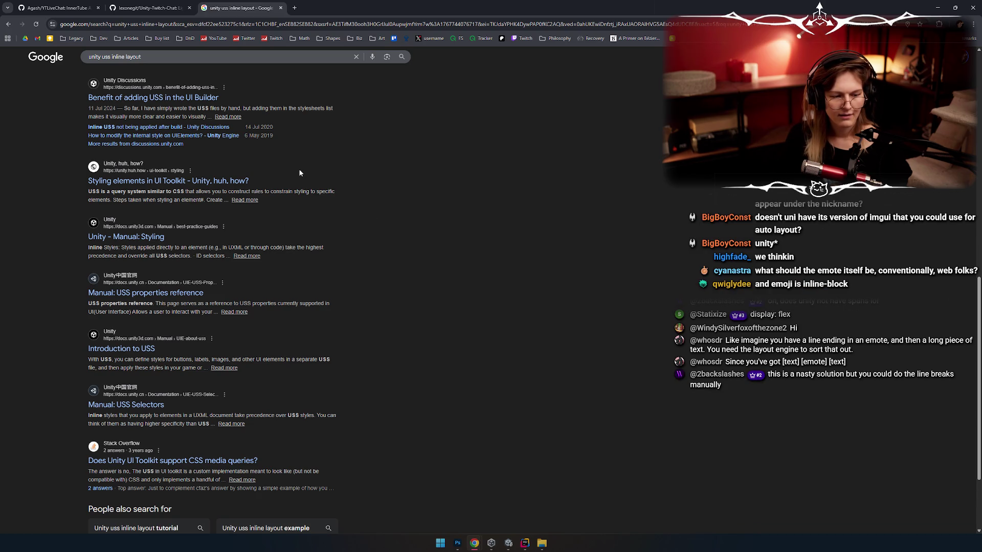
Change the search to 'unity uss inline-block' and scroll through the Unity Discussions and manual results
scroll(87, 248, "up", 4)
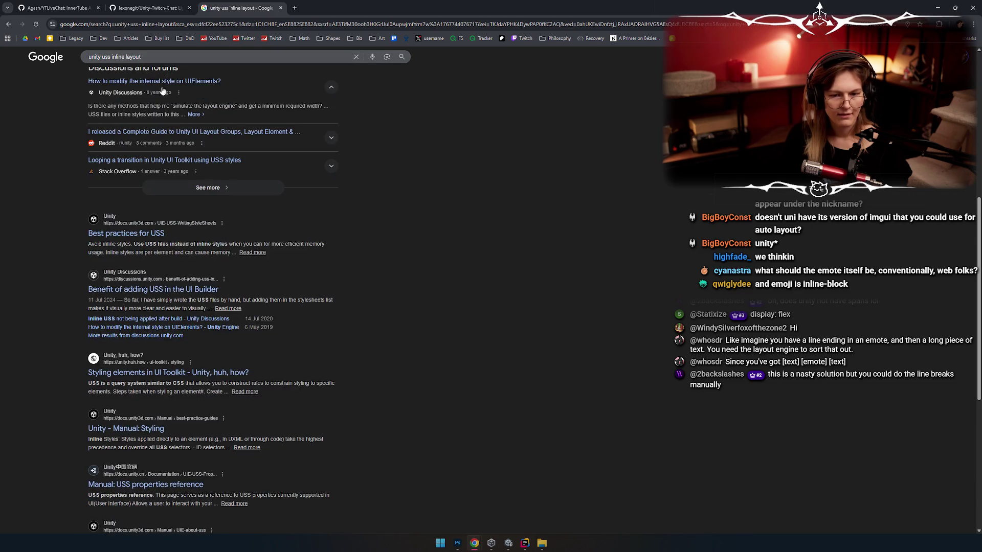
scroll(86, 260, "up", 7)
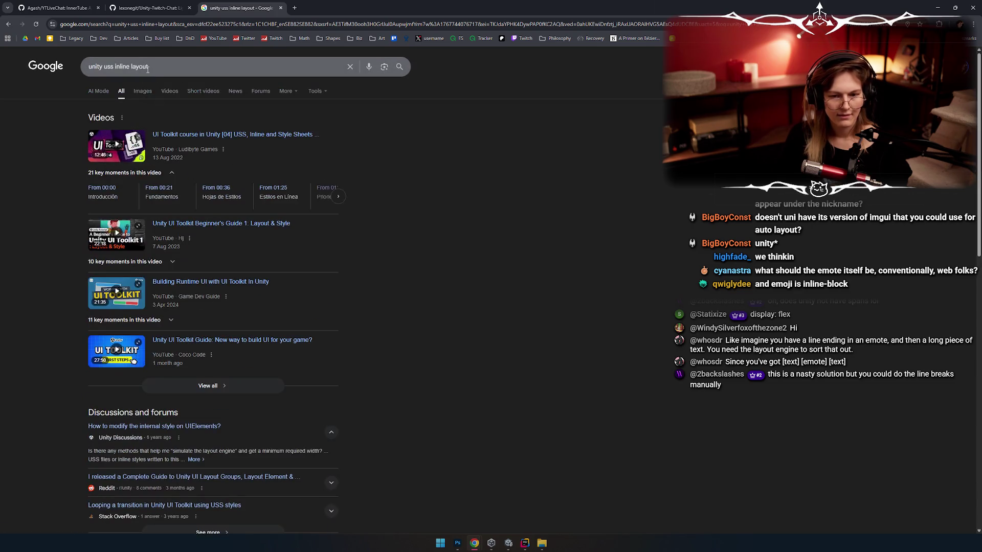
left_click(171, 66)
key("BackSpace")
key("BackSpace")
key("BackSpace")
type("-")
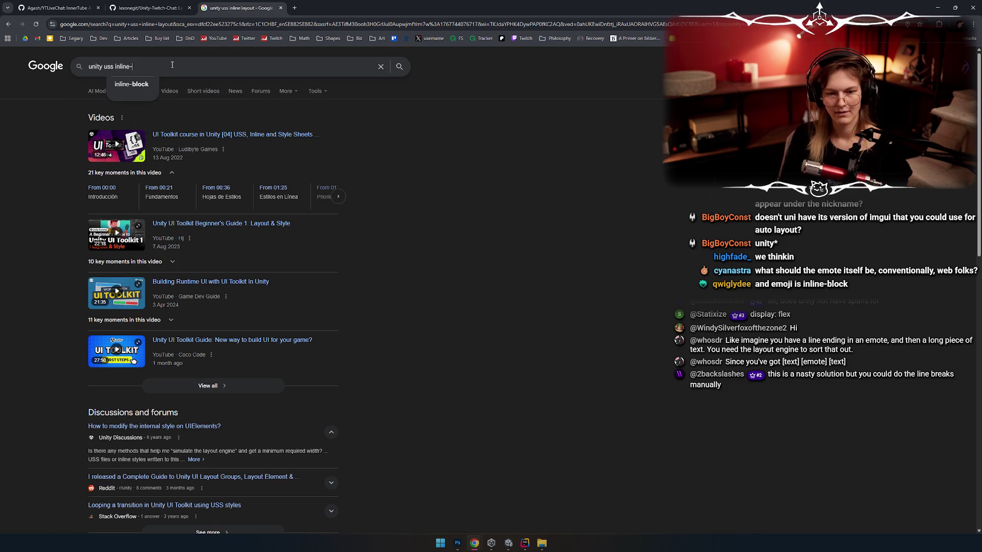
type("block")
key("Return")
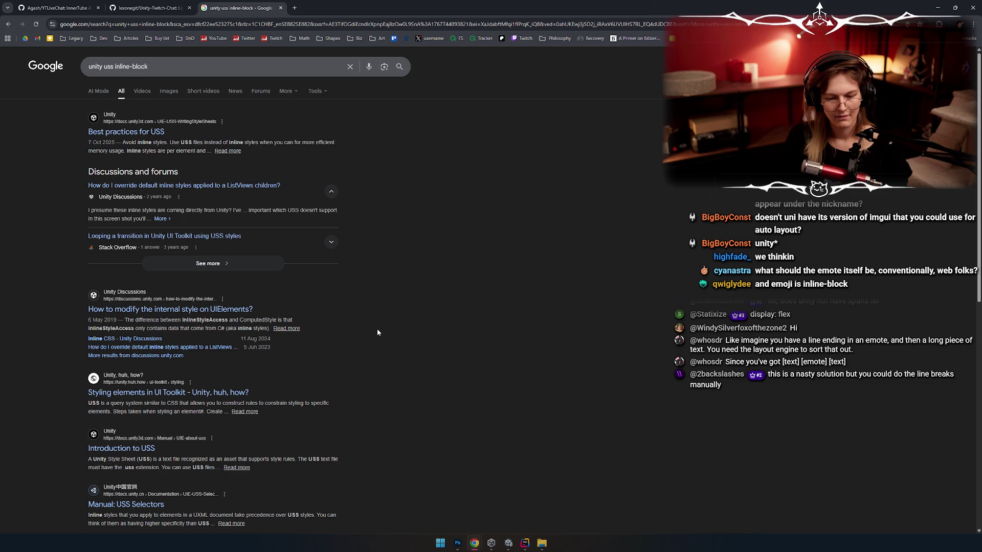
scroll(377, 332, "down", 2)
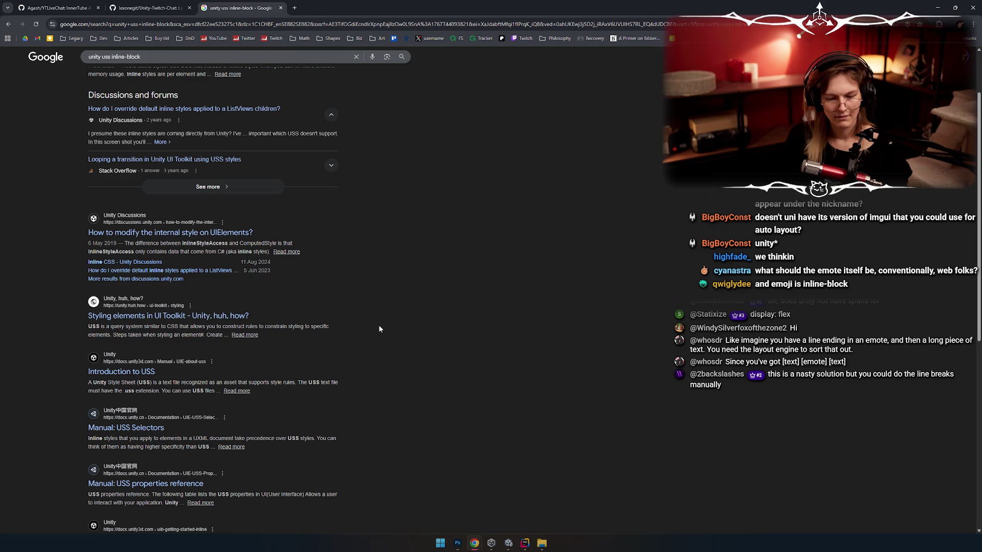
scroll(378, 328, "down", 3)
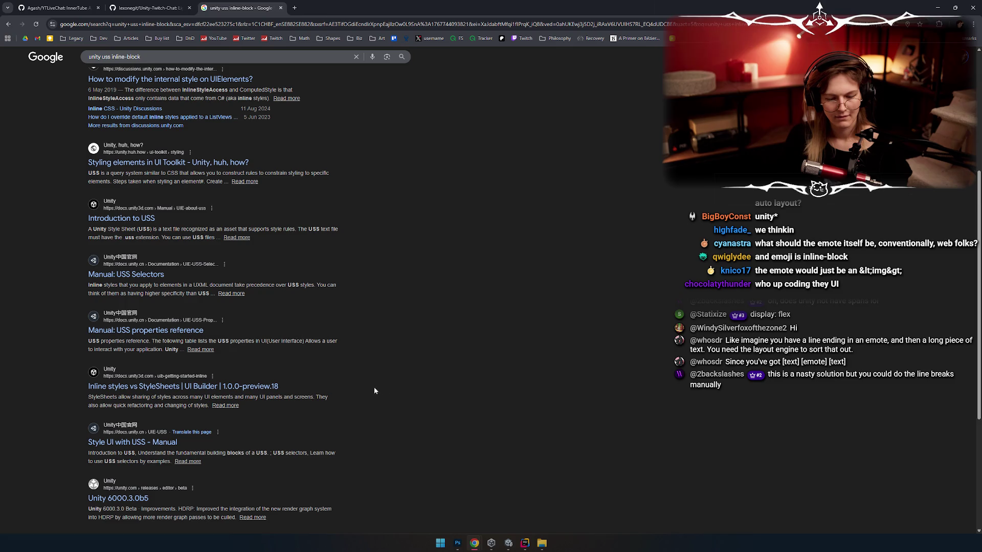
scroll(374, 372, "up", 1)
scroll(355, 335, "up", 4)
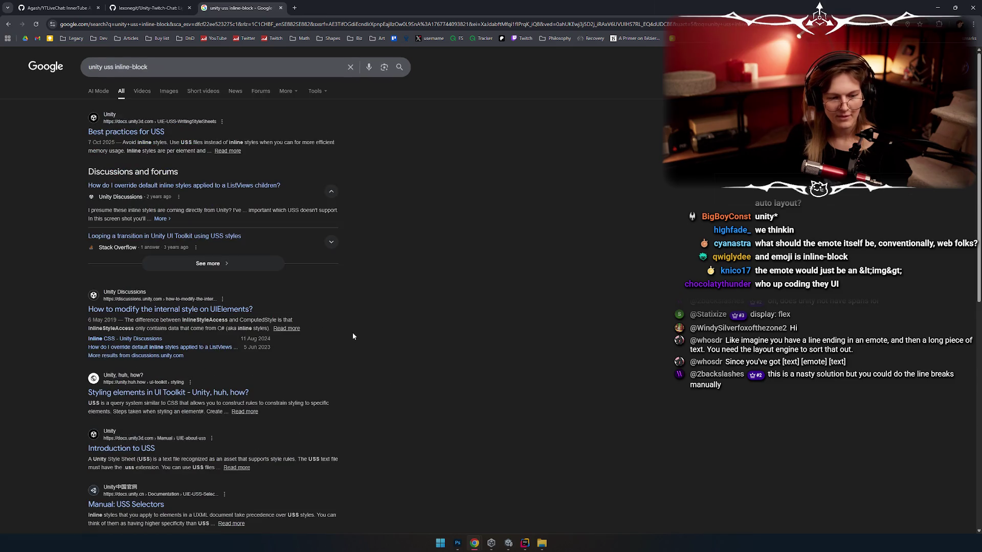
left_click(159, 64)
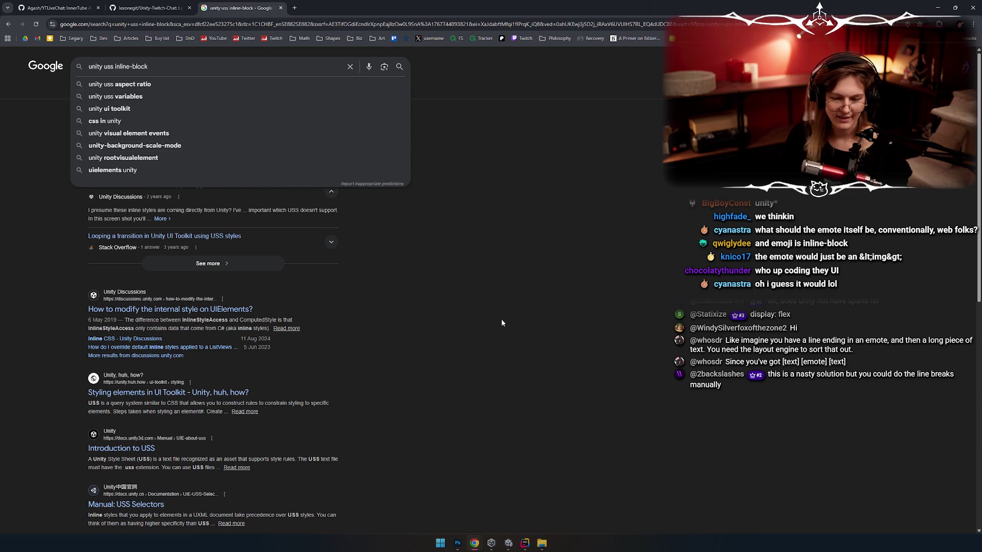
Search for 'unity uss span equivalent' and scroll through the results
left_click(502, 320)
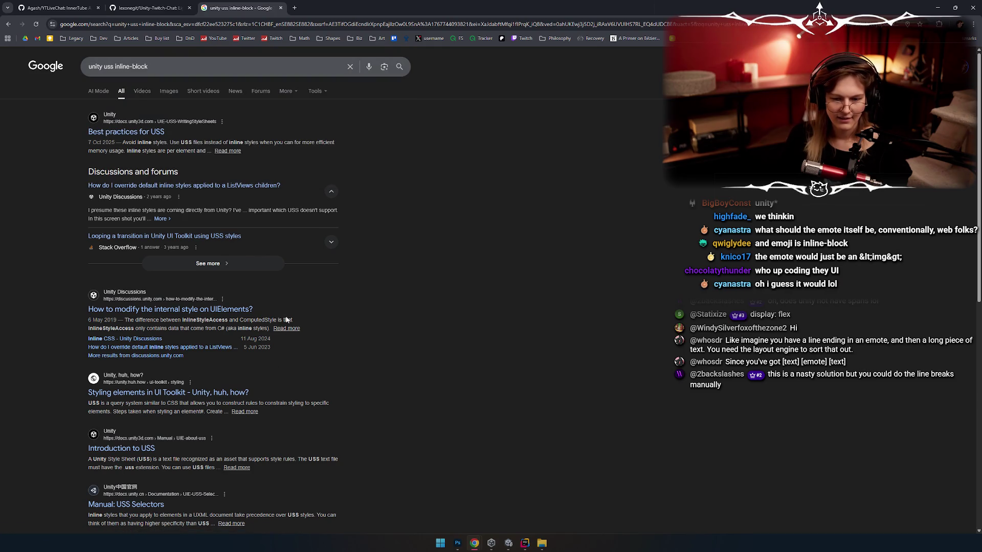
triple_click(122, 67)
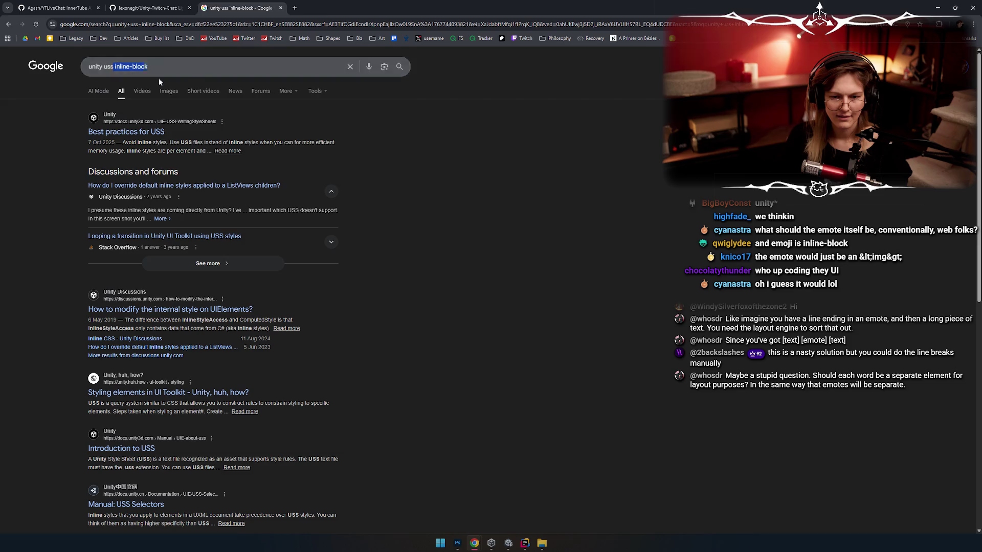
type("unity uss span equivalent")
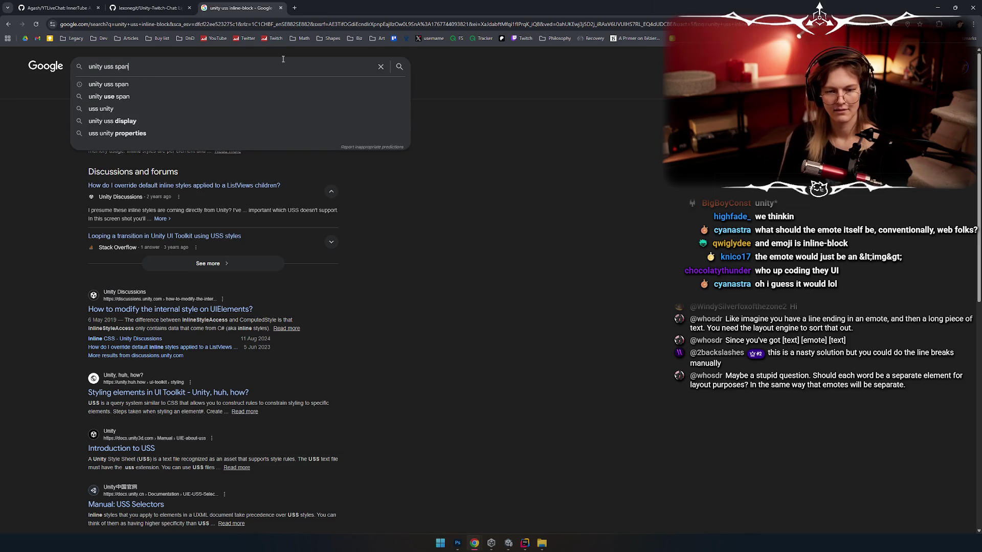
key("Return")
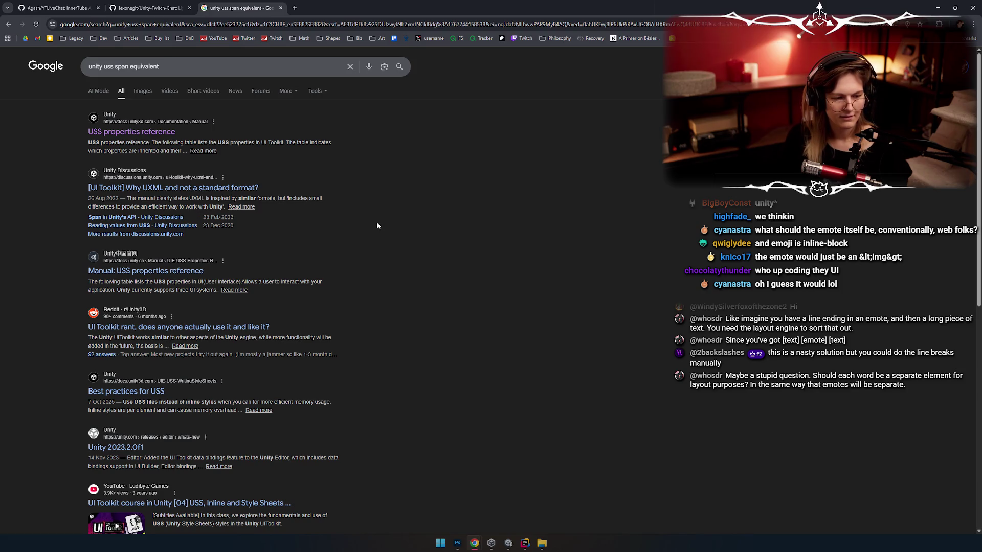
scroll(370, 219, "down", 1)
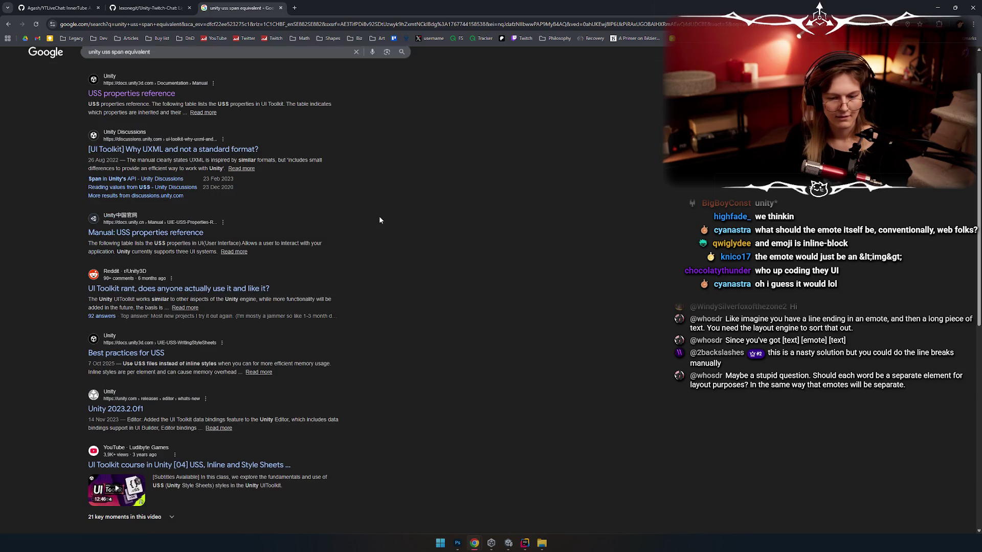
scroll(408, 198, "down", 2)
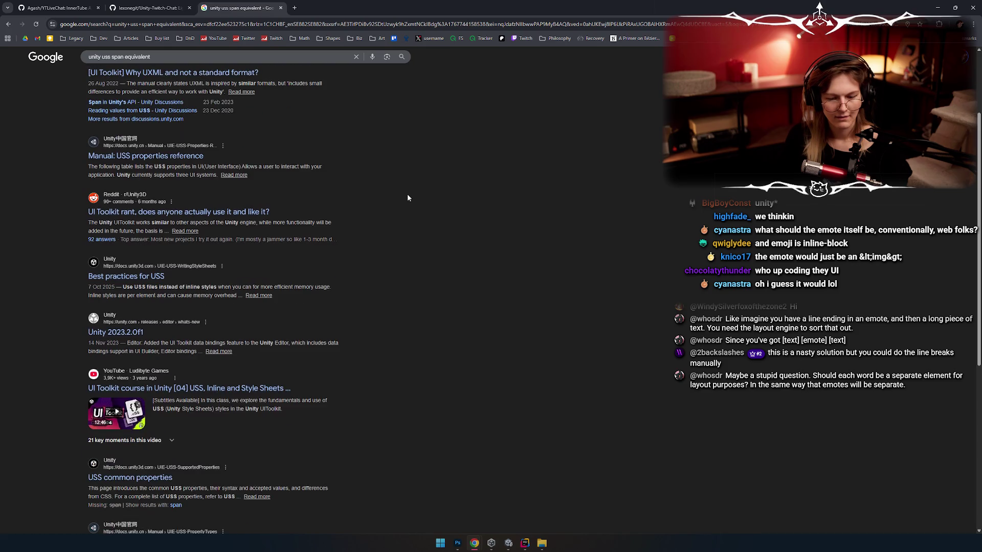
scroll(408, 198, "down", 5)
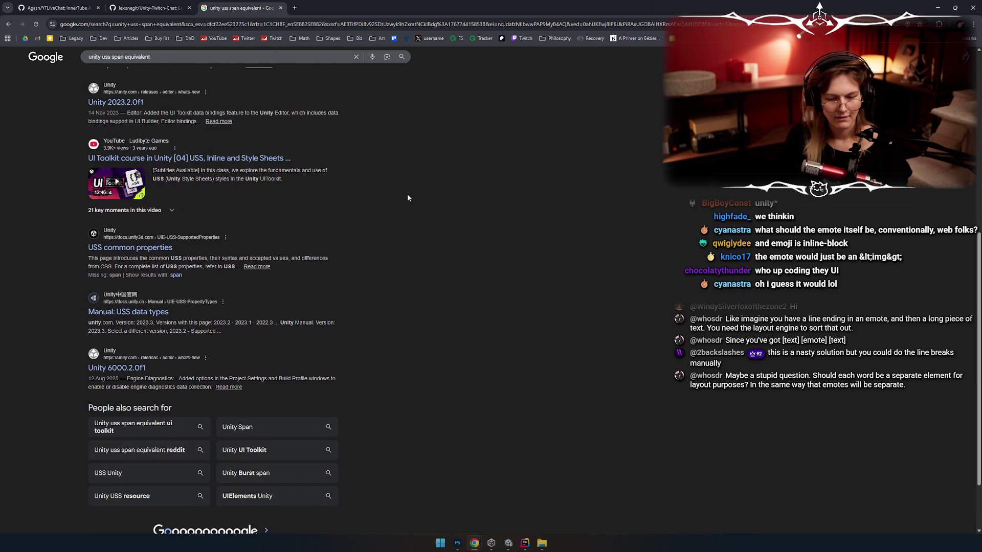
scroll(452, 193, "up", 7)
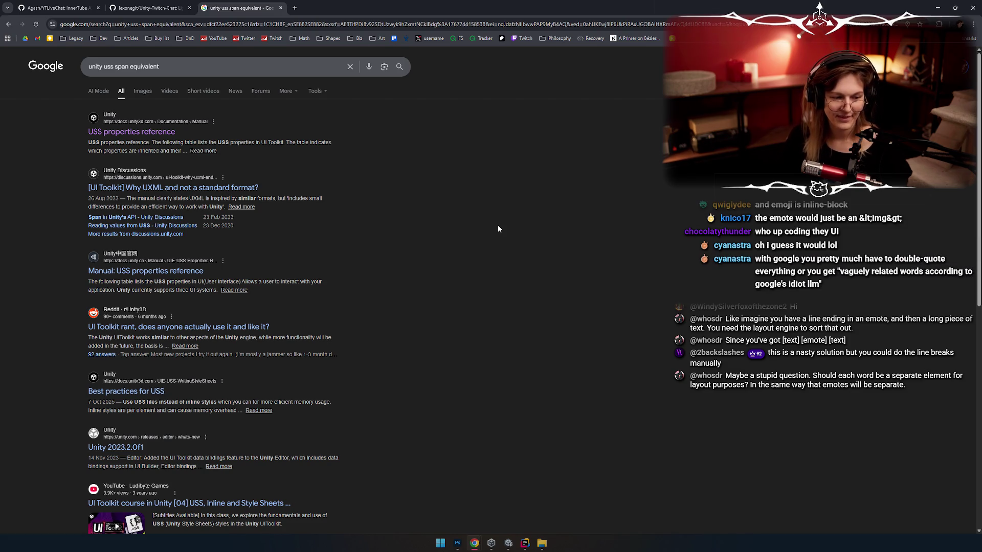
left_click(211, 62)
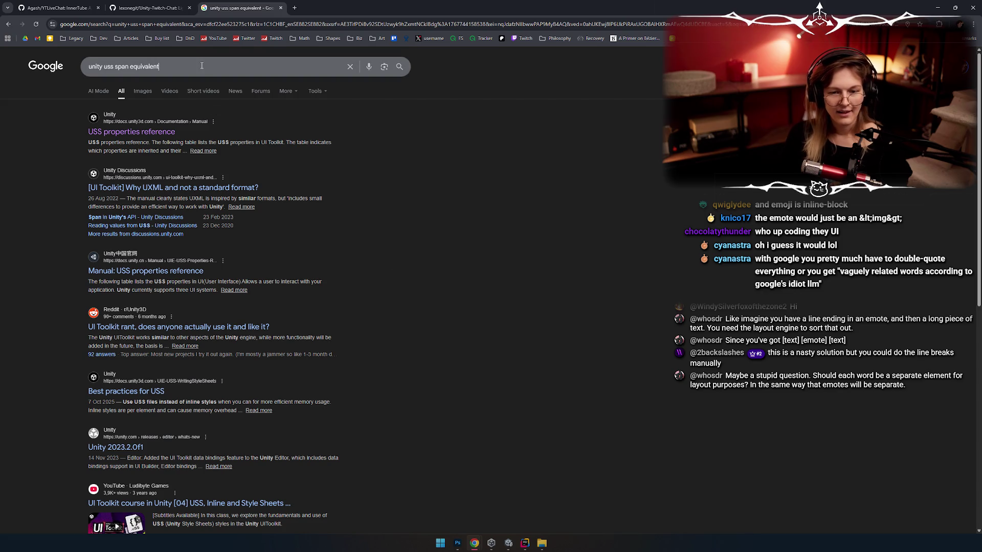
Search 'unity uss rich text icons' and open the Unity Manual page 'Style text with rich text tags'
key("alt+Tab")
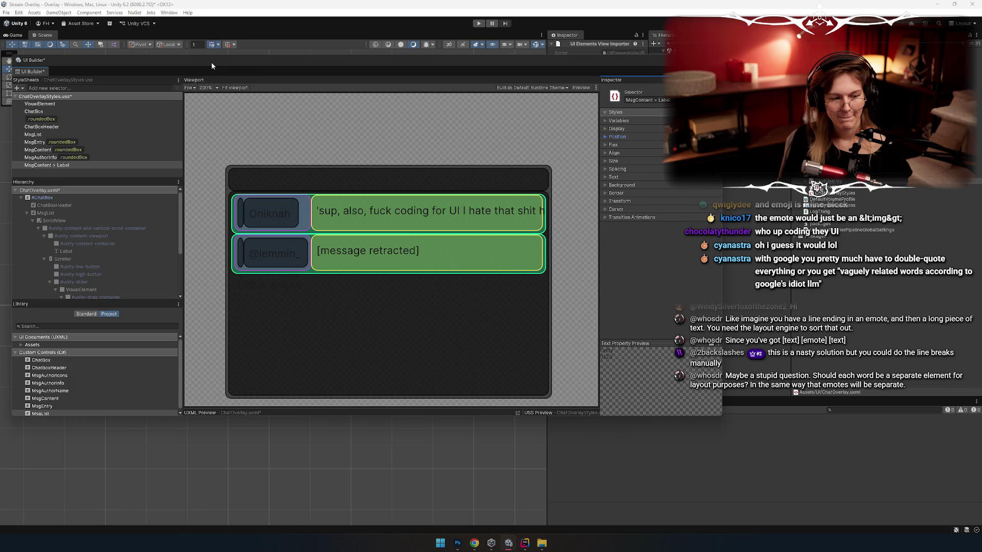
key("alt+Tab")
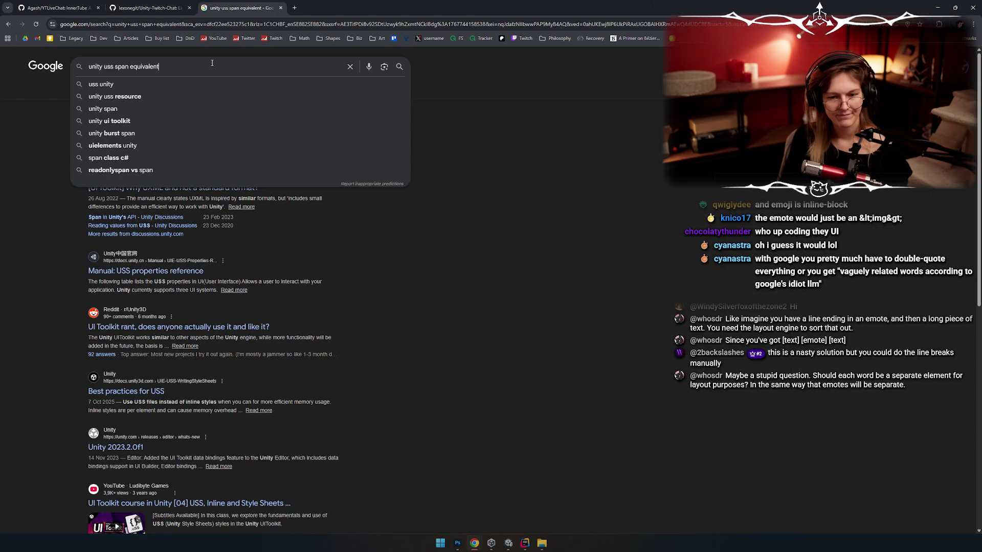
key("ctrl+Left")
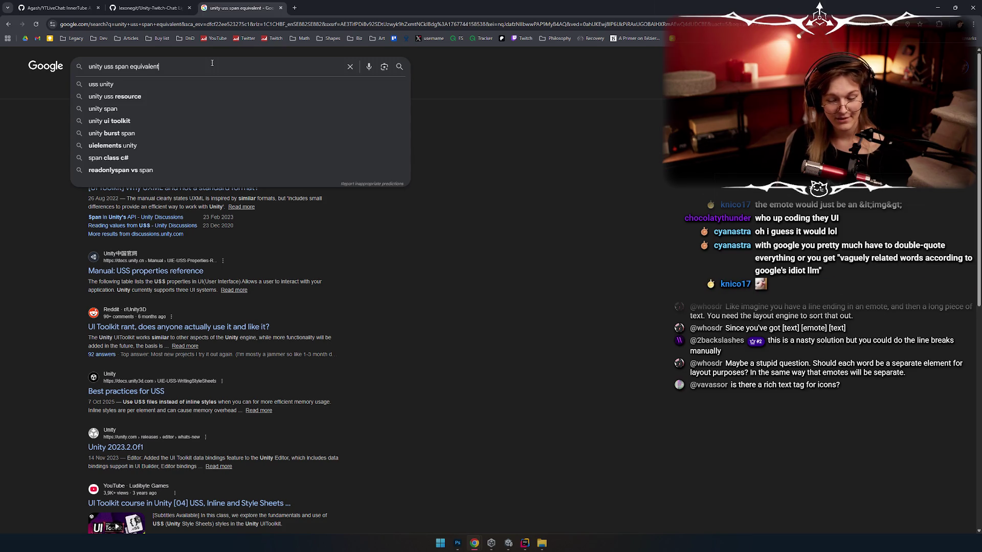
triple_click(212, 63)
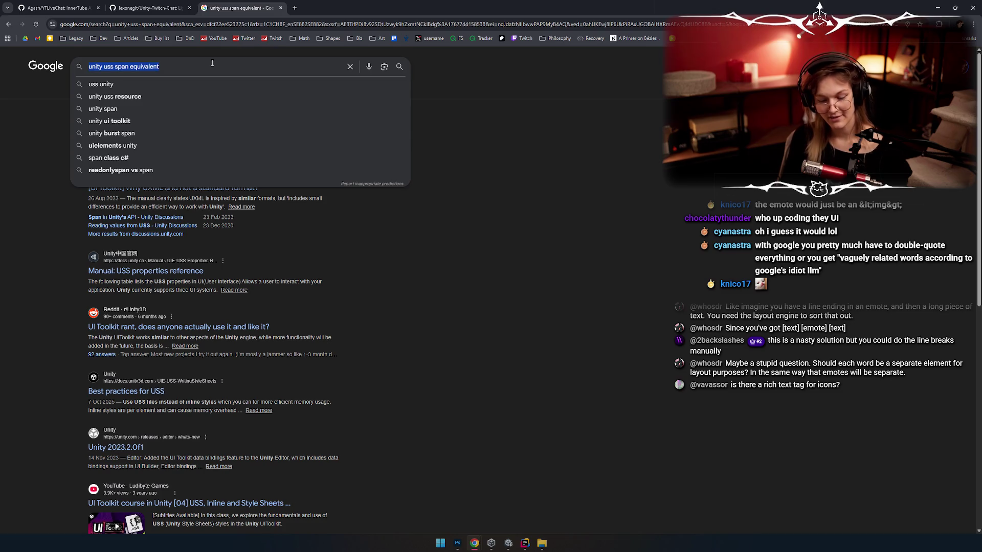
type("unity uss ")
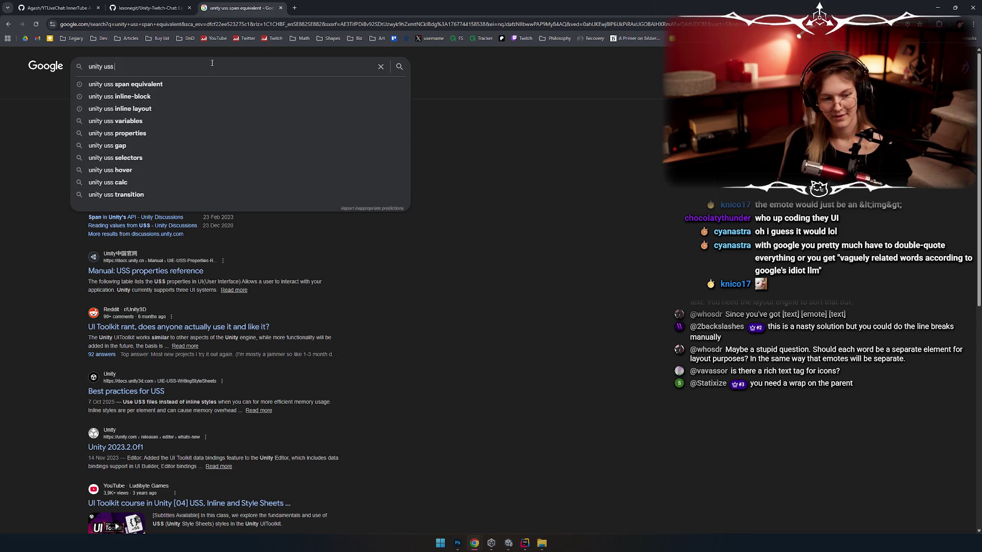
type("ricjh")
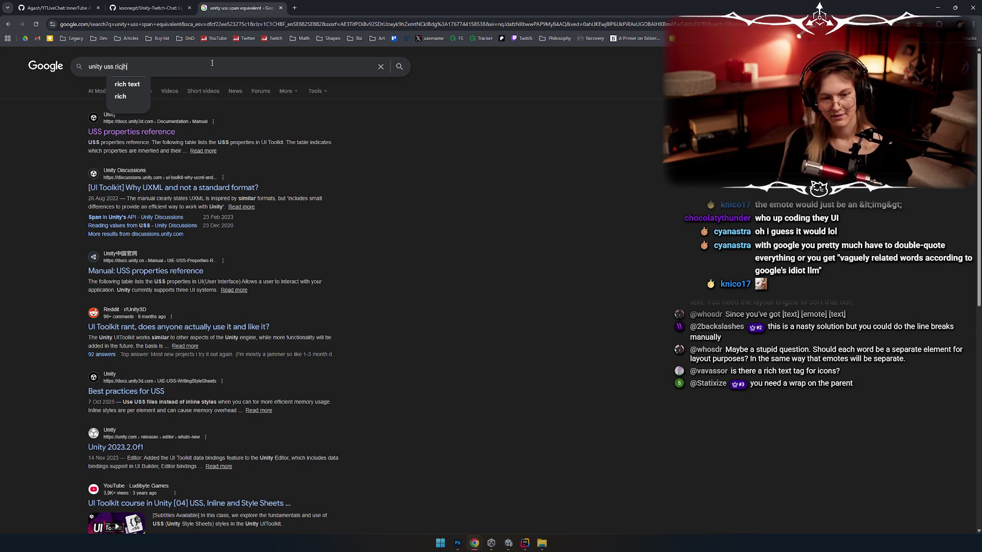
key("BackSpace")
key("BackSpace")
type("h text")
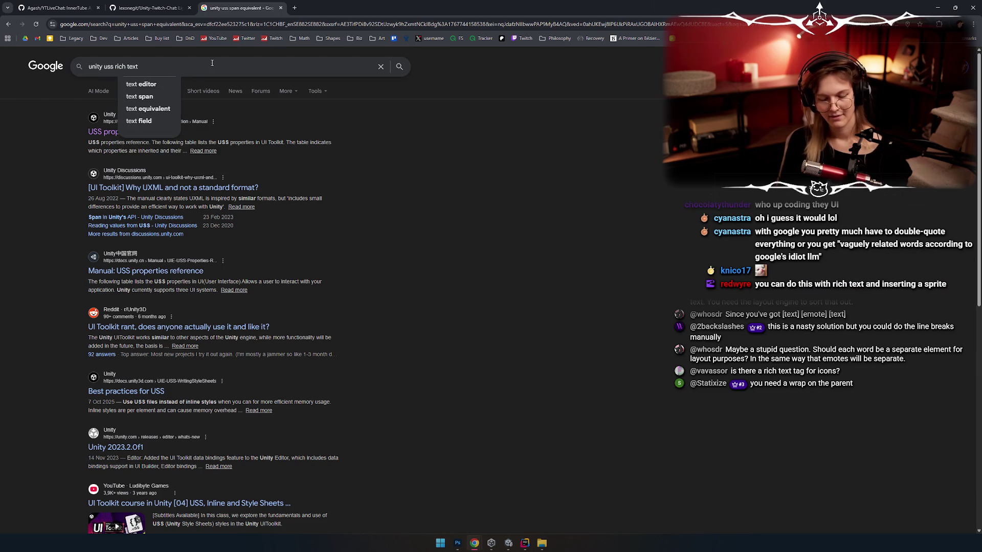
type(" icons")
key("Return")
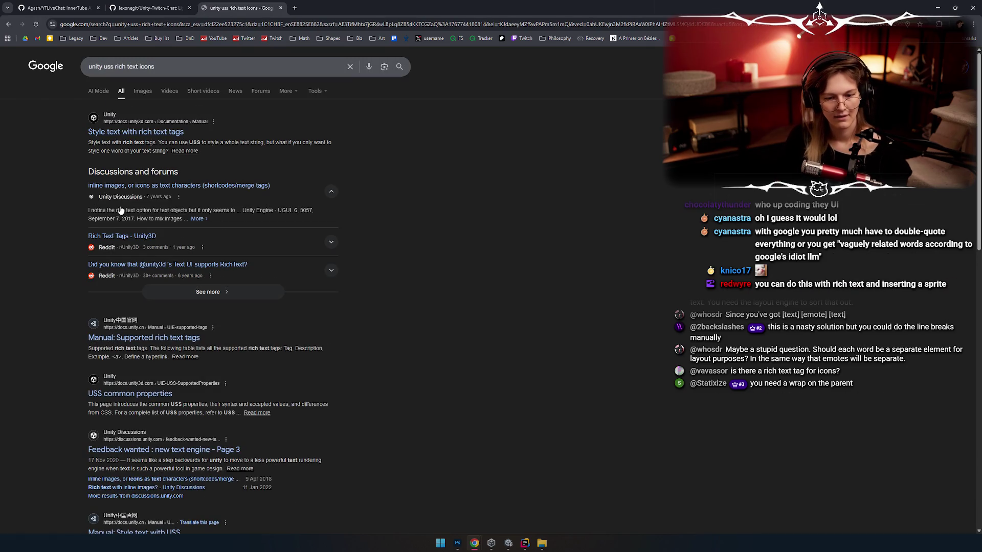
left_click(135, 132)
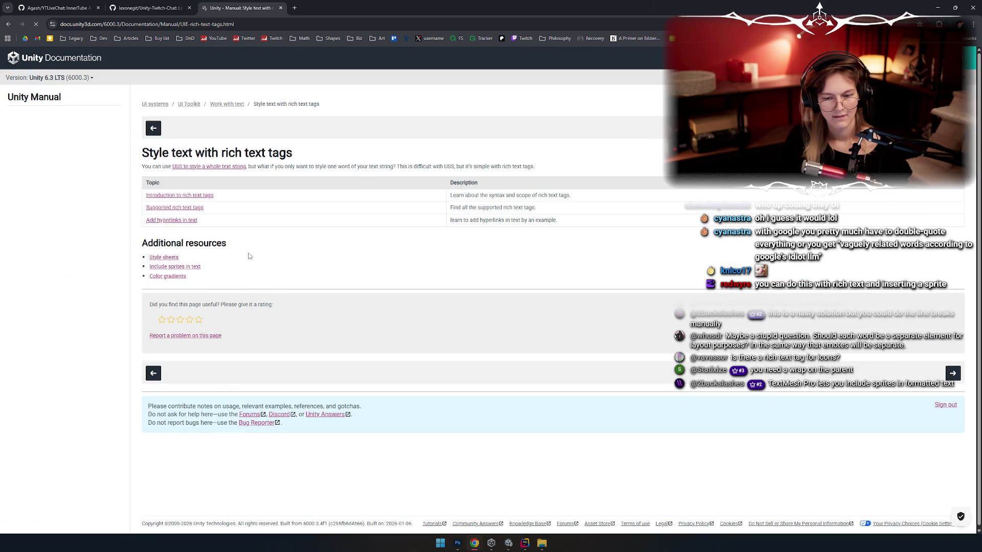
Open the 'Include sprites in text' manual page and skim it
left_click(198, 267)
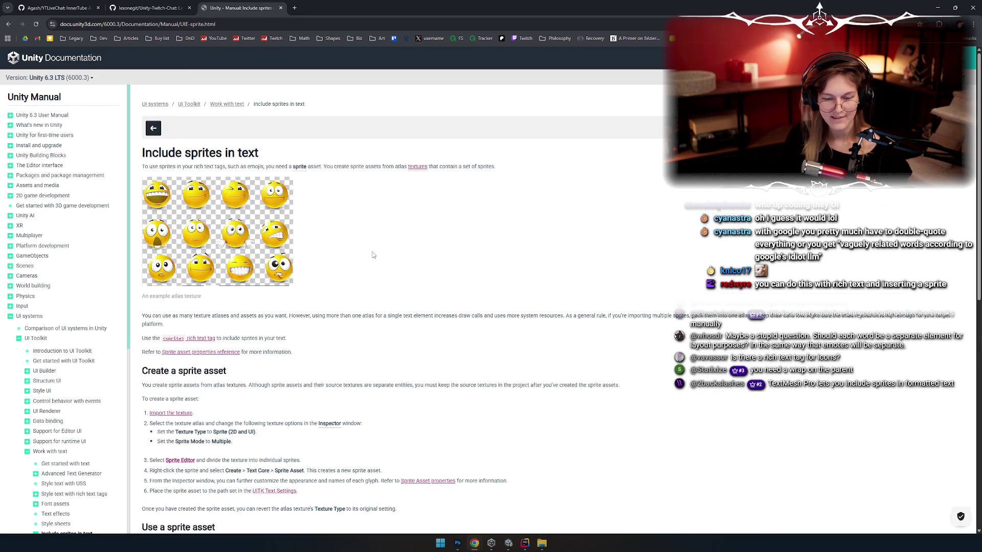
scroll(364, 230, "down", 5)
scroll(376, 215, "up", 2)
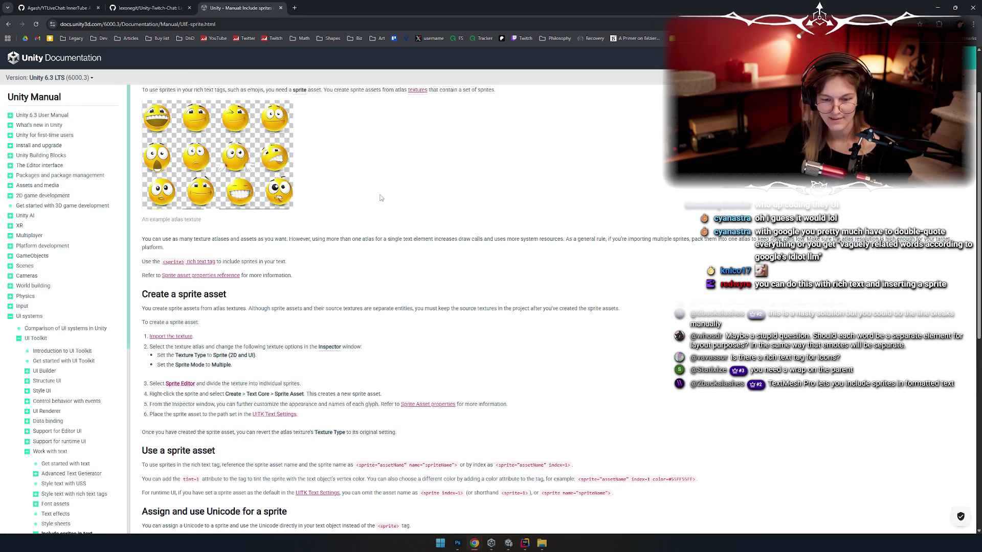
scroll(380, 199, "up", 2)
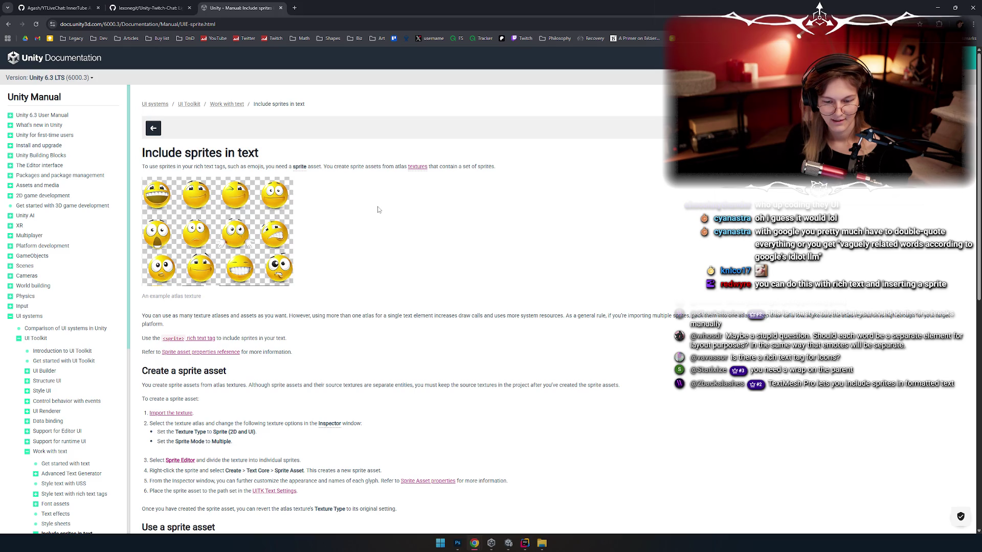
scroll(378, 215, "down", 2)
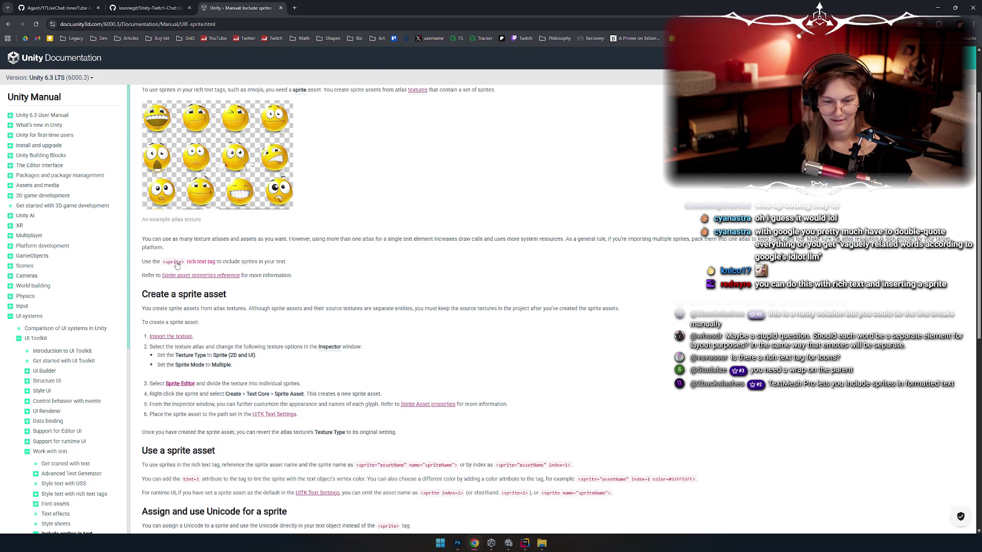
Check the <sprite> entry among supported rich text tags, then return to the sprites page
left_click(177, 264)
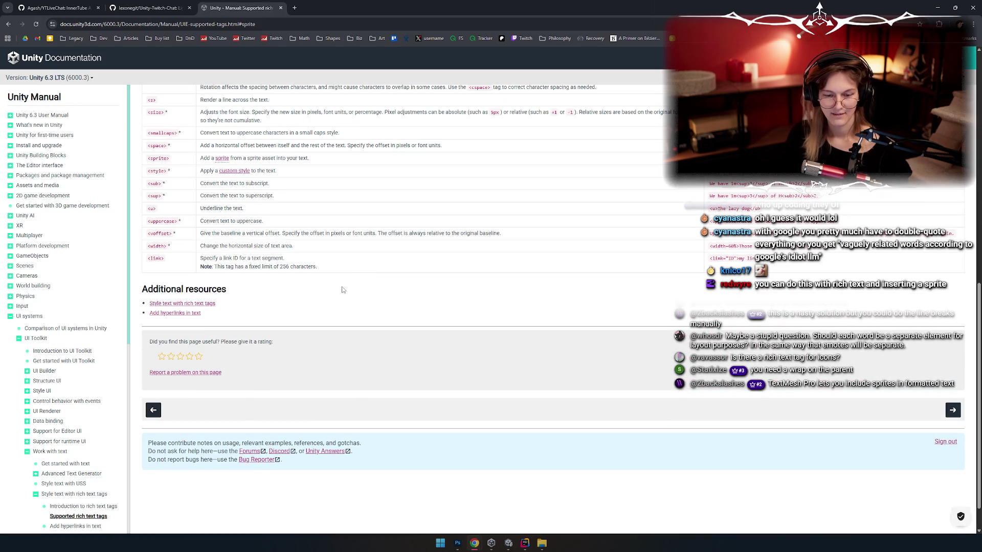
scroll(301, 296, "up", 10)
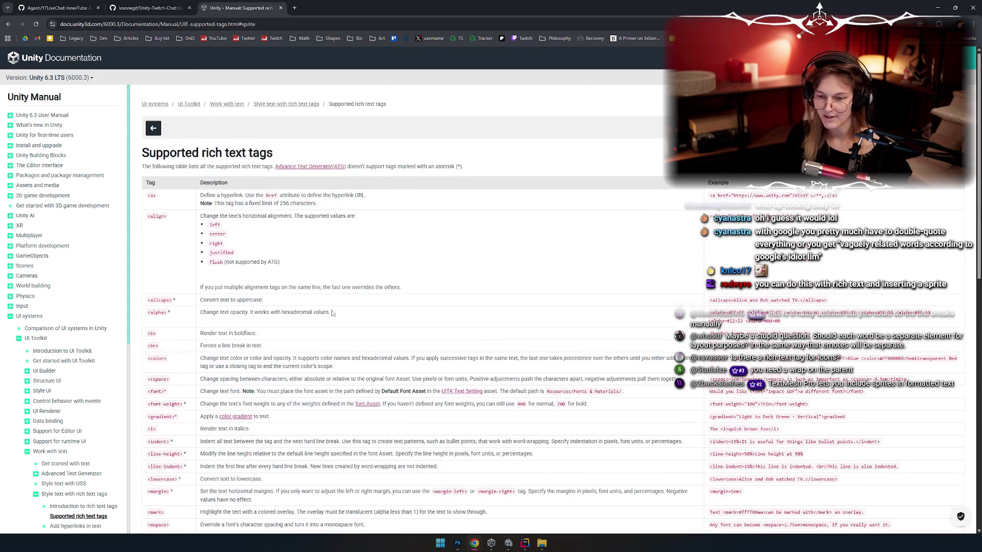
scroll(329, 280, "down", 8)
key("alt+Left")
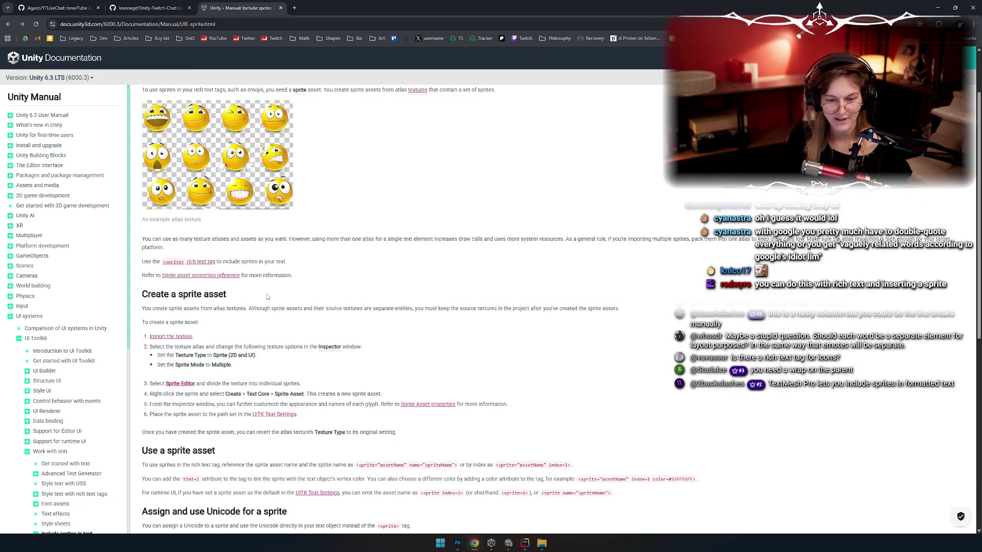
scroll(269, 291, "up", 2)
scroll(304, 292, "down", 3)
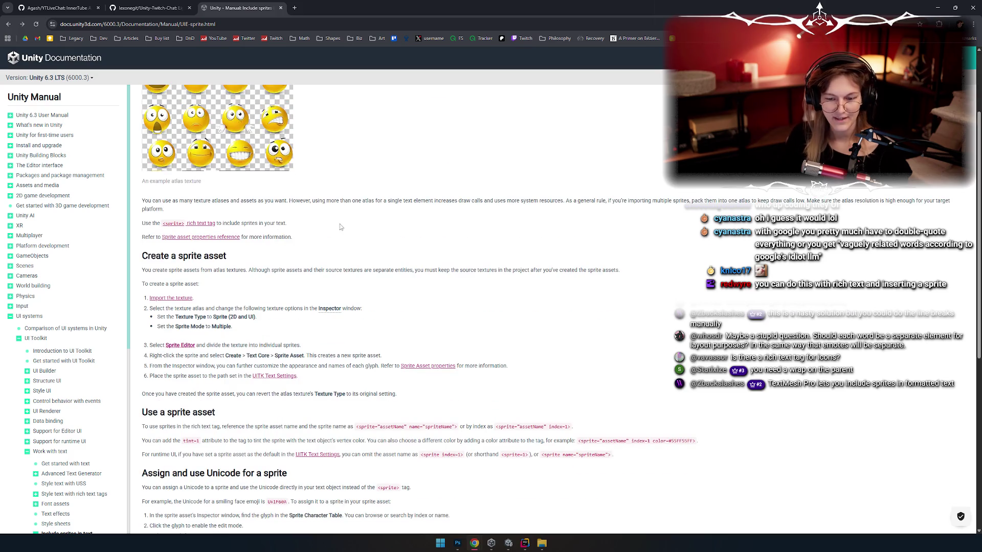
scroll(353, 216, "up", 2, "ctrl")
scroll(314, 228, "down", 3)
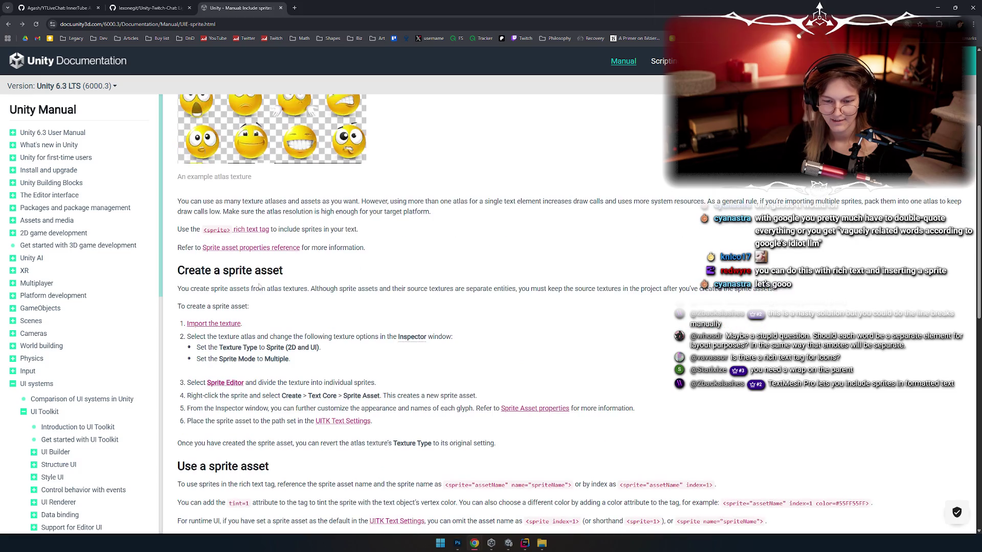
Scroll through the 'Include sprites in text' page down to the sprite asset creation steps
scroll(304, 295, "up", 6)
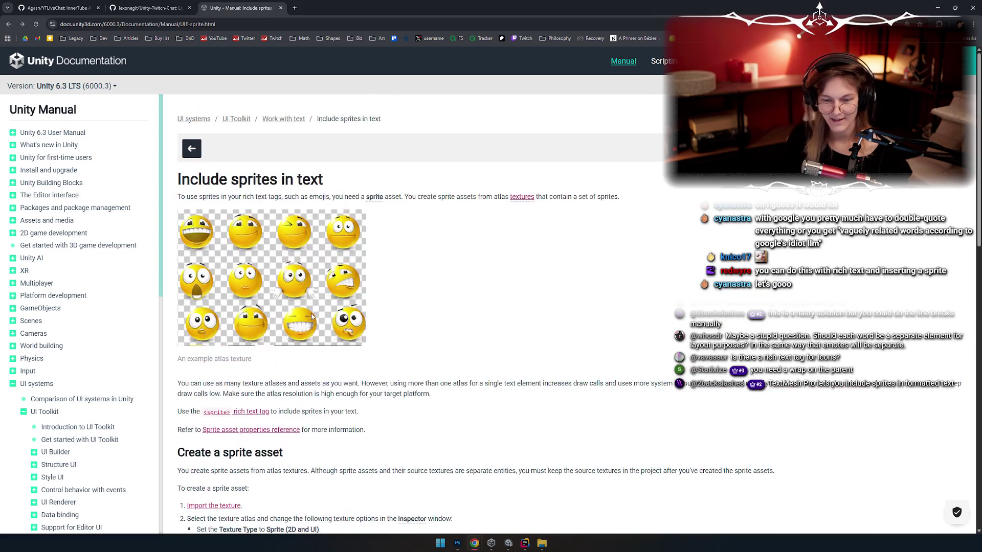
scroll(434, 267, "down", 3)
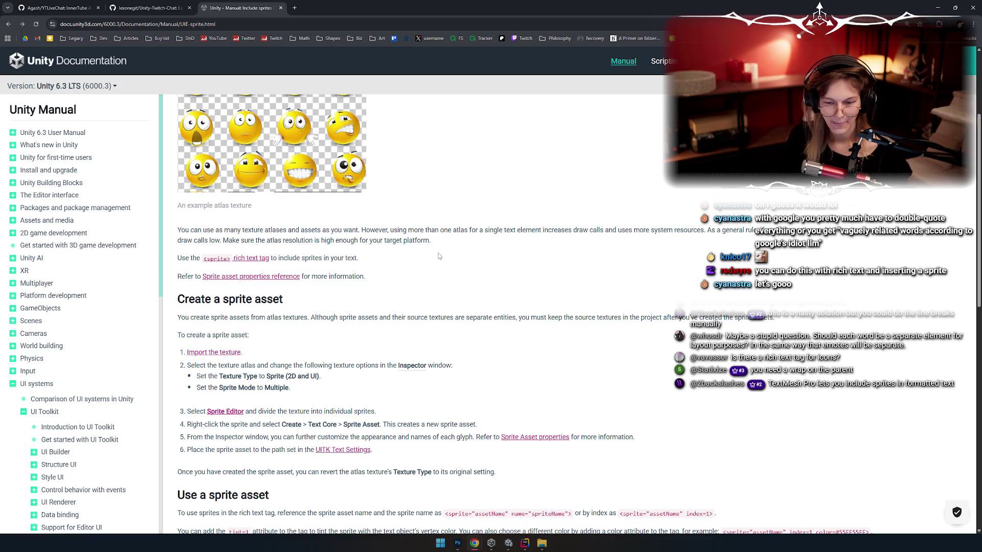
scroll(436, 252, "down", 2)
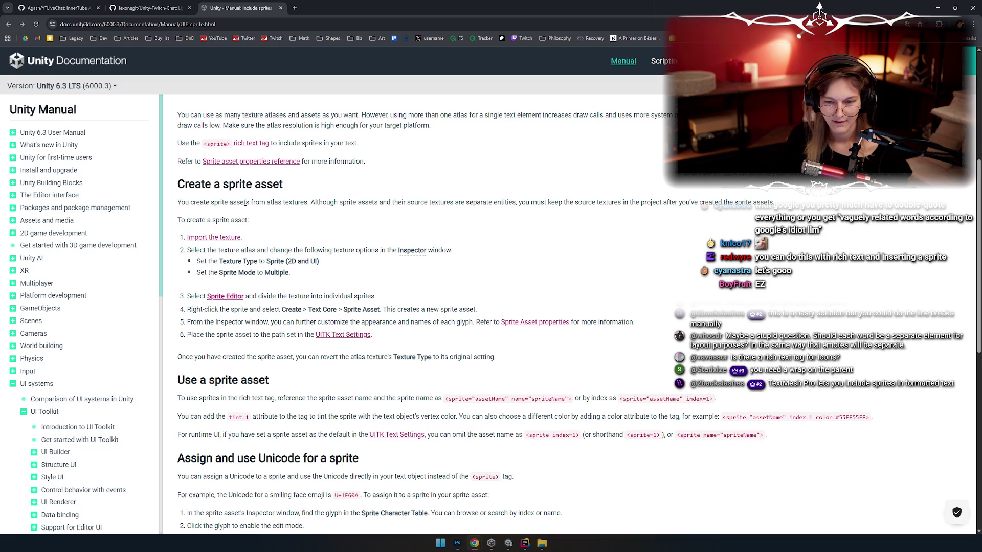
scroll(295, 212, "down", 1)
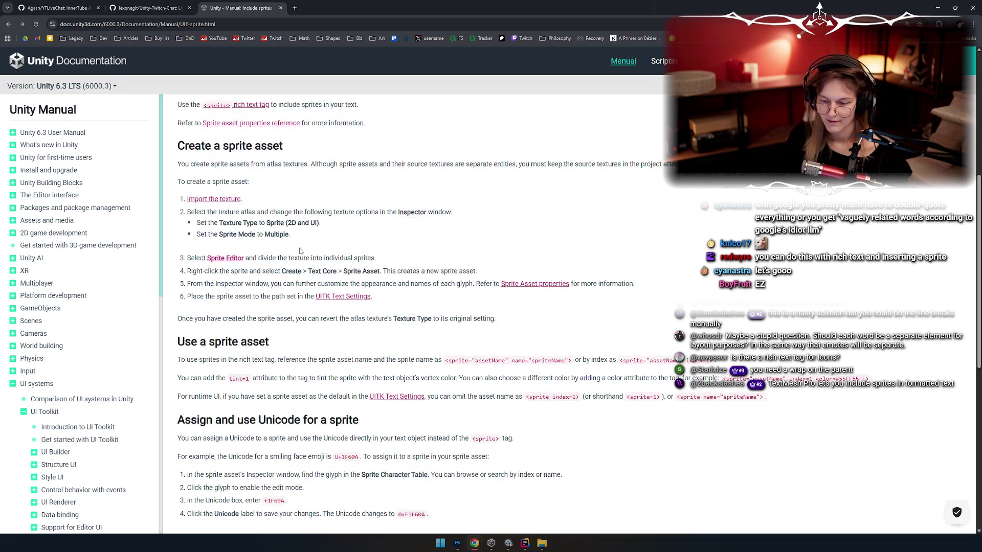
scroll(409, 327, "down", 1)
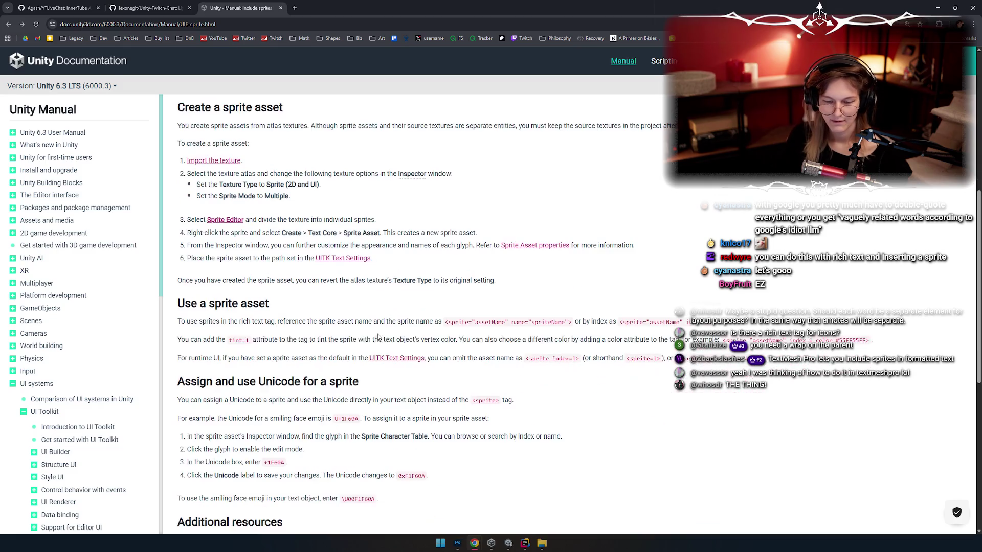
scroll(323, 291, "down", 1)
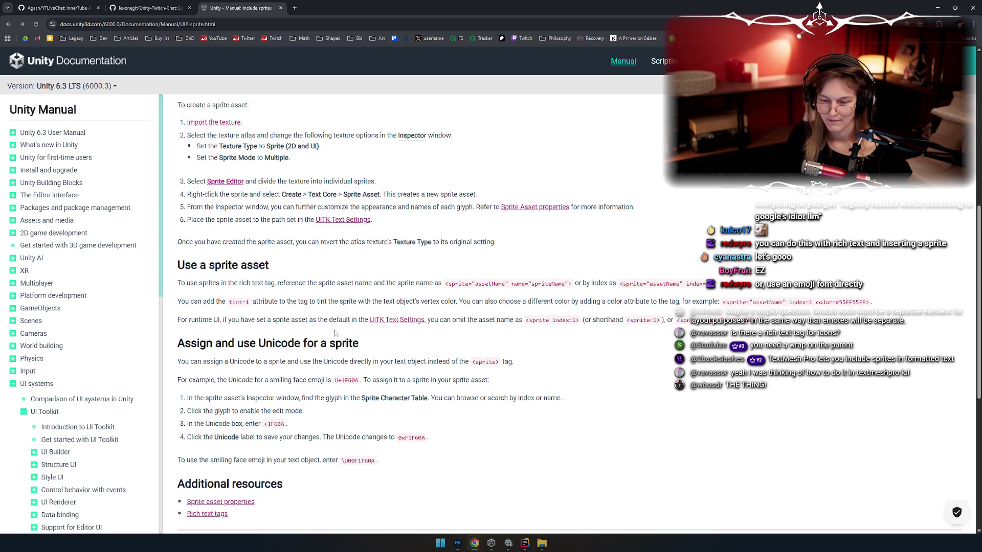
scroll(416, 336, "down", 1)
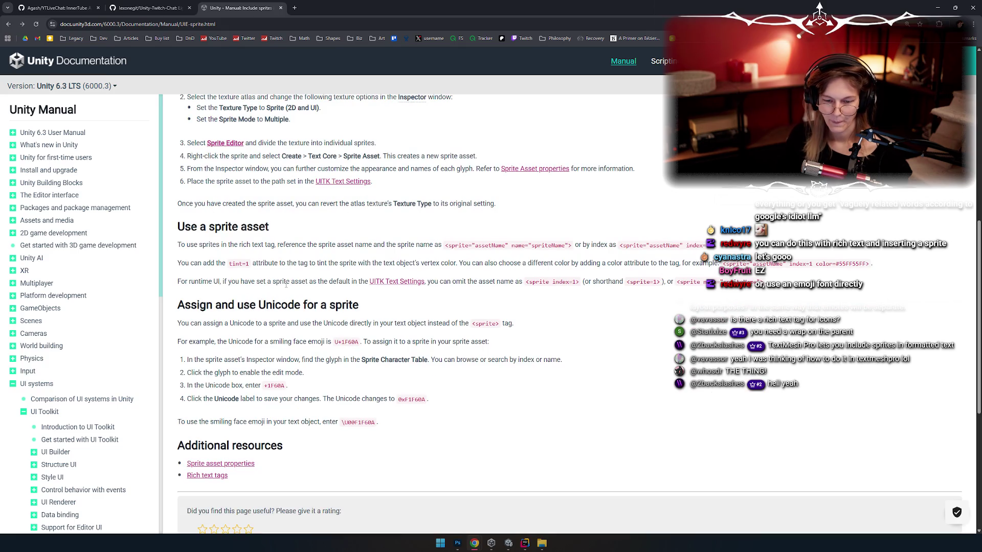
scroll(287, 294, "down", 1)
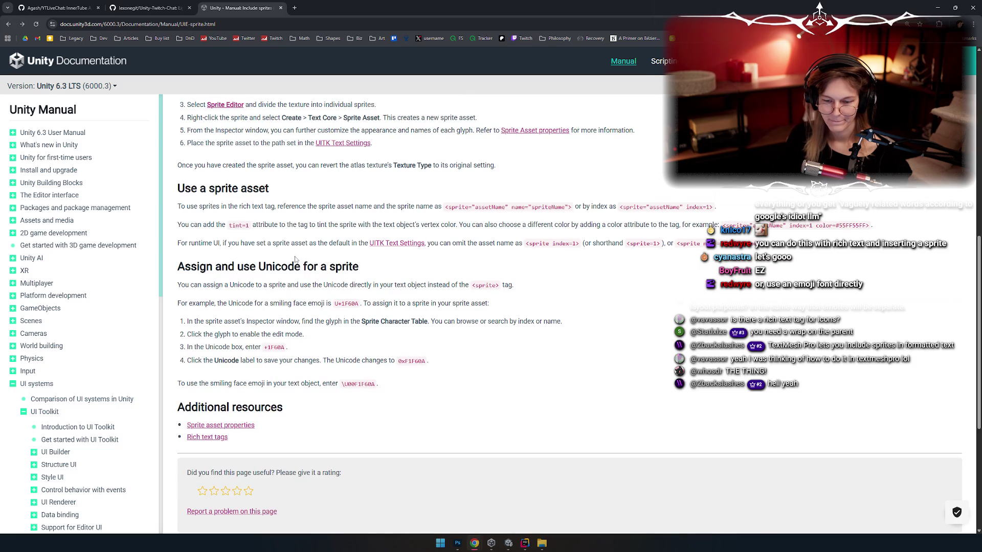
scroll(335, 253, "up", 3)
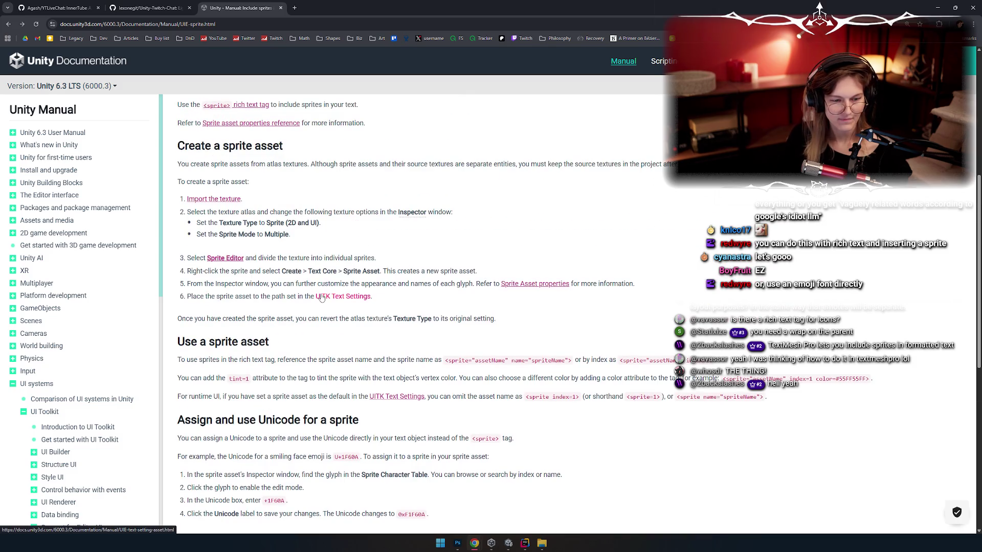
scroll(322, 297, "up", 1)
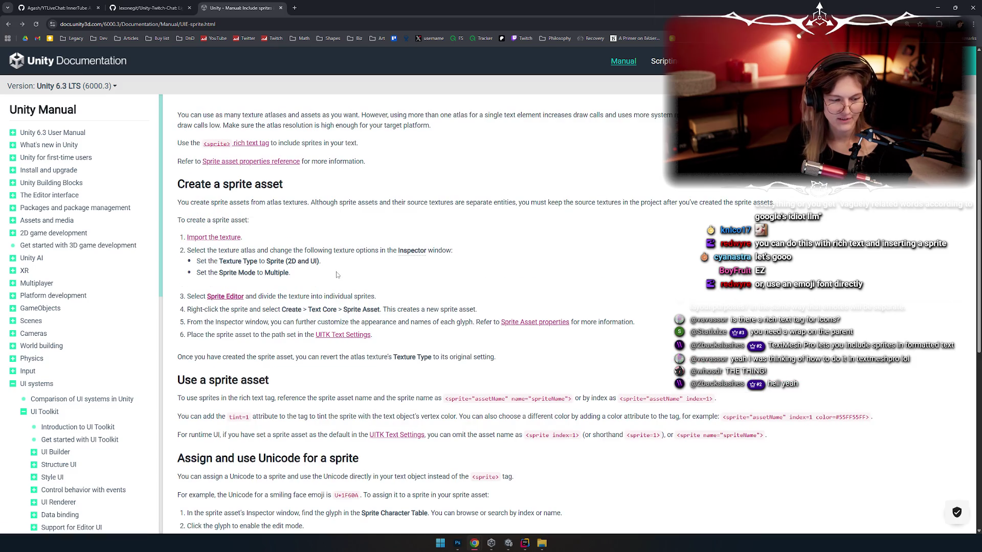
scroll(336, 271, "up", 3)
scroll(376, 296, "up", 1)
scroll(389, 290, "down", 5)
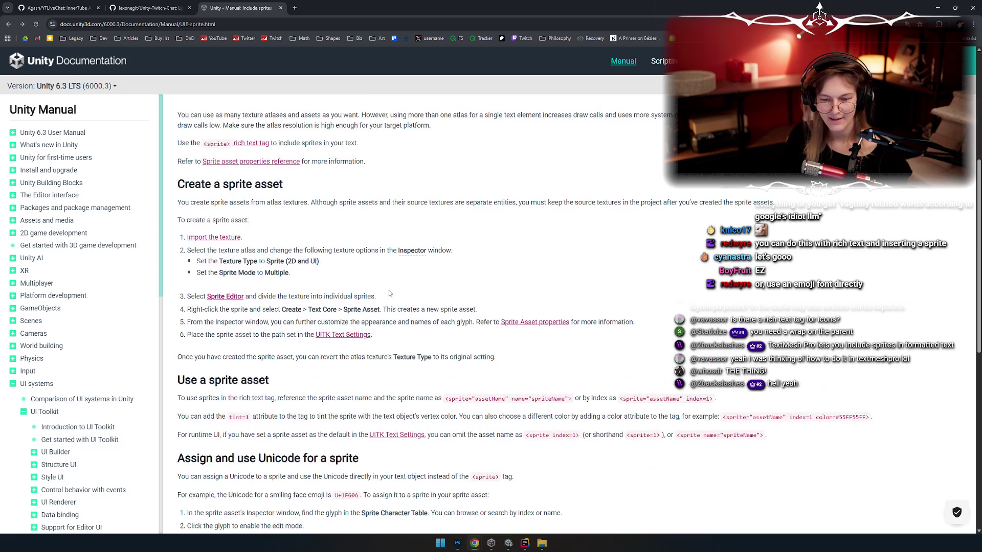
scroll(399, 287, "up", 4)
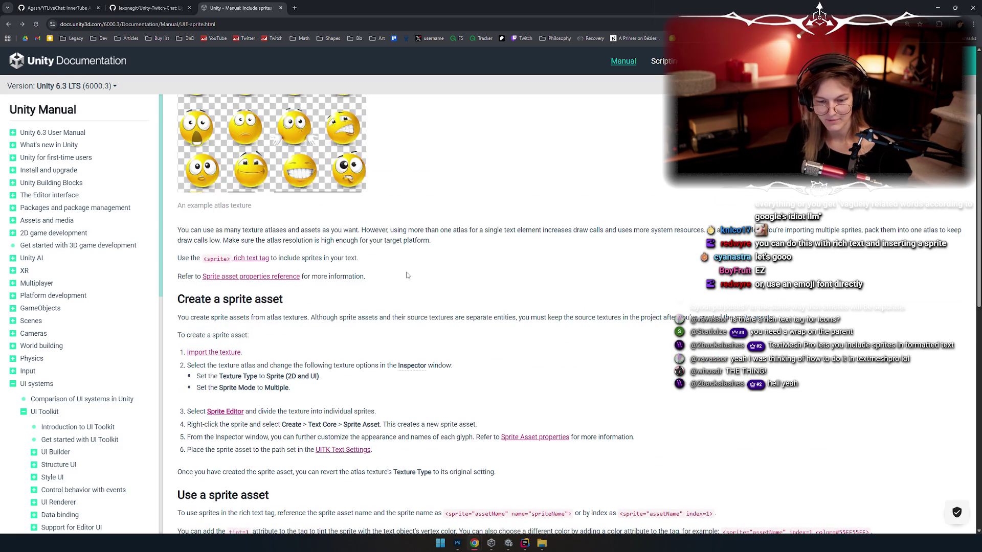
scroll(407, 285, "down", 3)
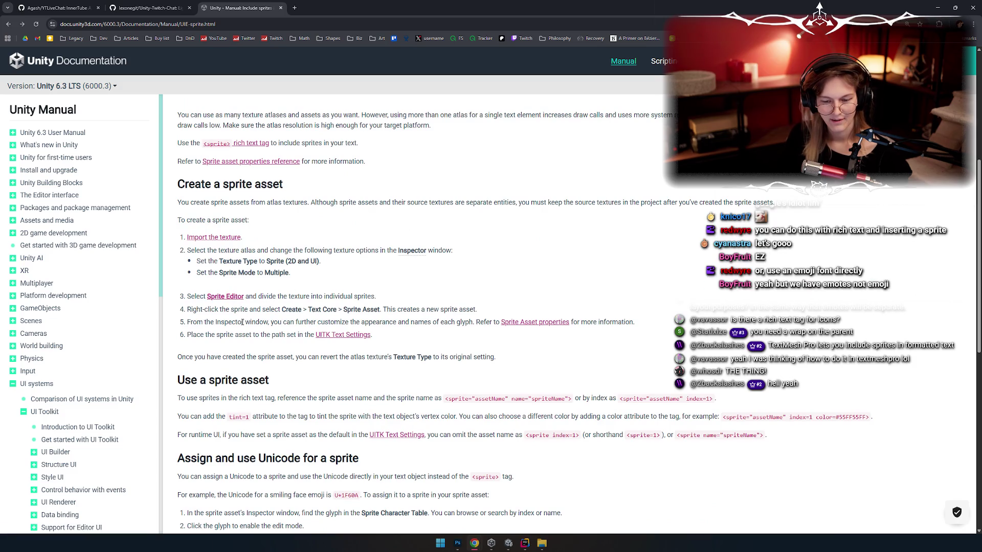
scroll(298, 268, "down", 1)
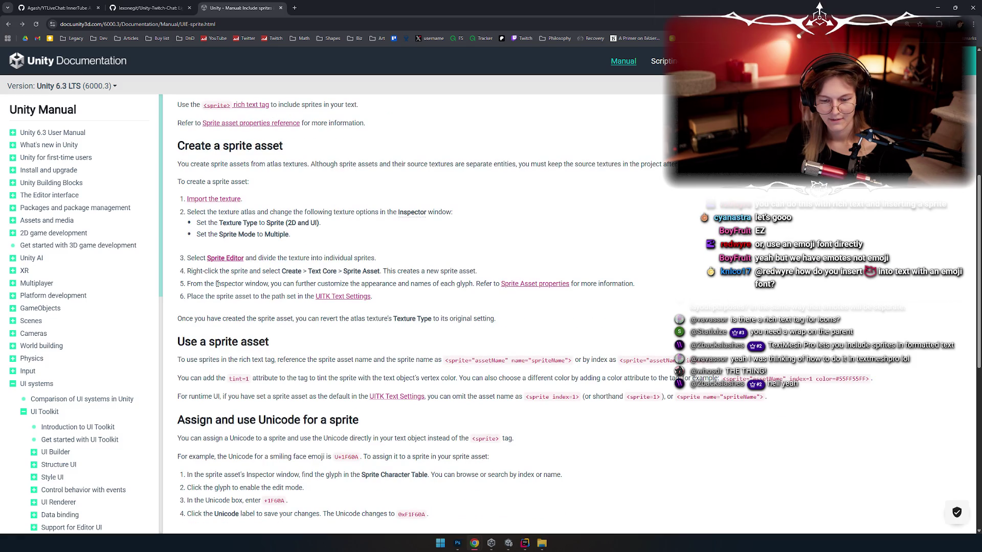
Read the 'Create a sprite asset' steps, highlighting the Create > Text Core > Sprite Asset path
left_click_drag(209, 284, 393, 284)
left_click(393, 285)
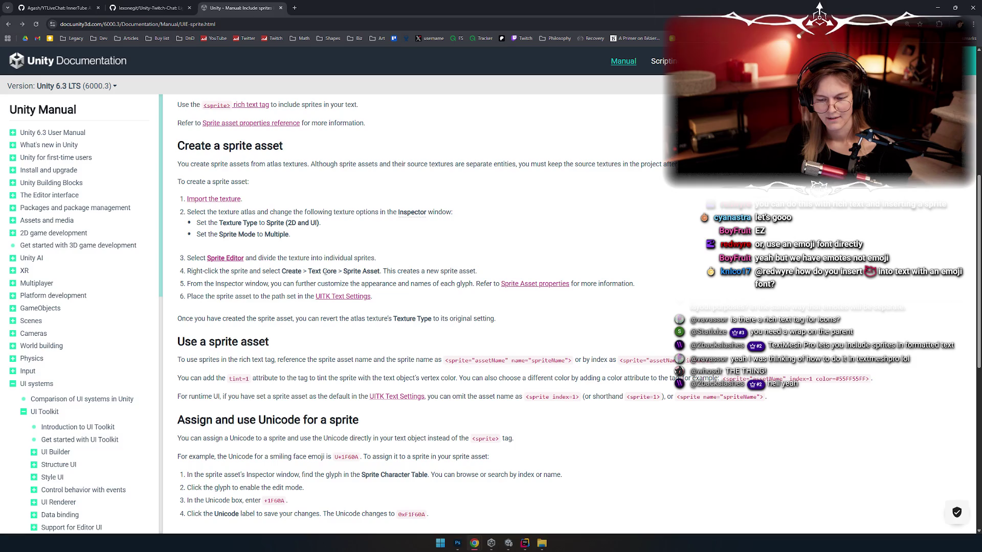
left_click_drag(341, 271, 387, 269)
left_click(388, 269)
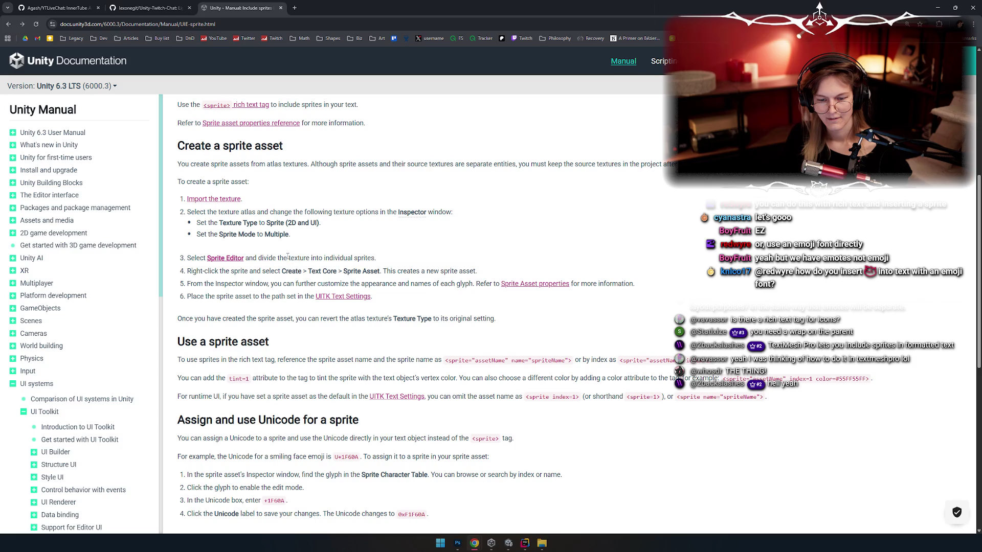
scroll(318, 255, "down", 1)
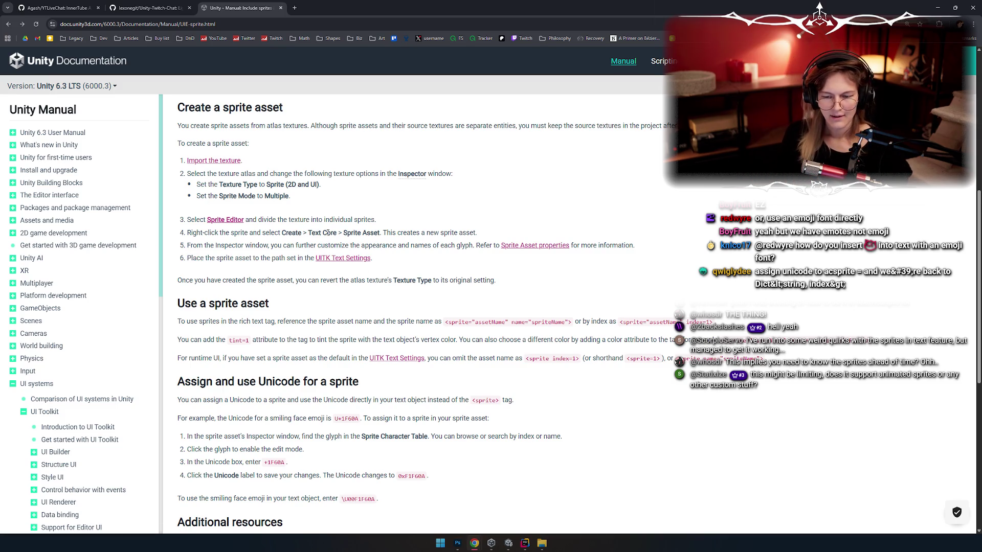
scroll(411, 202, "down", 1)
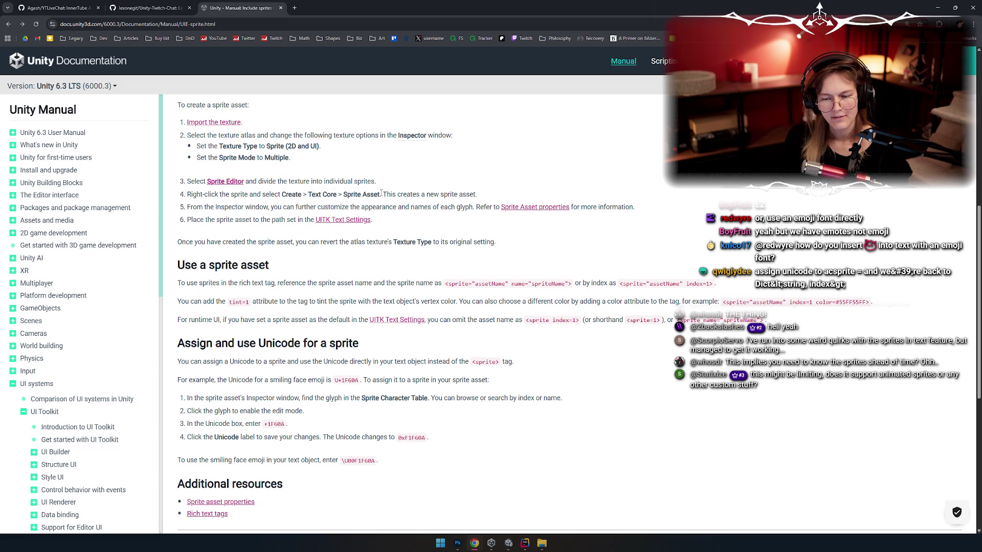
left_click_drag(382, 194, 282, 196)
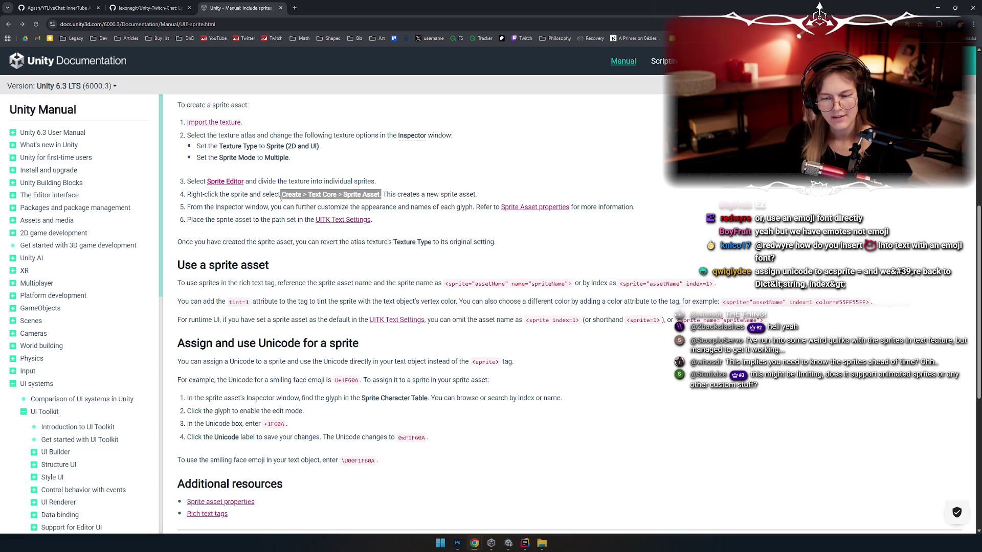
left_click(393, 196)
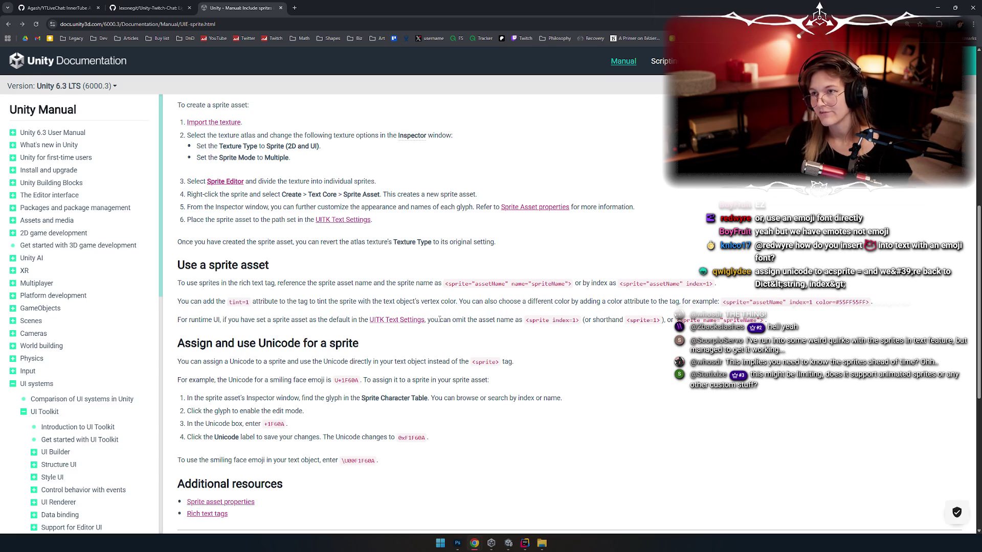
key("alt+Tab")
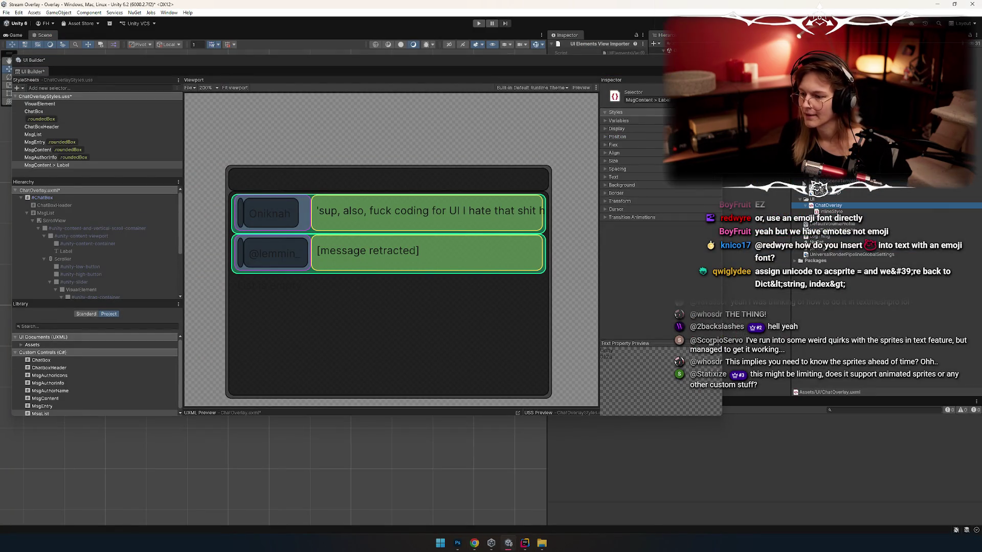
left_click(844, 144)
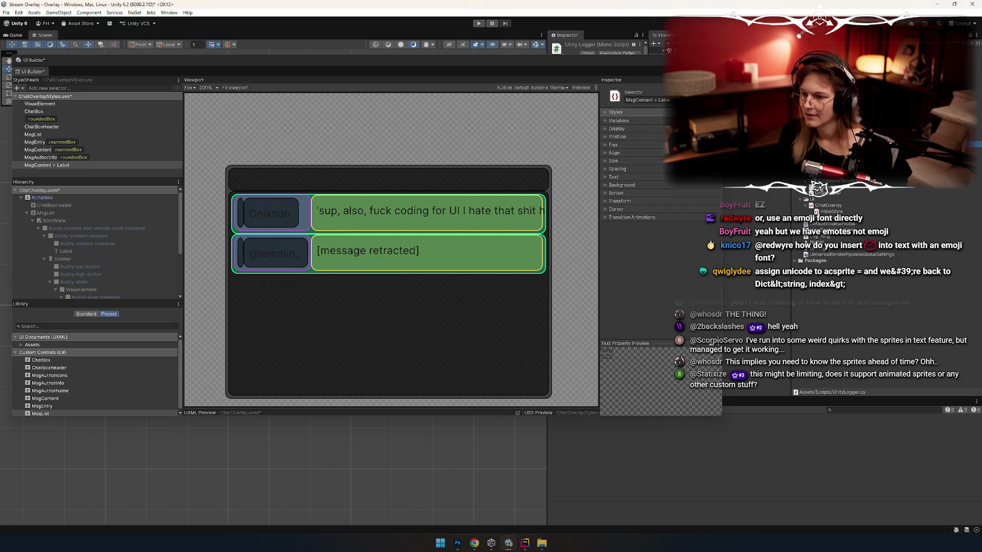
scroll(839, 220, "down", 1)
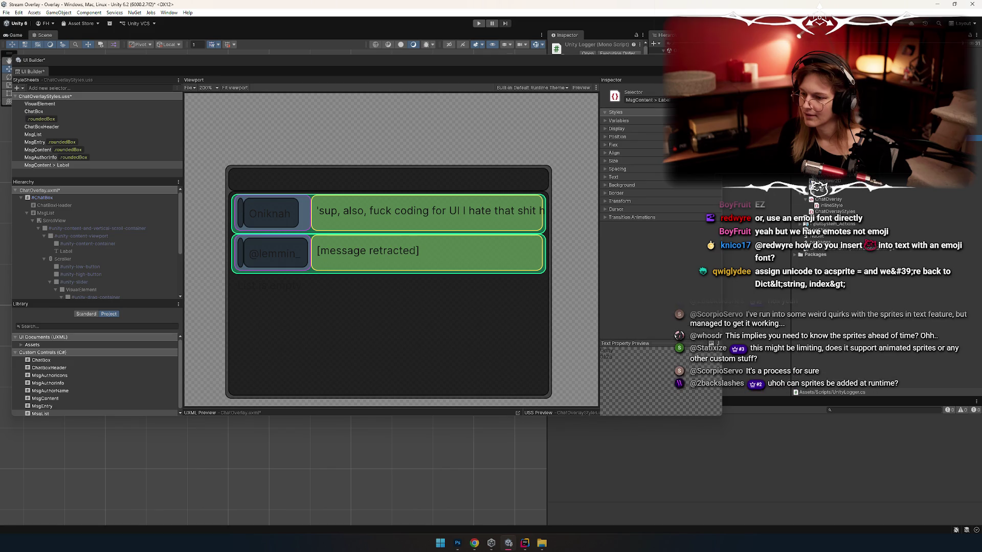
scroll(817, 185, "down", 5)
left_click(831, 181)
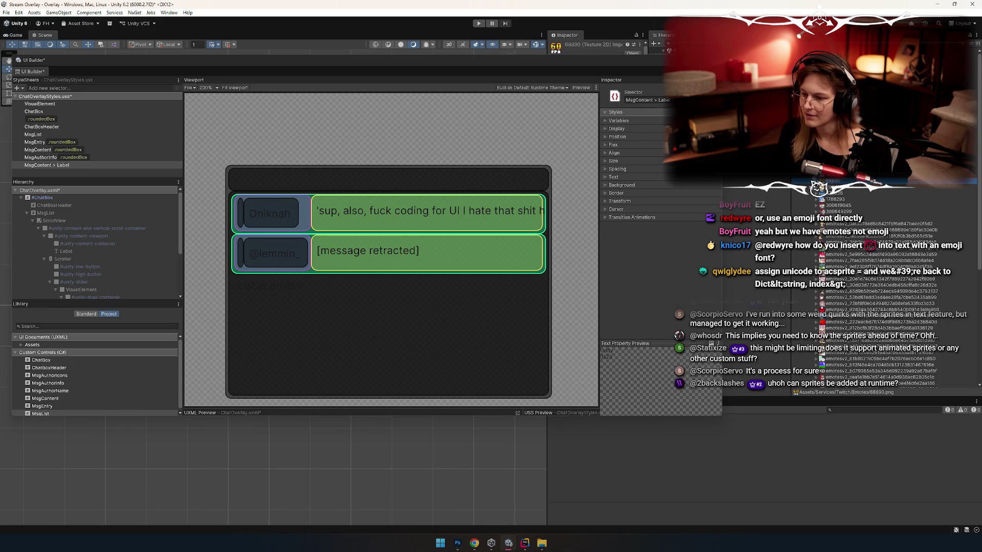
left_click_drag(629, 60, 626, 228)
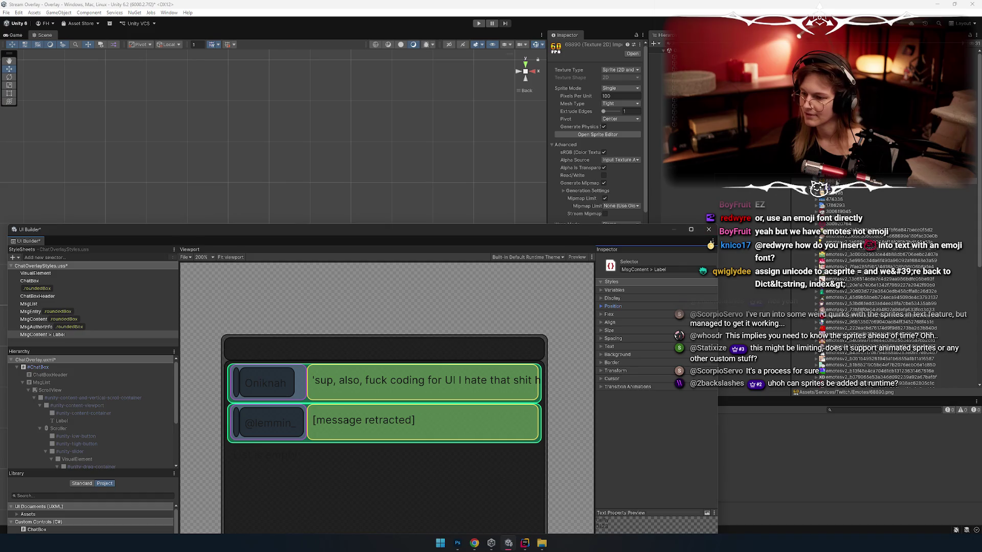
left_click(847, 225)
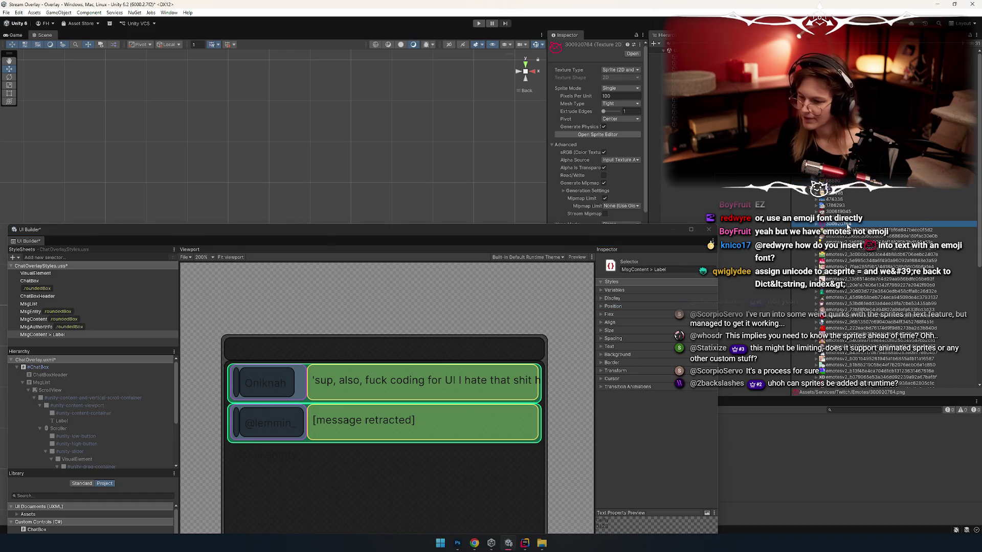
key("ctrl+d")
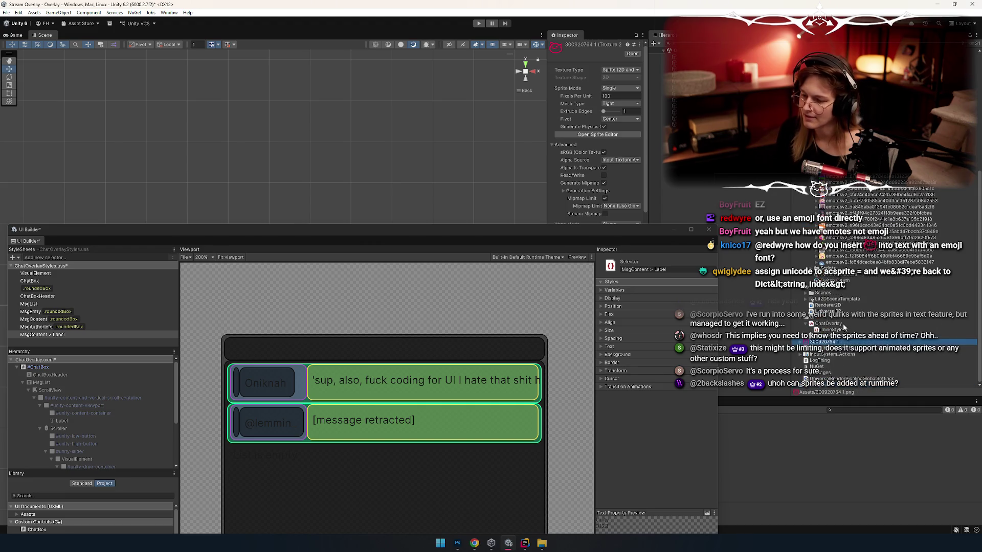
Check the Text Core > Sprite Asset step in the Unity Manual, then return to Unity
scroll(870, 286, "up", 5)
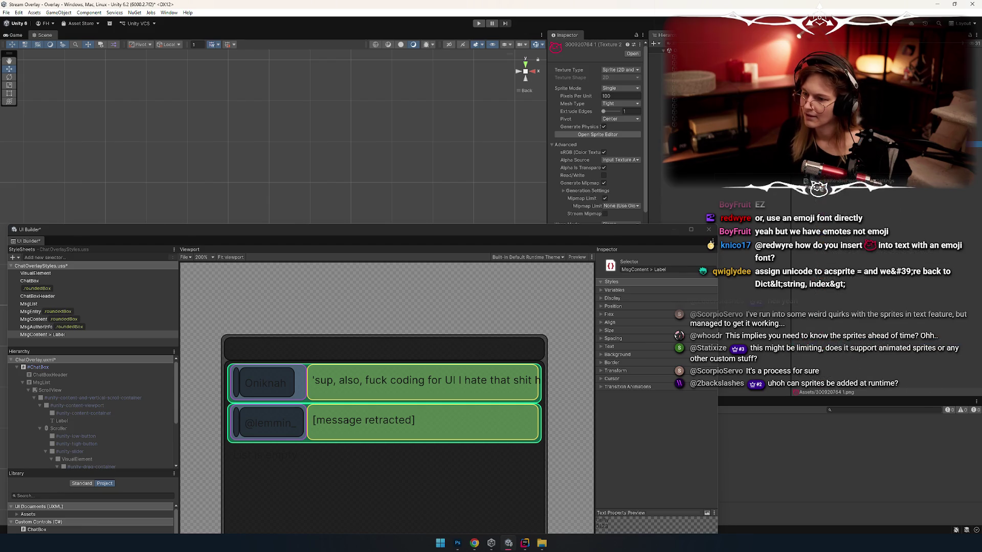
key("alt+Tab")
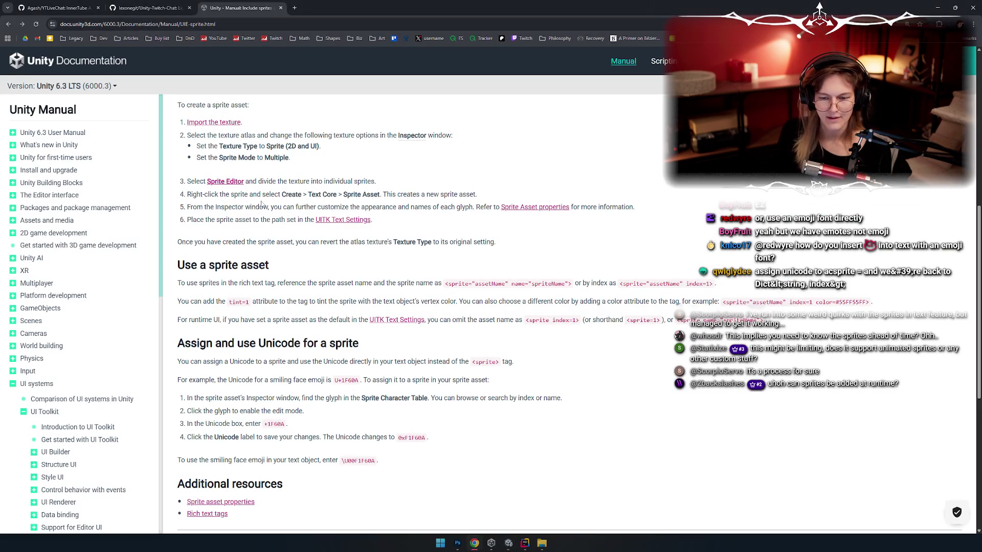
left_click_drag(309, 195, 381, 195)
key("alt+Tab")
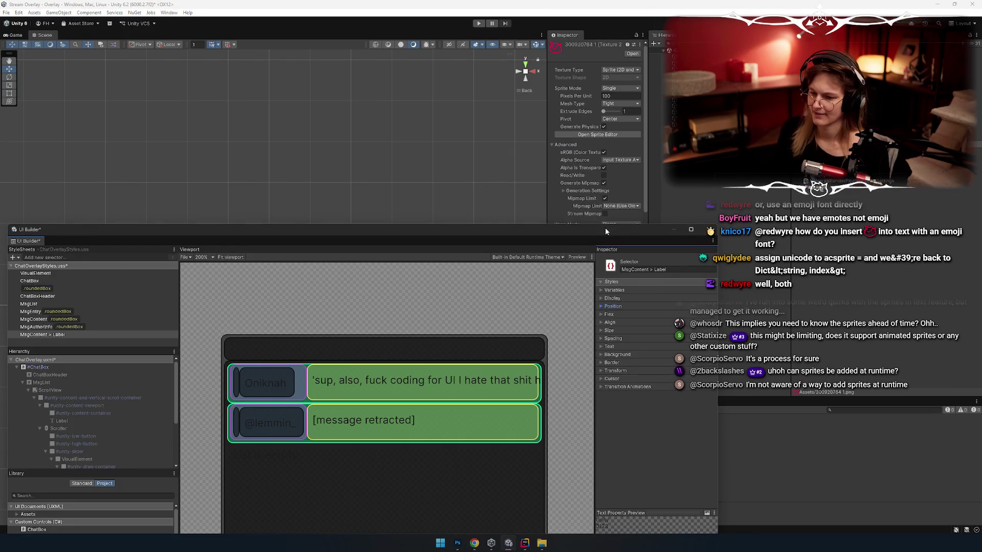
Make room beside the scene and create 300920764 1.asset via Create > Text Core > Sprite Asset
left_click_drag(606, 228, 549, 464)
left_click_drag(547, 152, 409, 152)
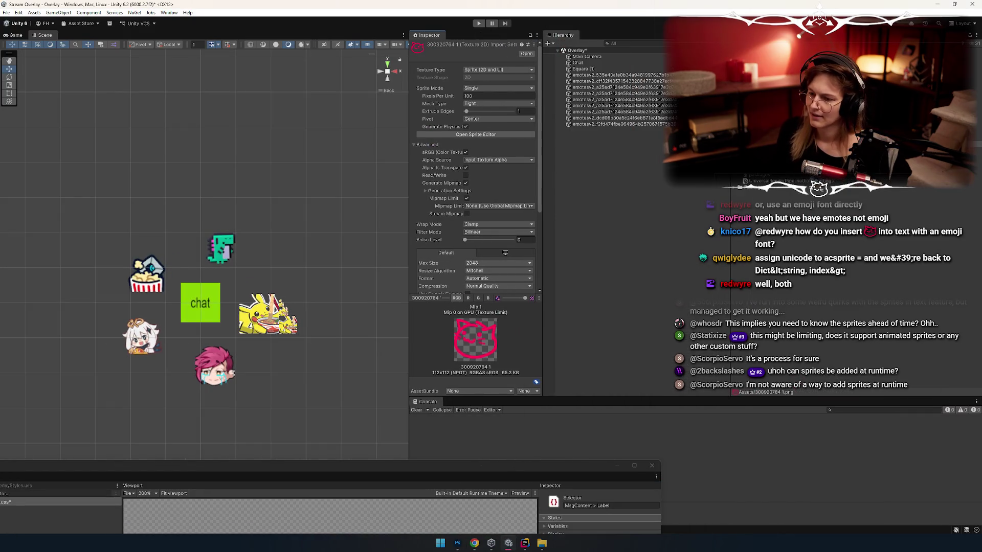
right_click(756, 175)
mouse_move(818, 177)
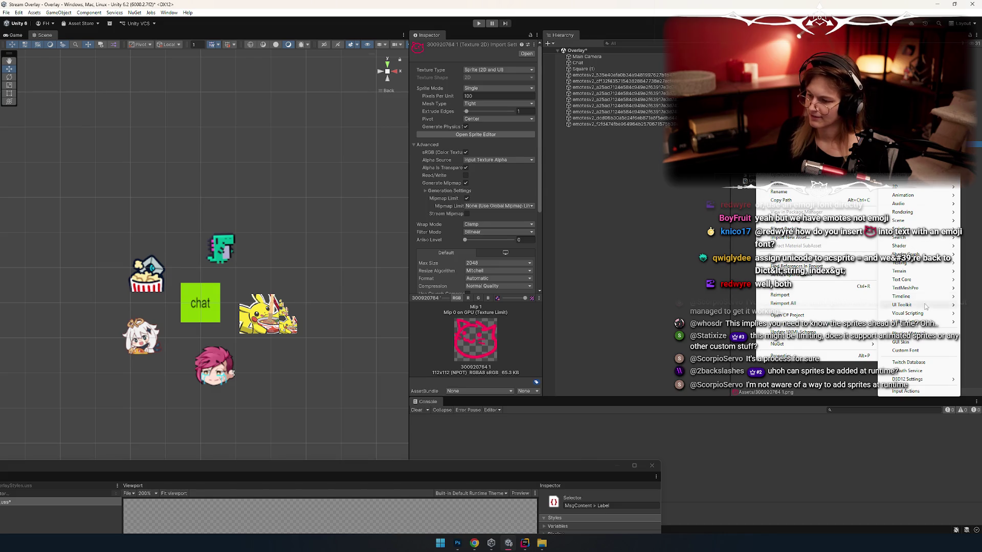
mouse_move(921, 298)
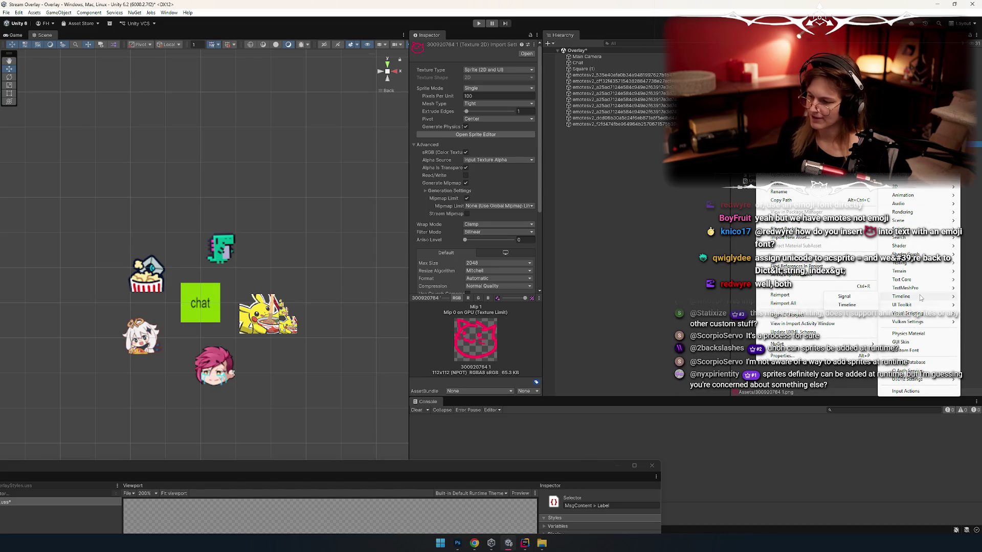
mouse_move(915, 280)
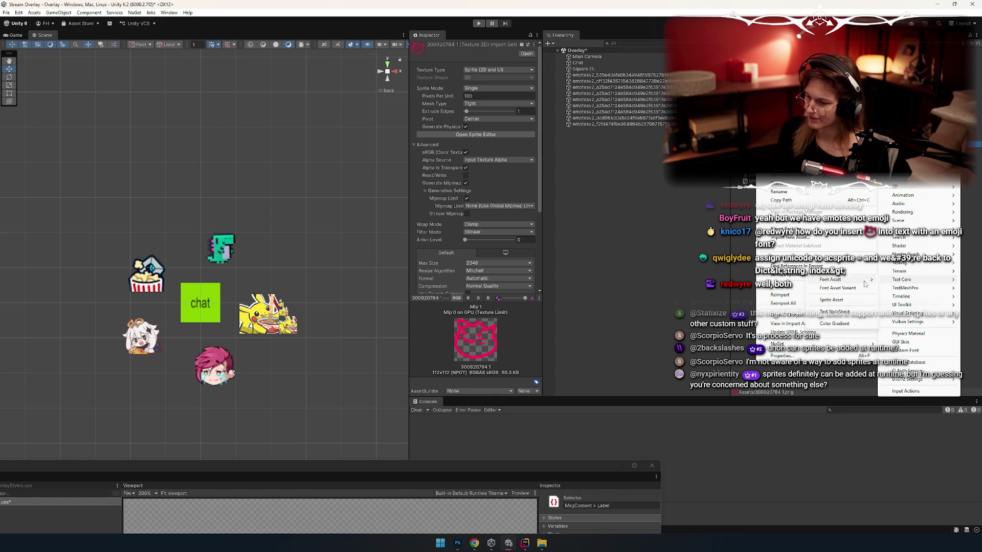
left_click(847, 301)
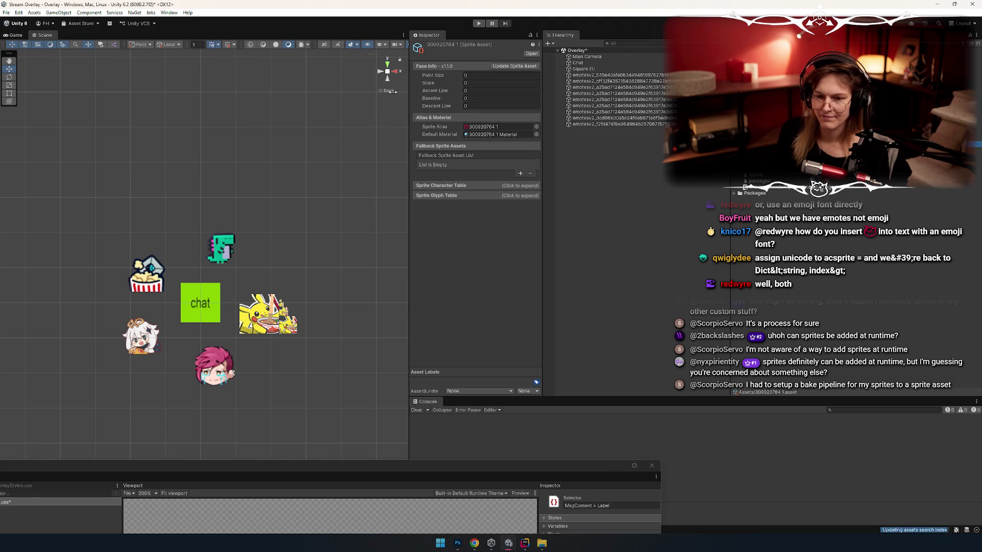
left_click_drag(392, 91, 324, 92)
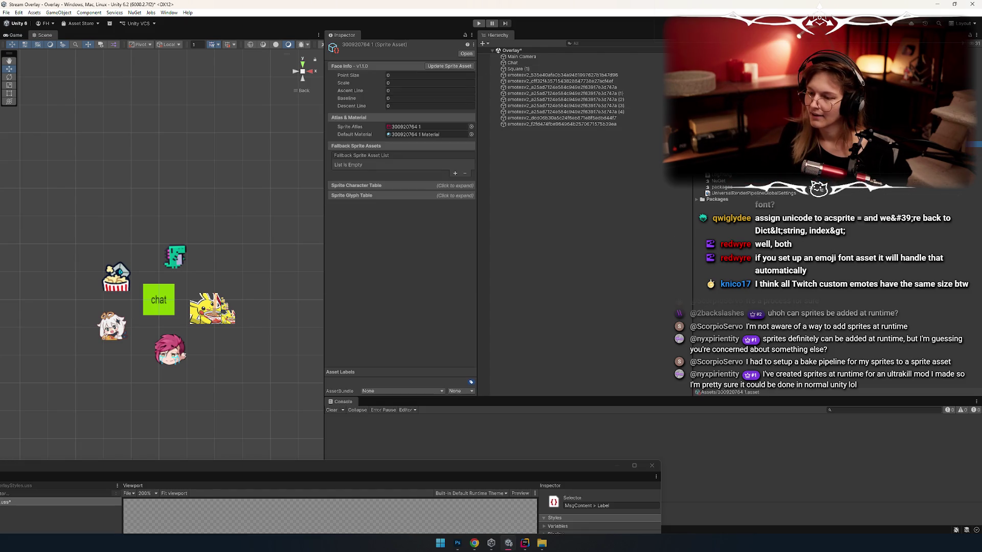
key("Up")
key("Down")
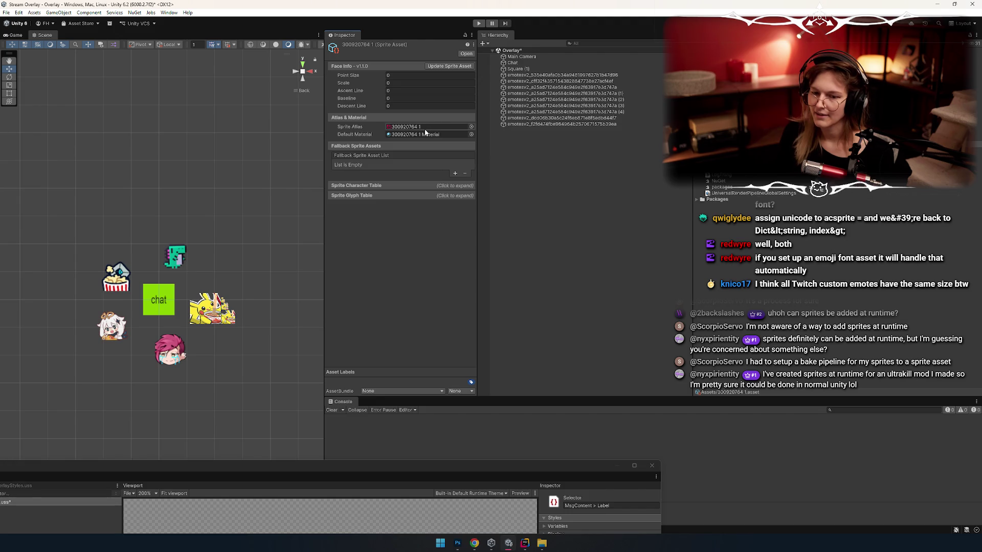
key("Down")
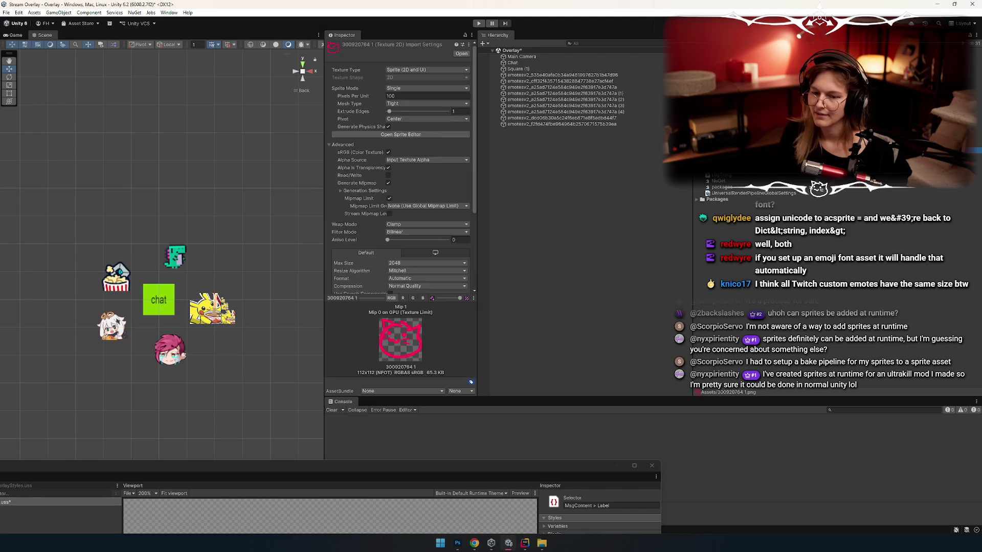
key("Down")
key("Up")
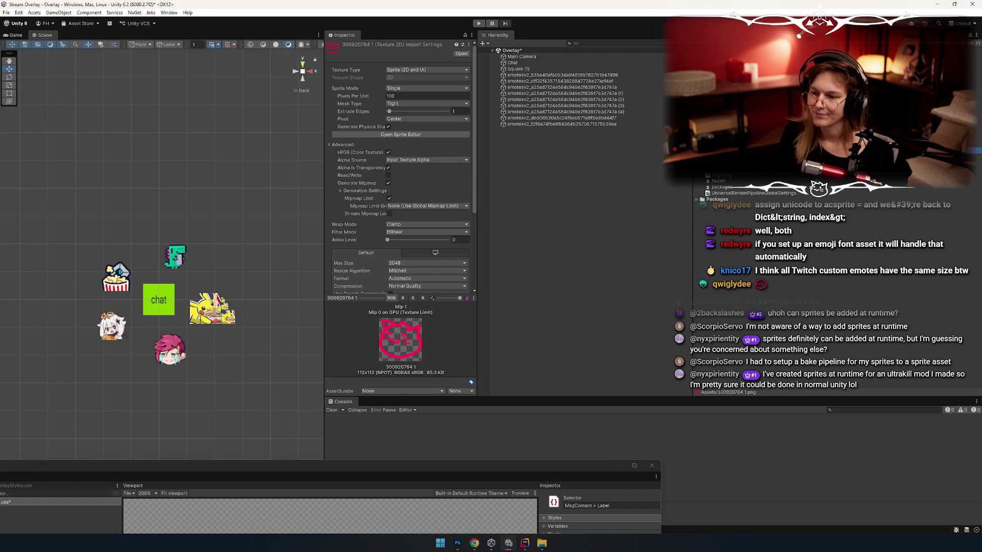
key("Down")
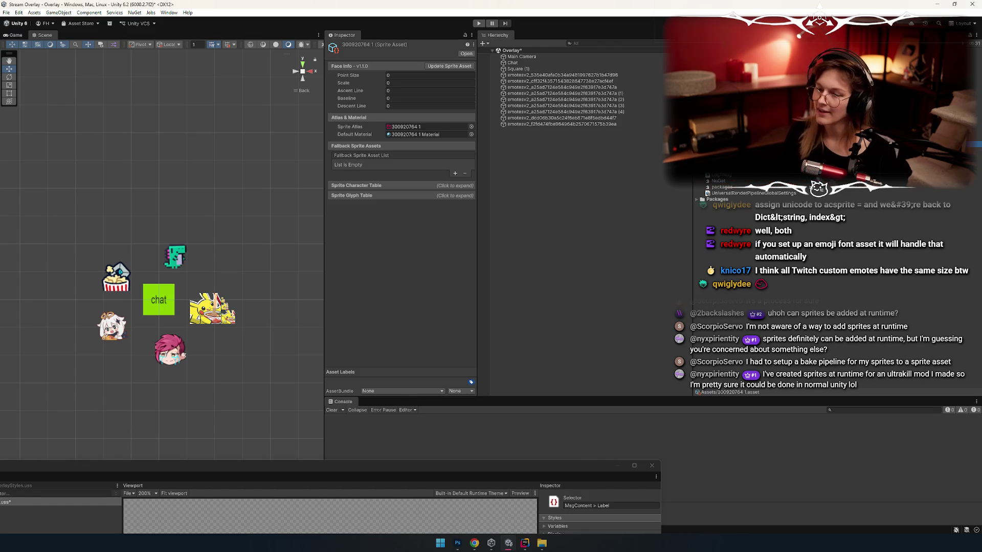
key("Up")
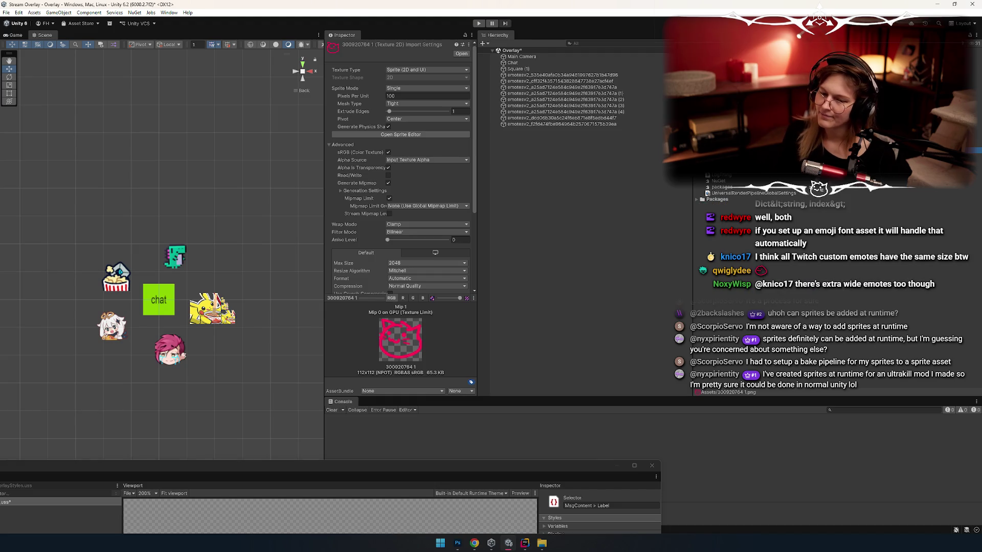
key("Down")
key("alt+Tab")
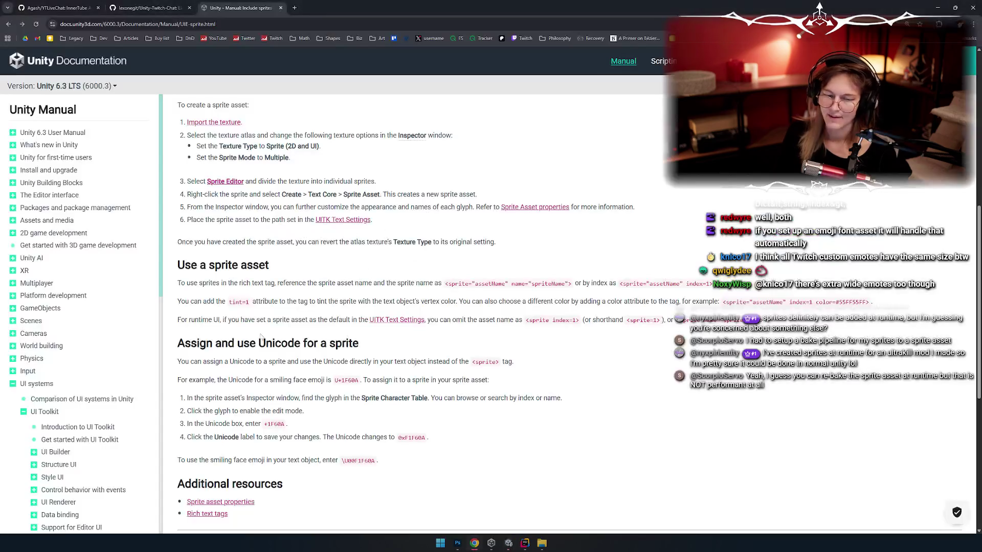
Open the Sprite asset properties reference page from the manual
scroll(300, 220, "down", 2)
scroll(287, 243, "down", 1)
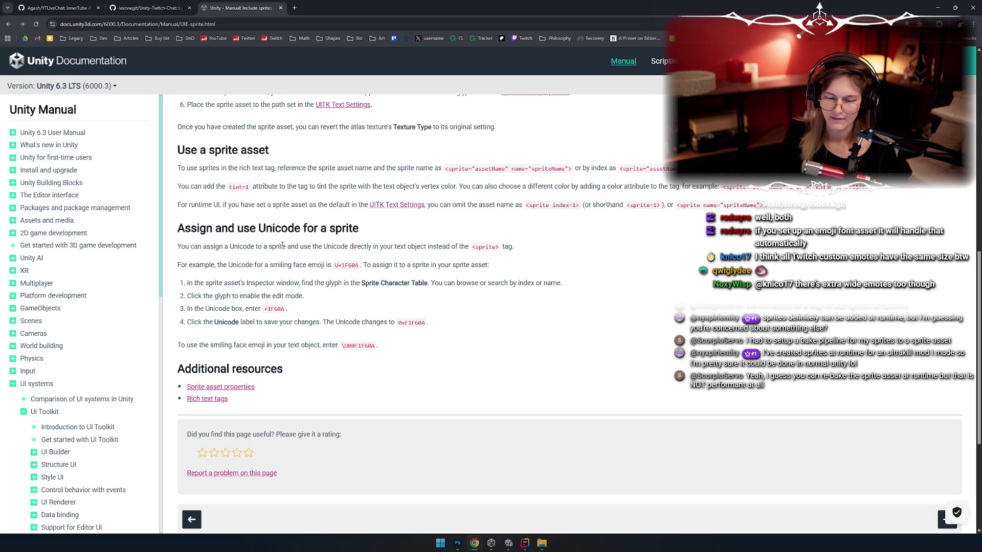
left_click(230, 387)
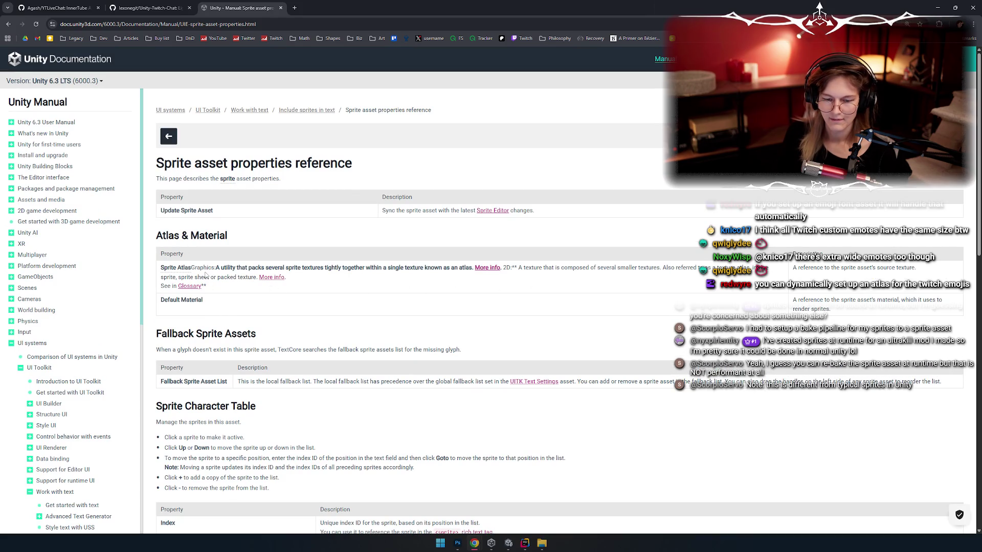
Read the Atlas & Material section, then minimize Chrome to return to Unity
scroll(260, 297, "down", 1)
scroll(215, 271, "up", 3, "ctrl")
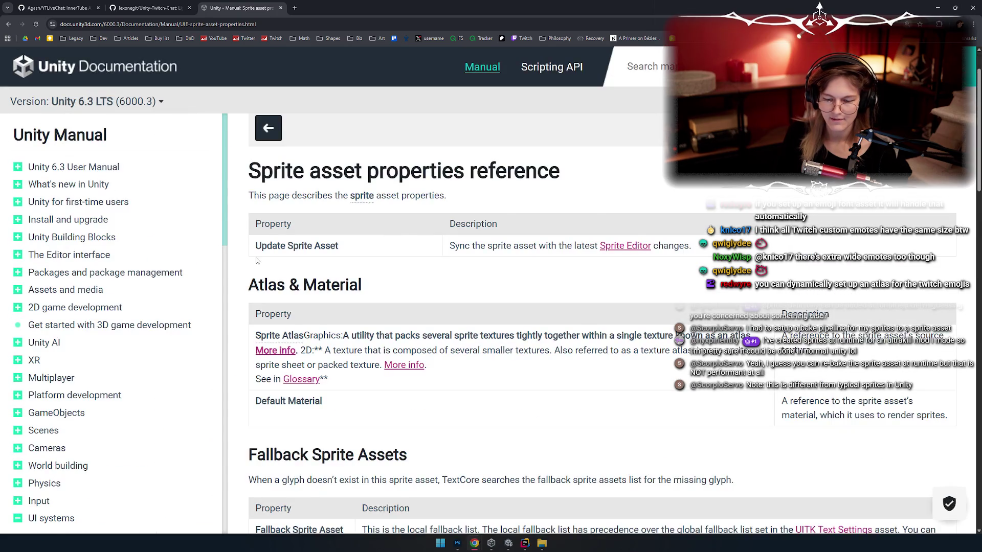
scroll(257, 261, "down", 2, "ctrl")
scroll(257, 261, "down", 1)
left_click_drag(268, 256, 297, 259)
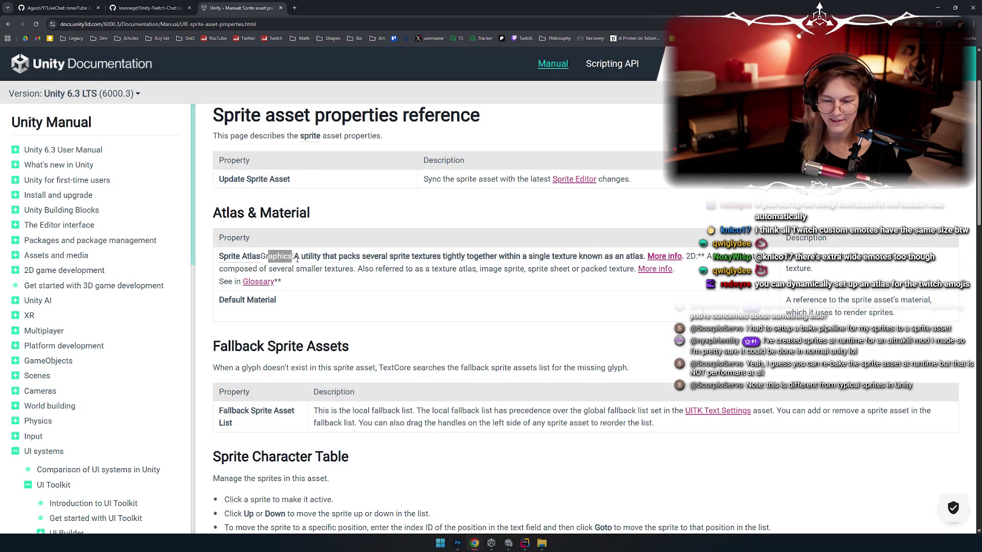
triple_click(298, 259)
triple_click(299, 259)
left_click(302, 258)
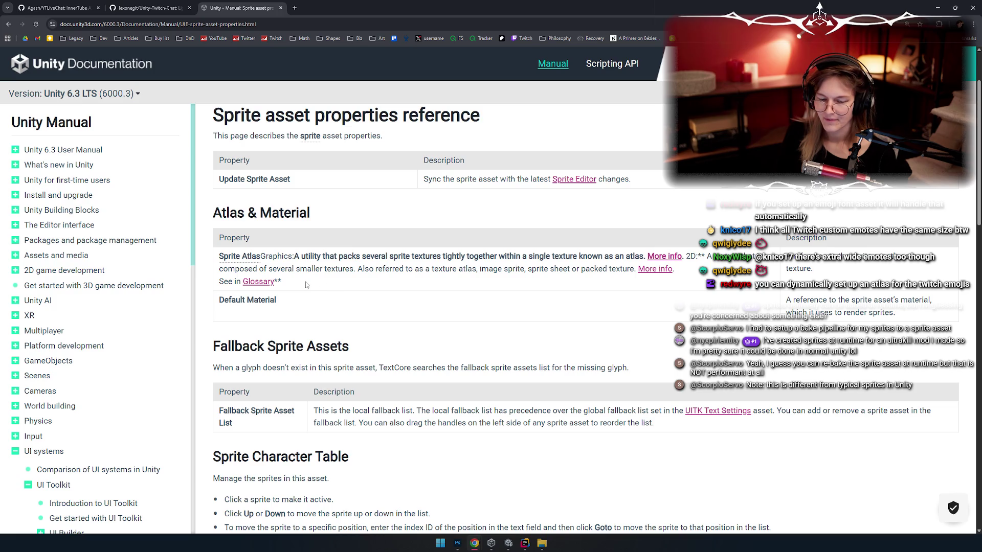
scroll(307, 285, "down", 2)
scroll(312, 284, "up", 4)
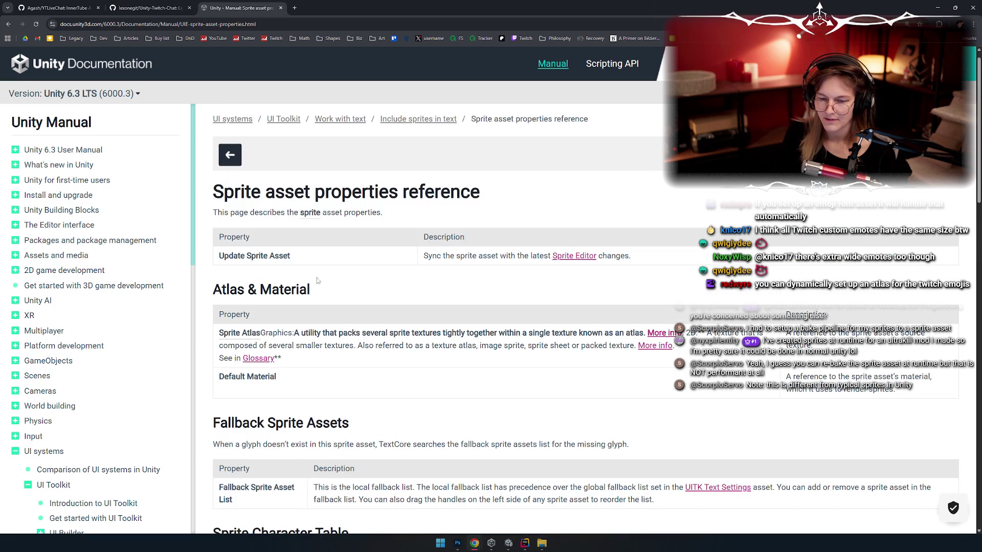
left_click(934, 9)
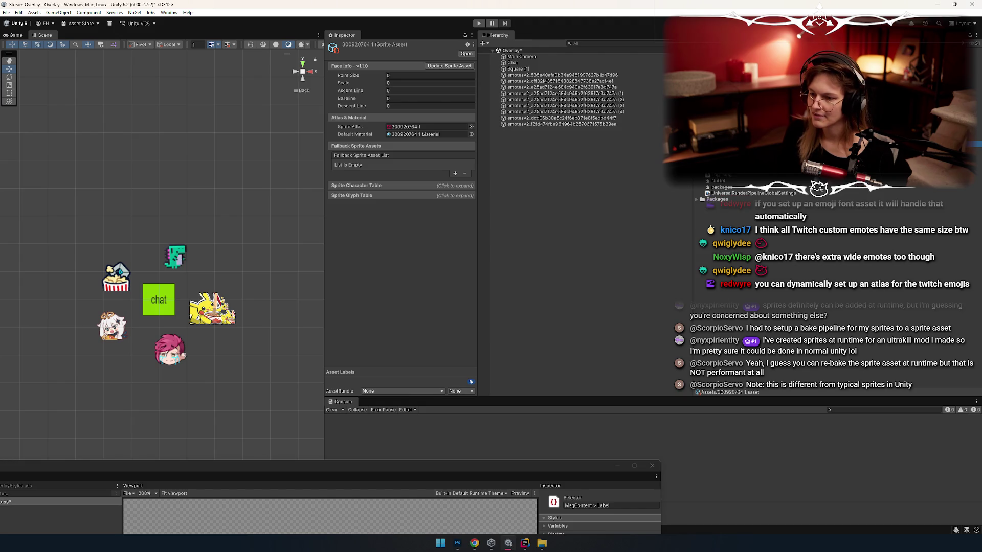
Duplicate two selected emote textures and move the copies to the Assets root
scroll(777, 281, "up", 5)
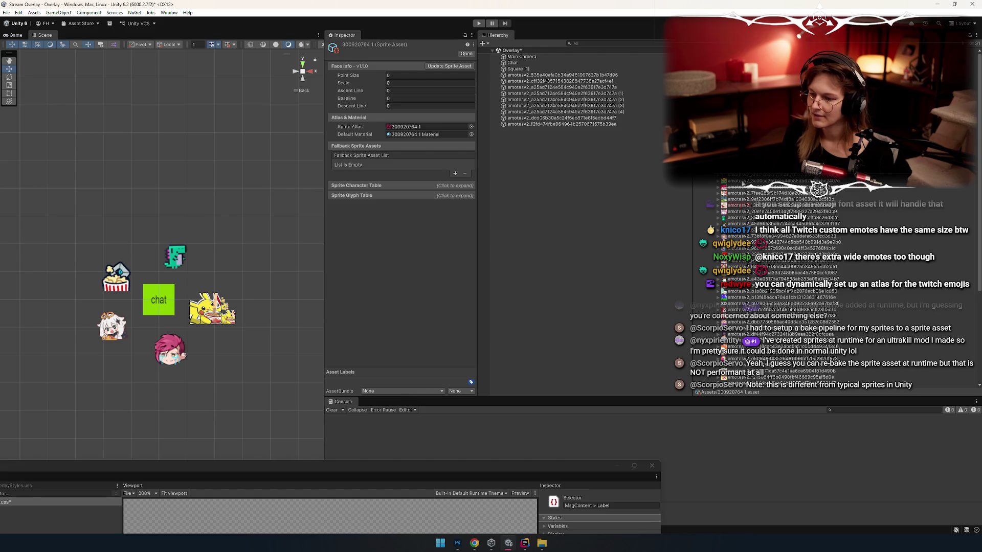
left_click(742, 182)
scroll(741, 181, "down", 3)
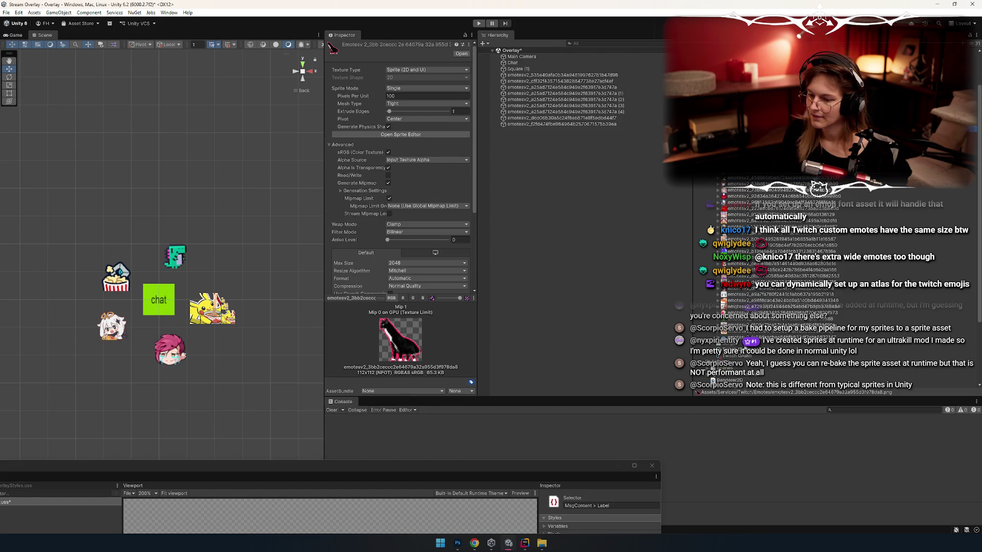
left_click(767, 306, "ctrl")
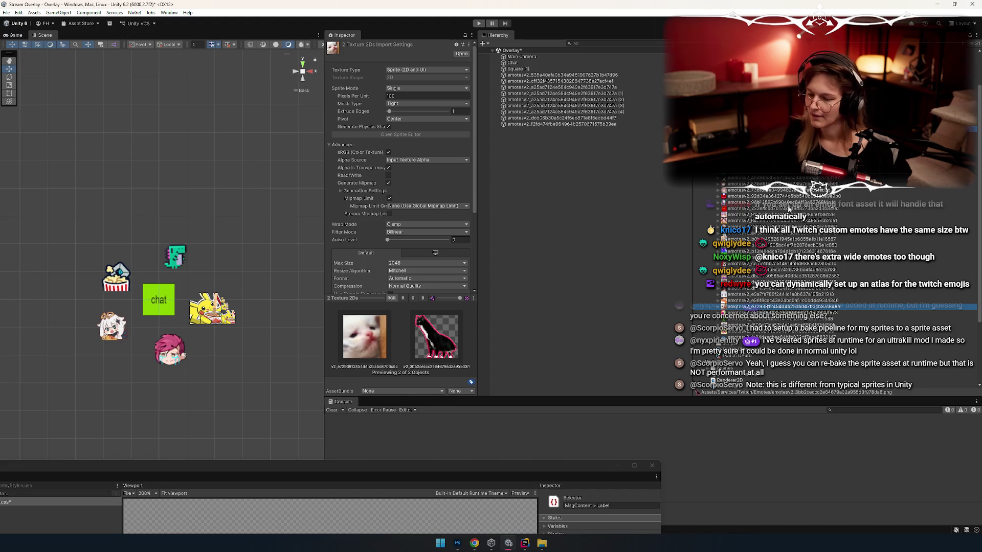
key("ctrl+d")
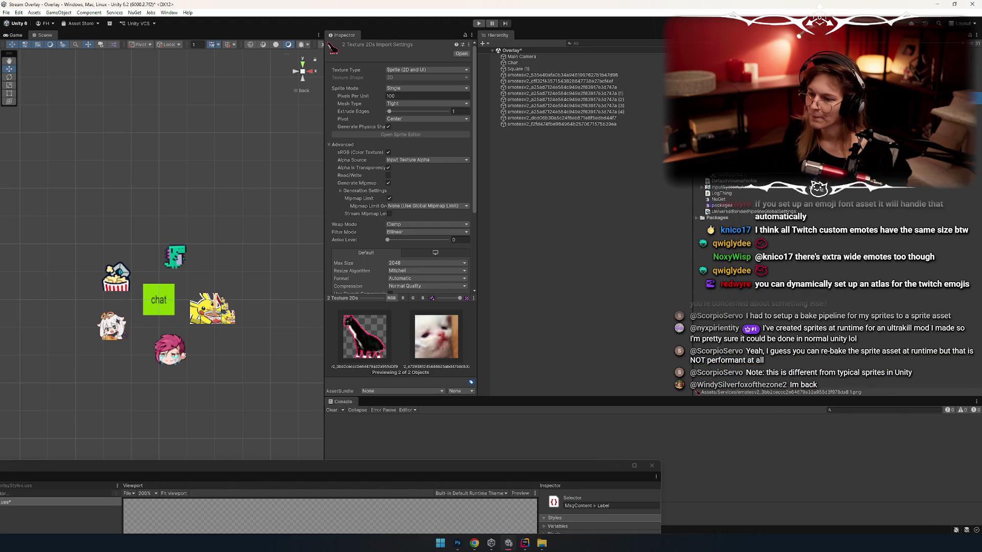
left_click_drag(737, 176, 739, 195)
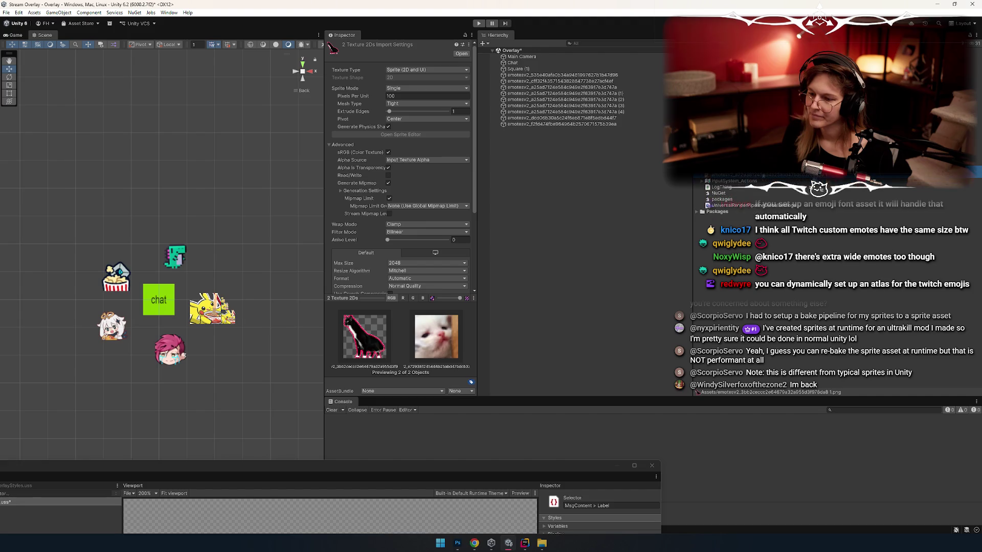
right_click(735, 227)
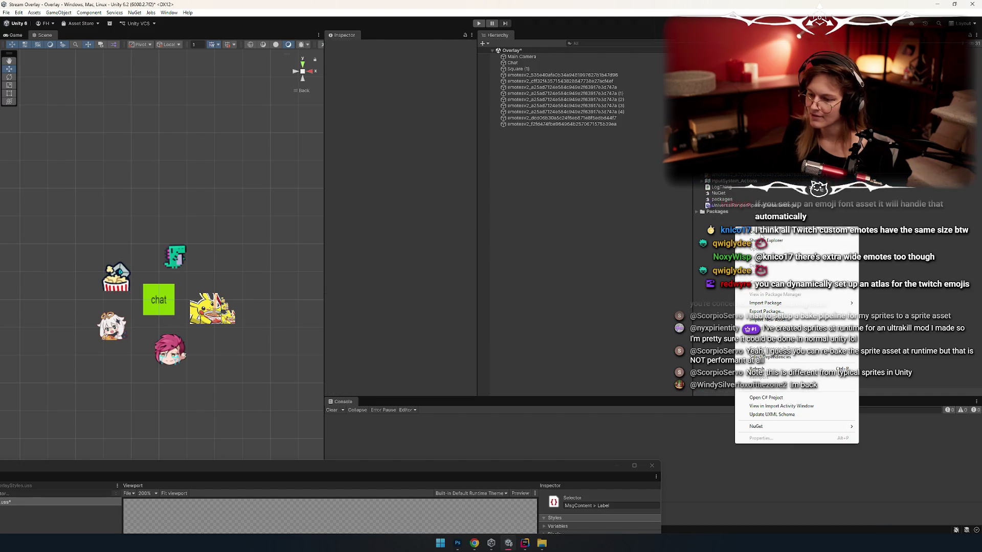
Create a 'Sprite tests' folder and gather the three emote textures into it
mouse_move(849, 231)
left_click(910, 240)
type("Sprite tests")
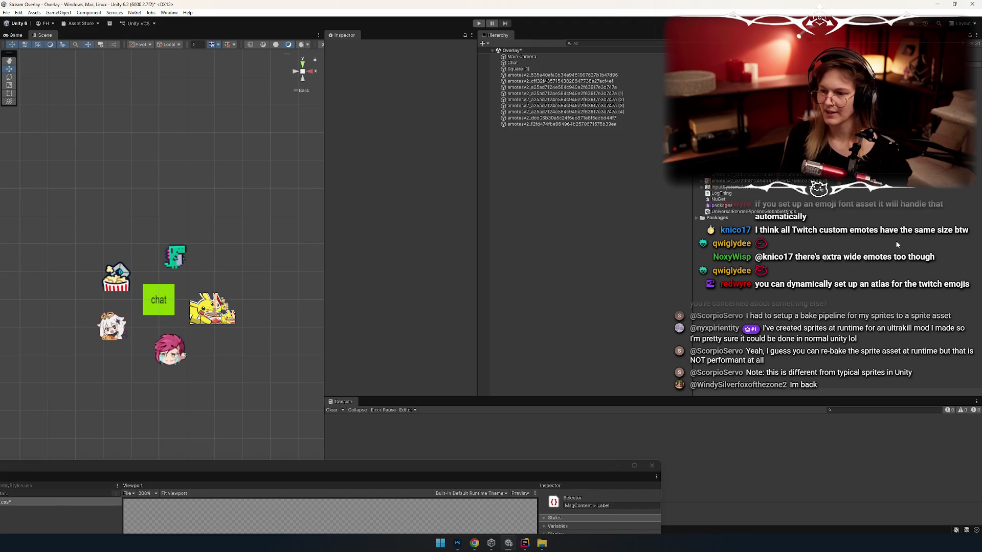
key("Return")
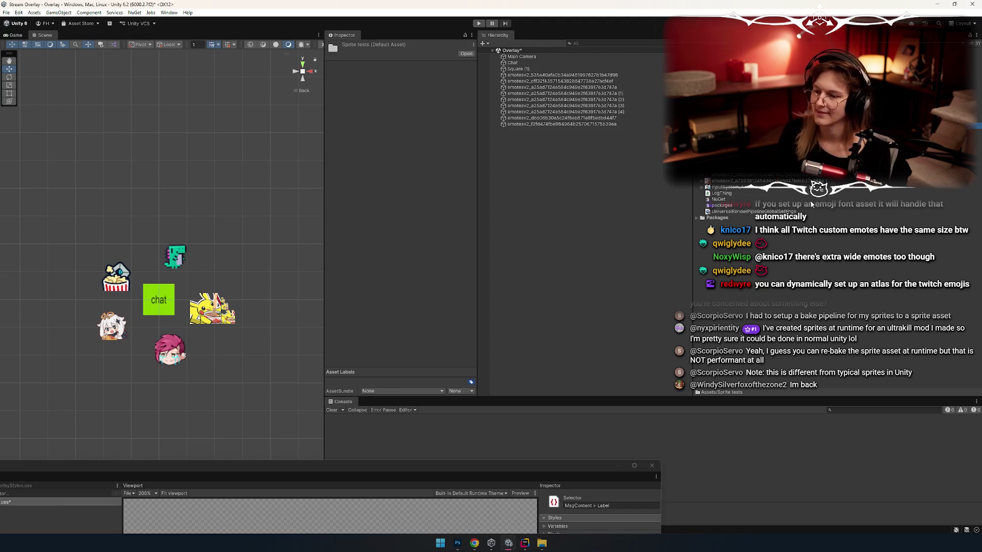
left_click(742, 168)
left_click(741, 181, "shift")
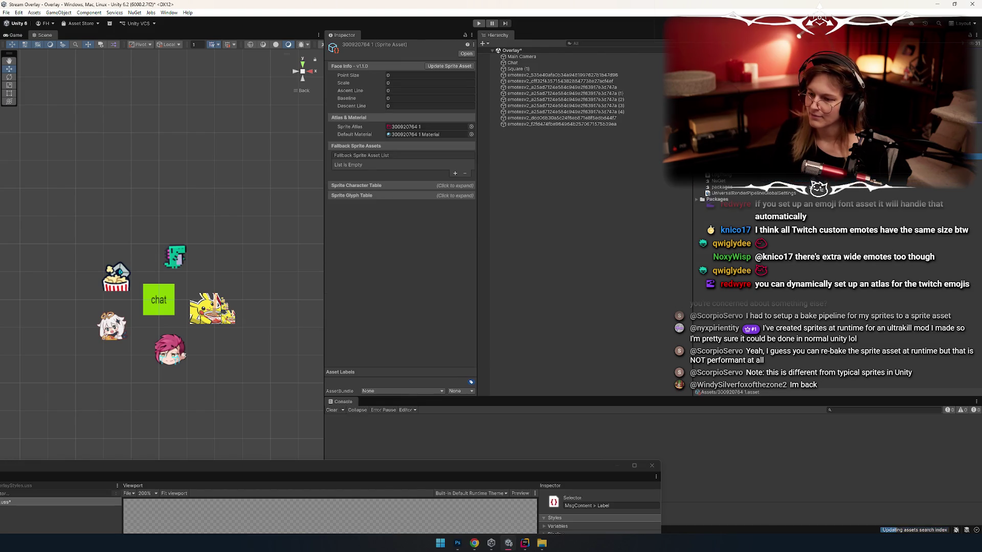
left_click(404, 126)
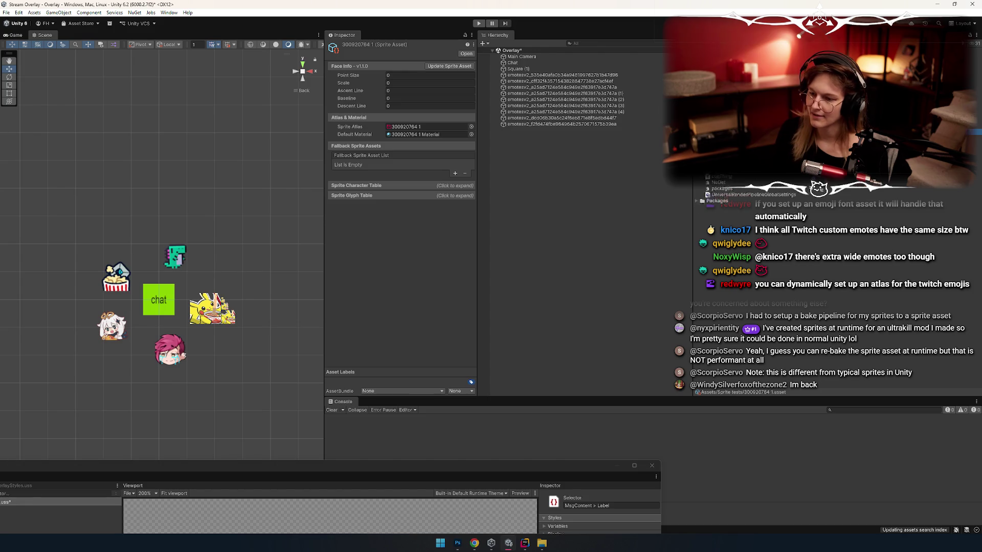
double_click(404, 126)
key("Down")
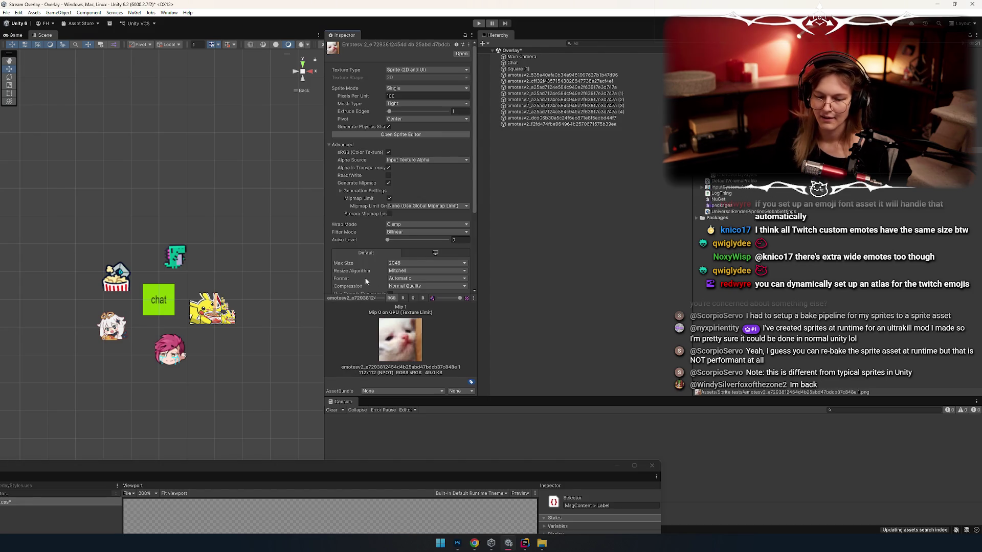
mouse_move(371, 298)
left_mouse_down()
mouse_move(383, 250)
mouse_move(382, 263)
left_mouse_up()
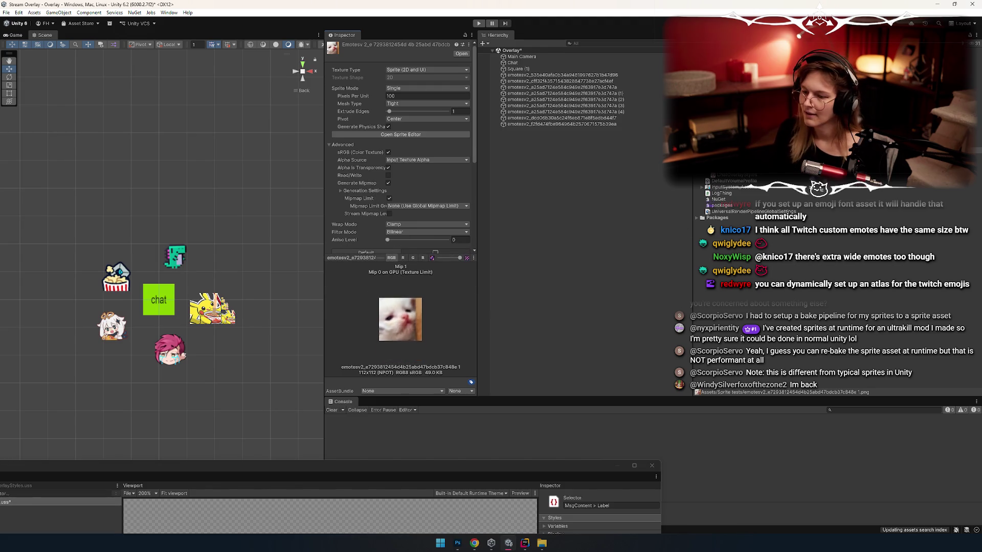
key("Up")
key("Up")
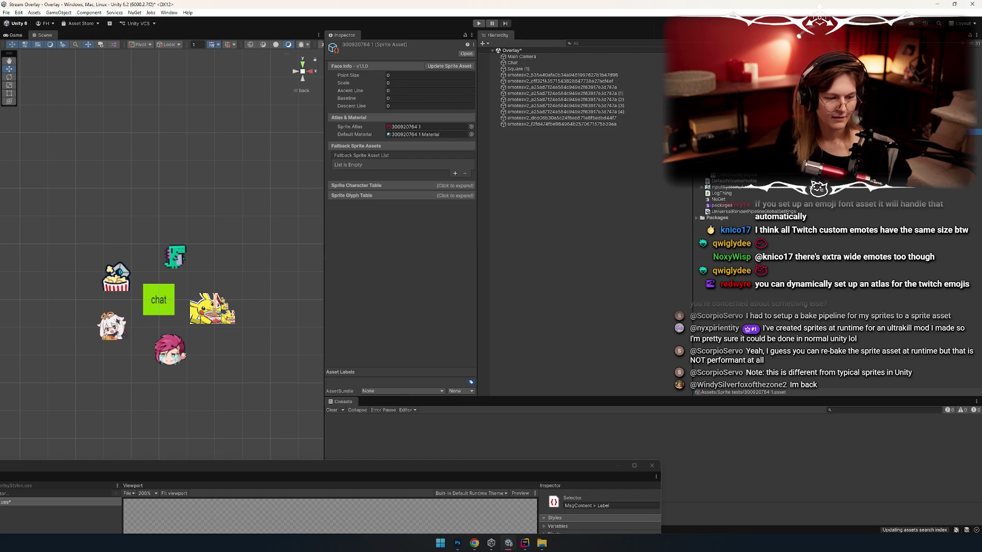
key("Down")
key("Up")
key("Down")
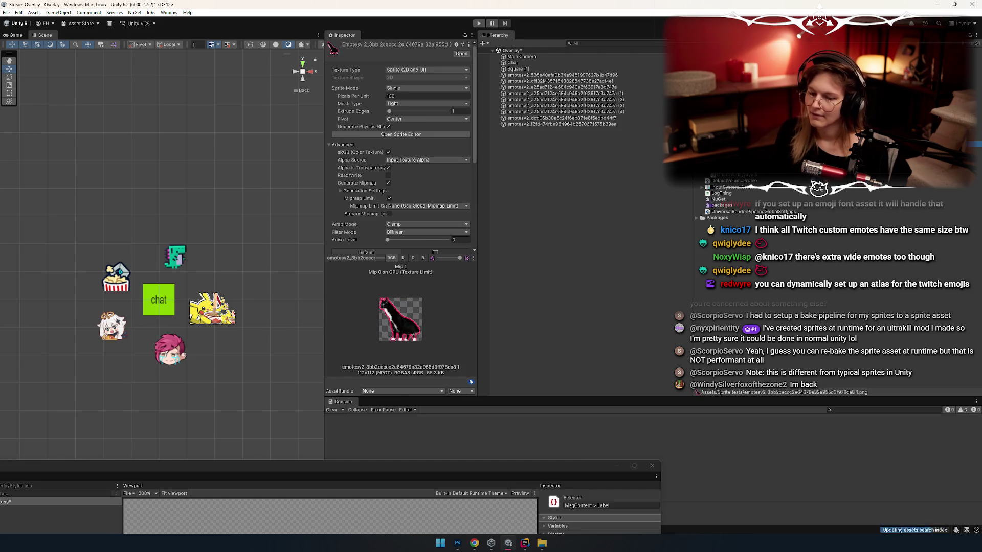
key("Up")
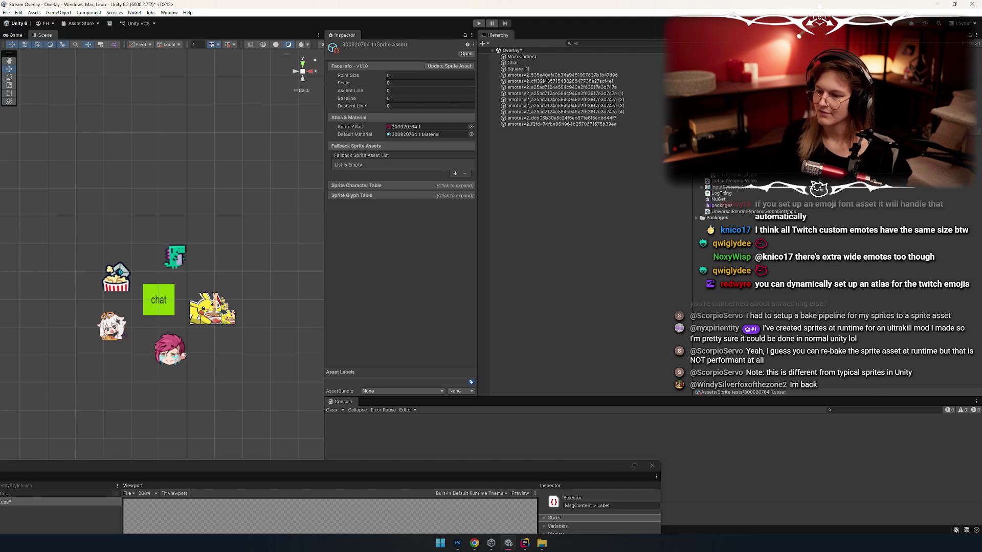
key("Delete")
key("Return")
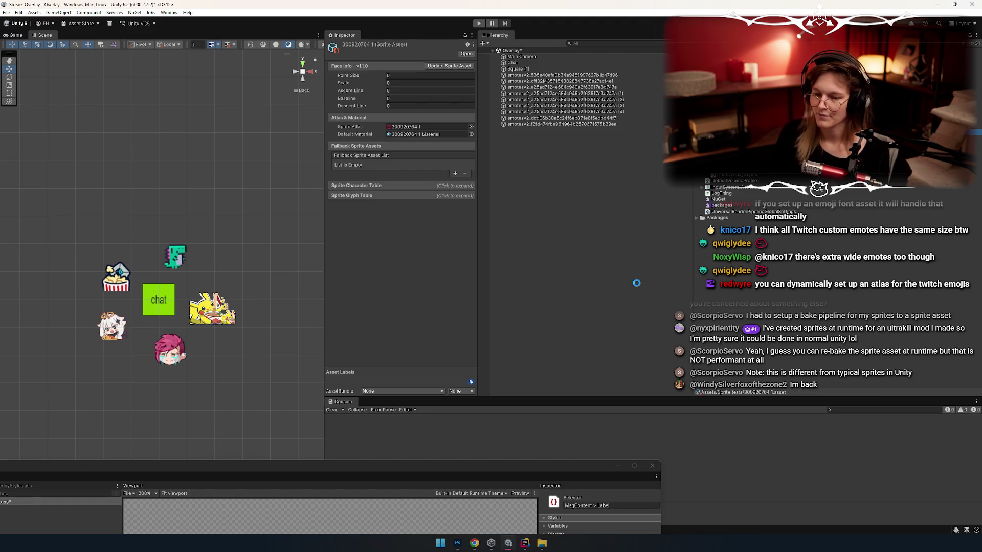
Create a New Sprite Atlas in the Sprite tests folder
key("ctrl+a")
right_click(726, 176)
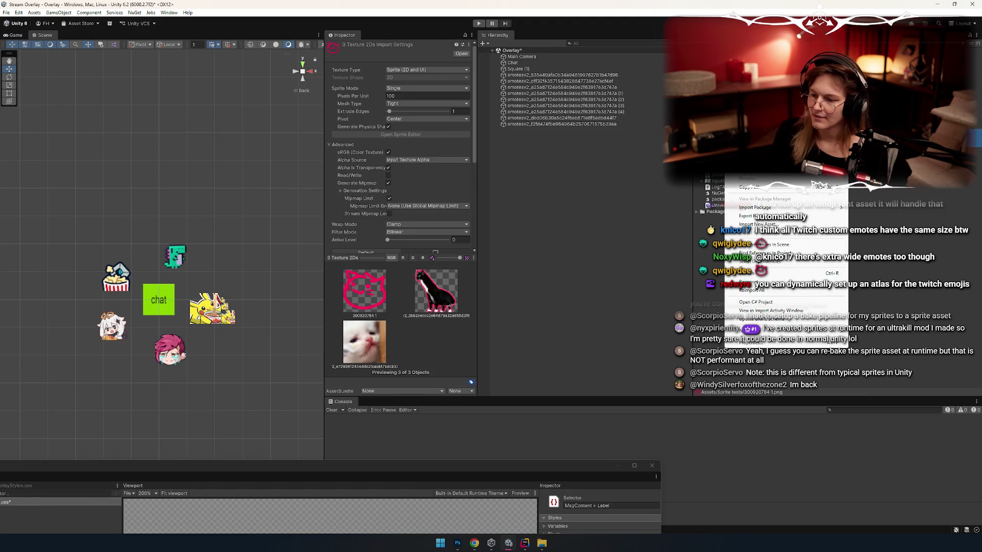
mouse_move(757, 180)
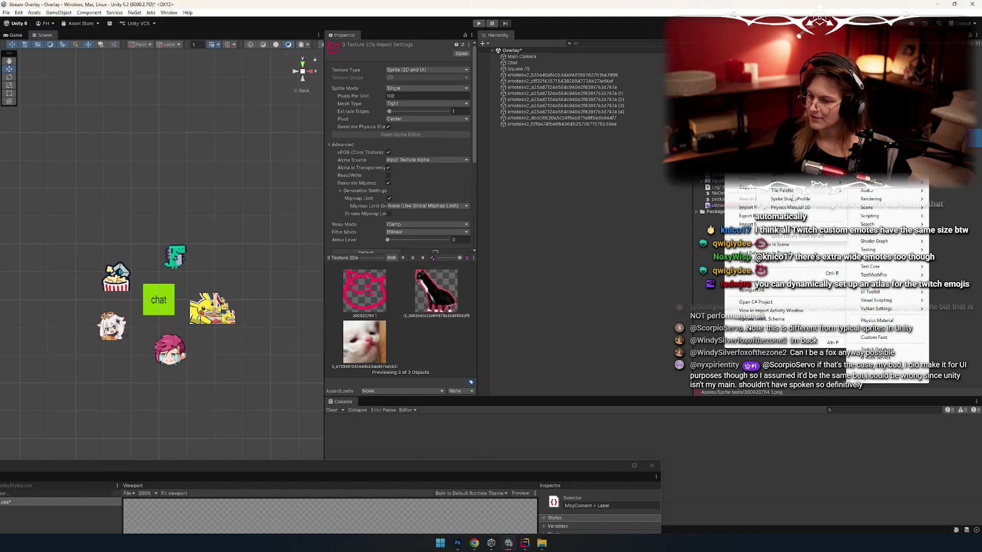
left_click(801, 218)
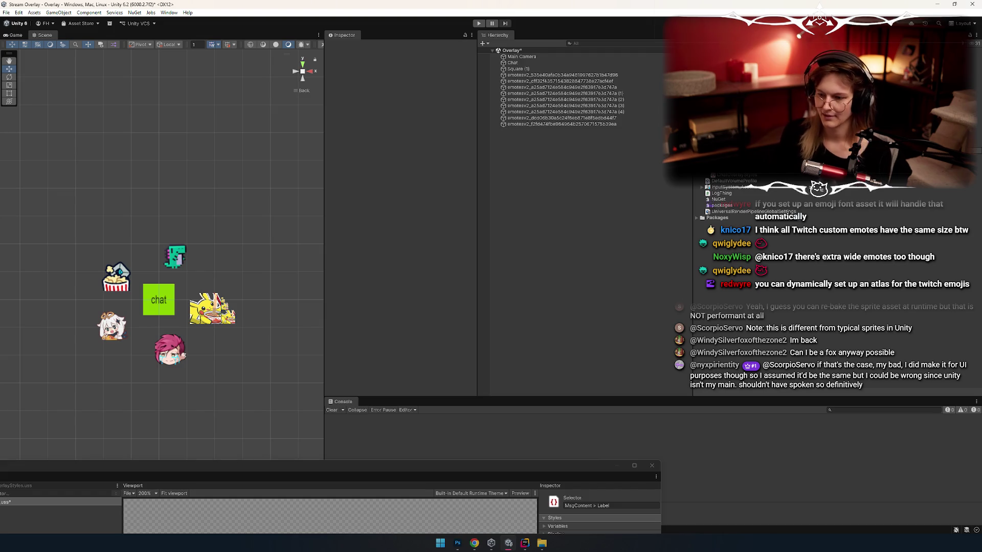
left_click(801, 150)
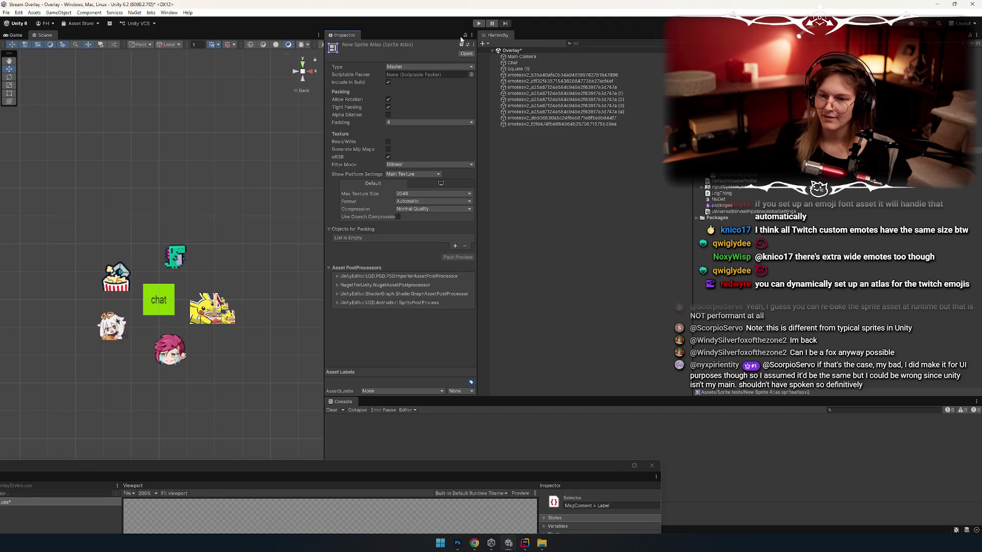
Add the three emote textures to Objects for Packing and run Pack Preview
left_click_drag(737, 240, 404, 241)
left_click(458, 274)
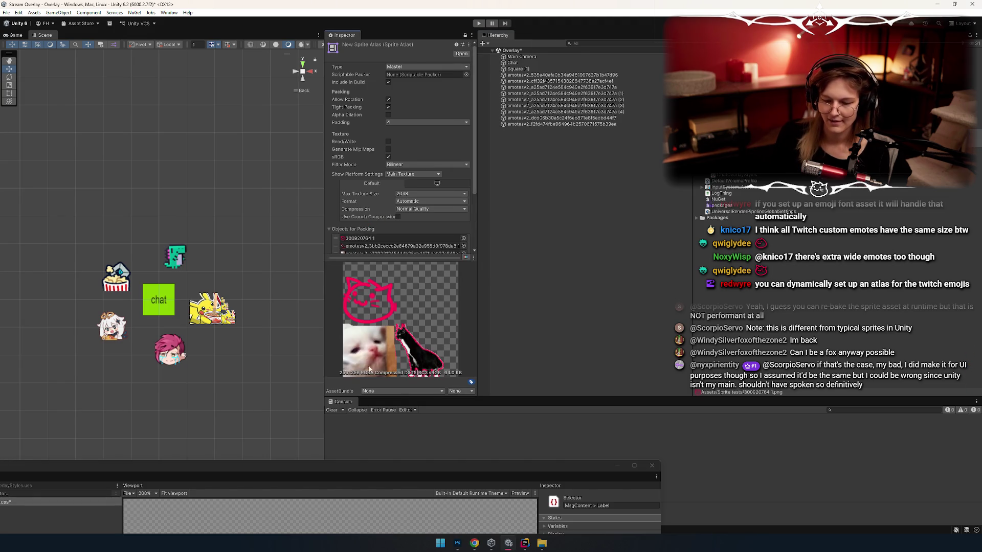
scroll(382, 218, "down", 2)
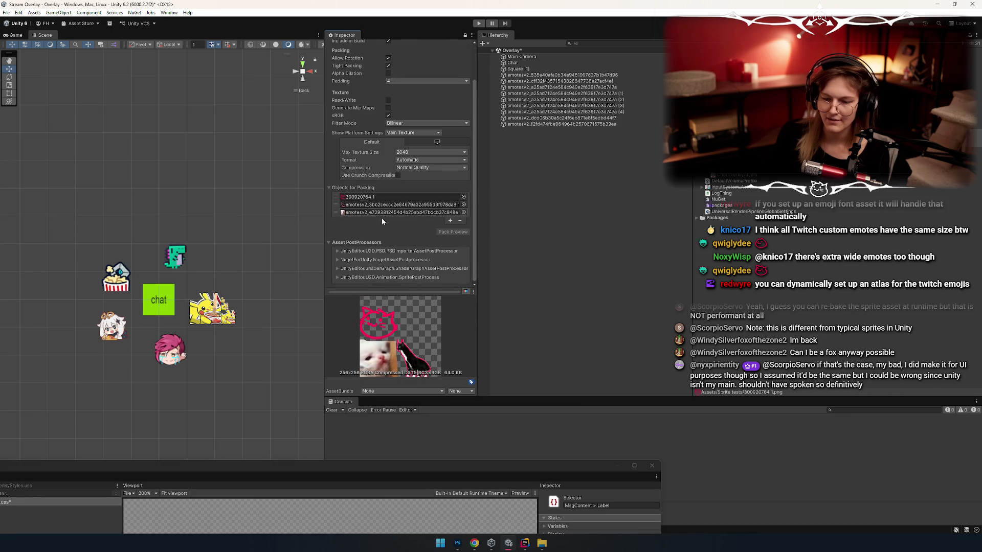
mouse_move(378, 300)
left_mouse_down()
mouse_move(375, 234)
mouse_move(386, 242)
left_mouse_up()
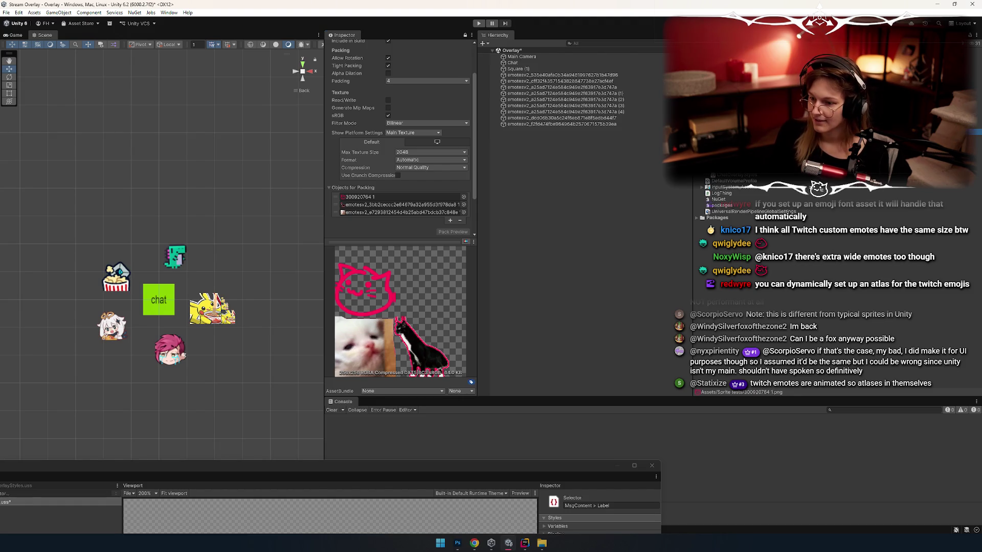
right_click(725, 175)
Try creating a Text Core sprite asset from the New Sprite Atlas
mouse_move(742, 174)
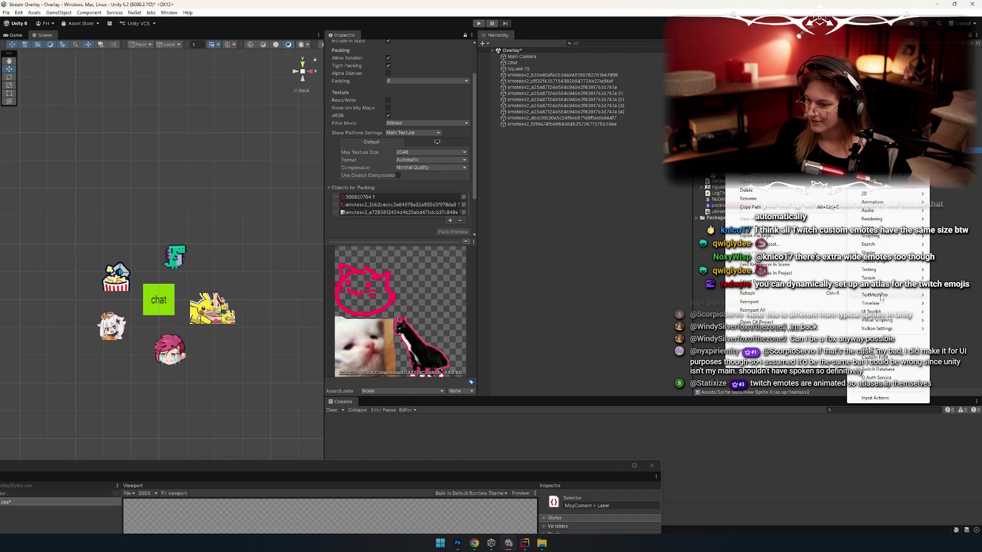
mouse_move(880, 296)
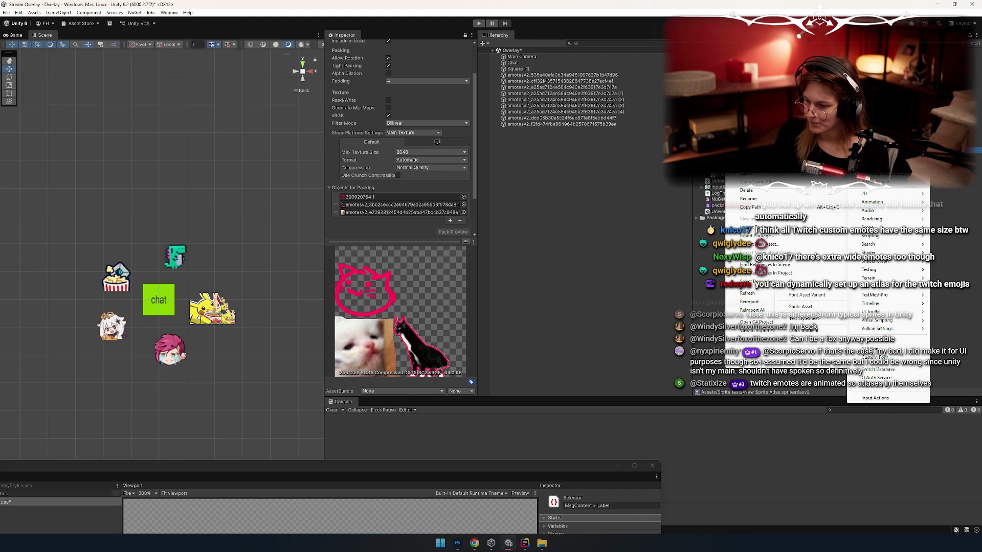
left_click(801, 307)
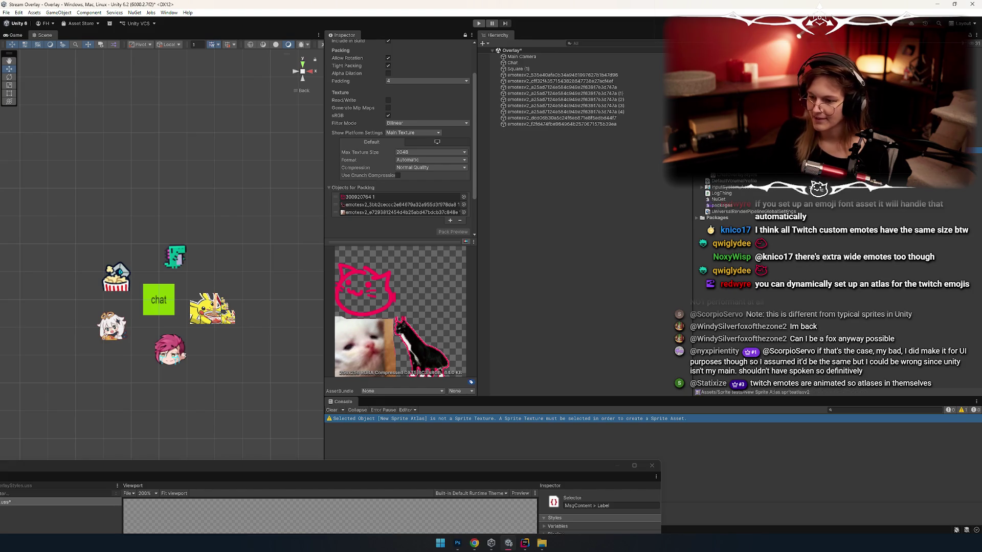
right_click(731, 172)
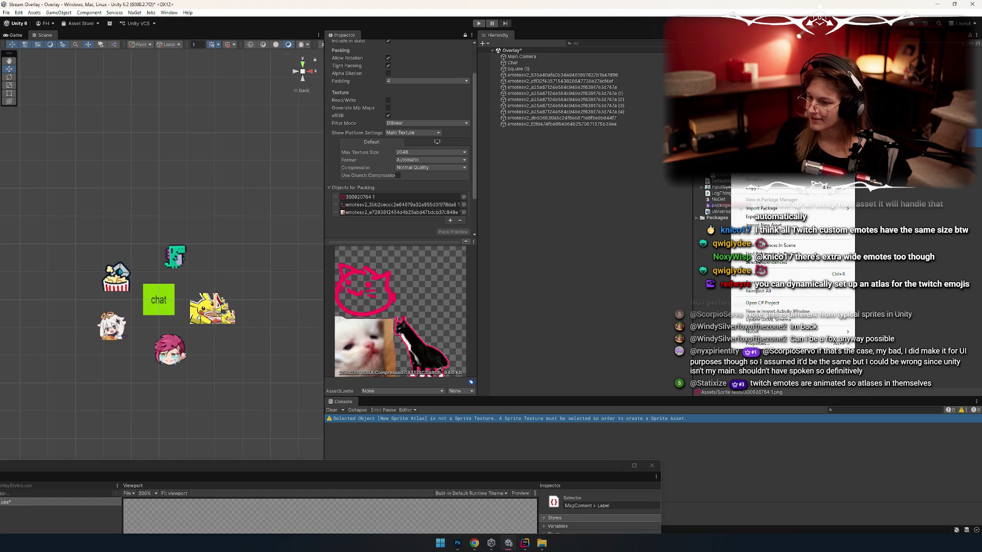
mouse_move(767, 177)
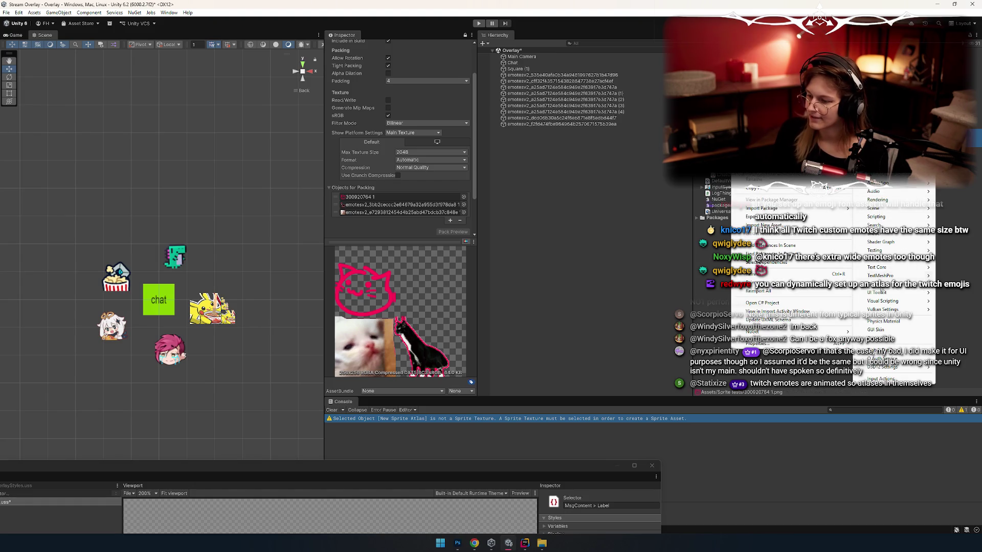
mouse_move(879, 268)
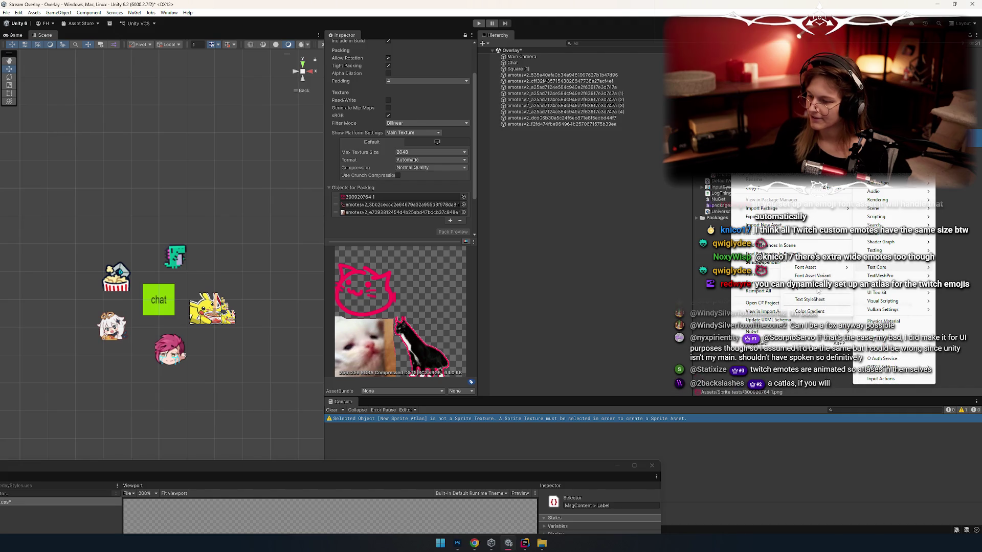
left_click(818, 289)
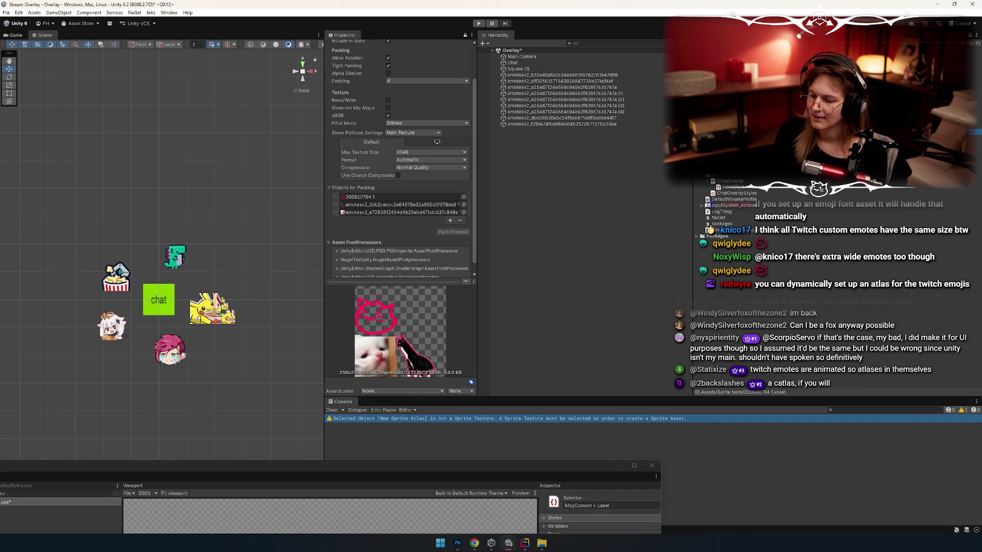
left_click(331, 410)
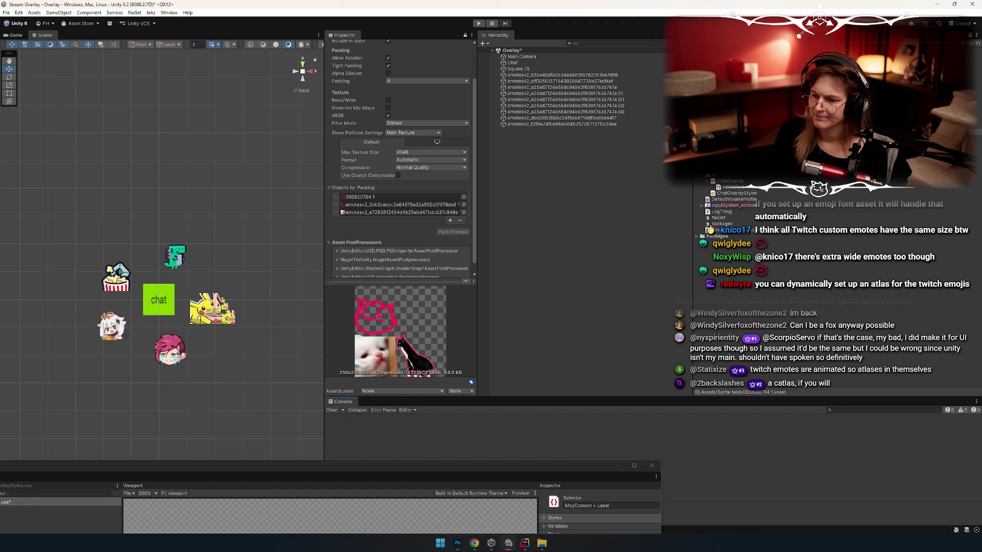
left_click(465, 35)
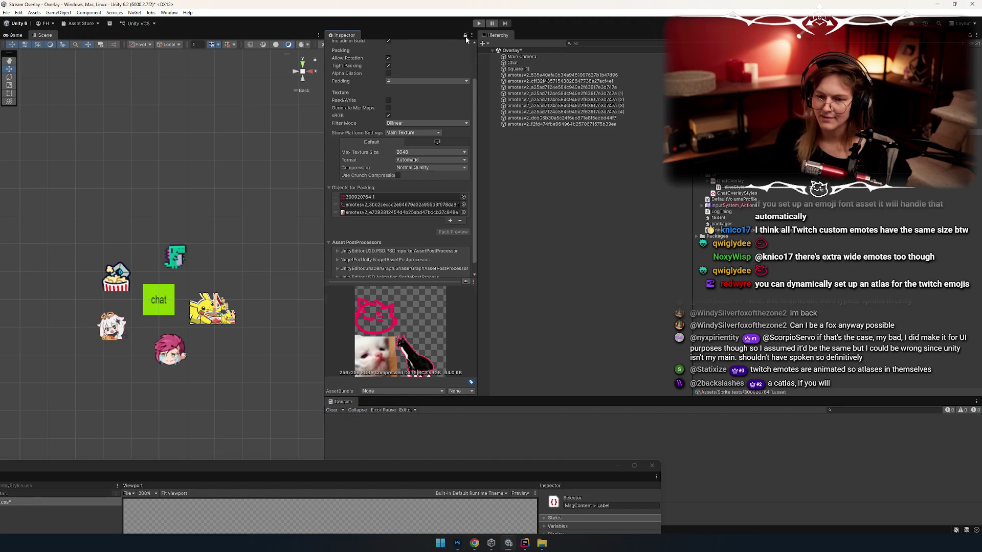
left_click(710, 230)
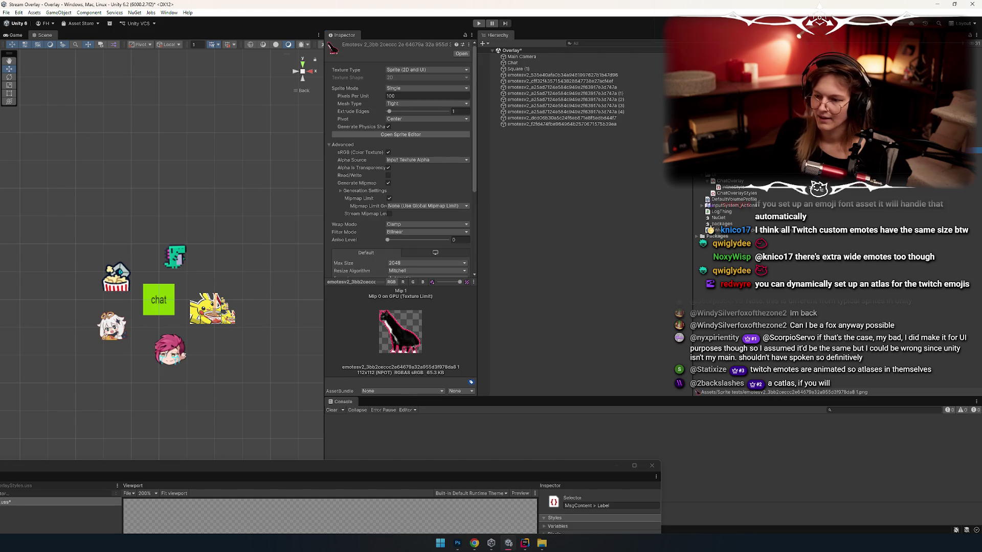
left_click(711, 224)
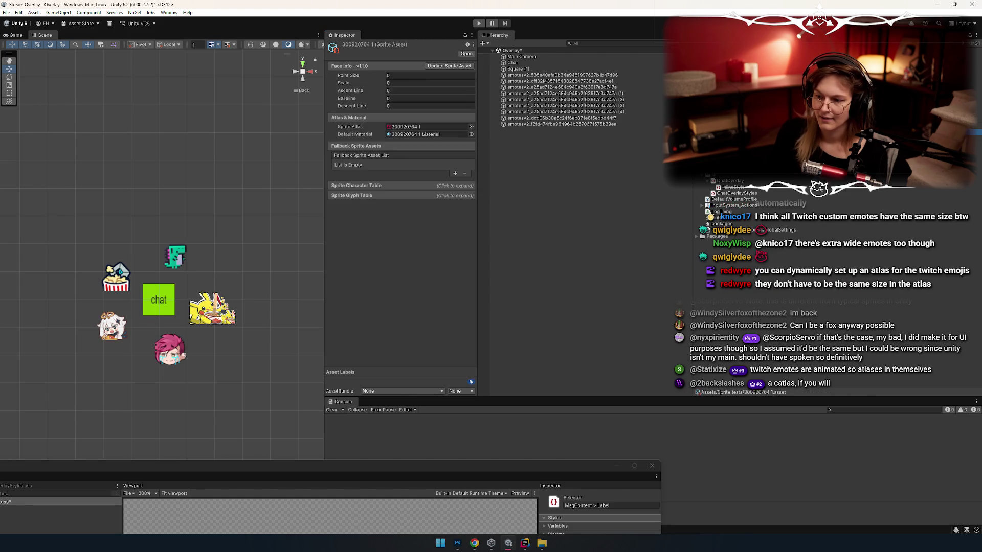
left_click(711, 230)
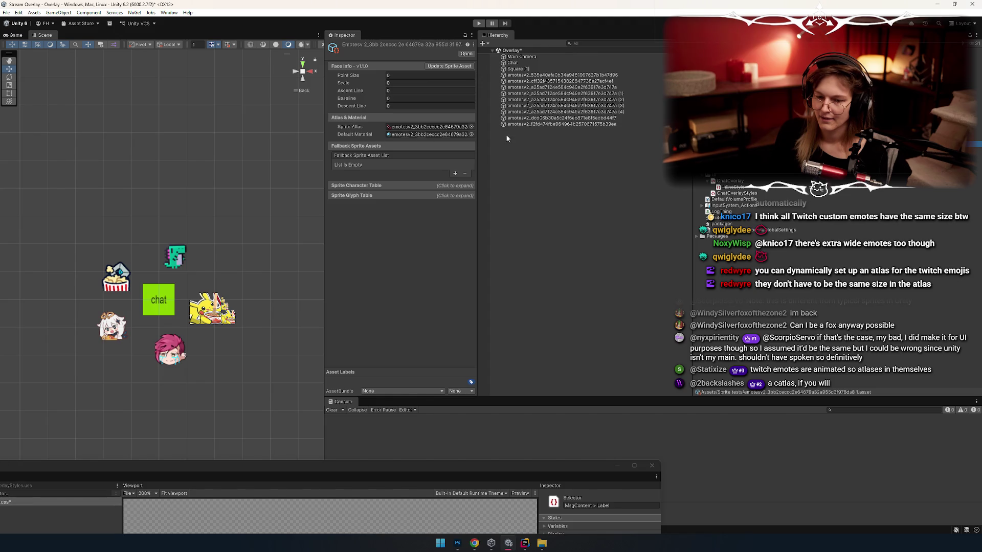
key("Up")
key("Down")
key("Down")
key("Down")
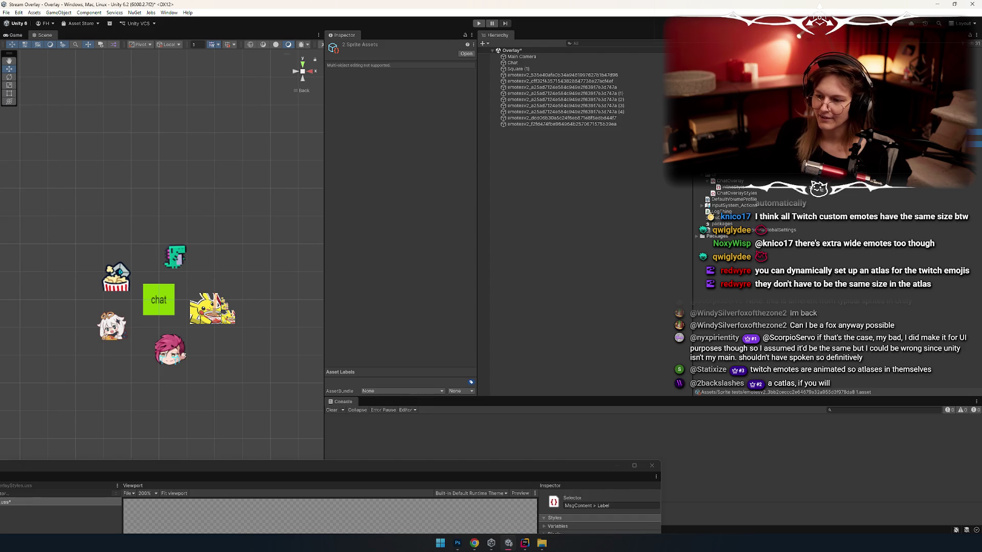
key("Up")
key("Up")
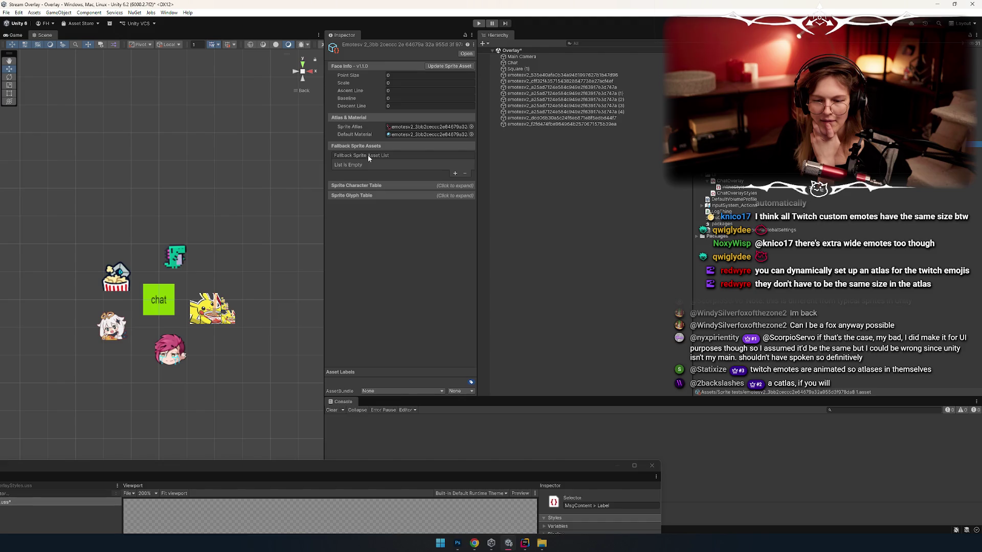
left_click(367, 187)
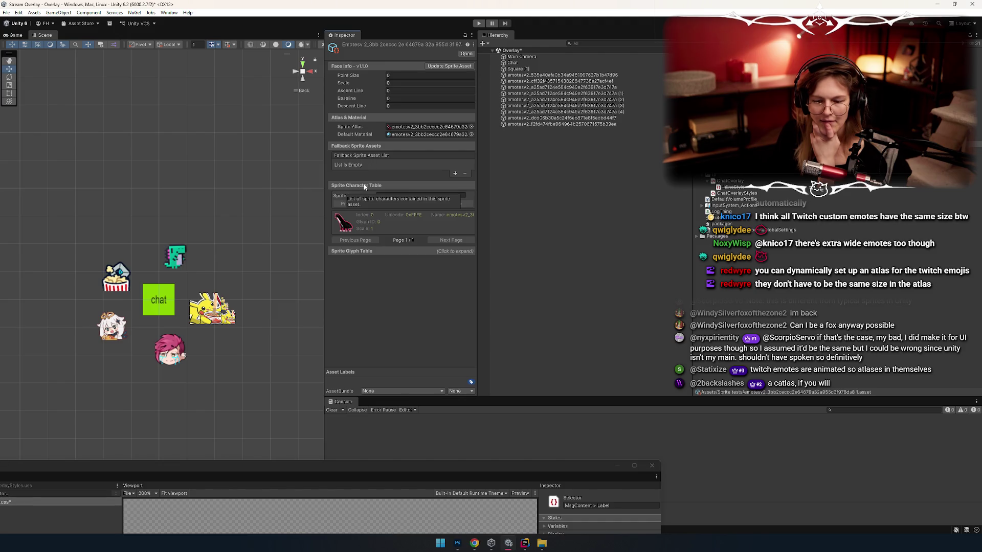
left_click(352, 251)
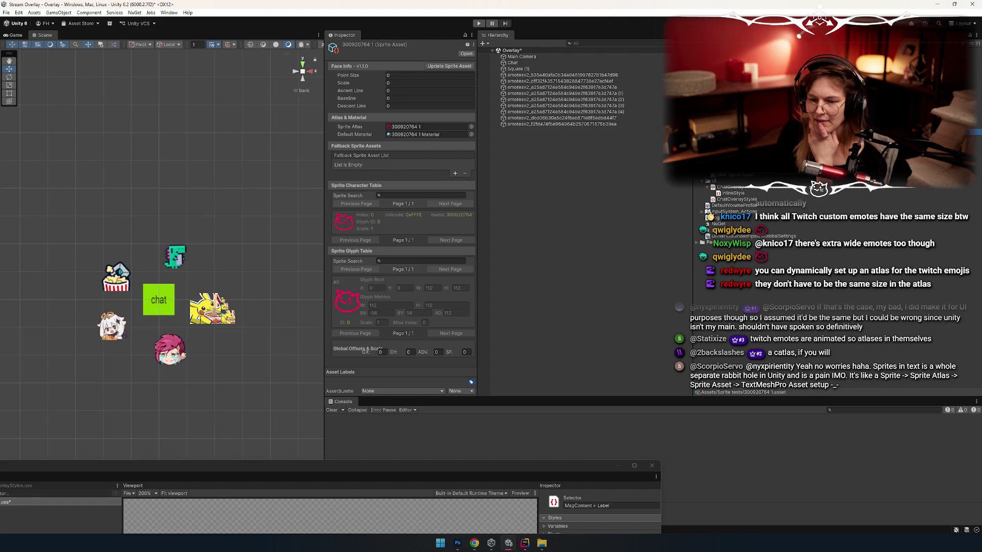
Locate each emote's source sprite, stepping between the sprites and sprite assets
mouse_move(377, 153)
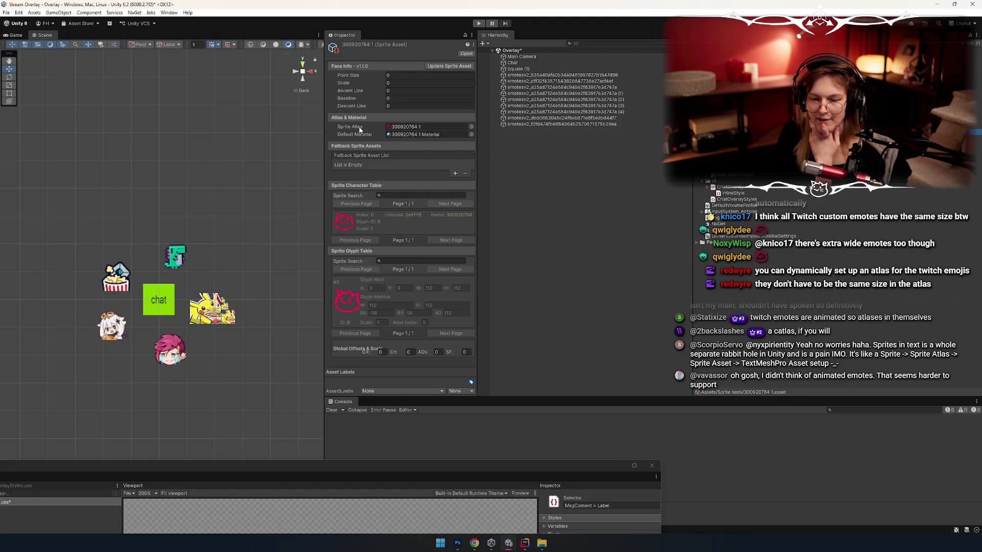
double_click(404, 126)
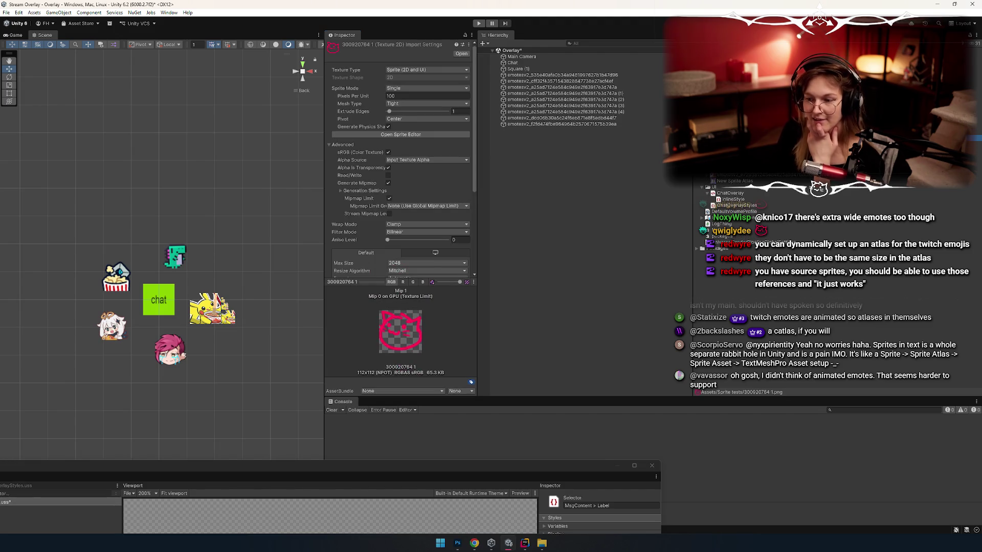
key("ctrl+z")
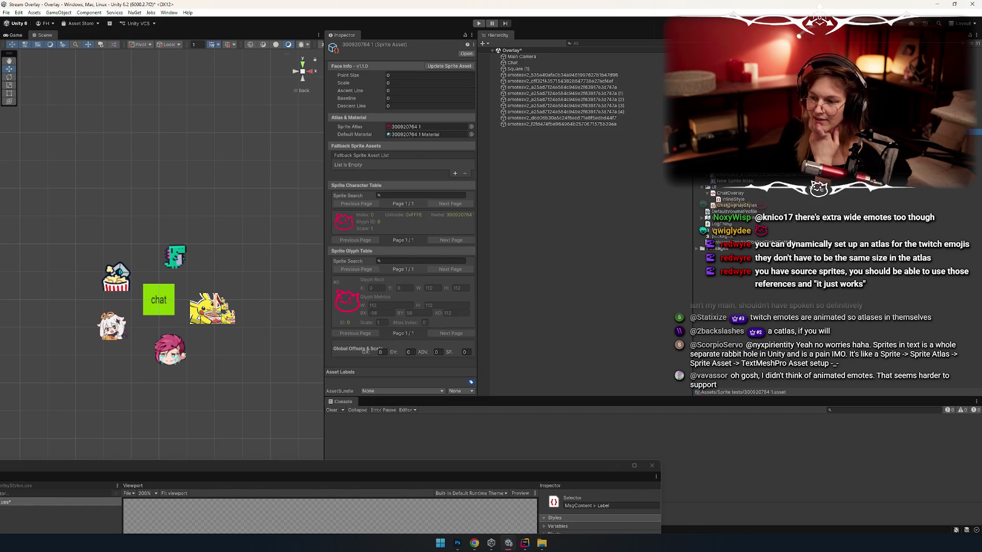
key("Down")
key("Up")
key("Down")
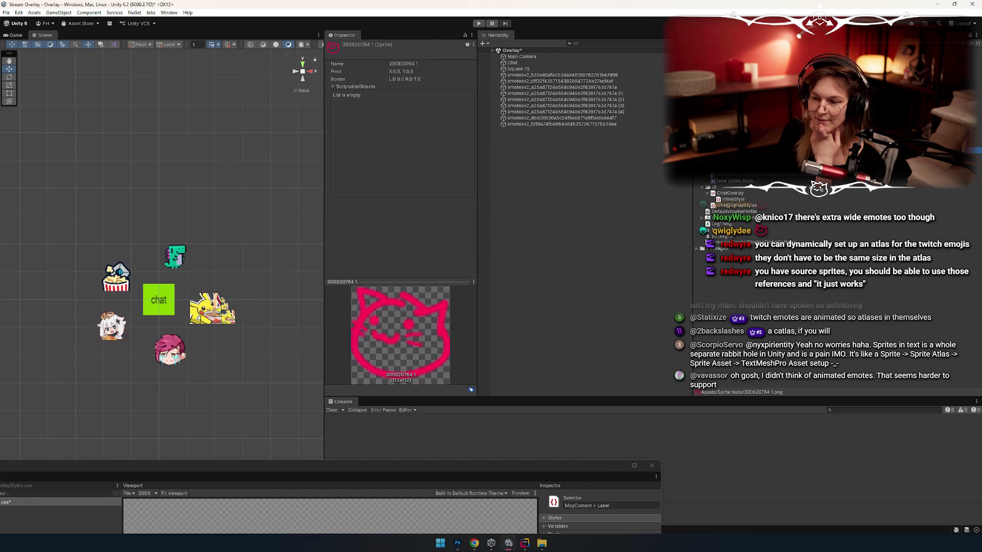
key("Down")
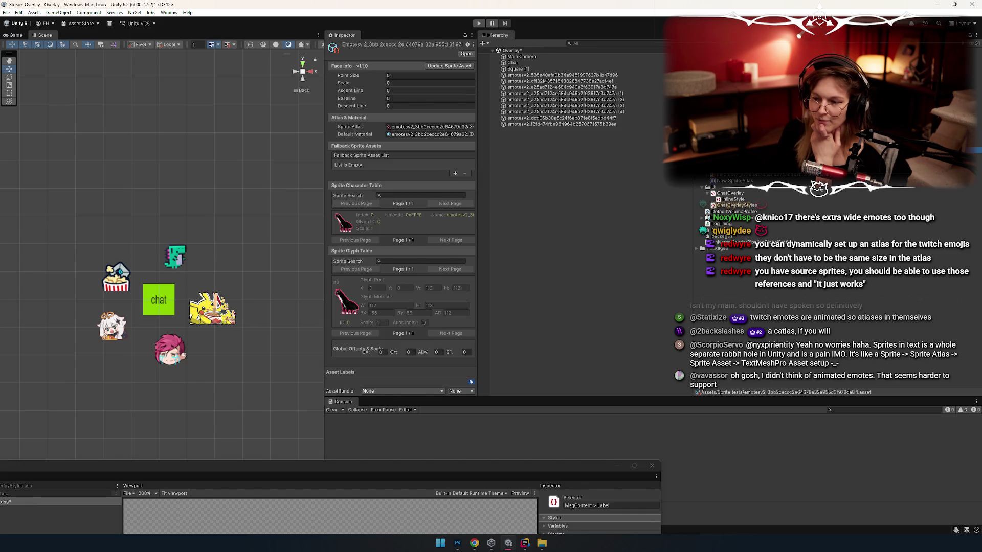
scroll(732, 205, "down", 1)
scroll(731, 205, "down", 1)
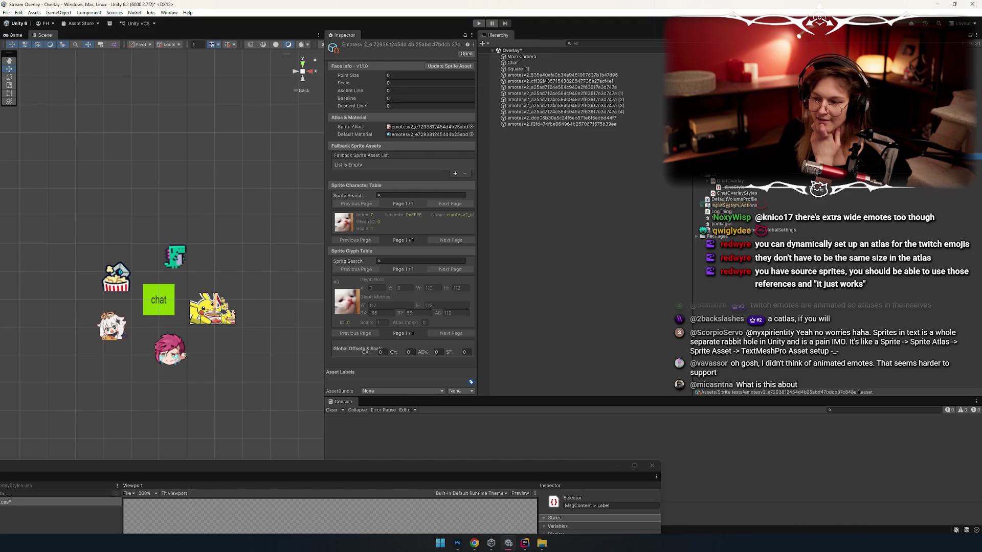
key("Down")
key("Down")
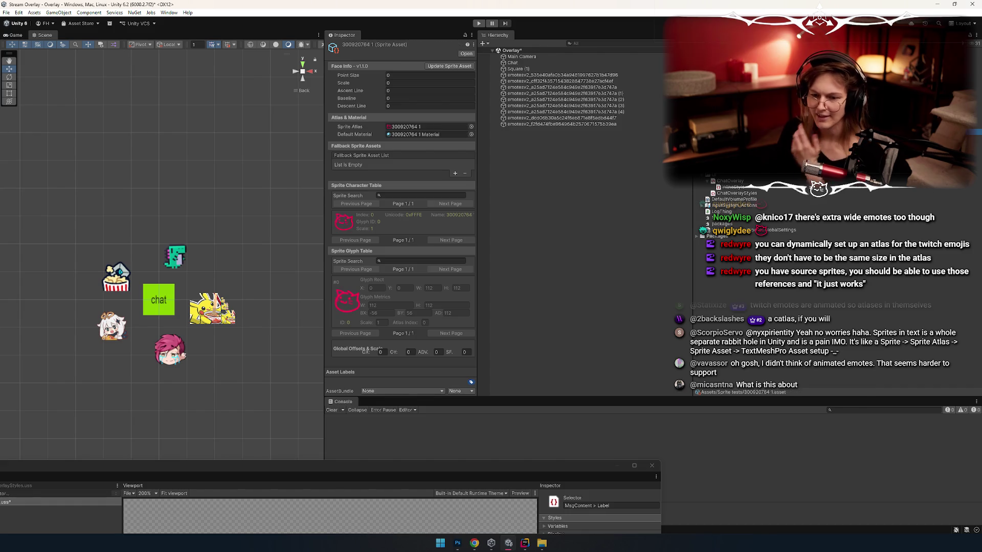
left_click(471, 126)
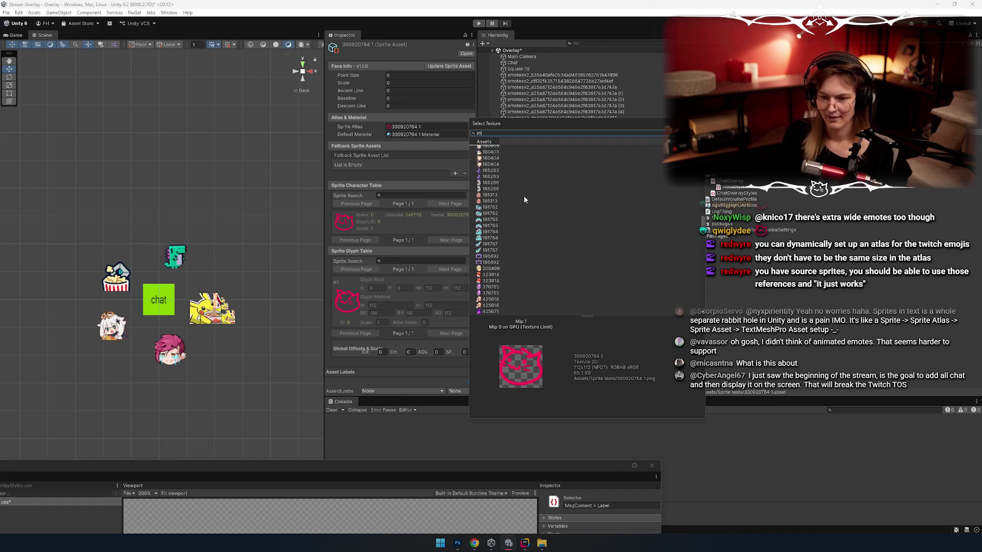
scroll(524, 196, "up", 10)
double_click(415, 126)
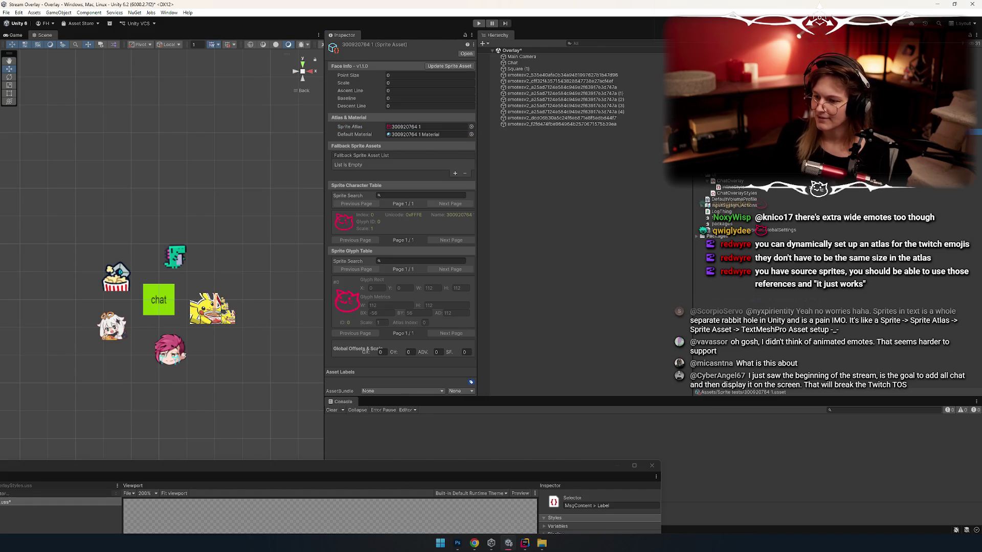
Inspect the New Sprite Atlas and its packed 256x256 preview of the three emotes
left_click(726, 235)
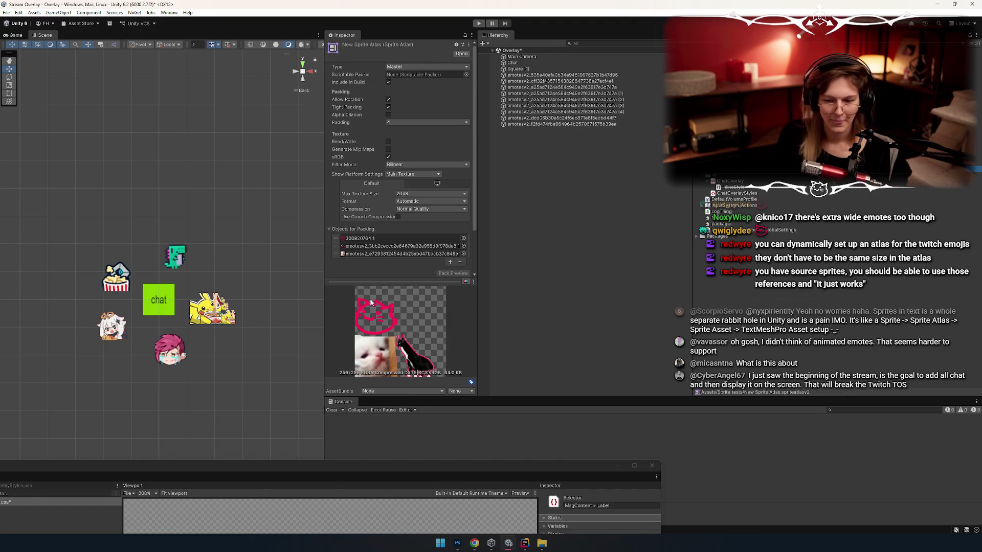
left_click_drag(380, 281, 380, 246)
scroll(409, 187, "down", 5)
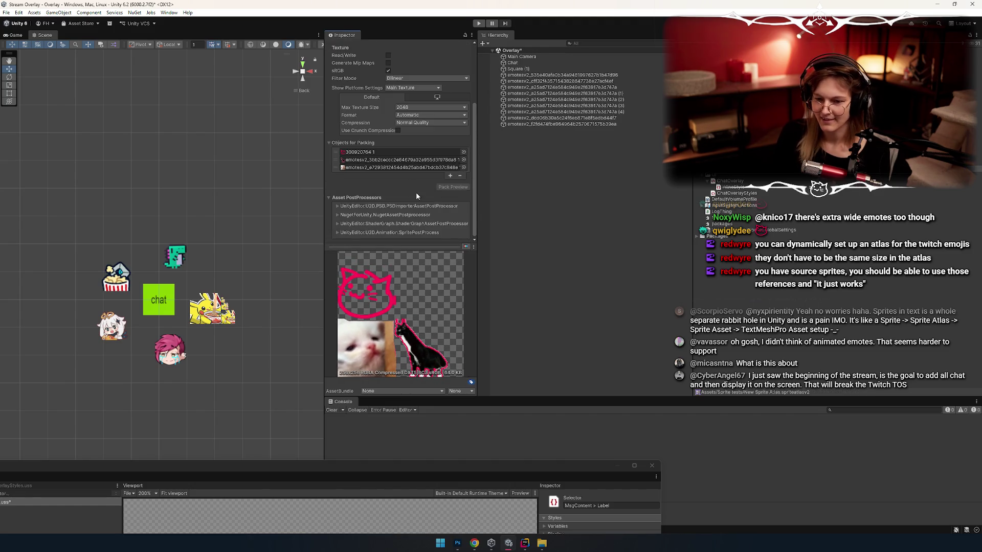
scroll(395, 202, "up", 5)
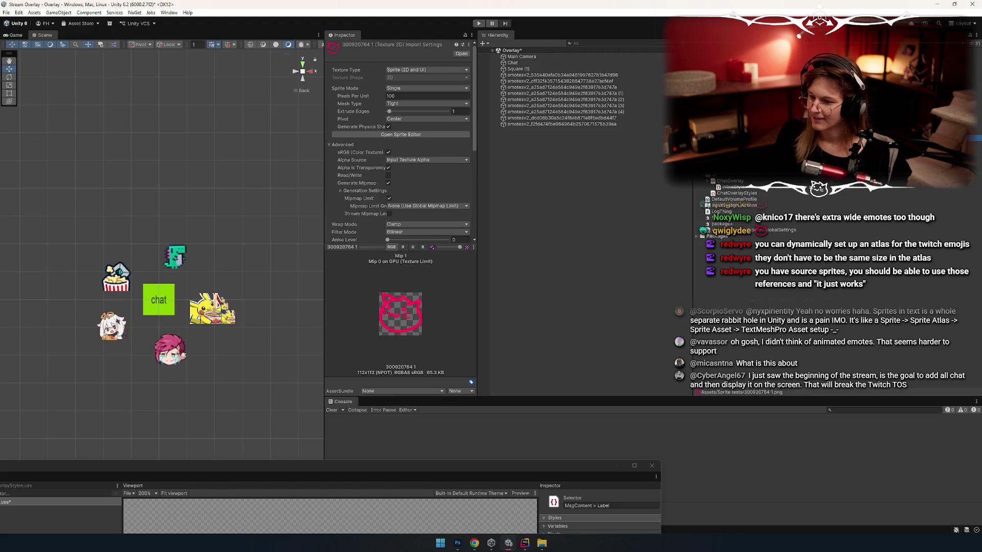
right_click(733, 174)
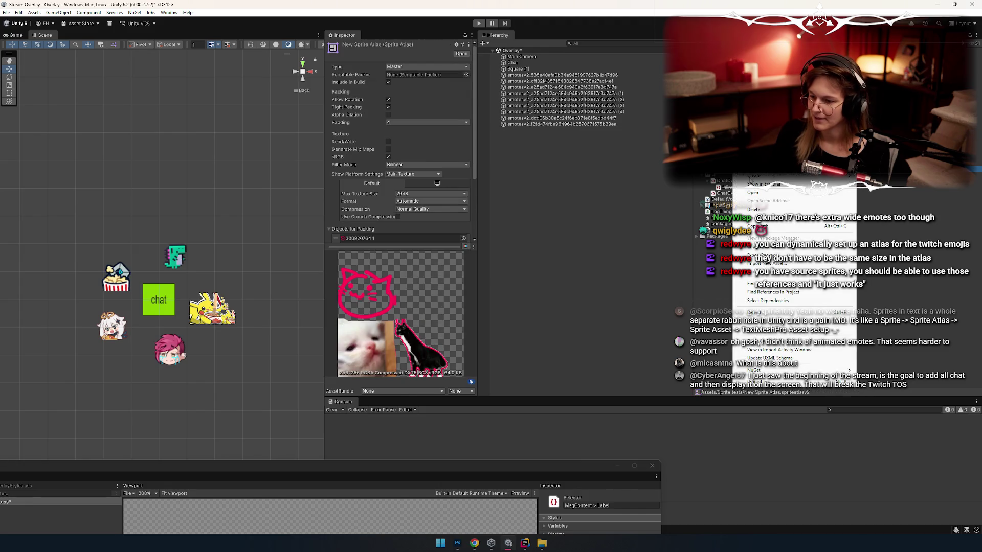
Generate a TextCore sprite asset from the New Sprite Atlas
mouse_move(818, 176)
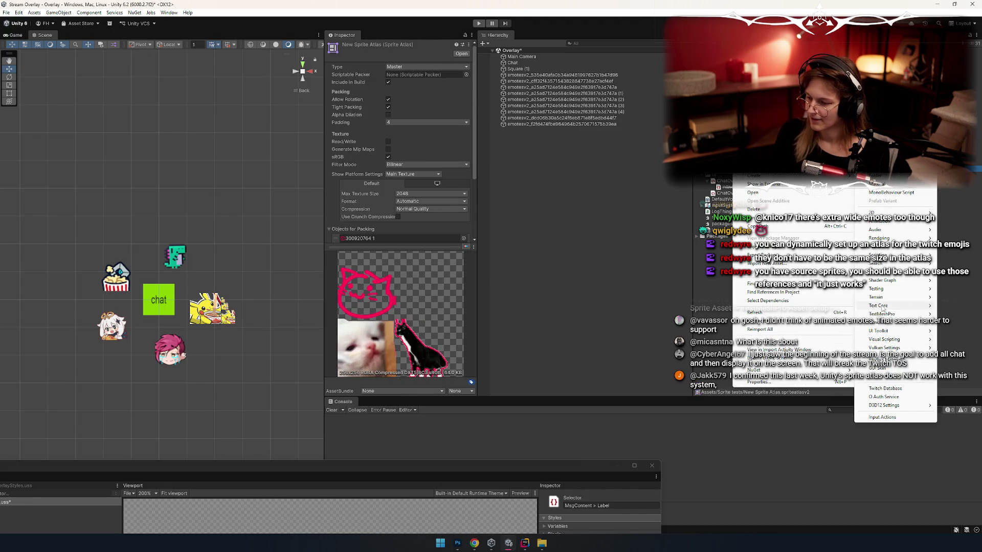
mouse_move(881, 306)
left_click(817, 325)
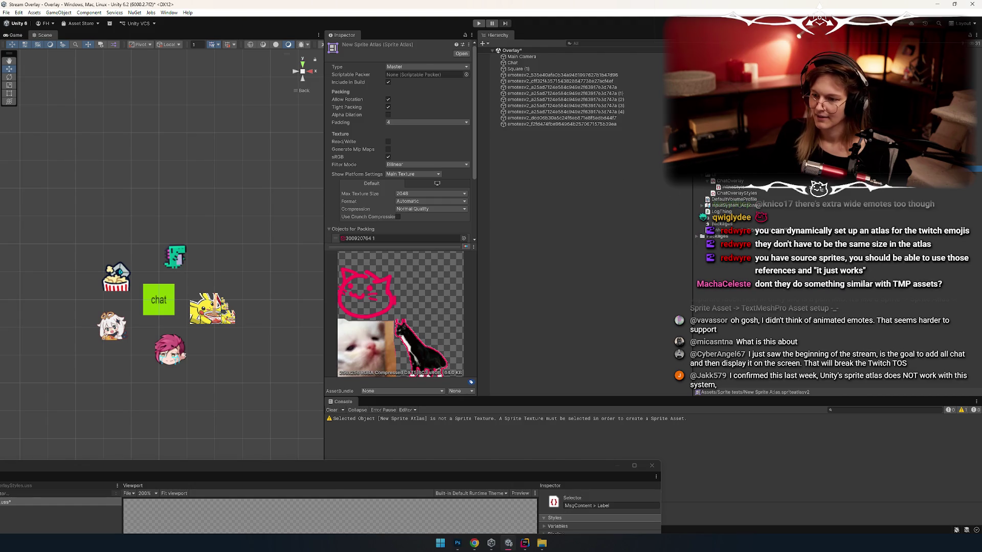
double_click(373, 238)
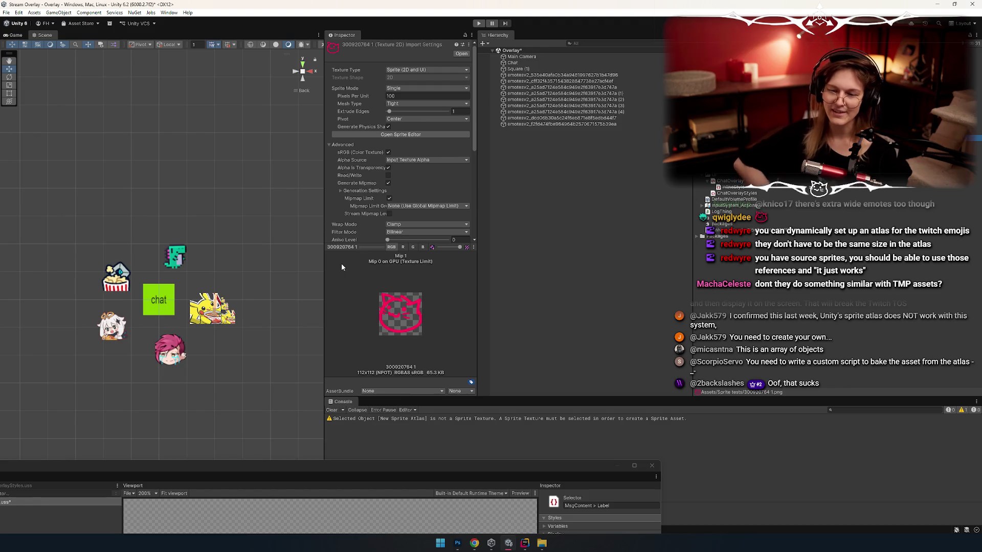
key("ctrl+z")
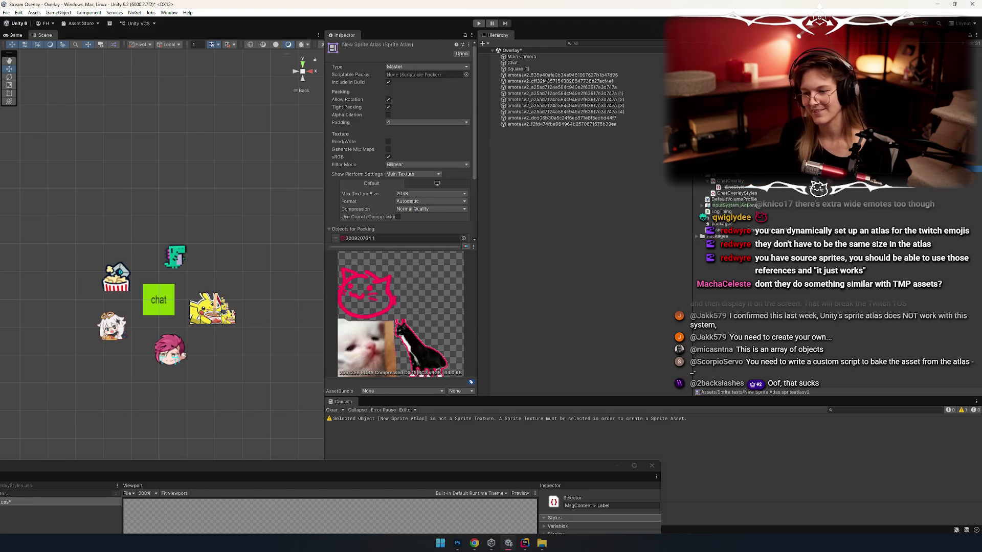
key("ctrl+z")
key("ctrl+z")
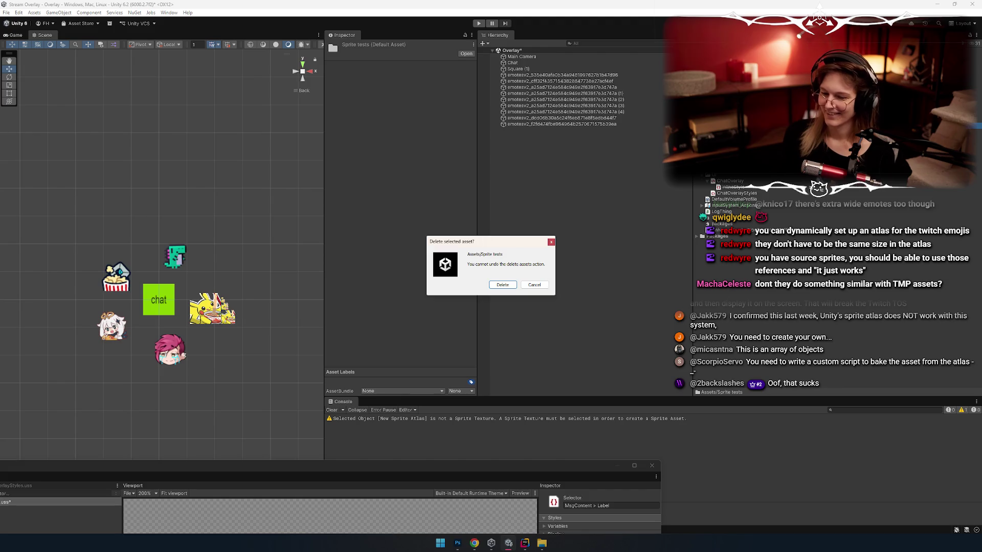
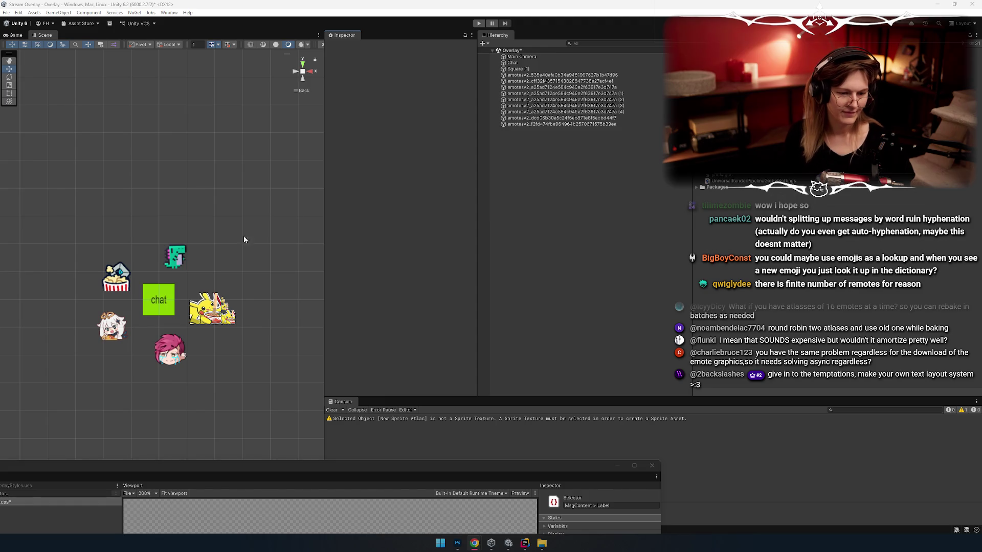
Switch from Unity back to JetBrains Rider, which shows ChatEntryElement.cs
key("alt+Tab")
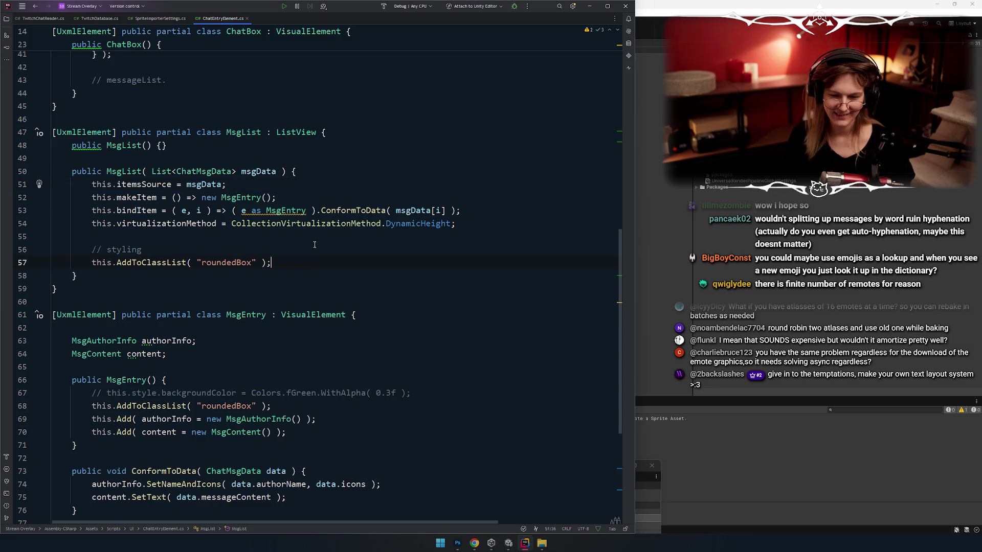
left_click(268, 238)
left_click(290, 210)
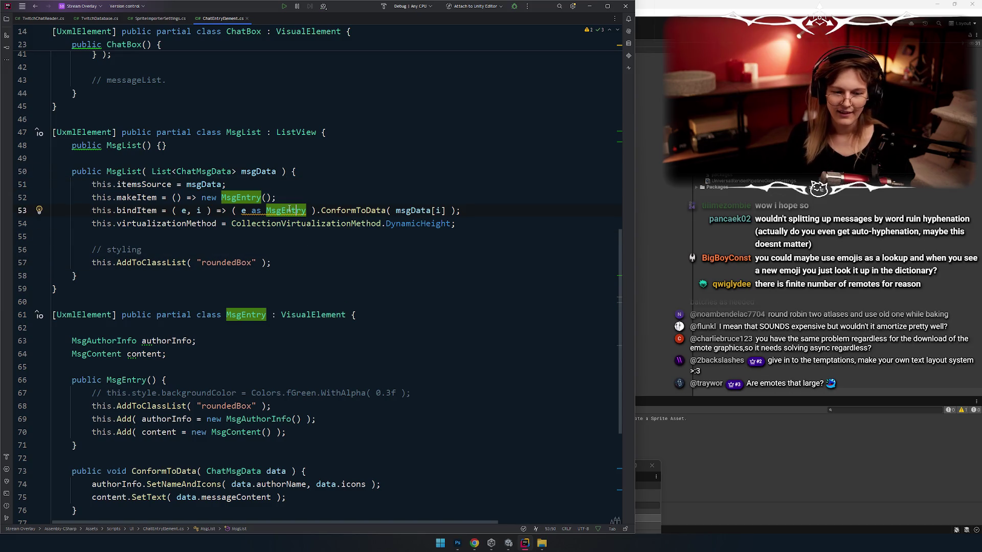
left_click(329, 293)
key("alt+Tab")
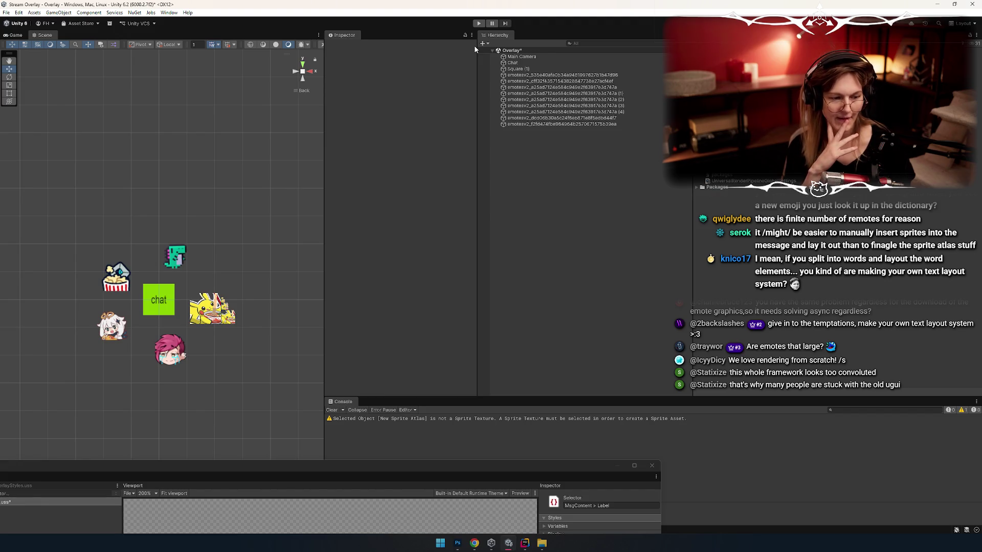
key("alt+Tab")
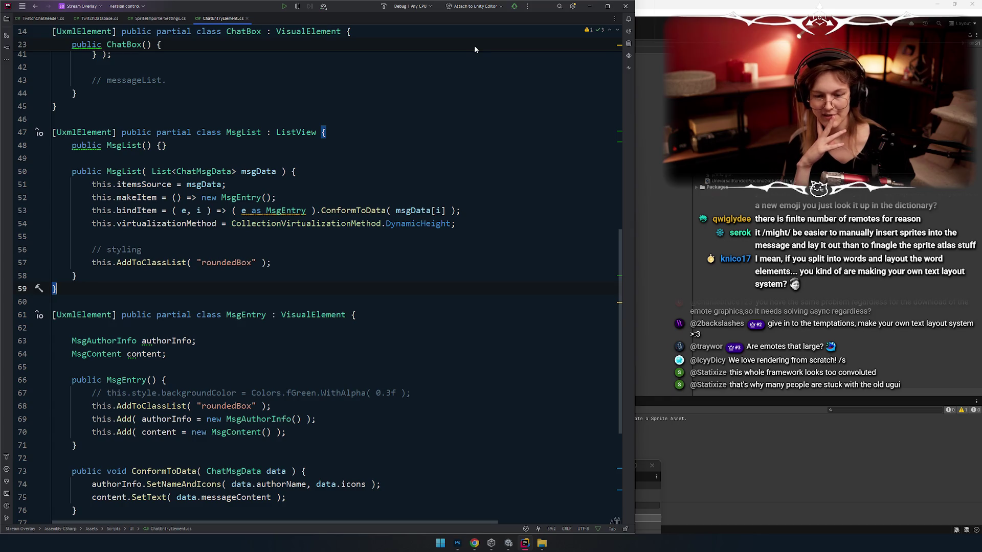
scroll(232, 300, "down", 5)
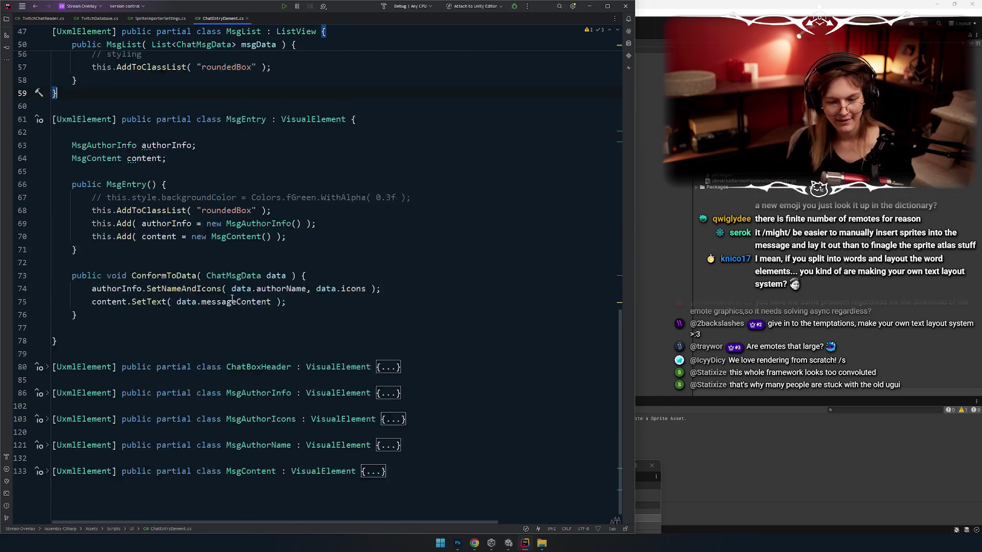
scroll(233, 300, "up", 2)
left_click(101, 356)
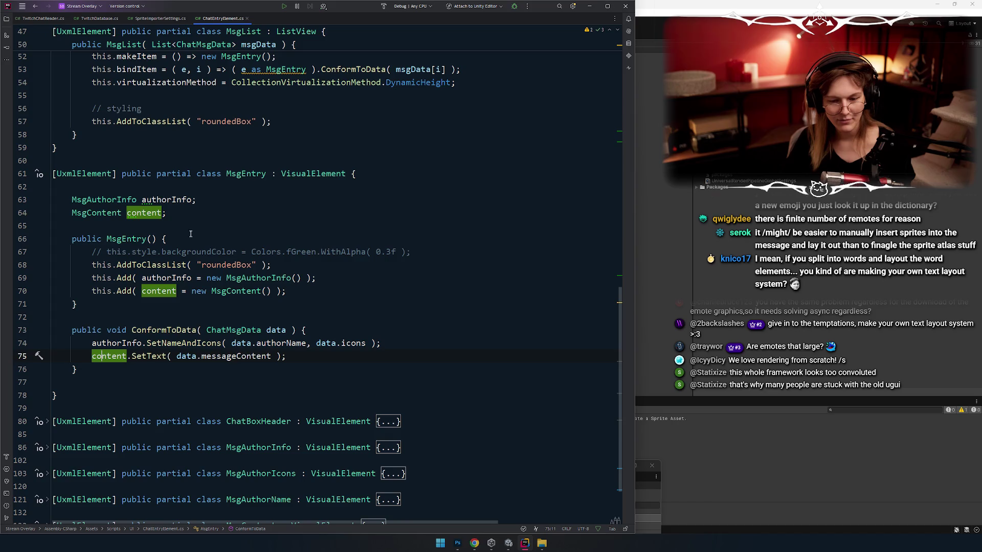
left_click(184, 213)
scroll(175, 310, "down", 3)
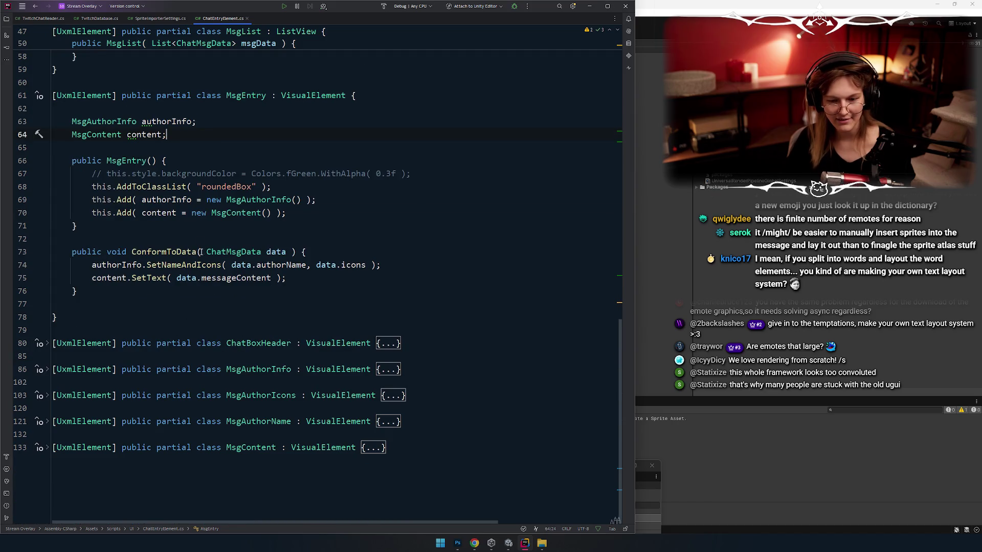
left_click(317, 218)
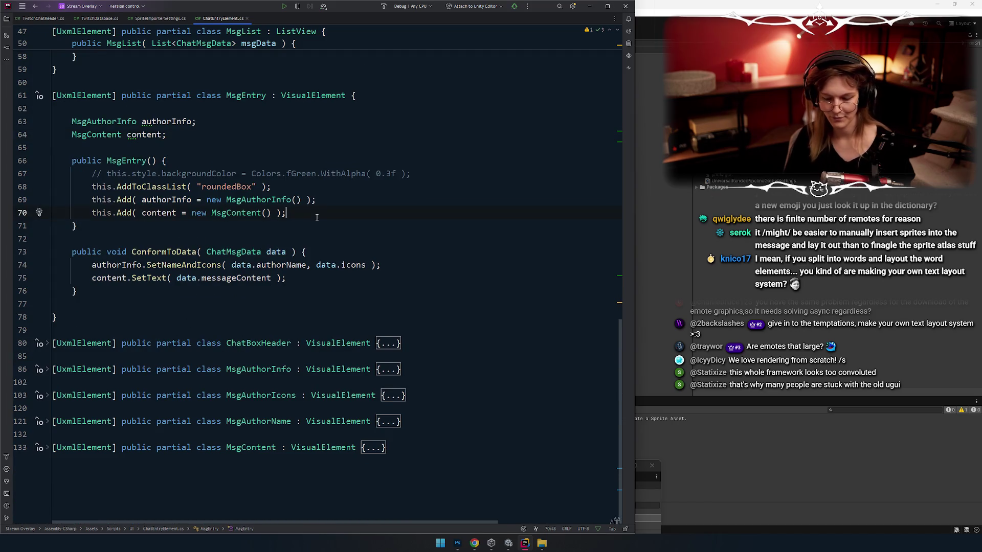
key("Return")
key("Return")
key("Return")
Declare `Label label = default;` below line 70 in the MsgEntry constructor
key("Up")
type("Lable_l")
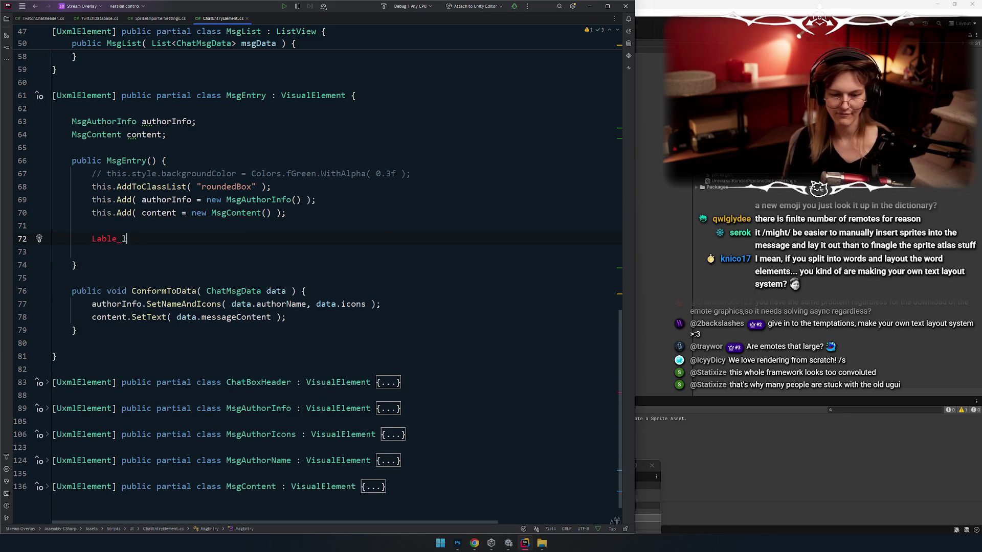
key("BackSpace")
key("BackSpace")
key("ctrl+shift+Left")
type("Label ")
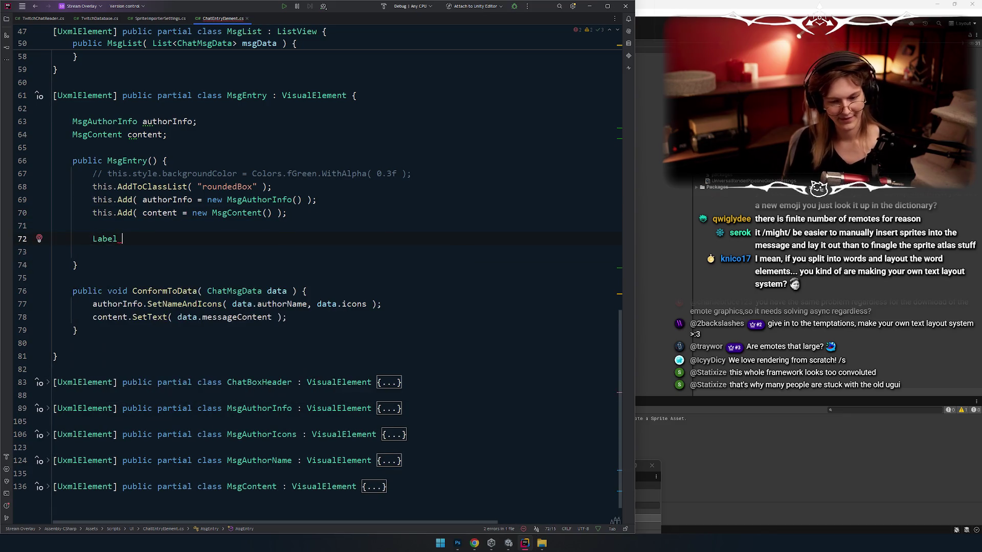
type("label = de")
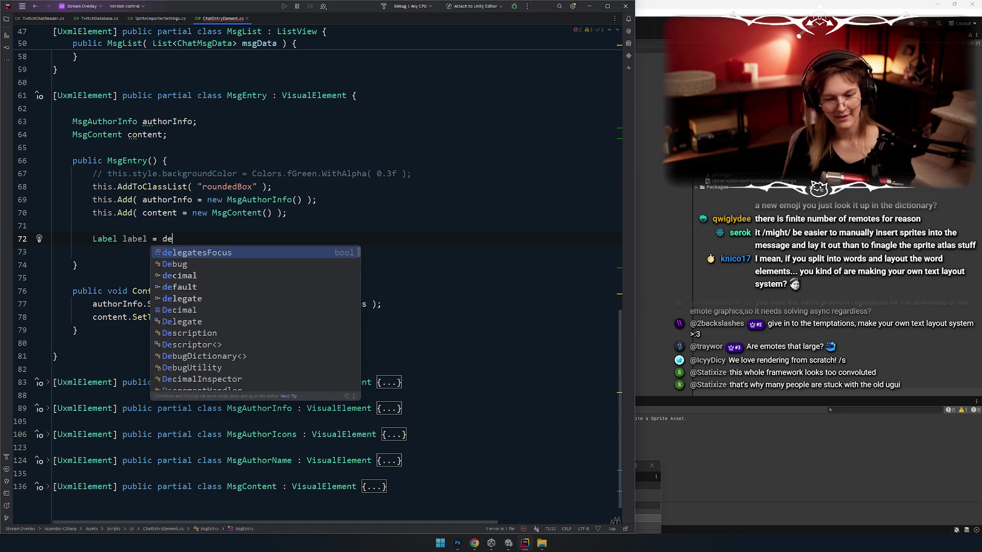
key("Return")
key("ctrl+shift+Left")
type("de")
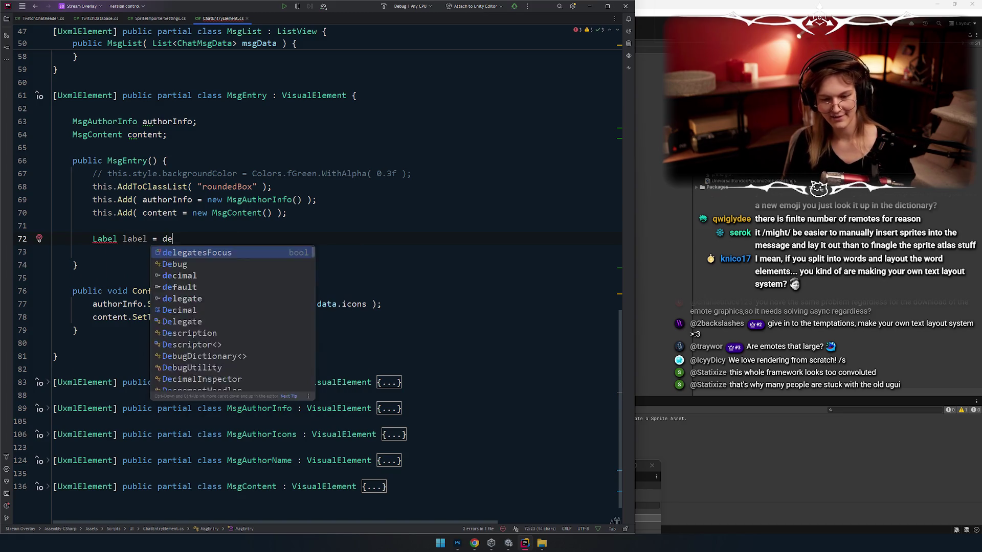
key("Return")
key("ctrl+shift+Left")
type("defa")
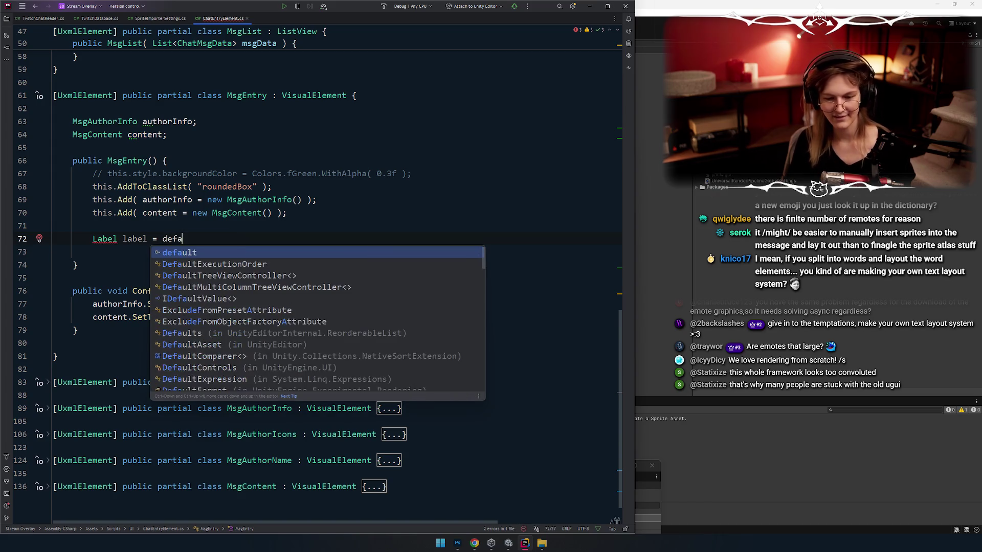
key("Return")
type(";")
Begin a new line `label.resolvedStyle.` and list all of resolvedStyle's members
key("Return")
key("Return")
type("label.")
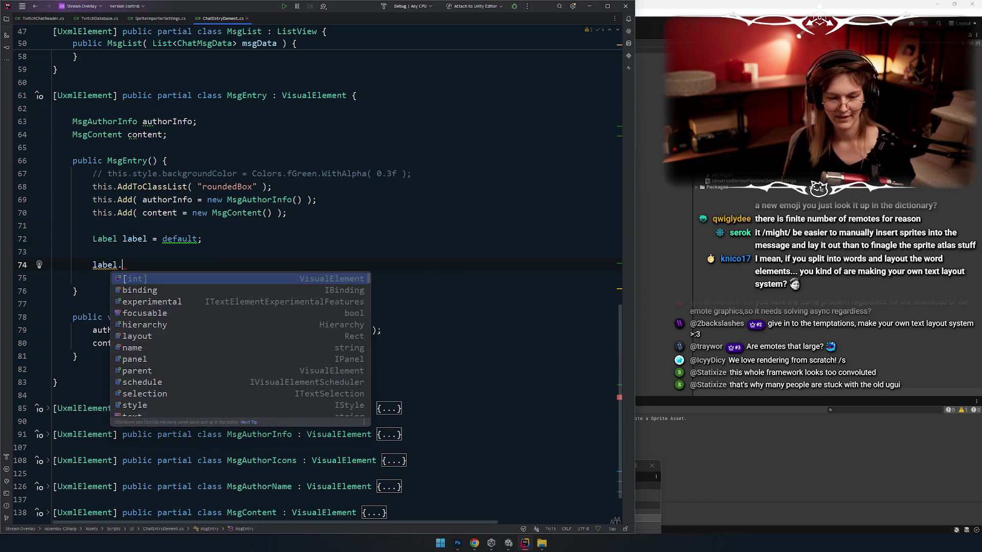
key("Escape")
type("get")
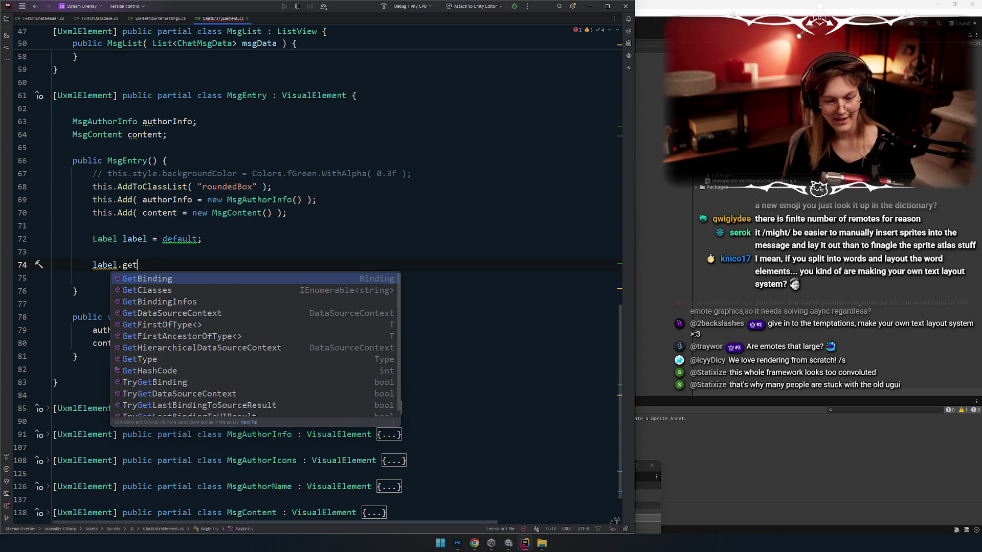
key("BackSpace")
key("BackSpace")
key("BackSpace")
type("cha")
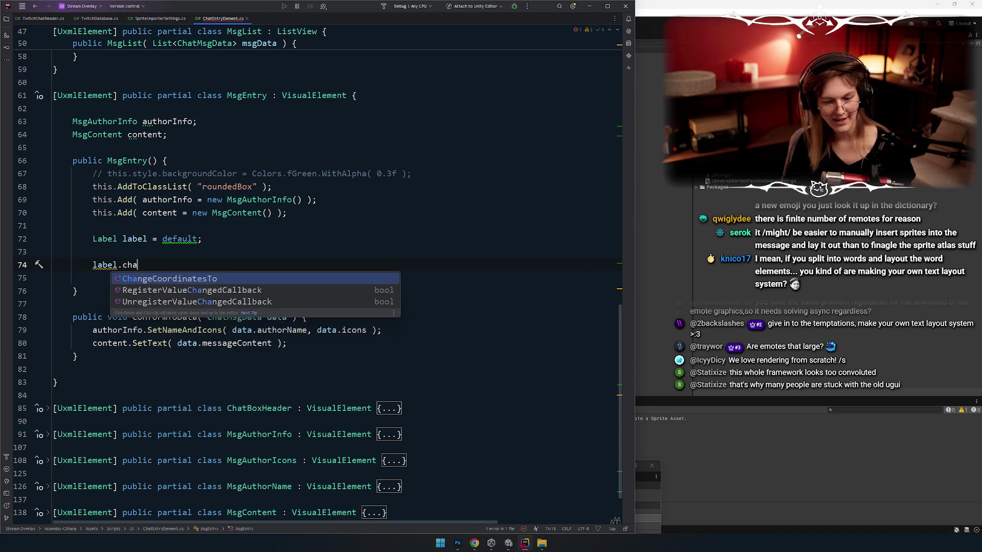
key("BackSpace")
key("BackSpace")
key("BackSpace")
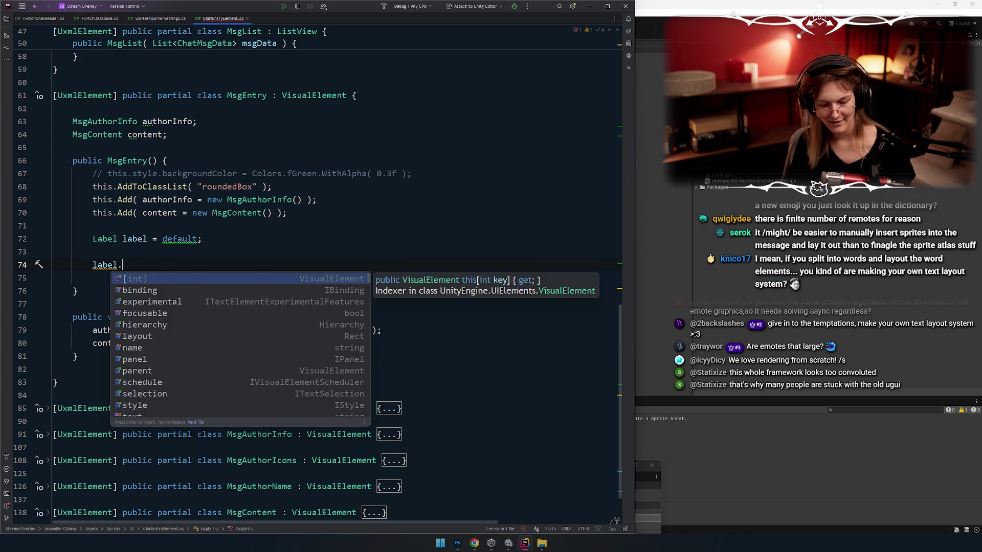
type("g")
key("BackSpace")
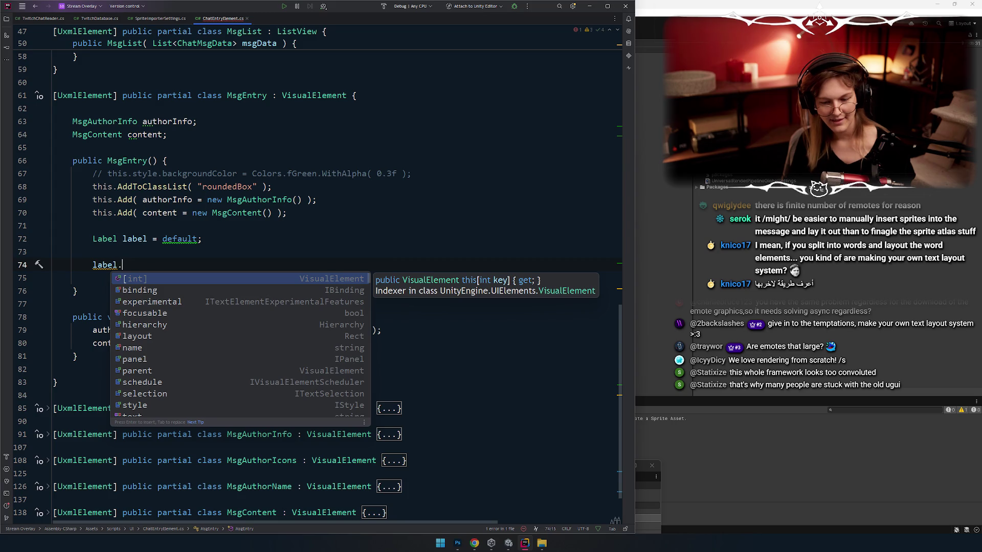
type("sty")
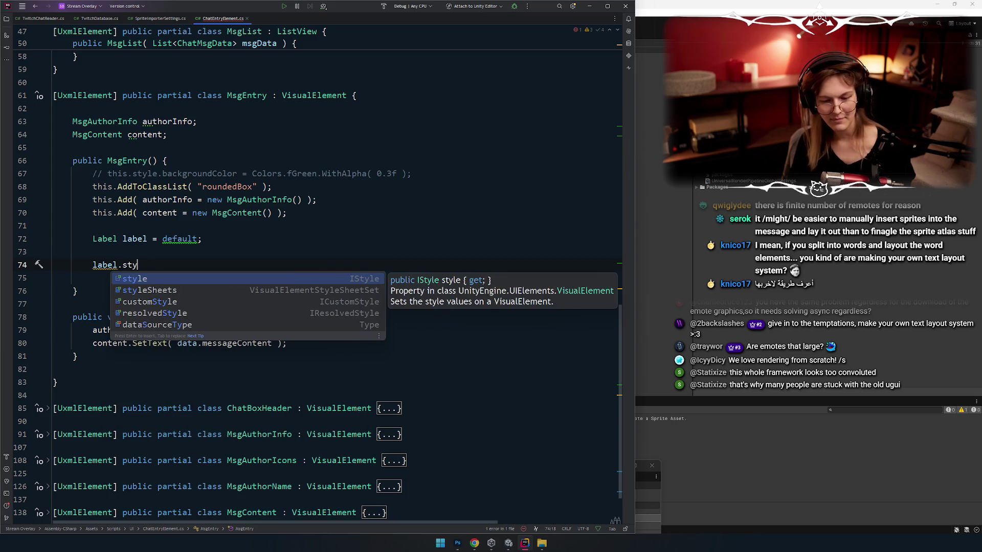
key("Down")
key("Down")
key("Down")
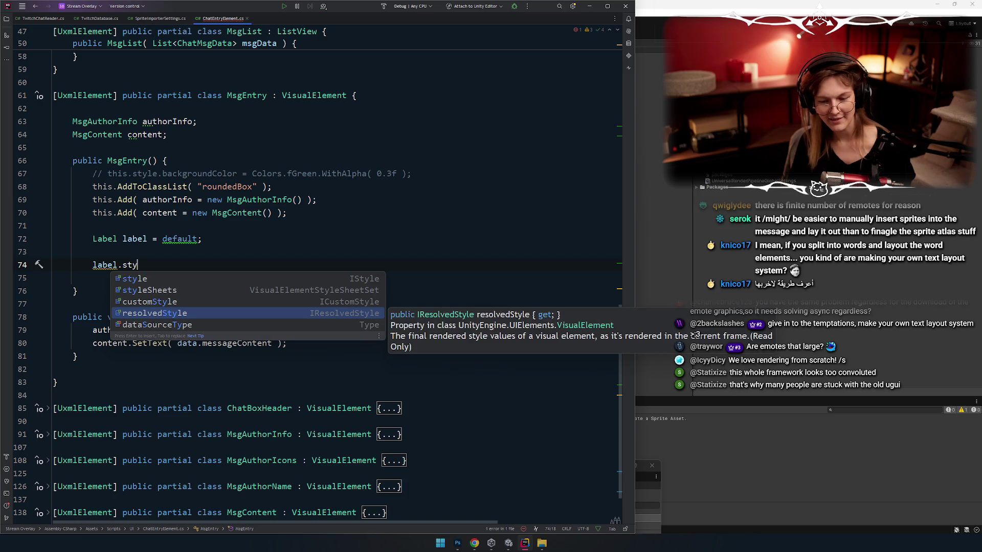
key("Return")
type(".tex")
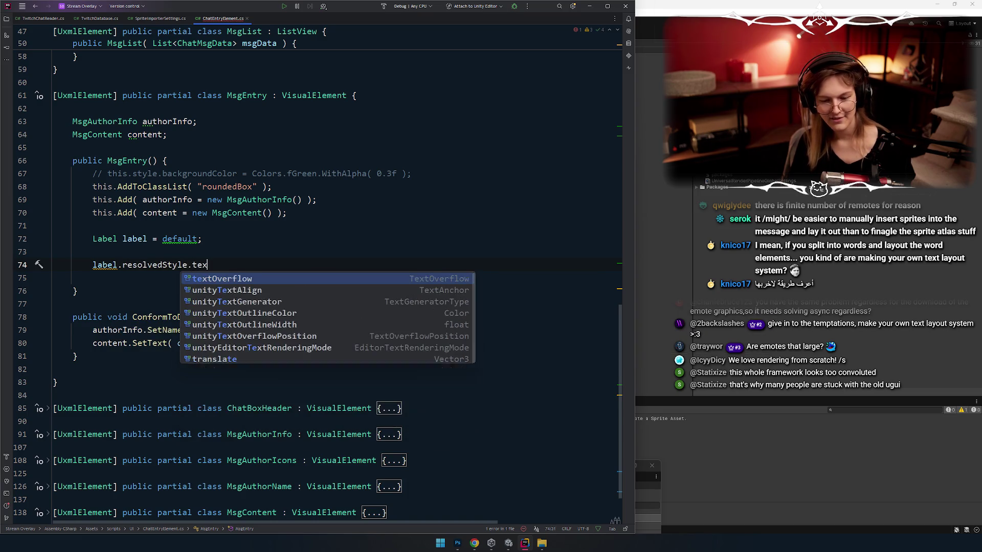
key("ctrl+shift+Left")
key("BackSpace")
key("ctrl+space")
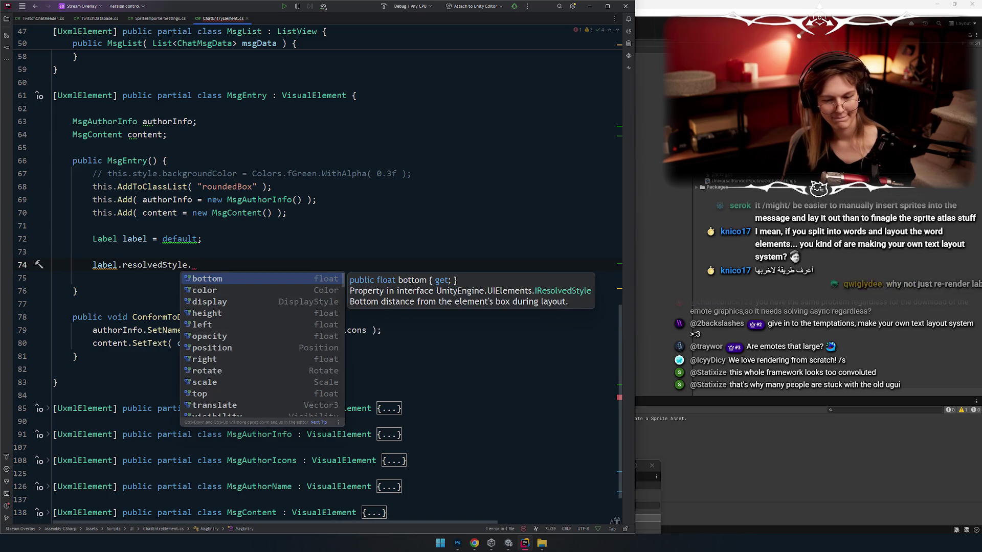
key("alt+Tab")
key("alt+Tab")
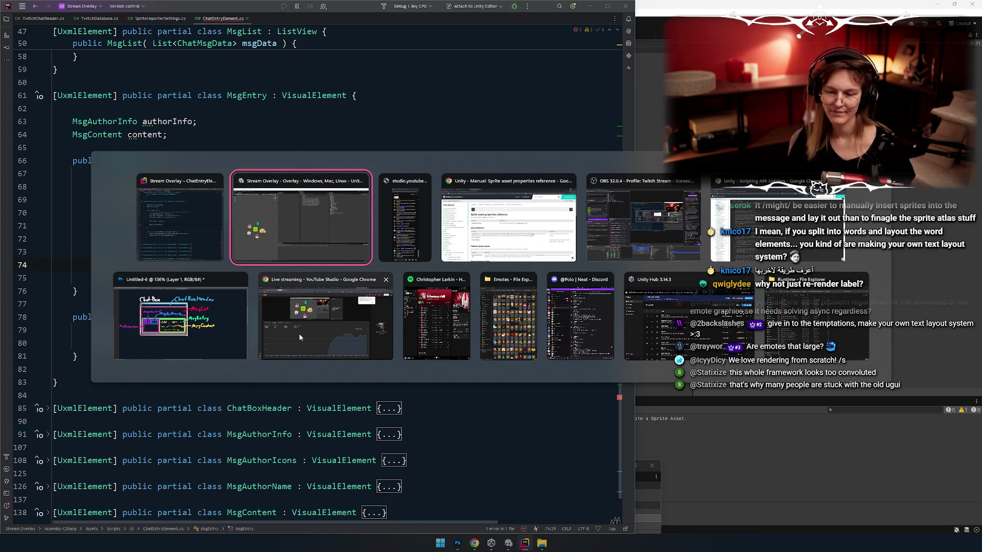
Google 'unity get character position label UITK' in a new Chrome tab and check the Getting Character's Position thread
key("alt+Tab")
left_click(294, 8)
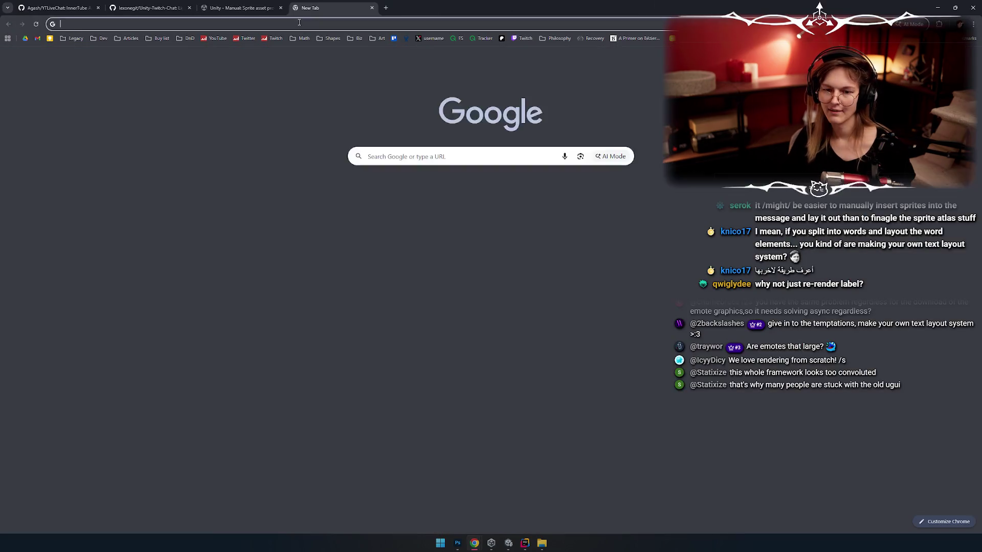
type("unity get character position label")
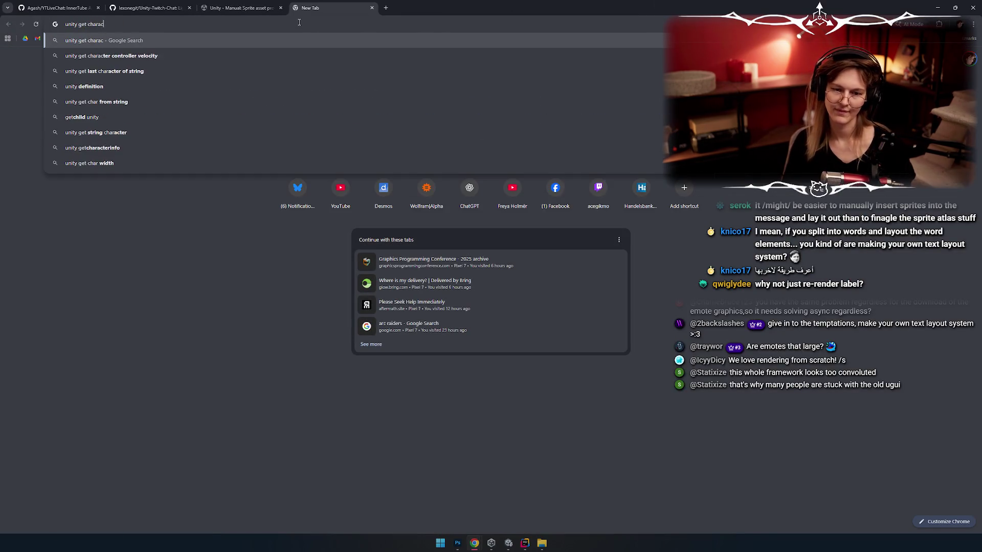
type(" UITK")
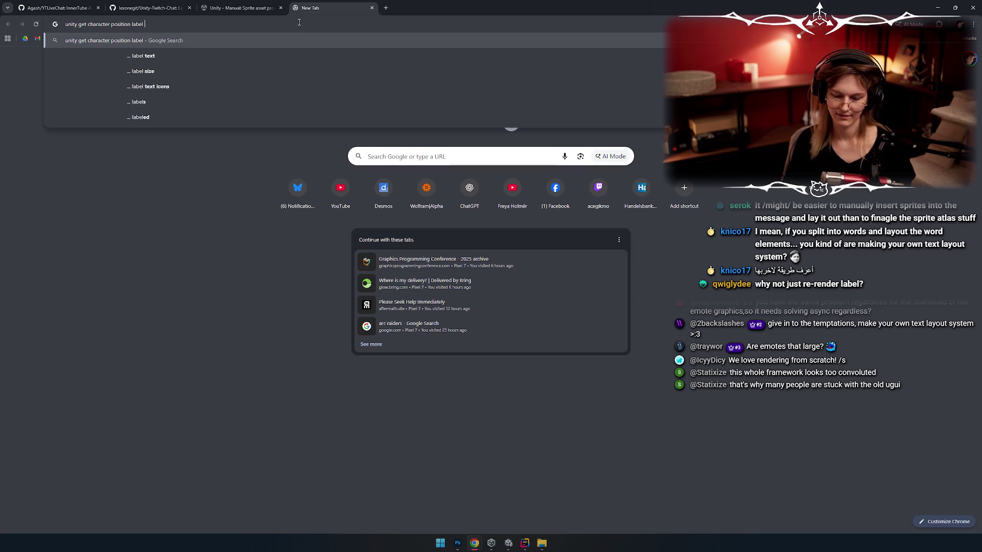
key("Return")
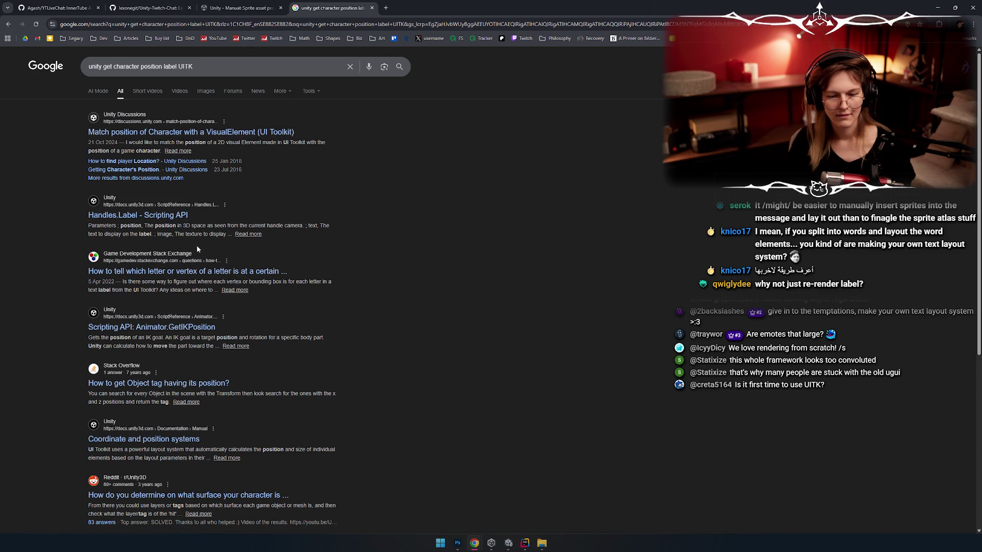
left_click_drag(221, 143, 303, 149)
left_click(299, 146)
scroll(213, 177, "down", 1)
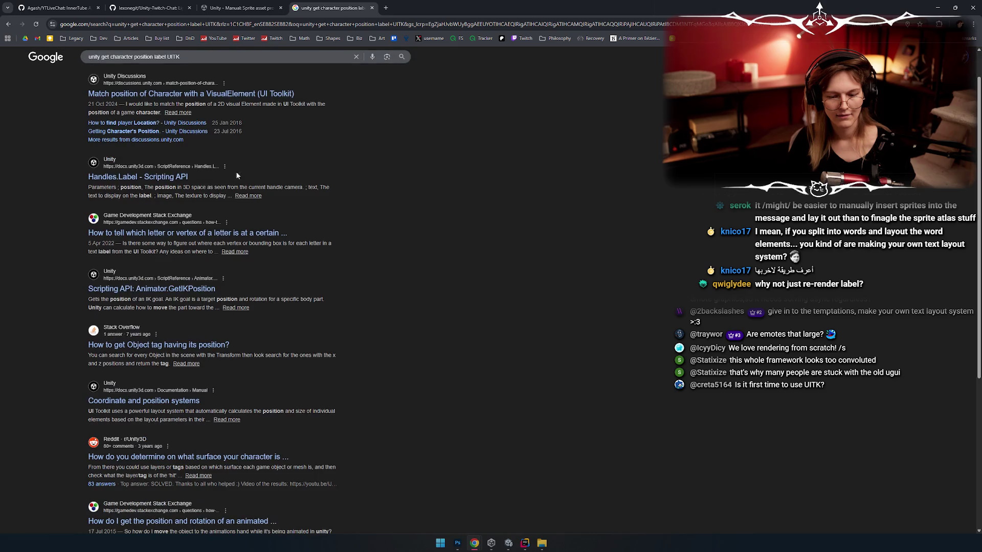
scroll(235, 171, "up", 1)
left_click_drag(88, 113, 323, 150)
left_click(282, 164)
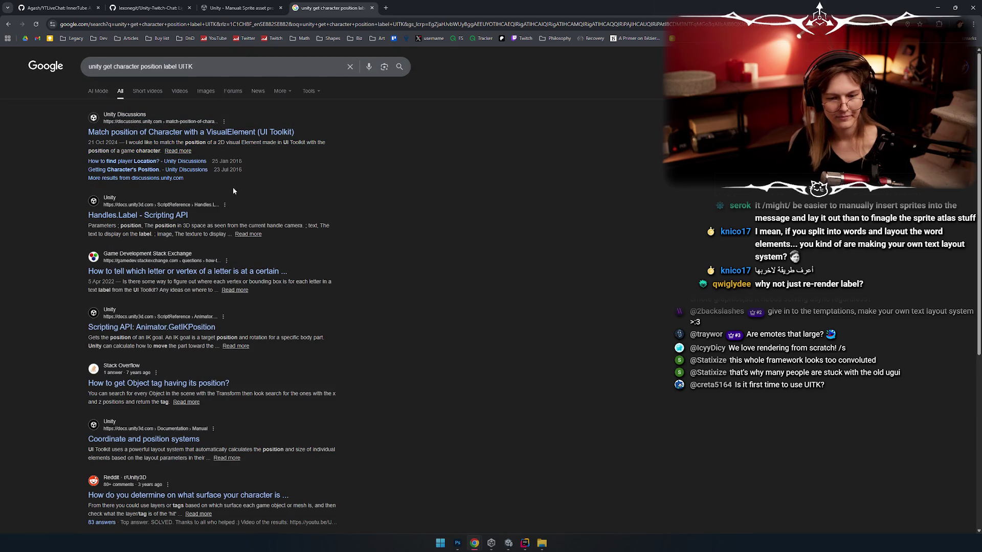
left_click(154, 171)
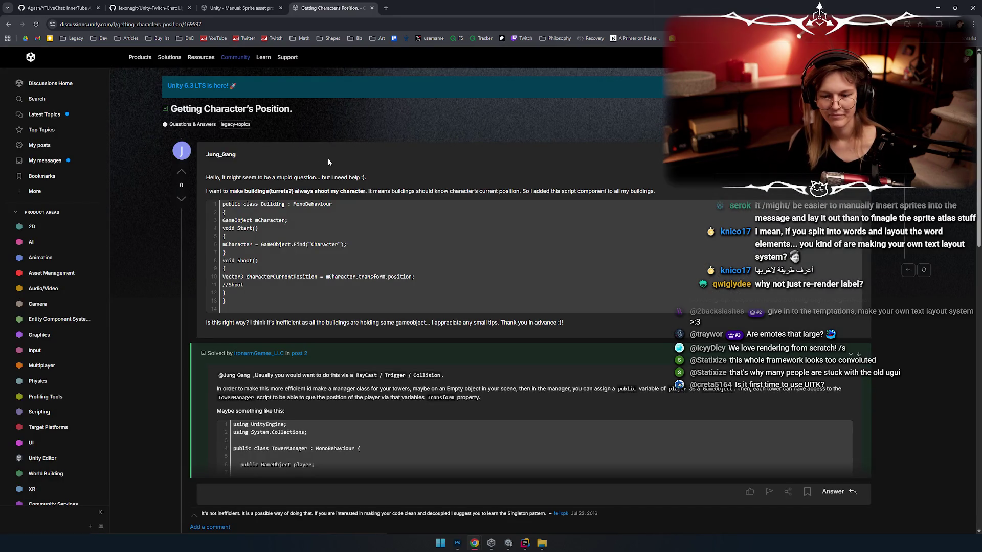
key("alt+Left")
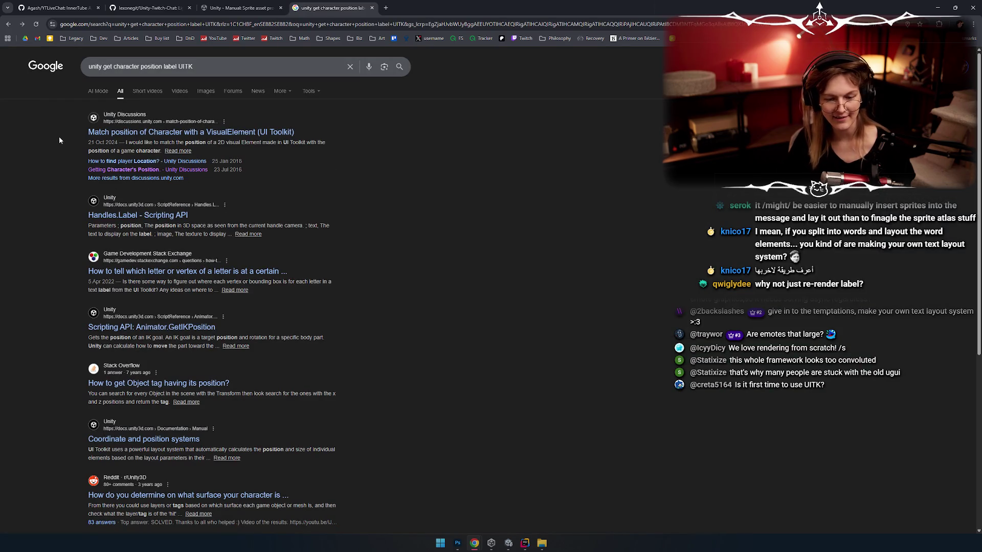
Read the zoomed-in Handles.Label scripting API page, then return to the results and Rider
scroll(52, 176, "down", 1)
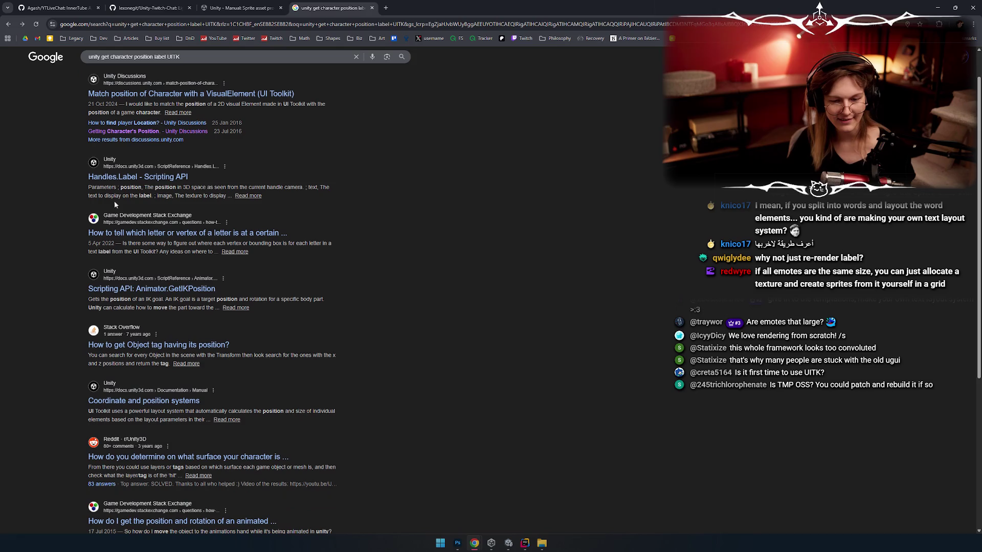
left_click(149, 184)
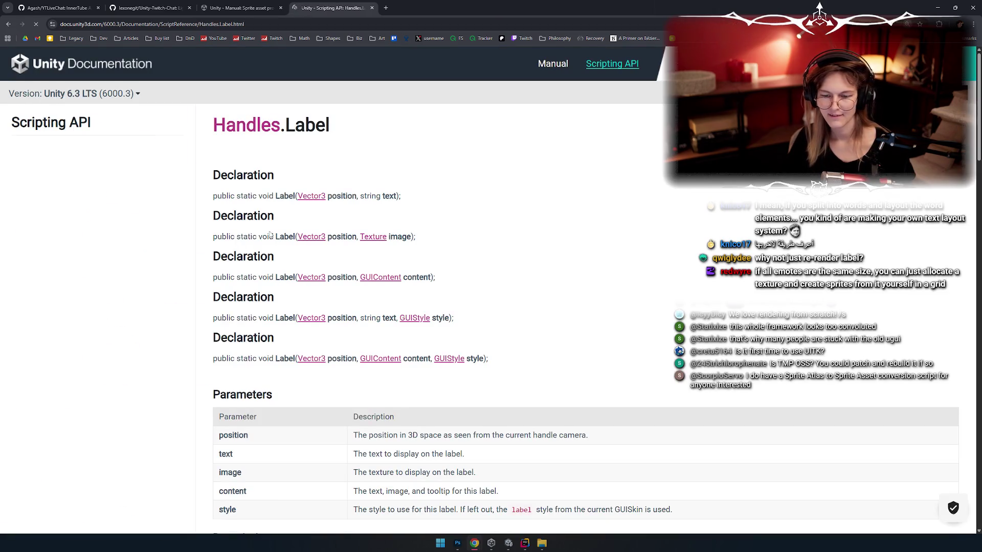
key("ctrl+plus")
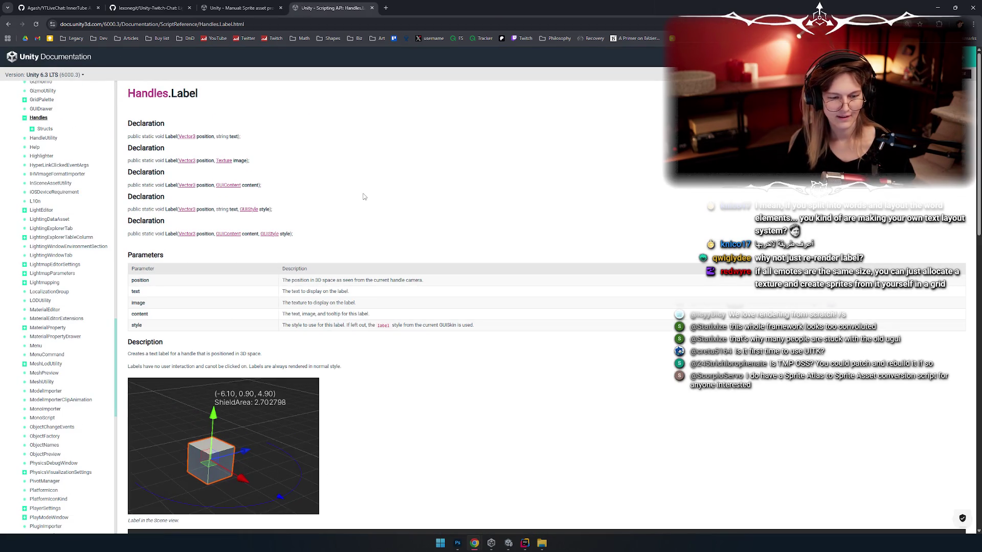
scroll(358, 208, "down", 2)
scroll(366, 210, "up", 2)
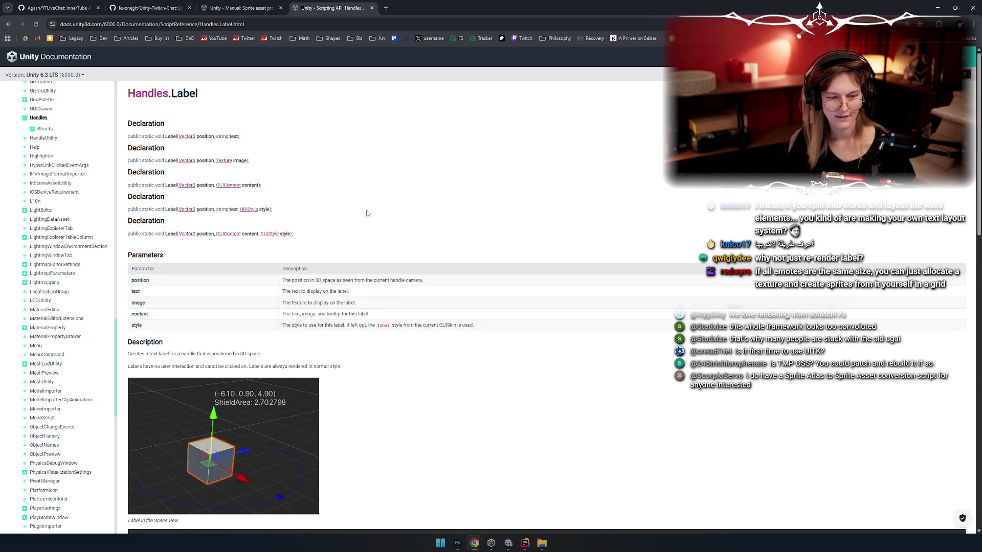
scroll(362, 206, "down", 1)
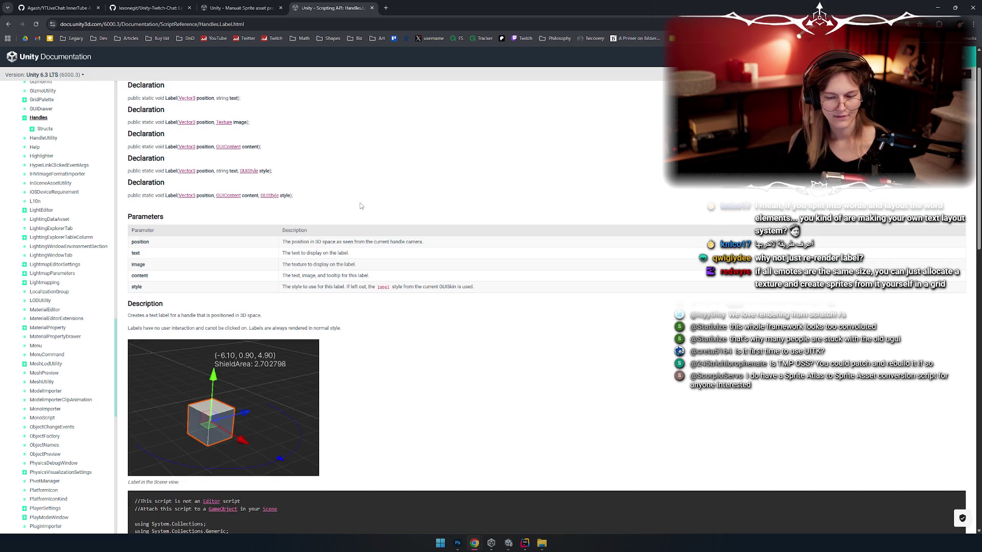
scroll(361, 205, "down", 10)
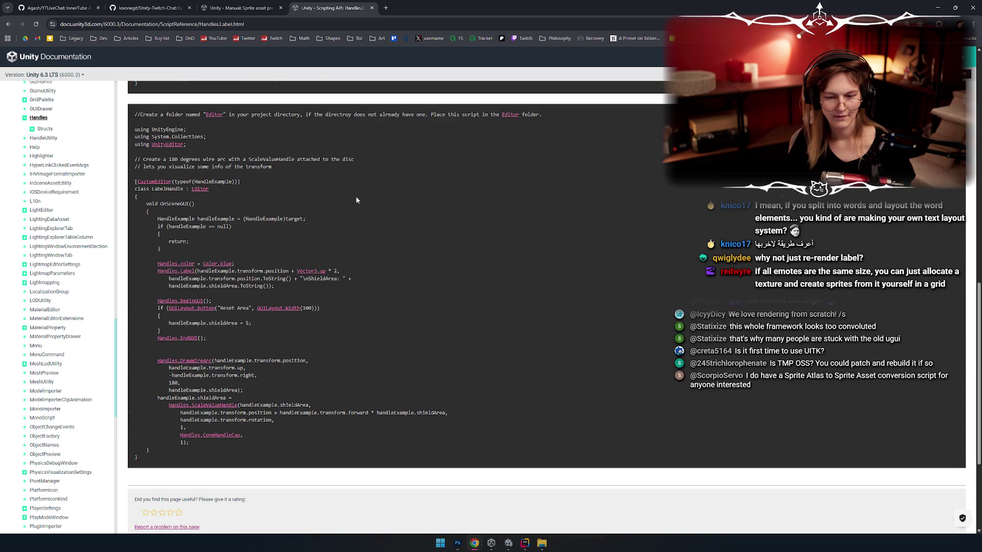
scroll(354, 199, "down", 2)
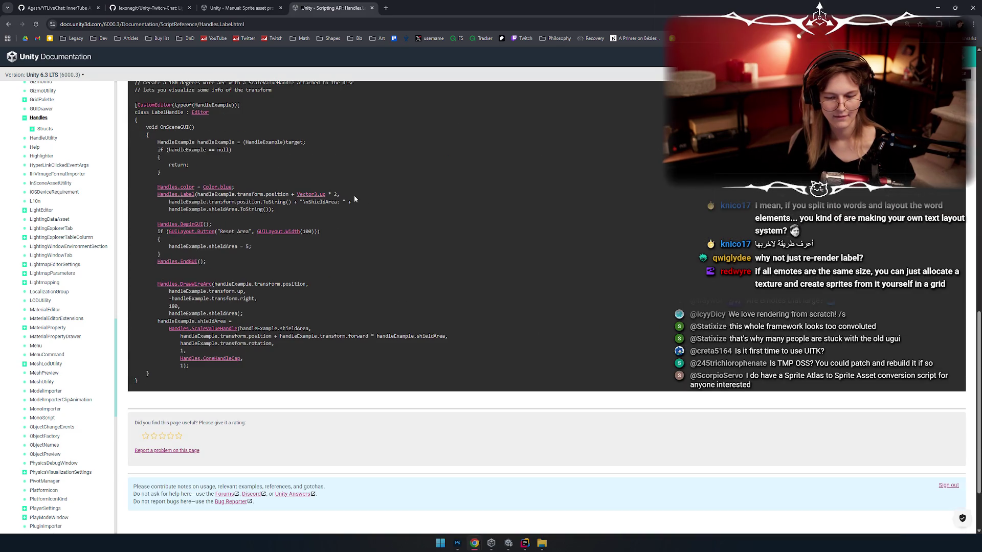
scroll(354, 195, "up", 5)
scroll(353, 192, "down", 5)
key("alt+Left")
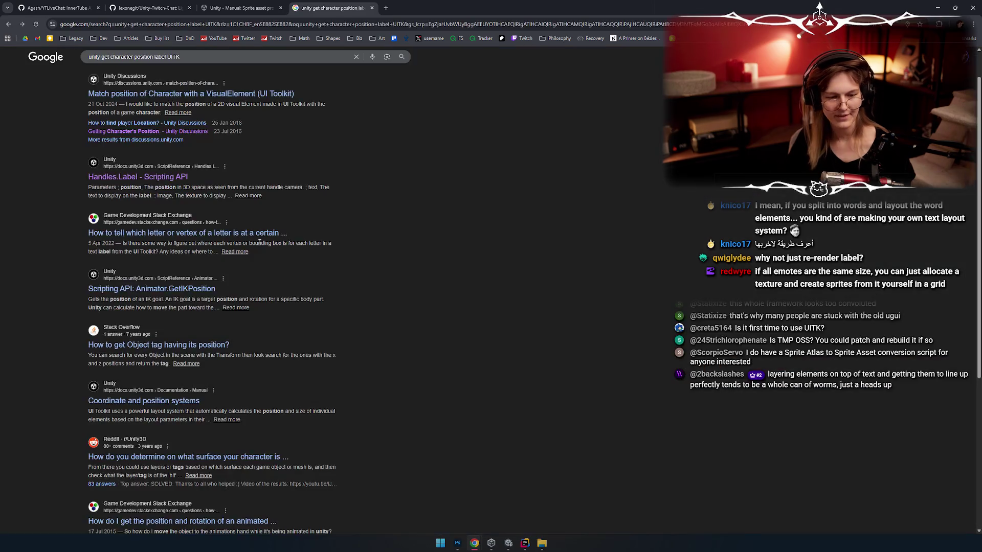
key("alt+Tab")
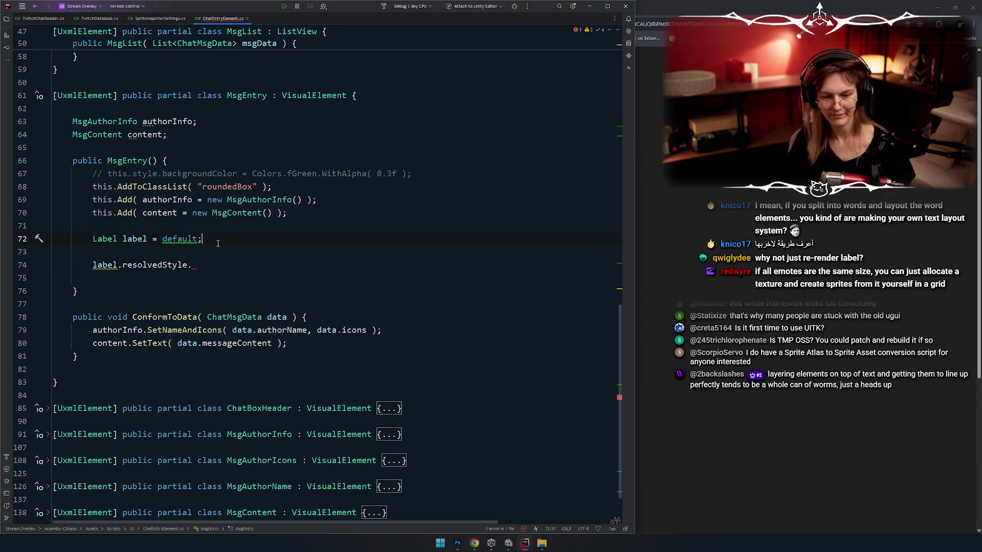
Add a blank line under the Label declaration, inspect the decompiled Label class and its UxmlFactory, then return to ChatEntryElement.cs
key("Return")
key("Up")
key("F12")
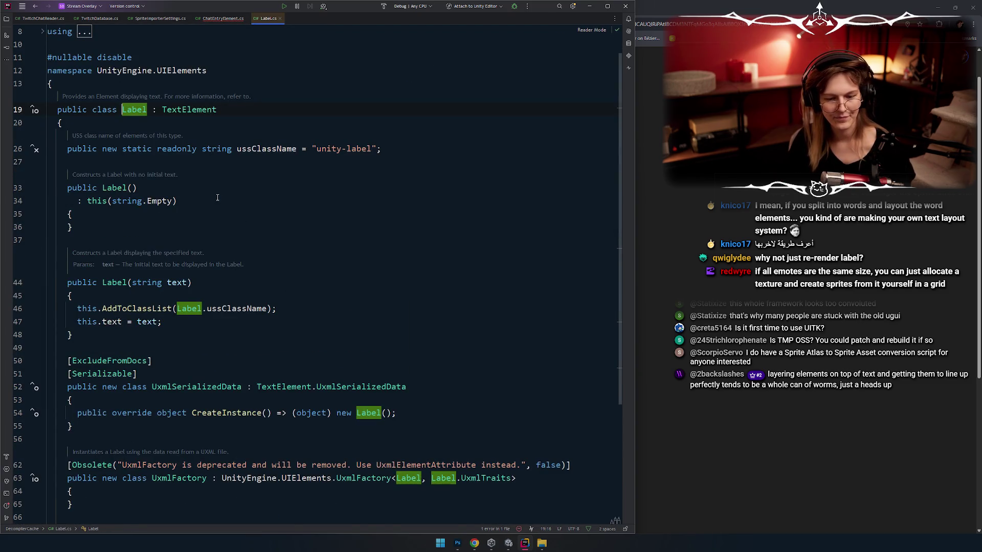
scroll(217, 198, "down", 5)
scroll(217, 197, "down", 1, "ctrl")
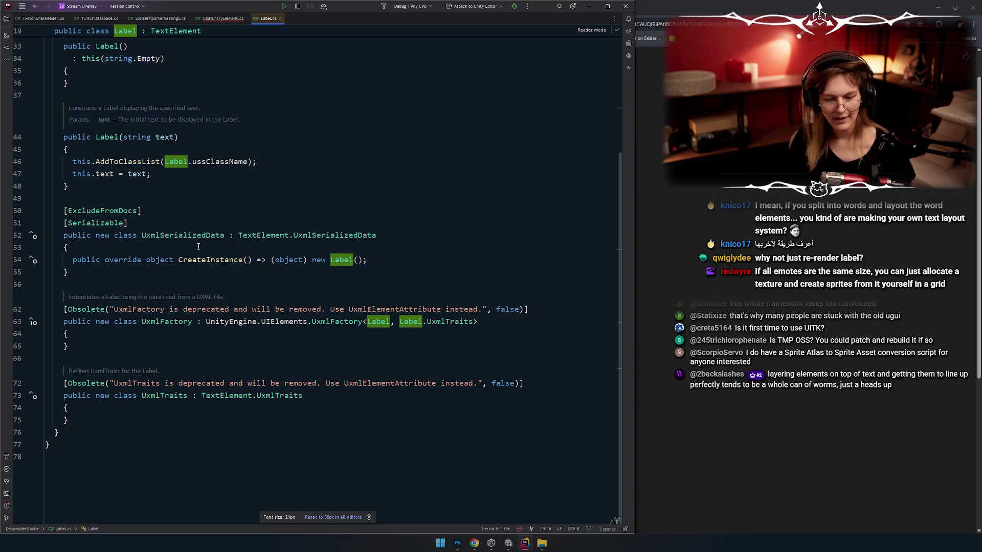
scroll(206, 364, "up", 3)
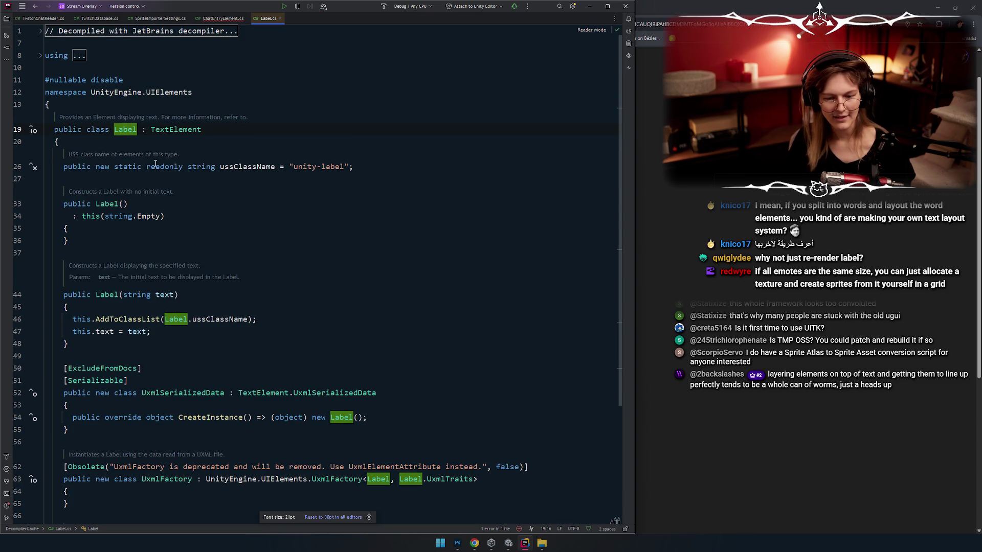
scroll(199, 186, "down", 3)
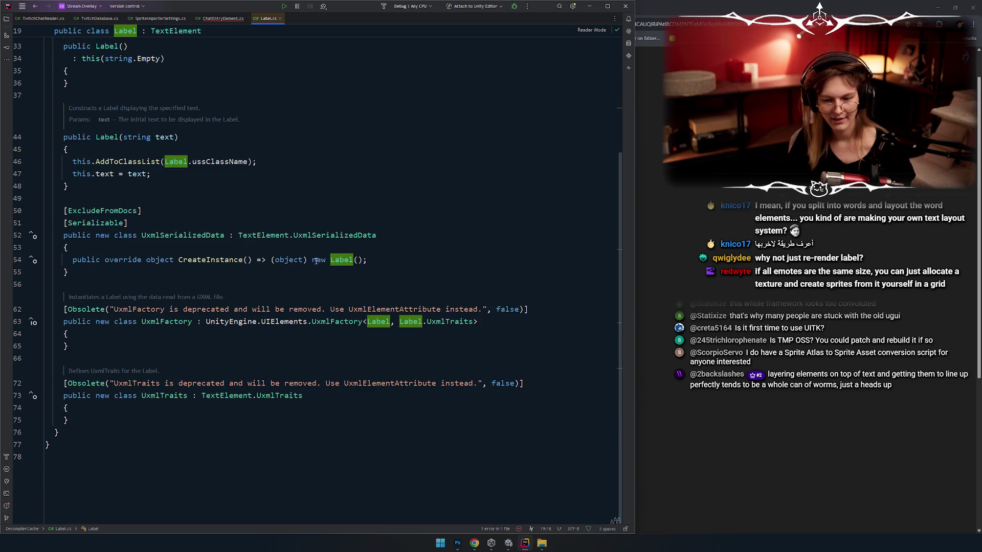
left_click(428, 322)
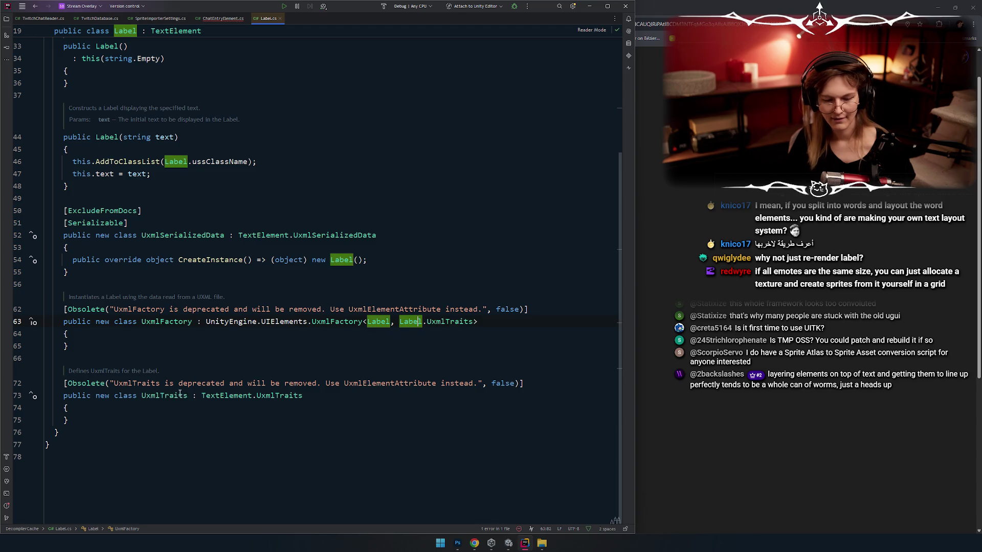
left_click(191, 350)
key("ctrl+F4")
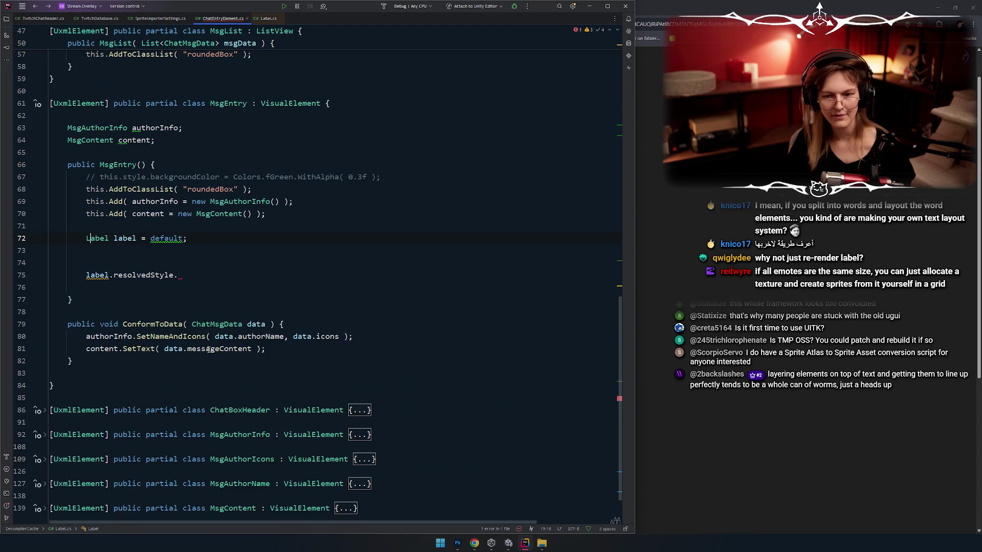
left_click(207, 260)
On line 73 type `label.experimental.`, browse members like SetRenderedText, then revert to `label.`
key("Up")
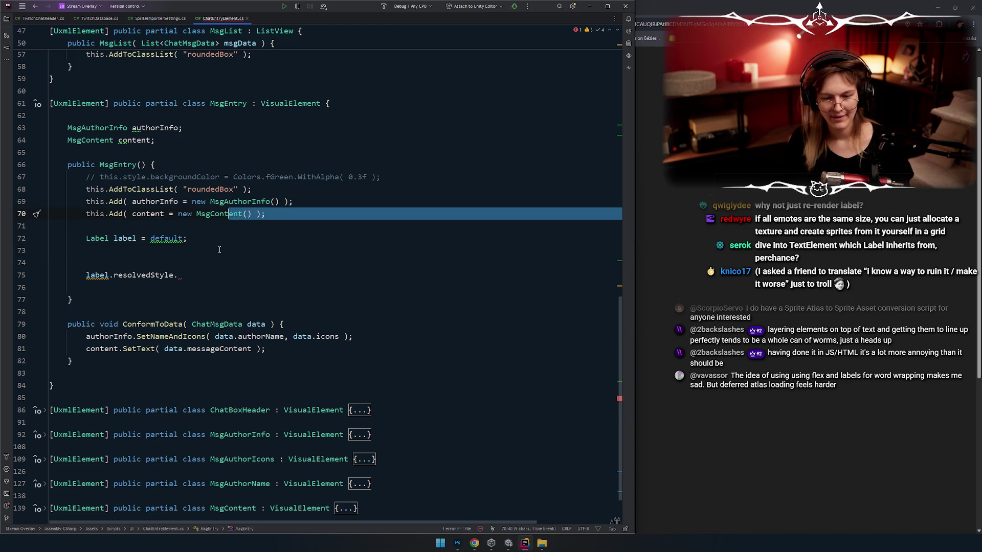
type("label.")
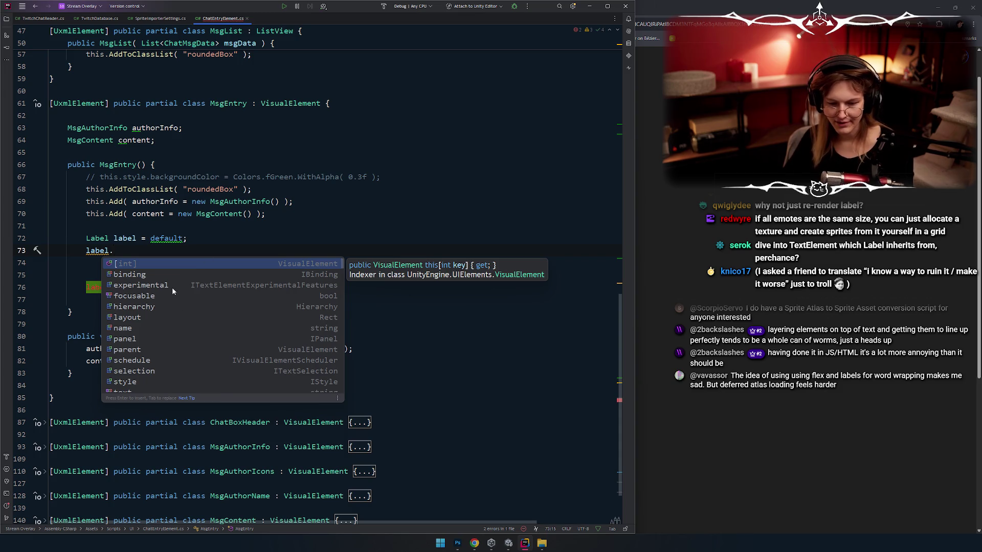
key("Down")
key("Down")
key("Return")
type(".")
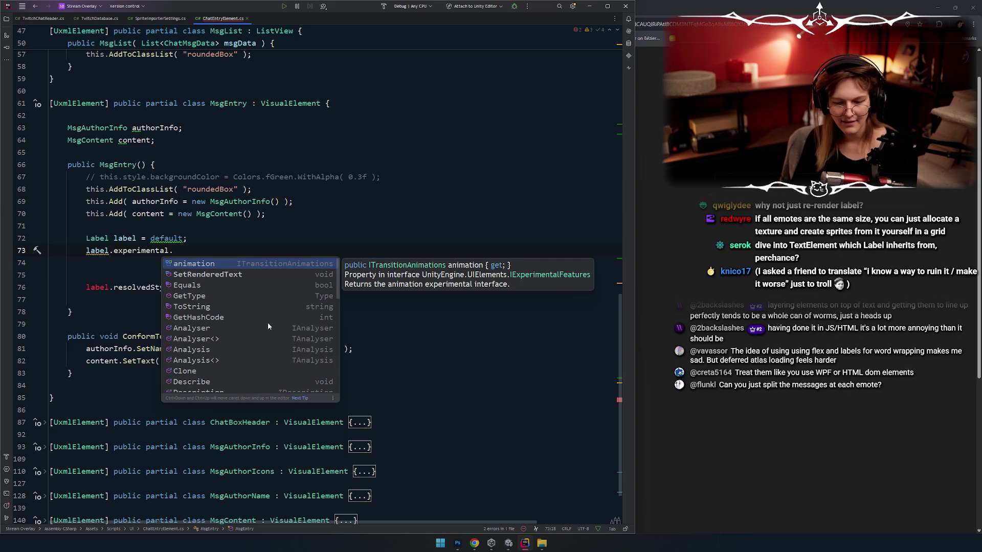
key("Down")
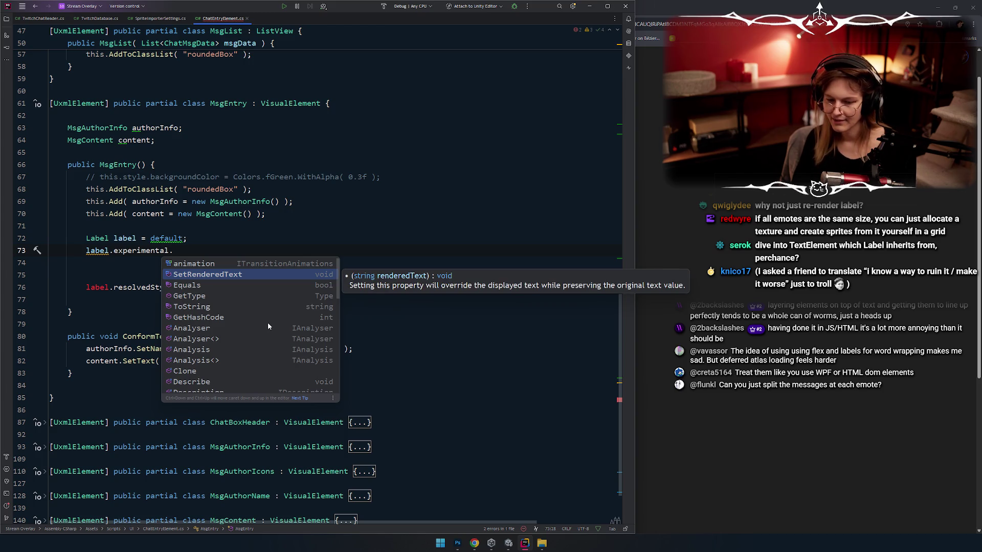
key("Down")
key("Down")
scroll(268, 322, "down", 1)
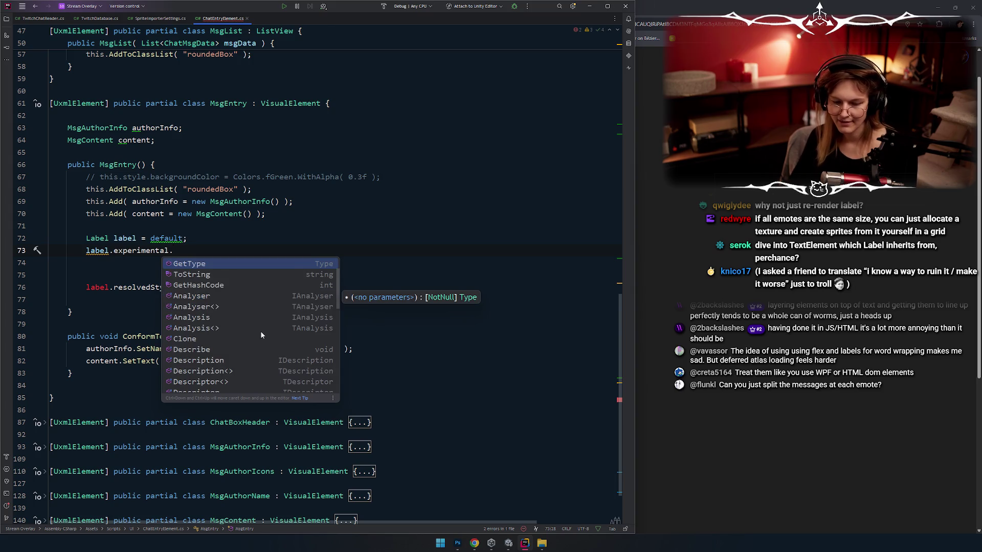
scroll(261, 335, "down", 5)
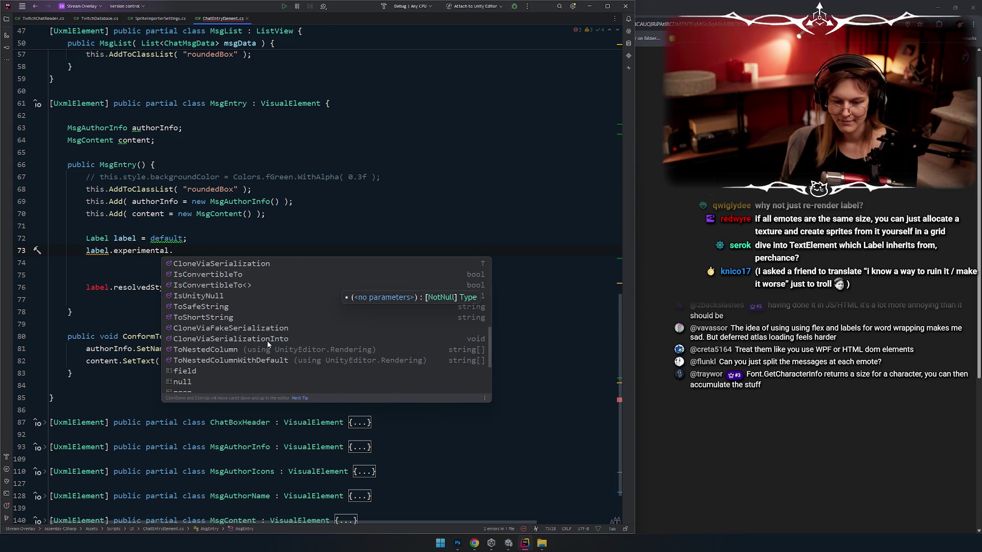
scroll(266, 340, "down", 1)
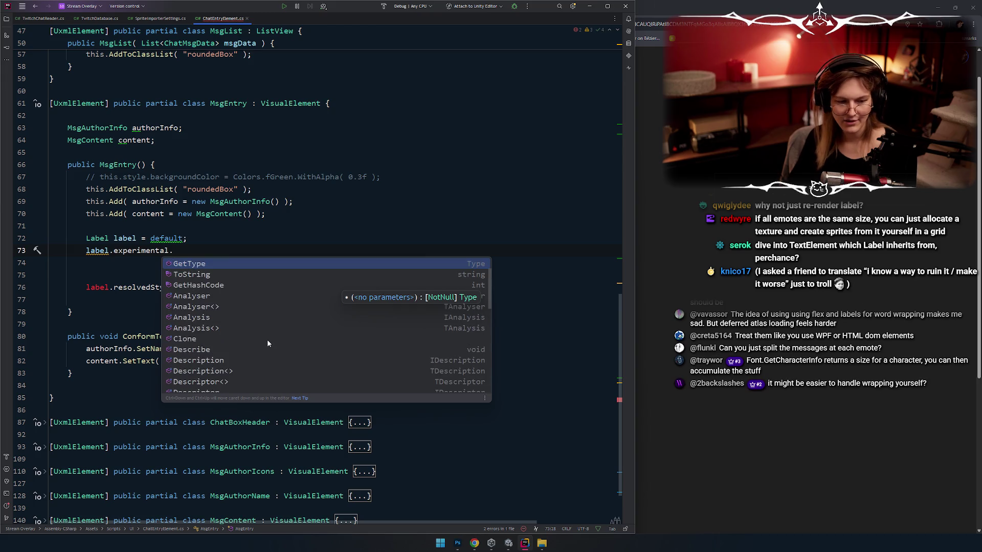
key("ctrl+shift+Left")
key("ctrl+shift+Left")
key("BackSpace")
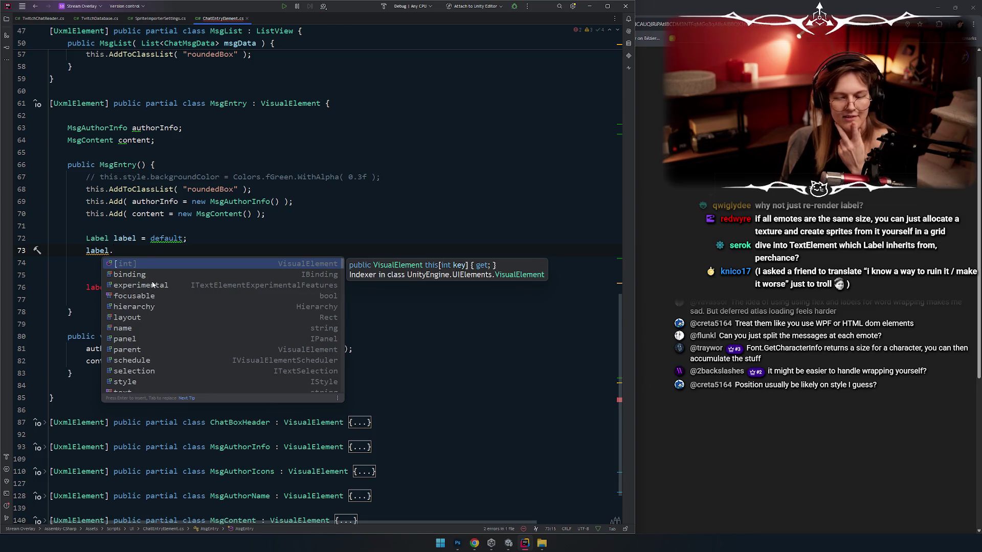
scroll(182, 284, "down", 1)
Try assigning `label.style.unityTextOverflowPosition` a TextOverflowPosition value, then delete the assignment
key("Escape")
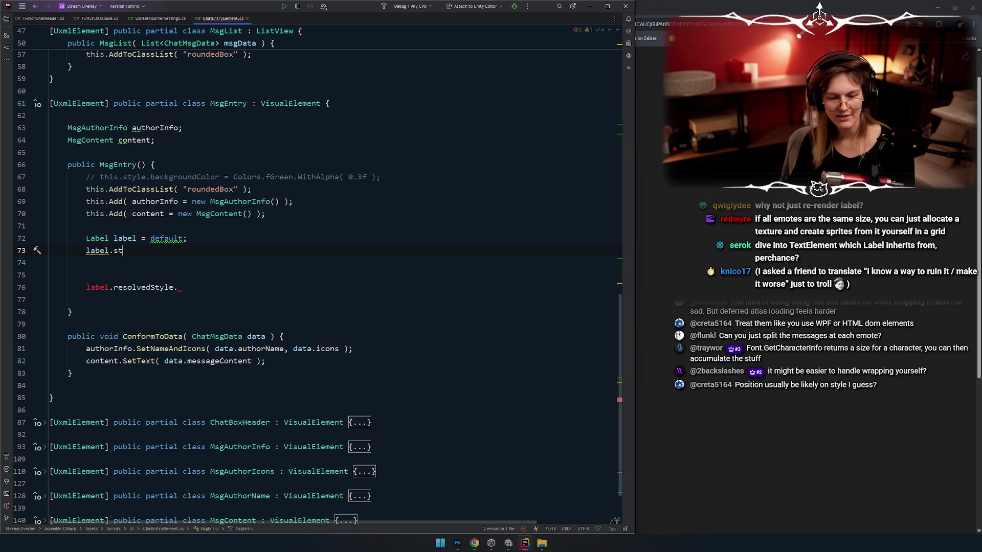
type("sty")
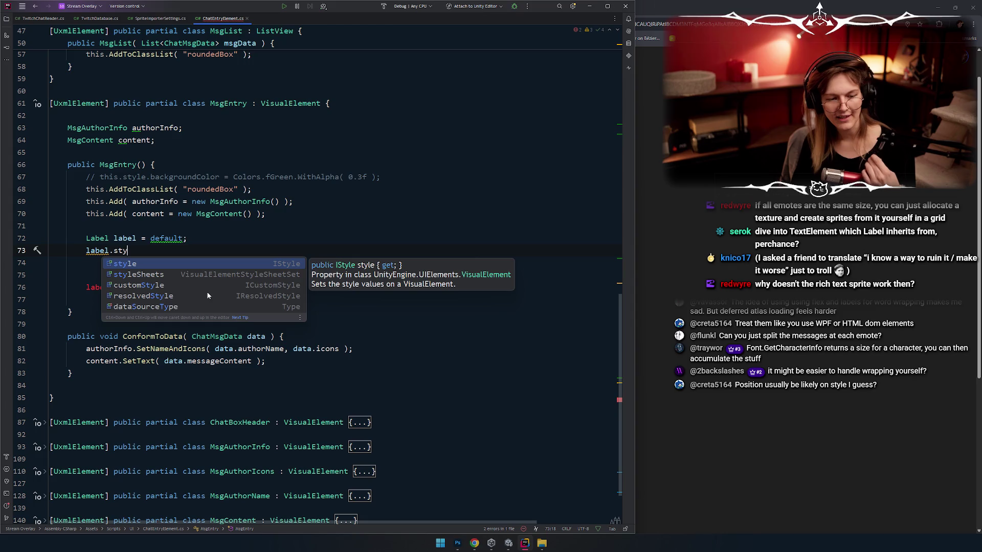
type("le.tex")
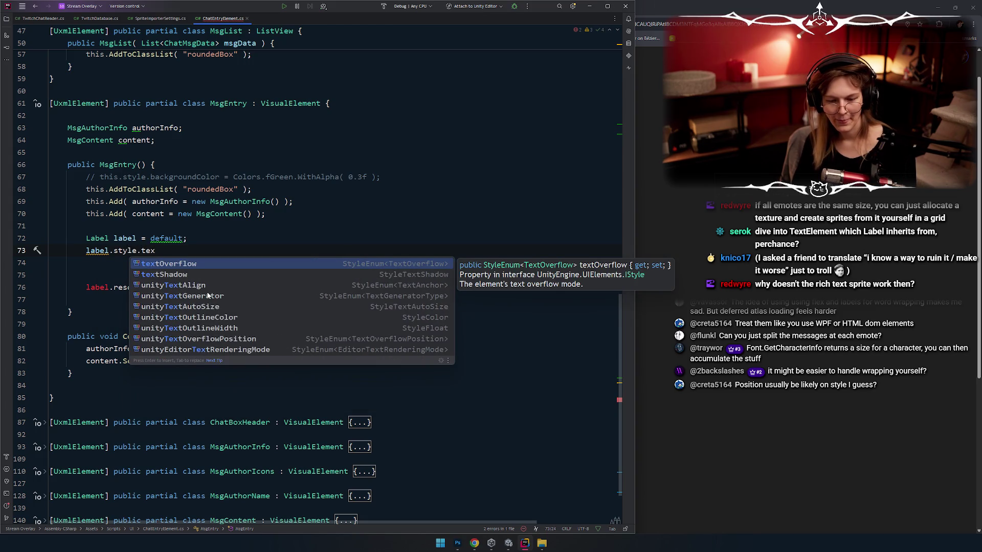
key("Down")
key("Down")
key("Down")
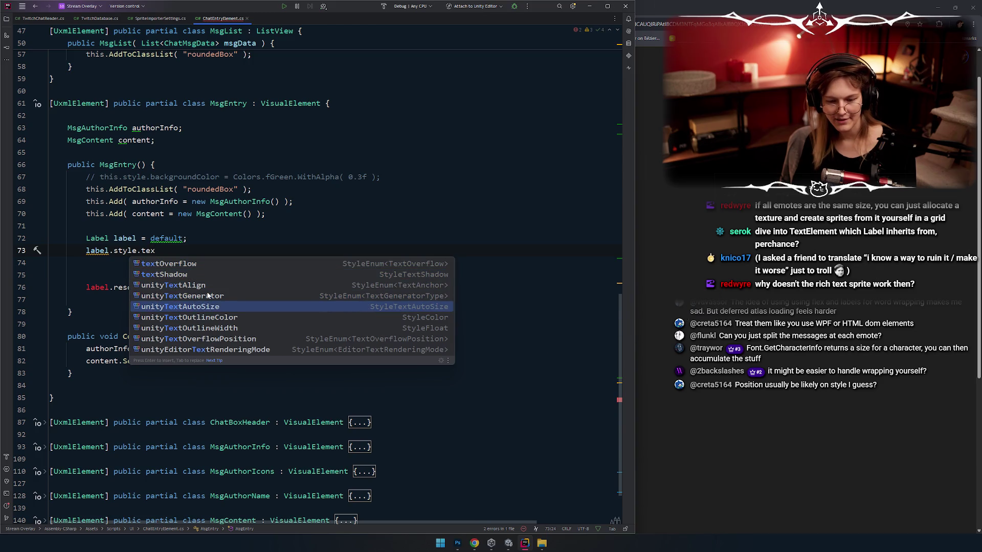
key("Down")
key("Down")
key("Down")
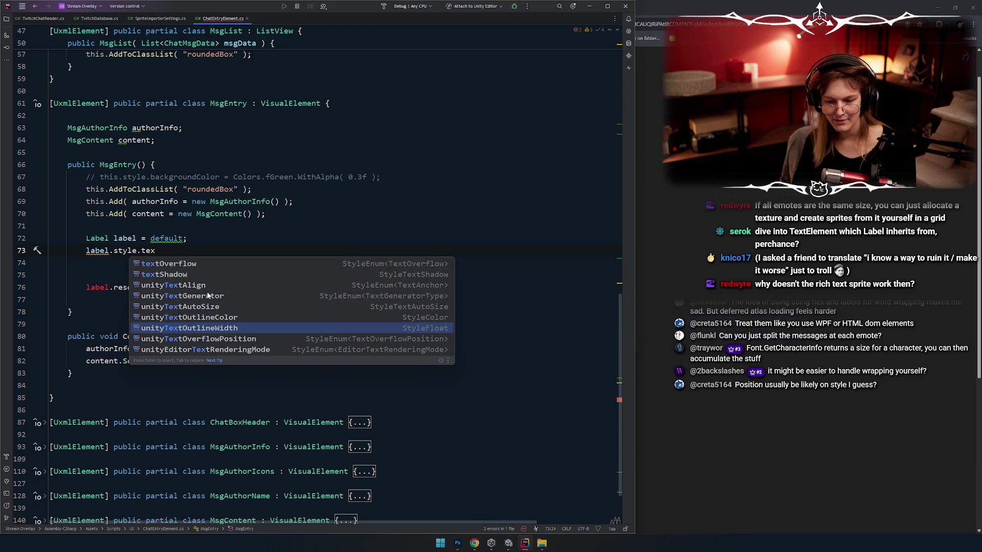
key("Up")
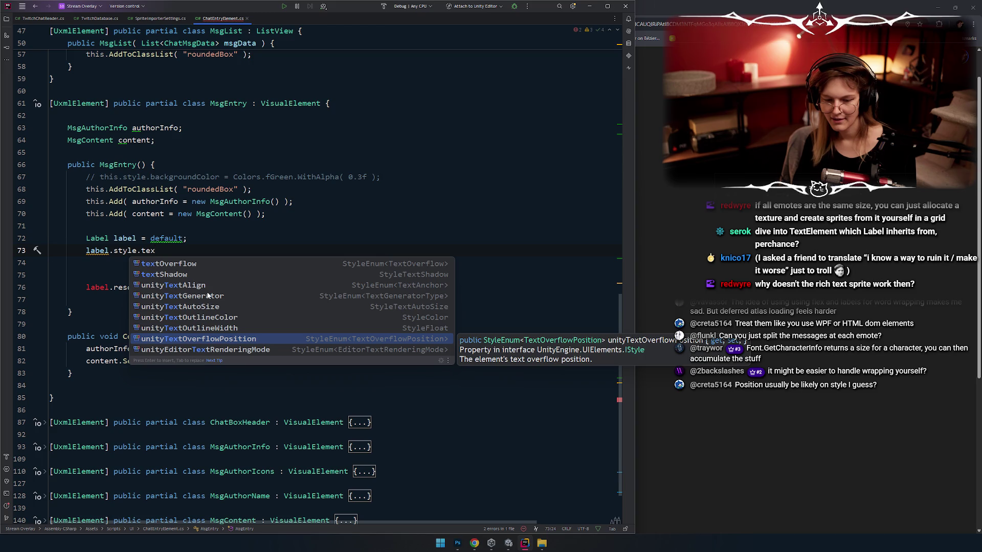
key("Return")
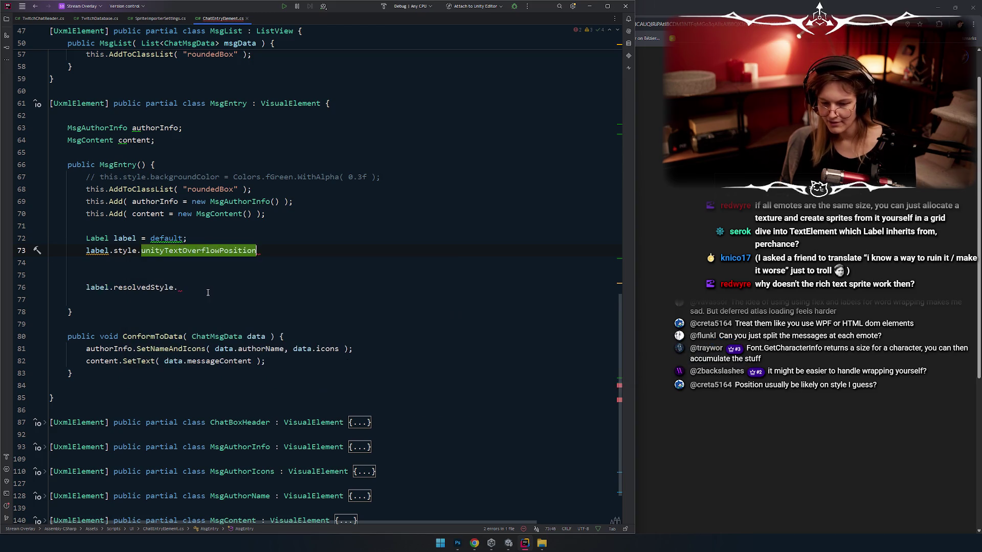
type(" =")
key("Return")
key("Escape")
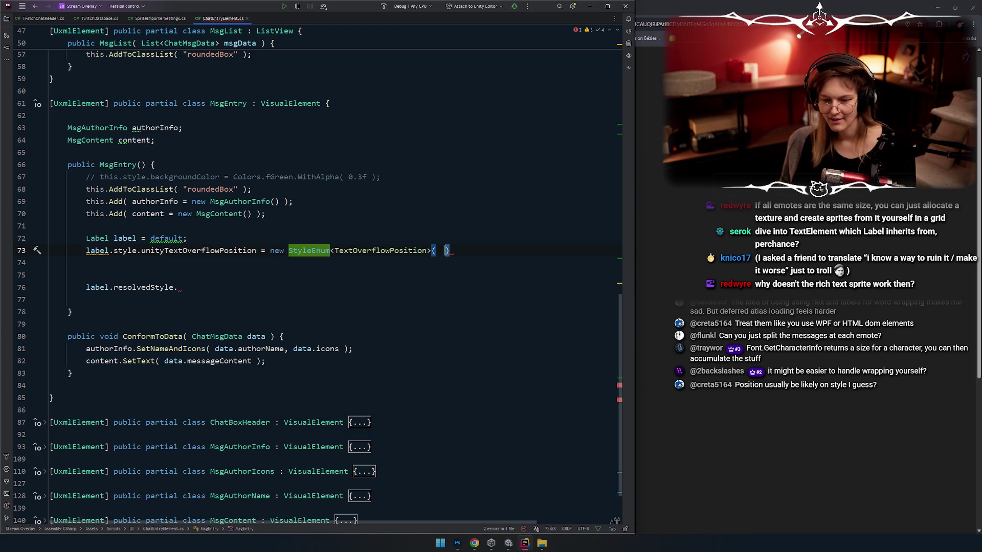
double_click(383, 251)
key("ctrl+c")
key("BackSpace")
key("ctrl+shift+Left")
key("ctrl+shift+Left")
key("ctrl+shift+Left")
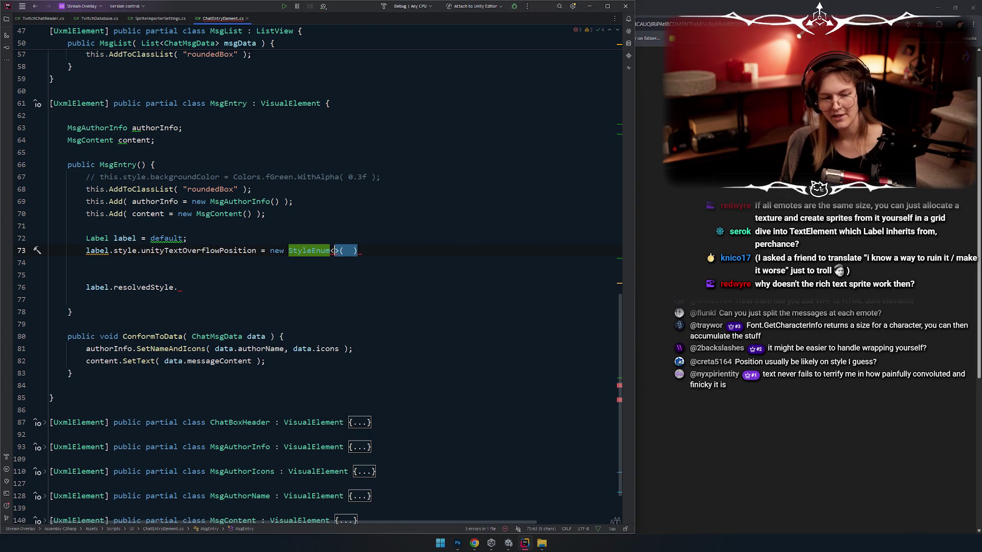
key("ctrl+v")
type(".")
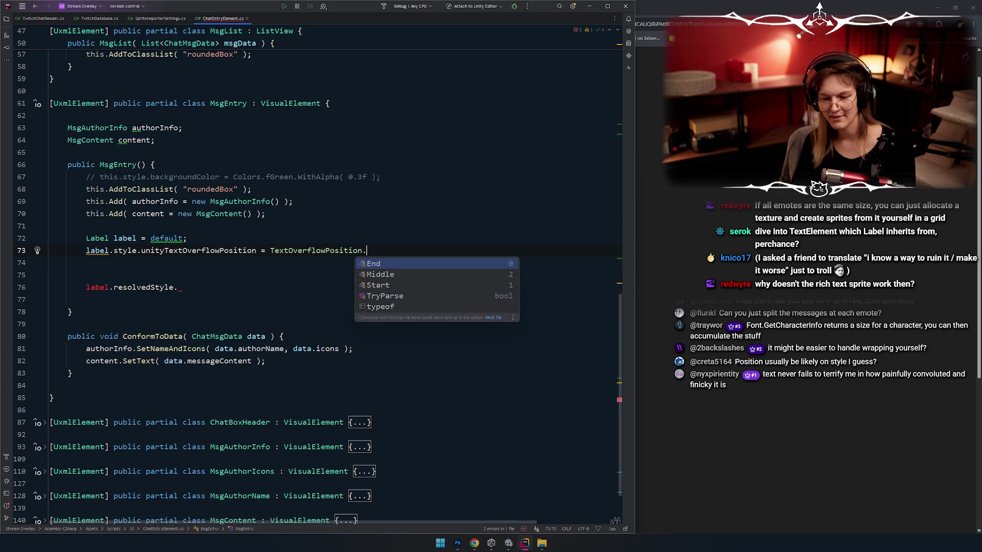
key("ctrl+shift+Left")
key("ctrl+shift+Left")
key("BackSpace")
key("BackSpace")
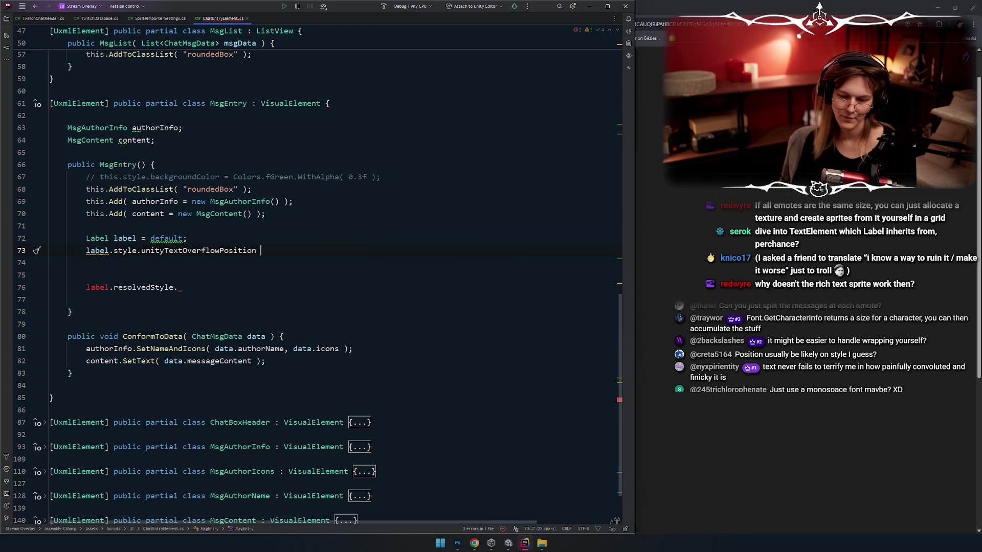
key("ctrl+shift+Left")
key("BackSpace")
Browse the label's style properties down to width, then switch the line to `label.resolvedStyle.`
key("ctrl+space")
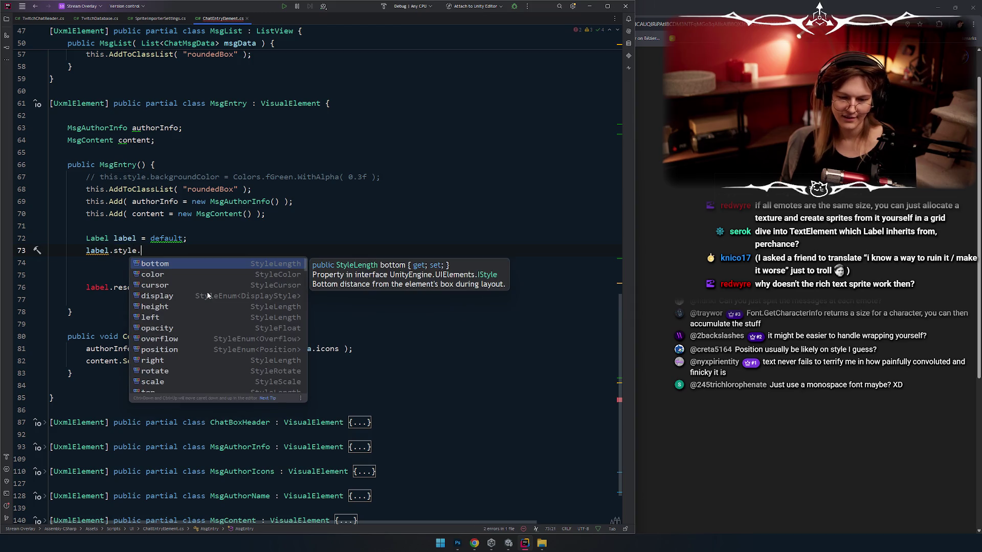
type("pos")
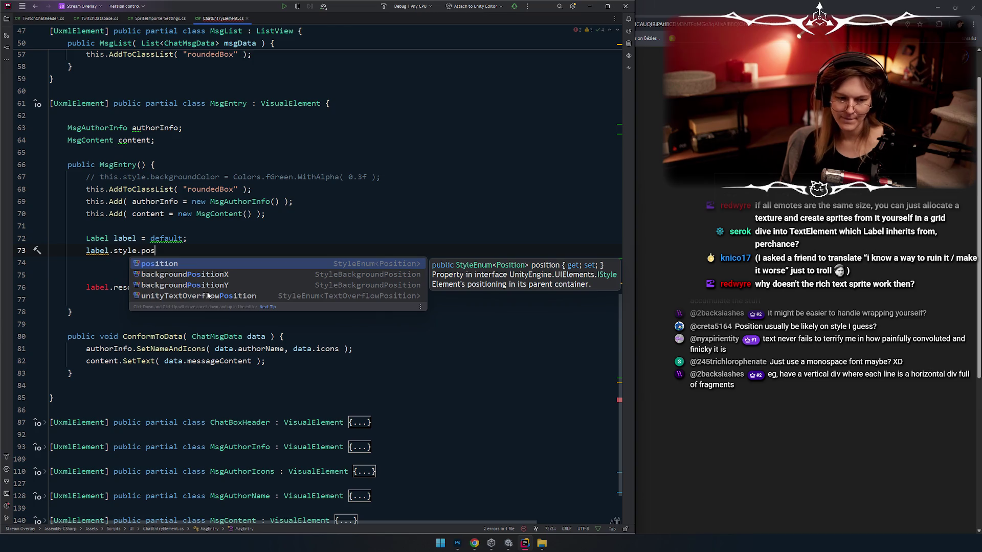
key("BackSpace")
key("BackSpace")
key("BackSpace")
key("ctrl+space")
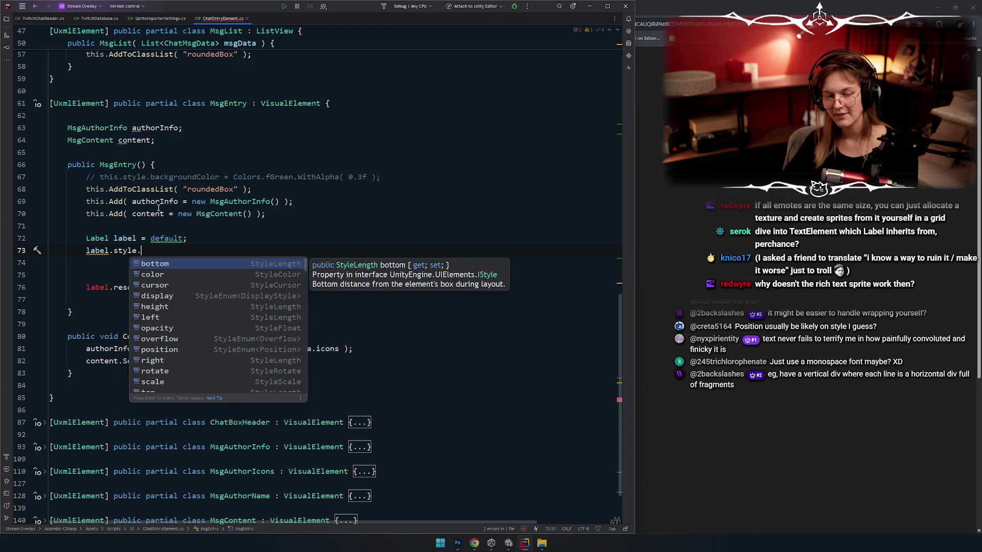
key("Escape")
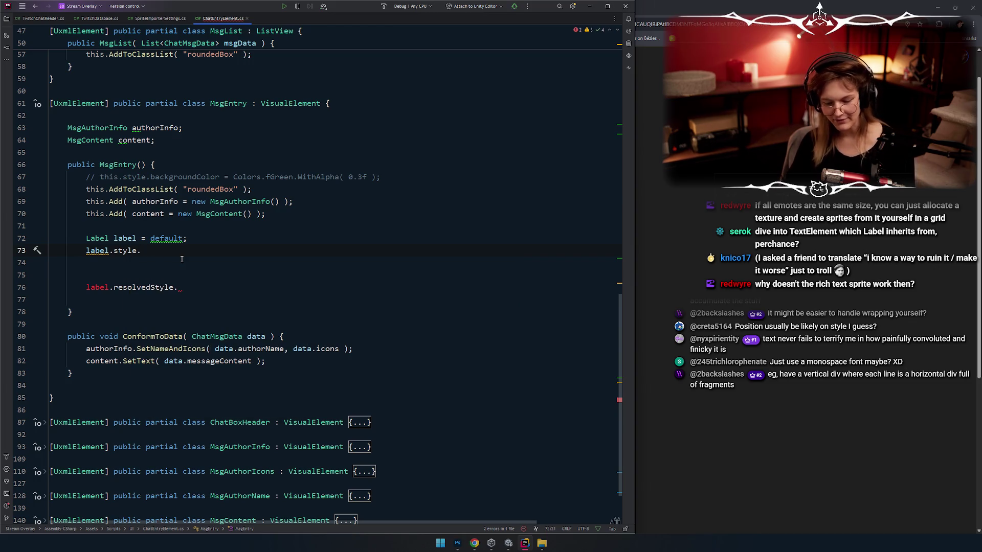
key("ctrl+space")
key("Down")
key("Down")
key("Down")
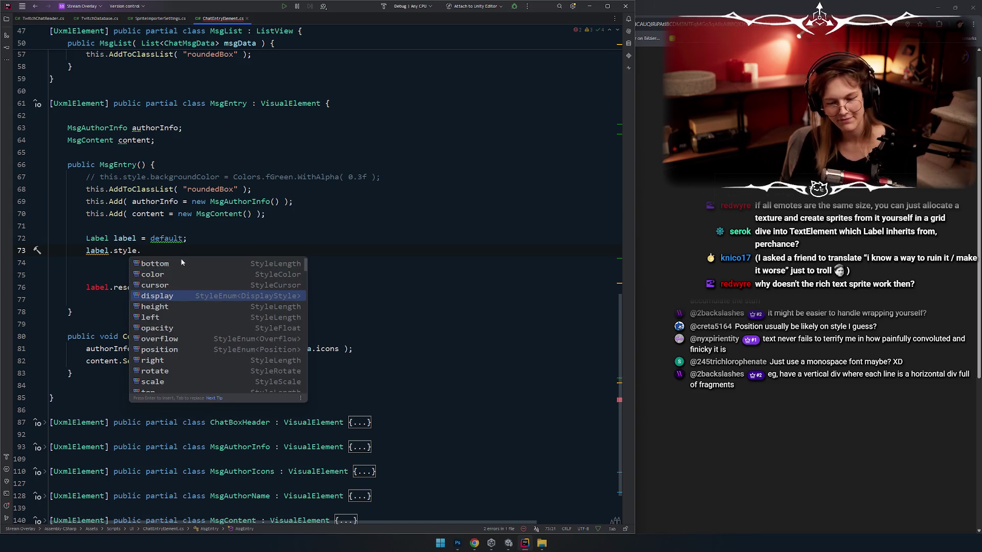
key("Up")
key("Down")
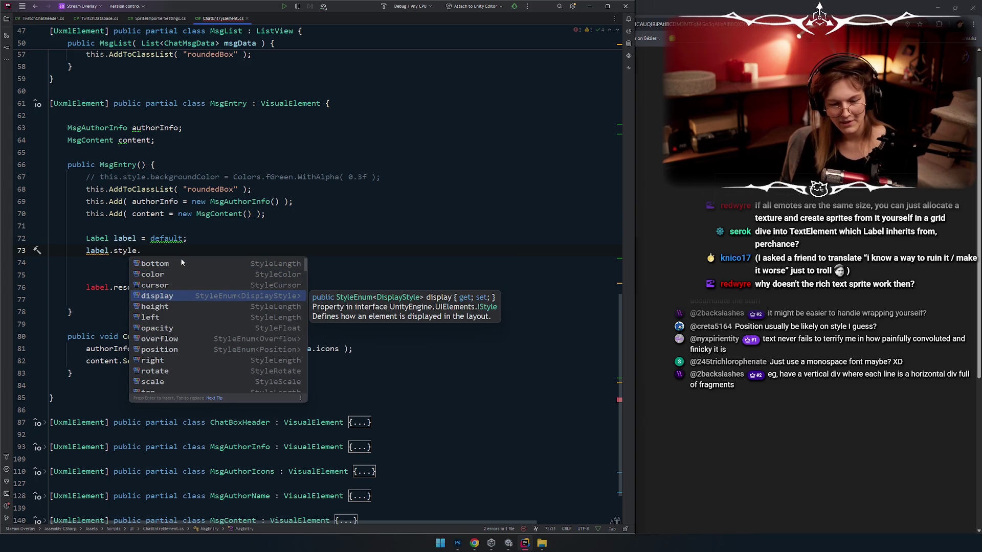
key("Down")
key("Down")
key("Down")
key("Down")
key("Down")
key("Down")
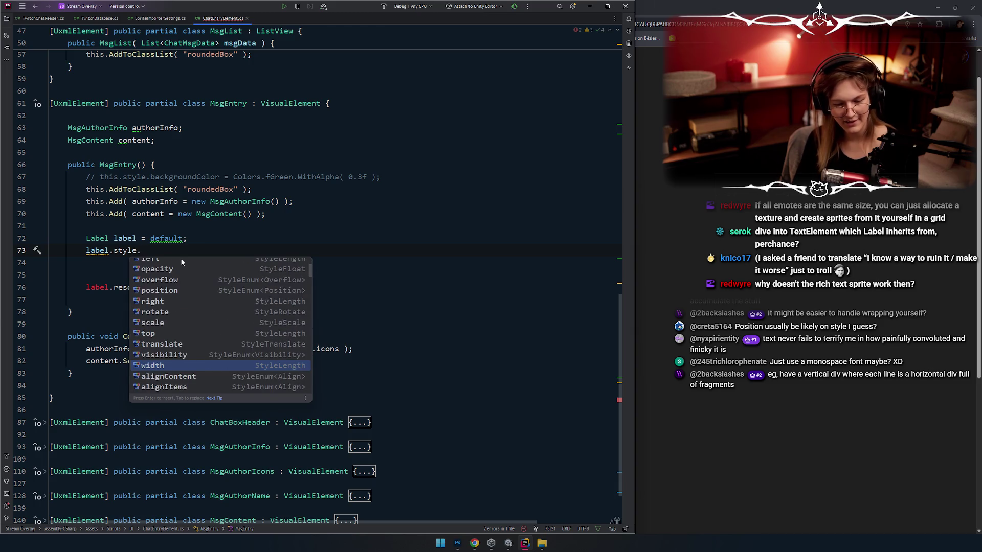
key("Down")
key("Down")
key("Down")
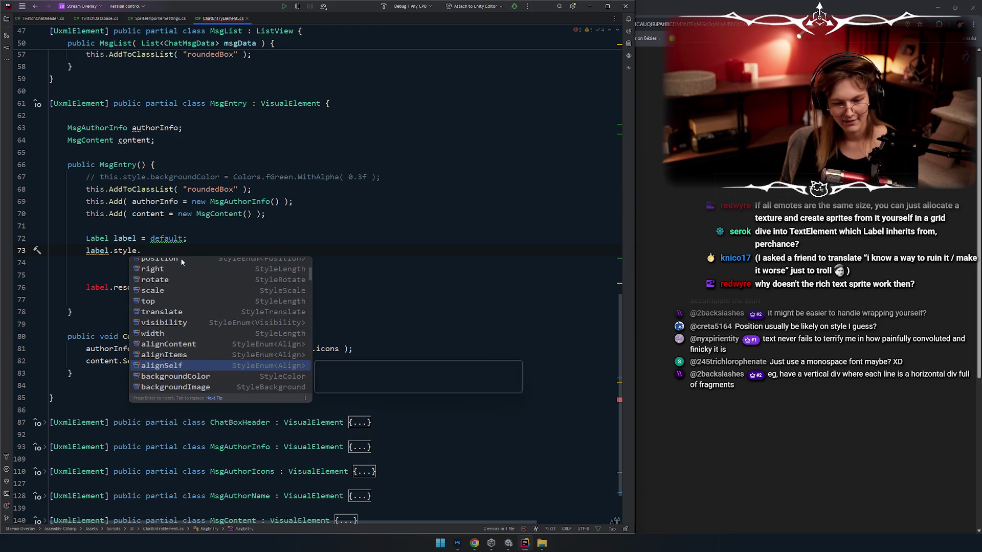
key("BackSpace")
key("BackSpace")
key("BackSpace")
type("reso")
key("Return")
type(".")
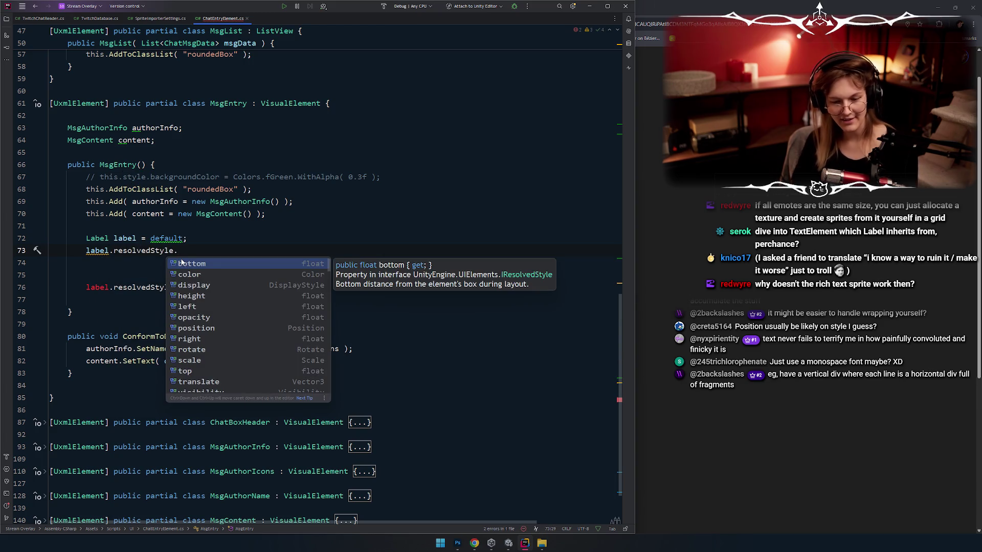
Filter resolvedStyle members by 'tex', then clear the filter and scroll the full property list
scroll(245, 312, "down", 3)
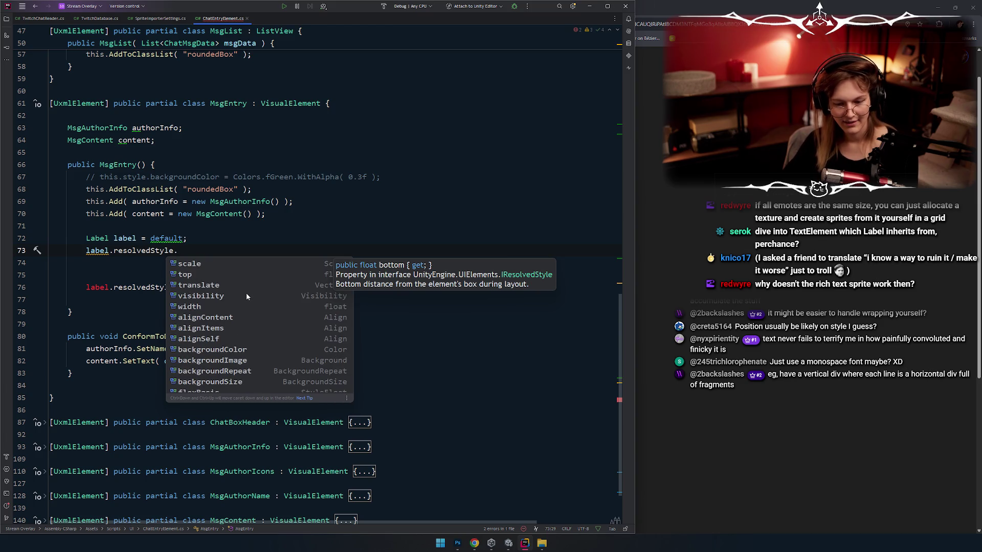
scroll(245, 293, "down", 4)
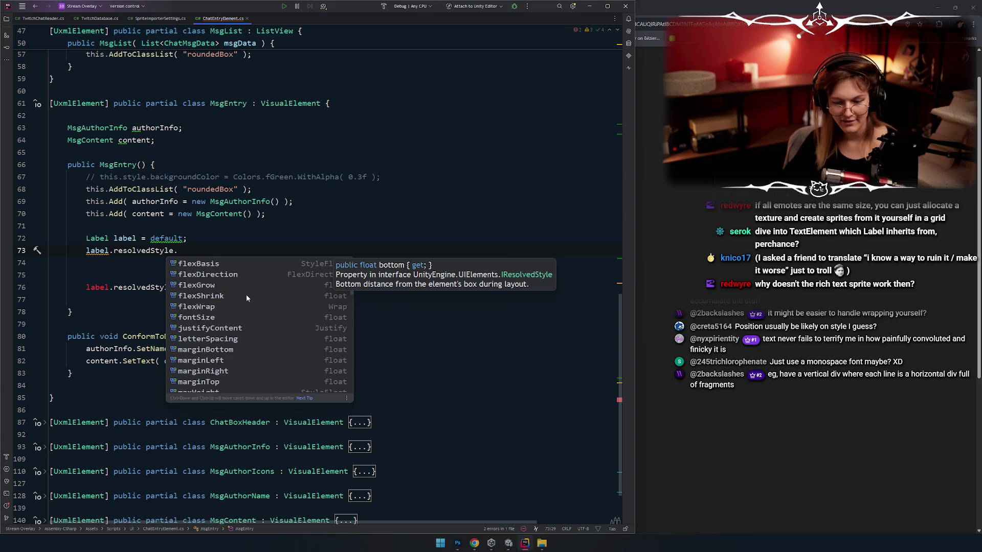
type("tex")
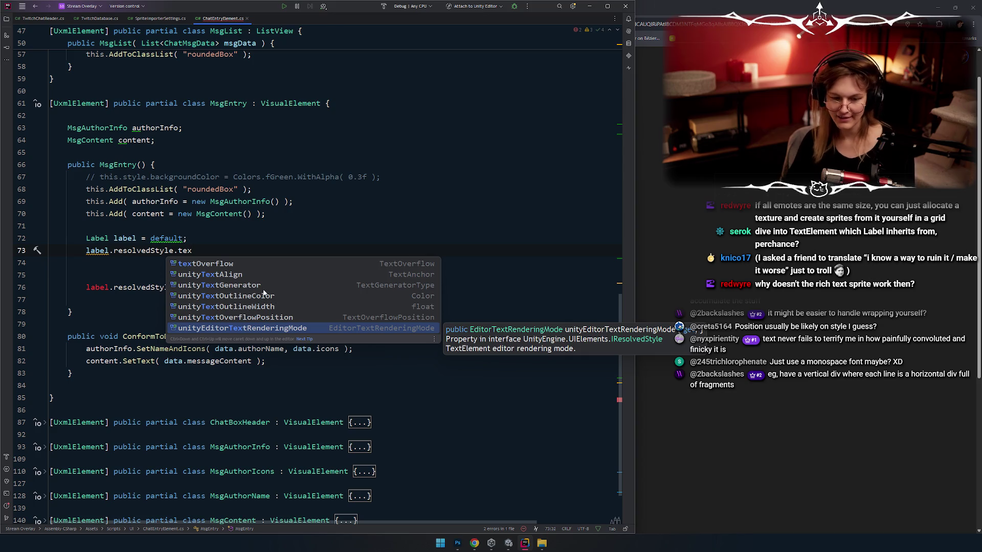
key("ctrl+BackSpace")
key("ctrl+space")
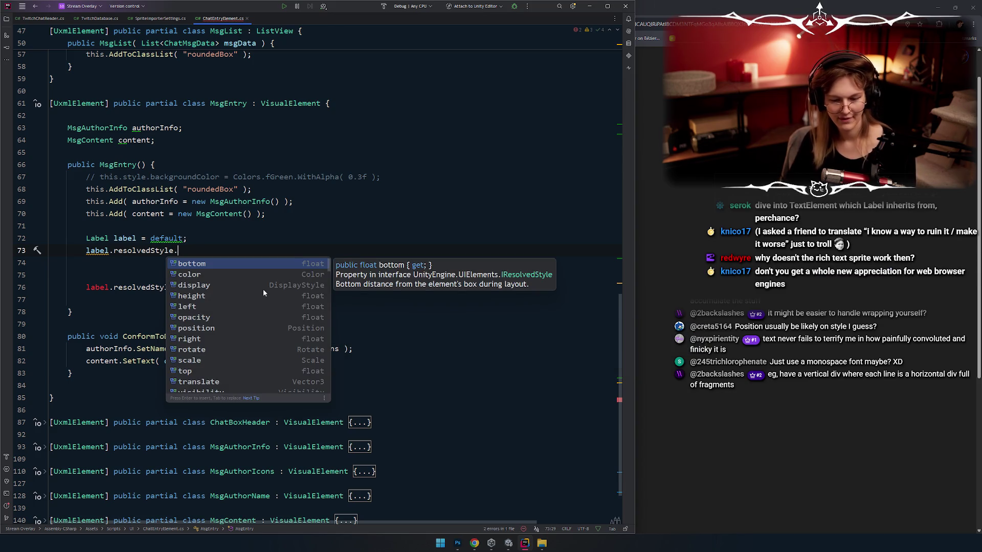
scroll(242, 308, "down", 2)
scroll(242, 306, "down", 6)
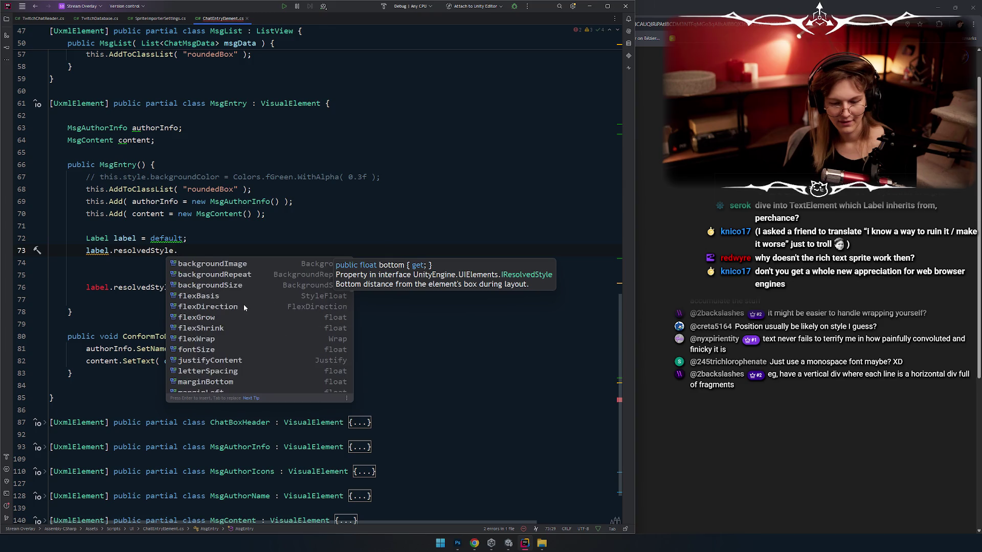
scroll(244, 304, "down", 10)
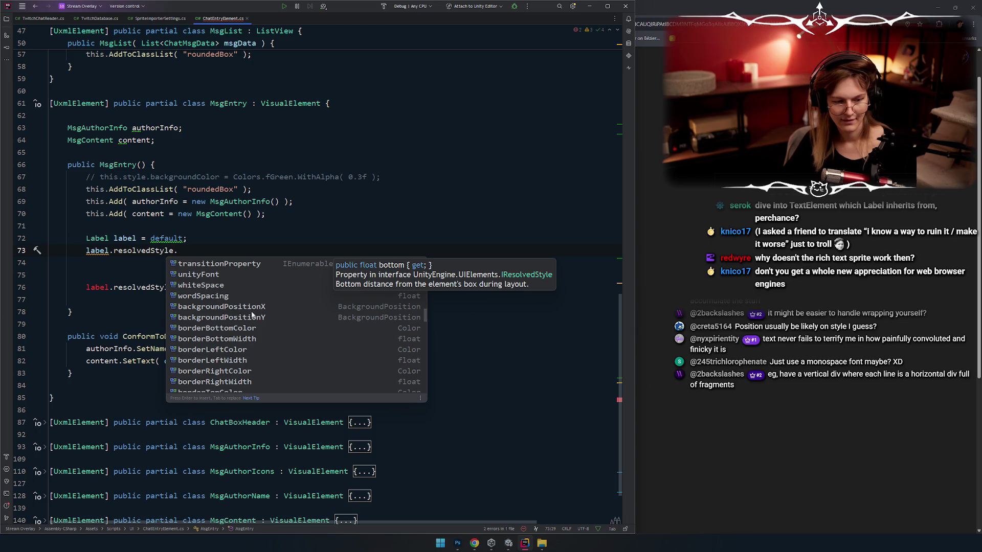
scroll(254, 307, "down", 2)
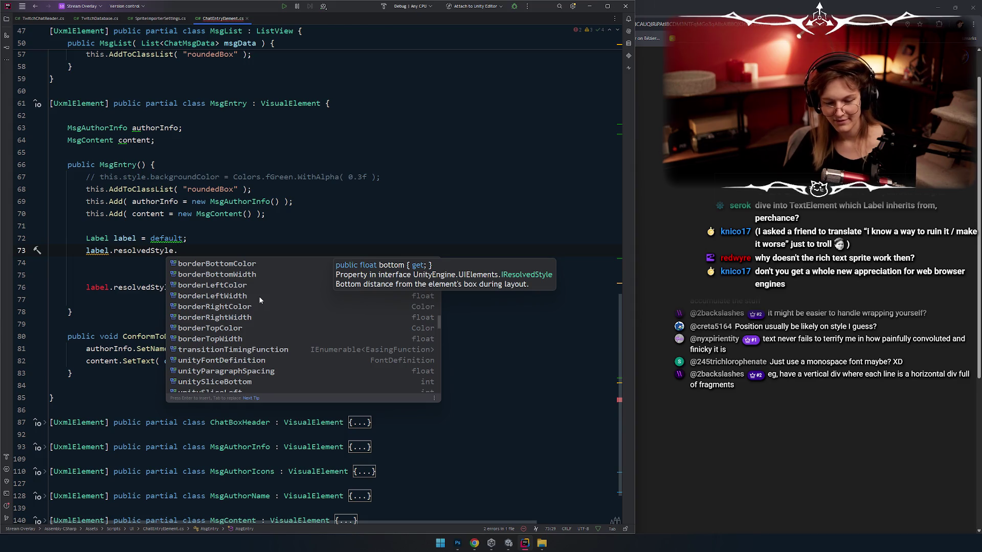
scroll(259, 300, "down", 5)
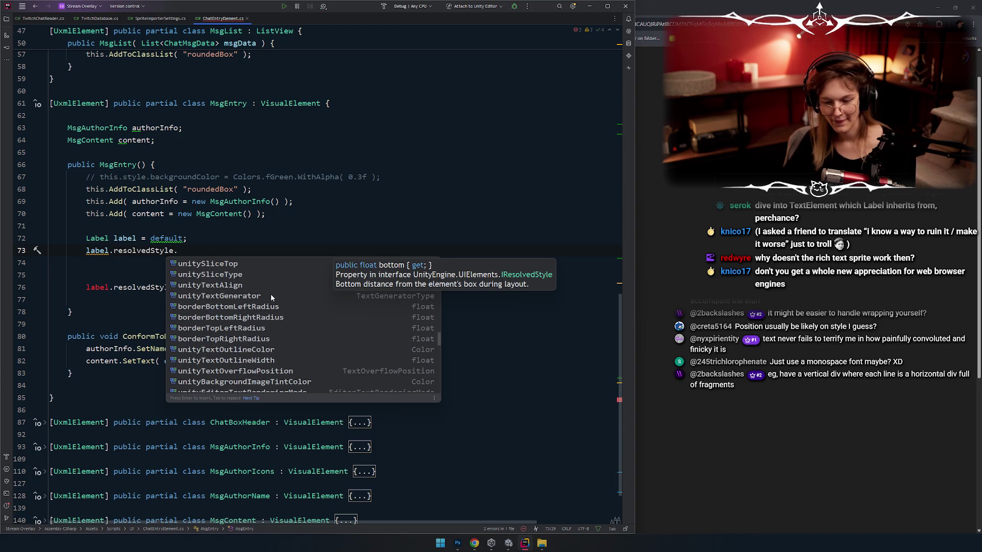
scroll(271, 294, "down", 3)
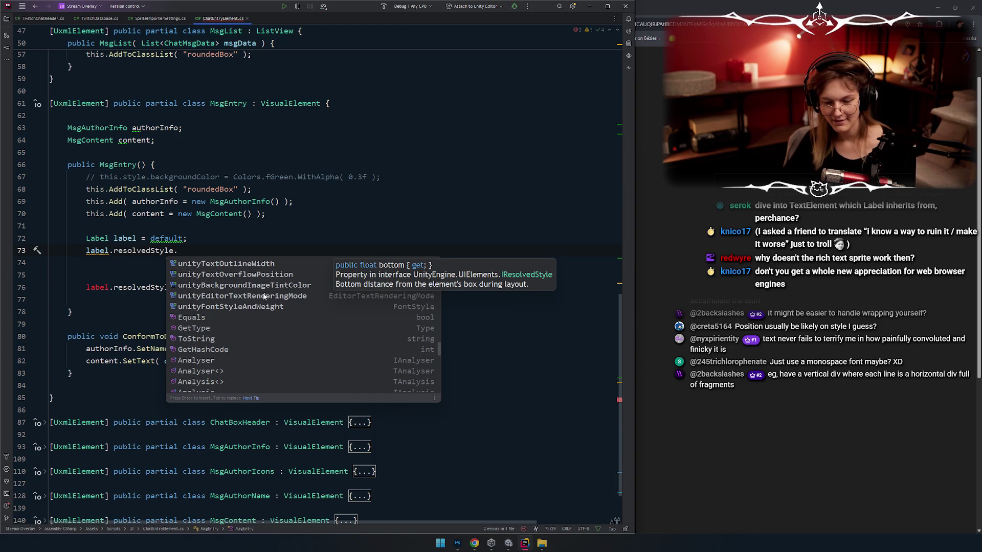
left_click(221, 253)
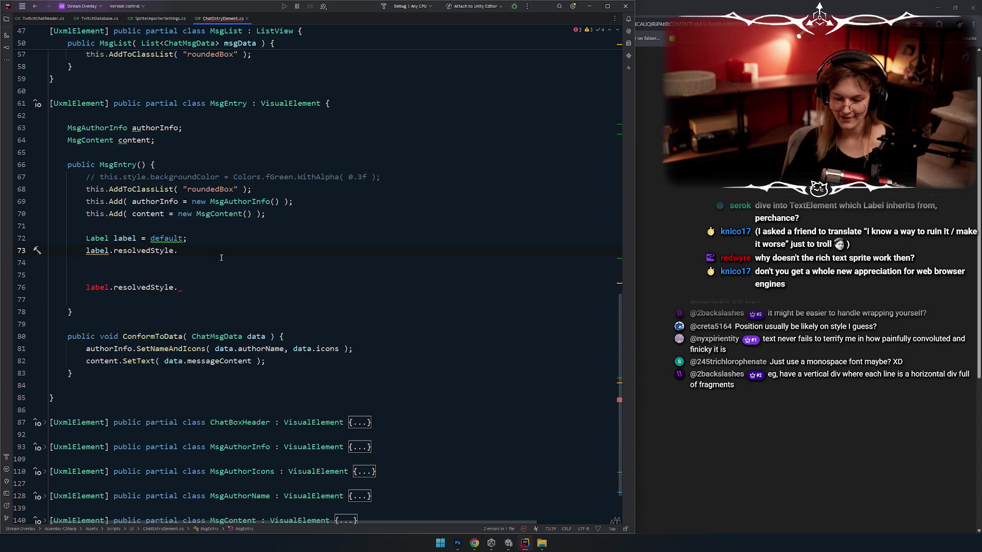
Reopen the resolvedStyle suggestions and read the height property's description
key("ctrl+space")
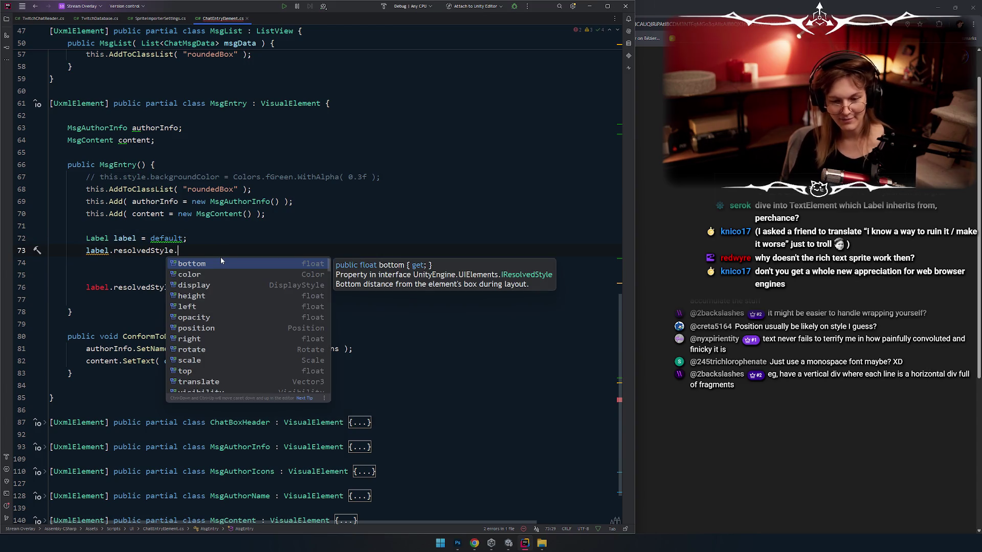
key("Down")
key("Down")
key("Up")
key("Down")
key("Down")
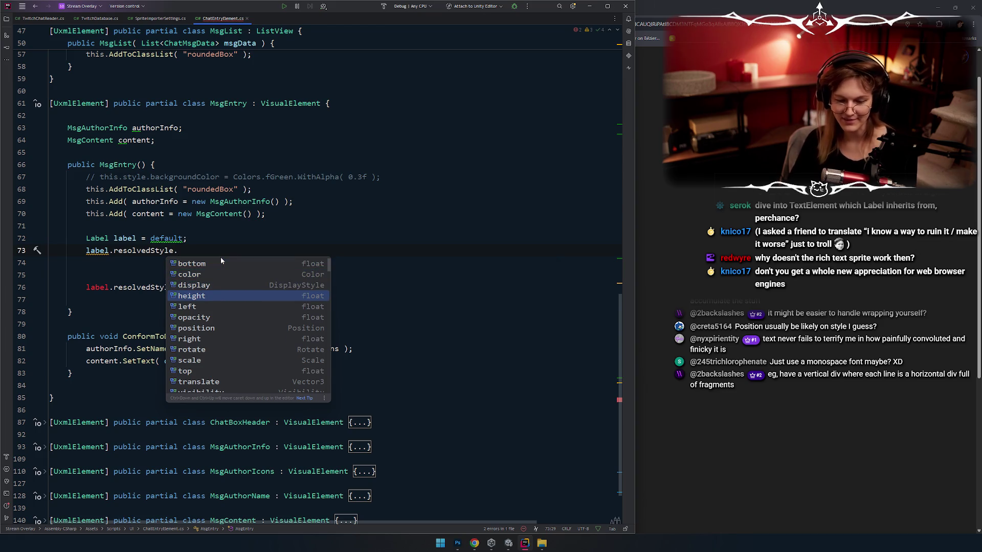
scroll(231, 317, "down", 8)
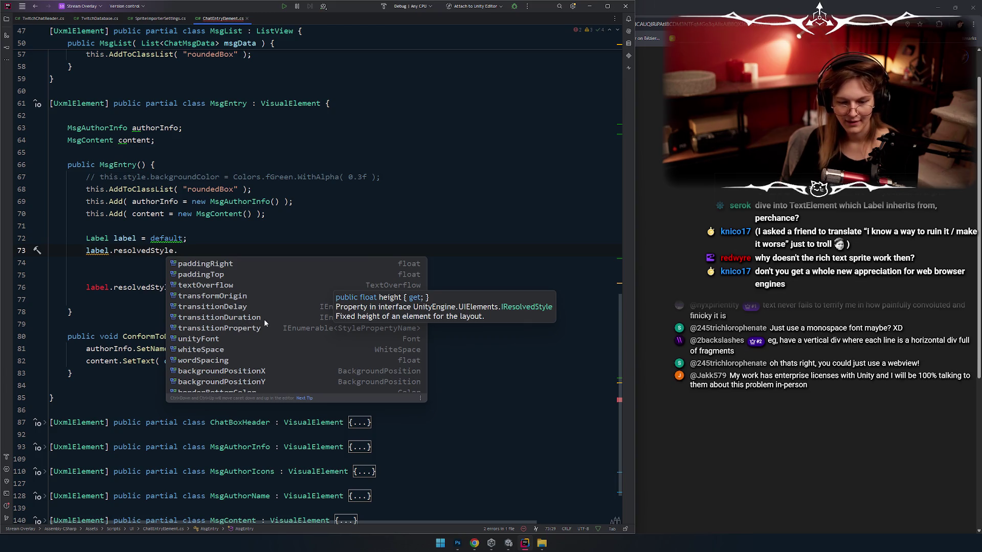
scroll(264, 320, "down", 8)
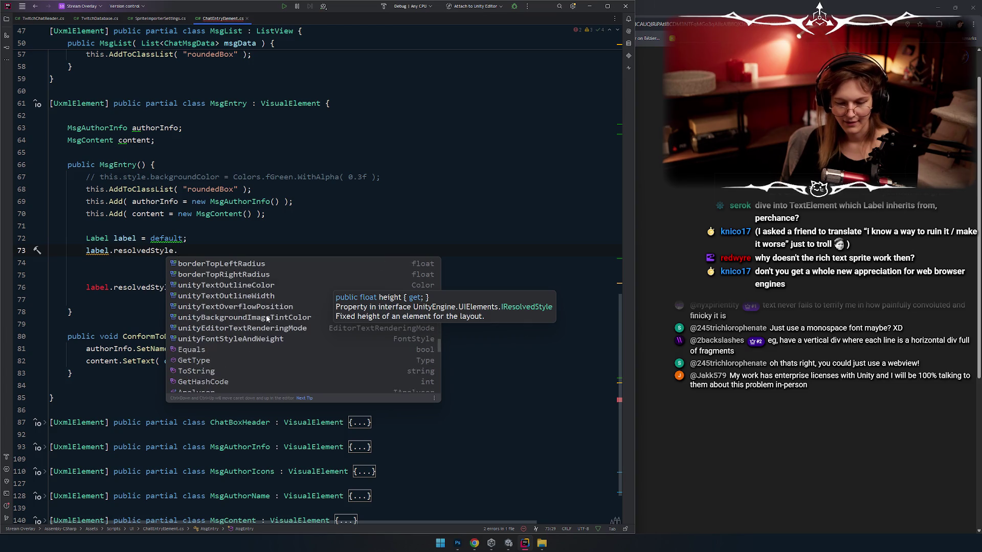
key("alt+Tab")
key("alt+Tab")
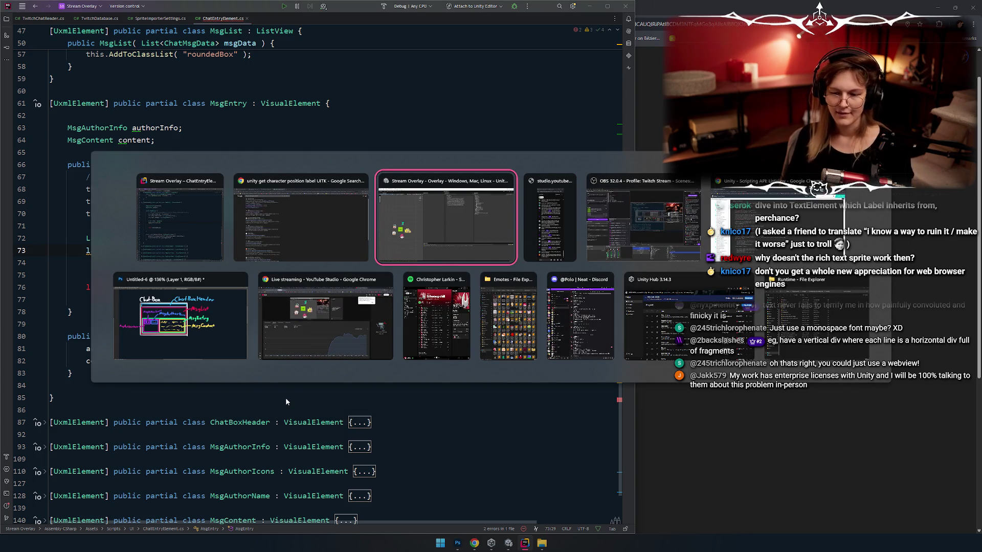
Cycle through the open windows in the task switcher to reach the Unity Stream Overlay editor
key("alt+shift+Tab")
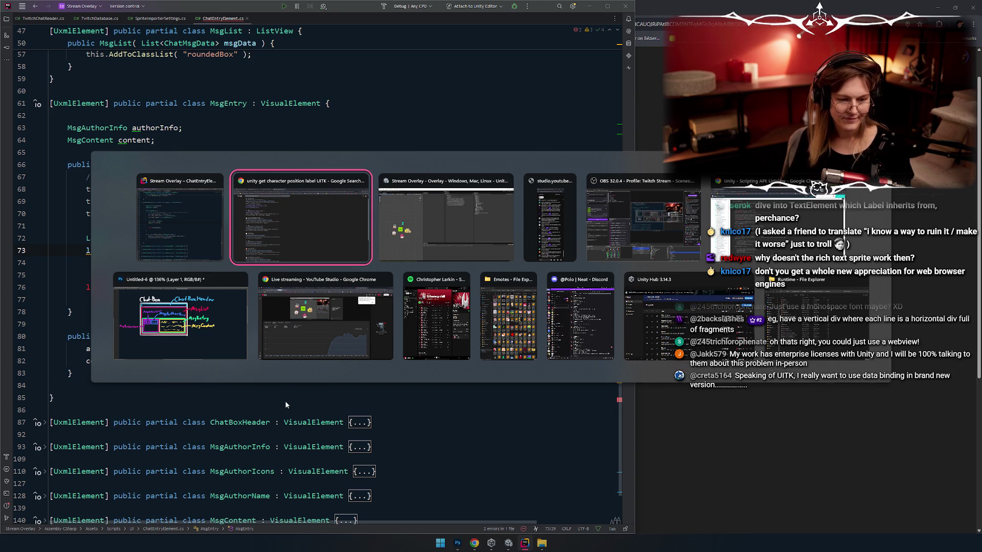
key("alt+shift+Tab")
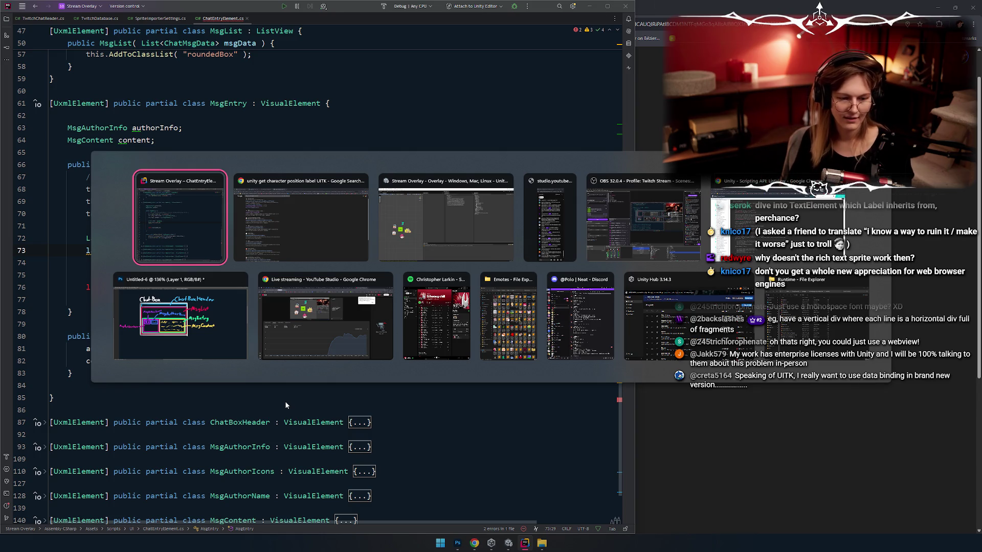
key("alt+Tab")
key("alt+Tab")
key("alt+shift+Tab")
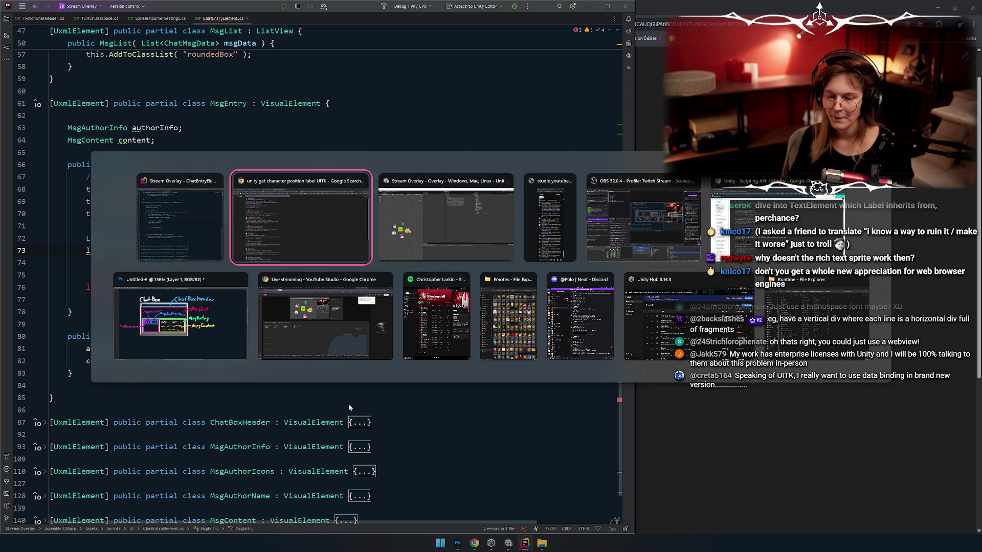
key("alt+Tab")
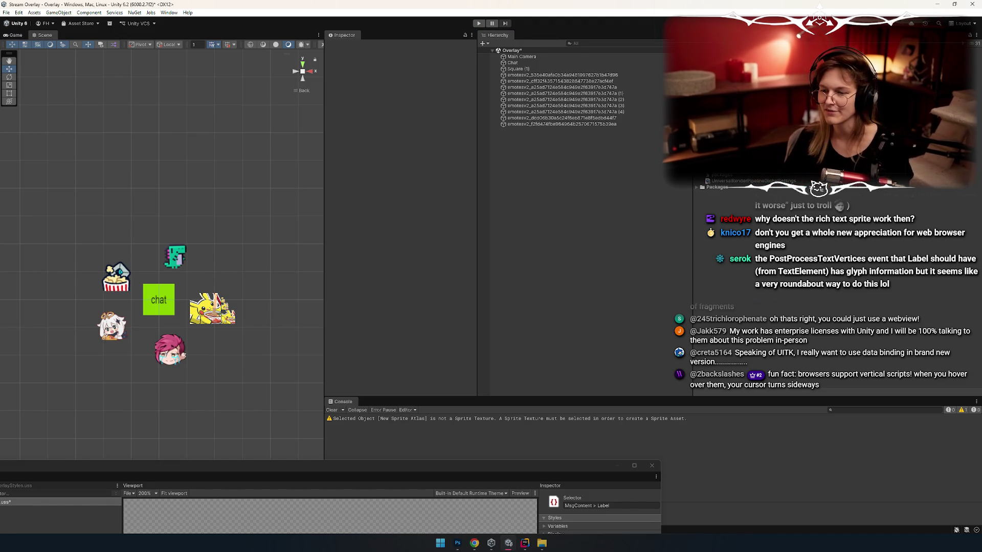
Bring Chrome's 'unity get character position label UITK' results to the front and scroll down them
key("alt+Tab")
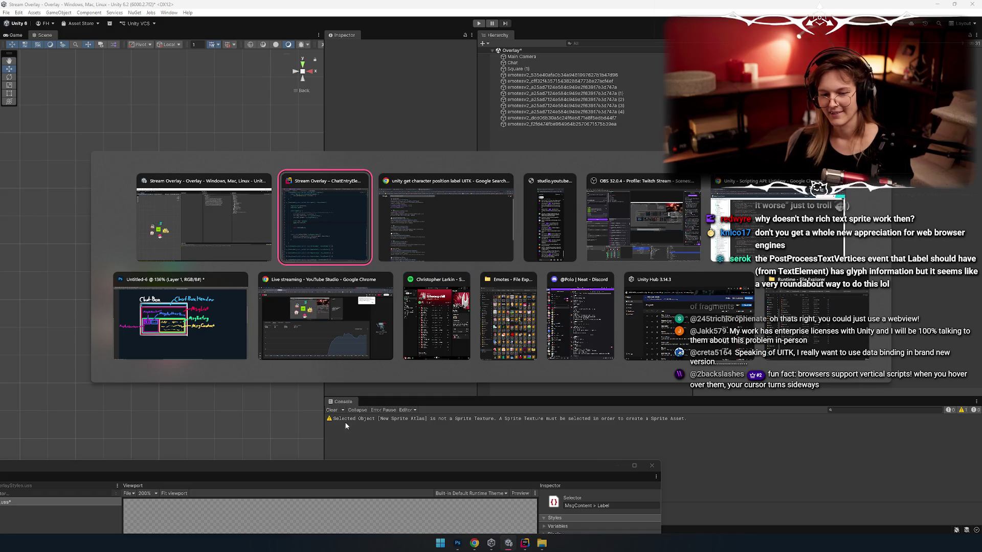
key("alt+Tab")
key("alt+Tab")
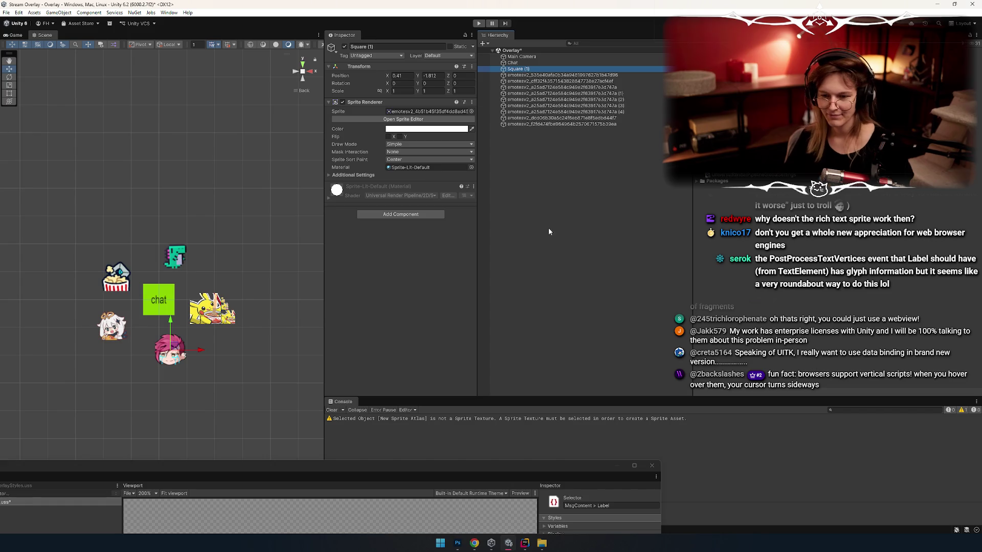
key("alt+Tab")
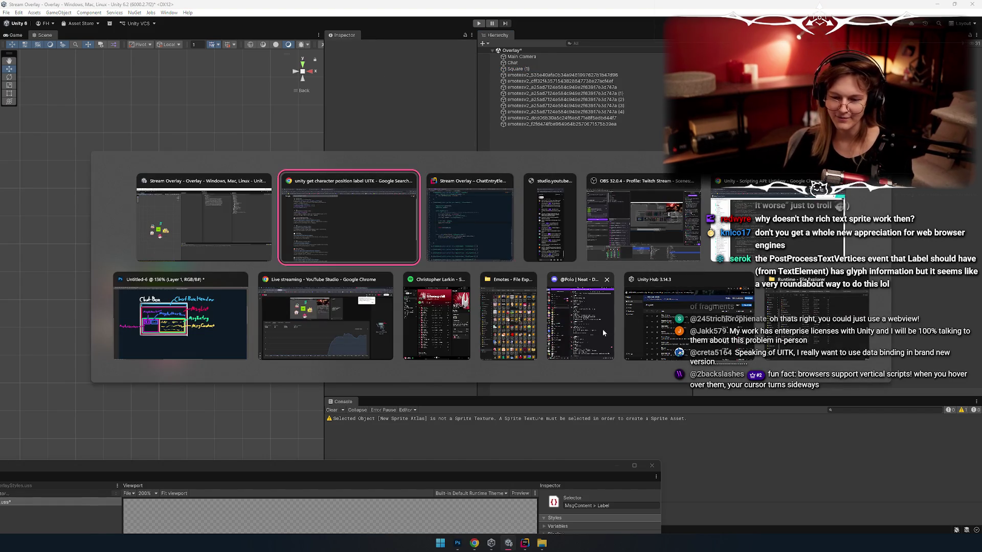
left_click(403, 264)
scroll(238, 313, "down", 1)
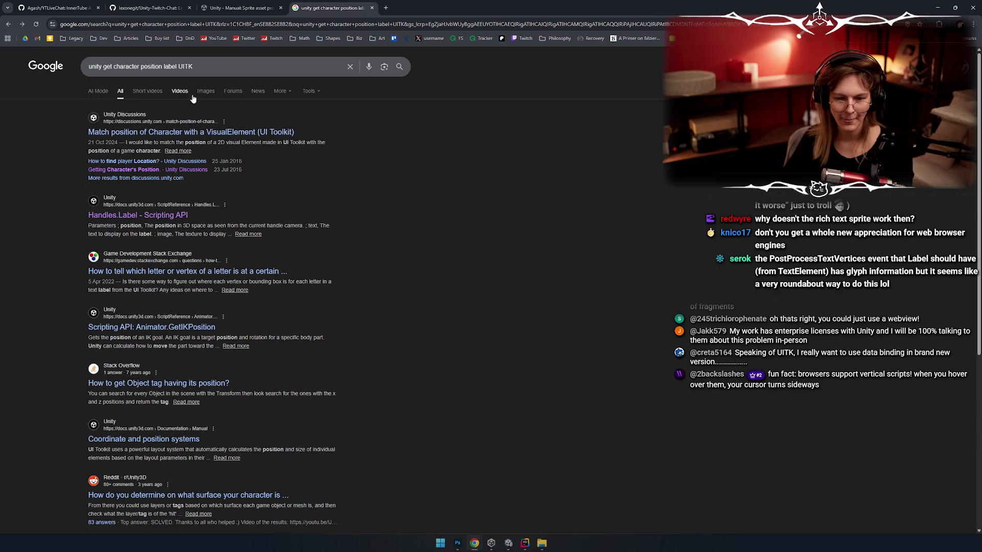
Leave the 'label UITK' search query unchanged and return to the Unity editor
scroll(265, 252, "down", 2)
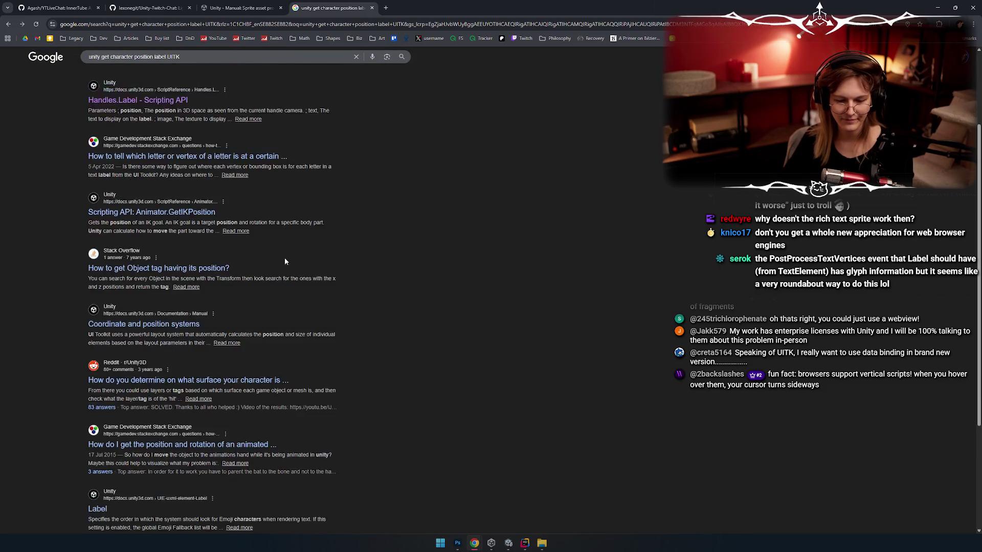
scroll(295, 282, "up", 4)
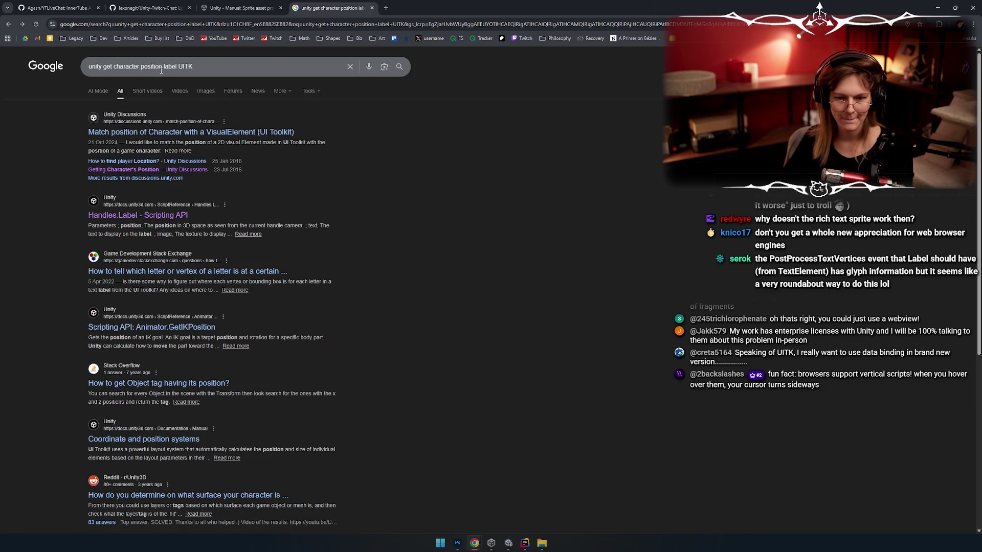
left_click(138, 66)
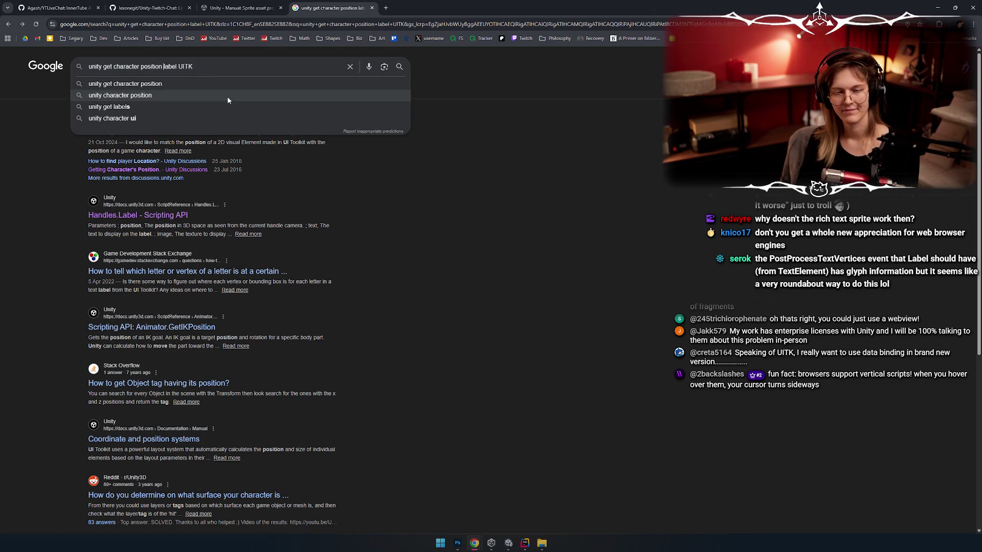
key("ctrl+shift+Left")
key("ctrl+shift+Left")
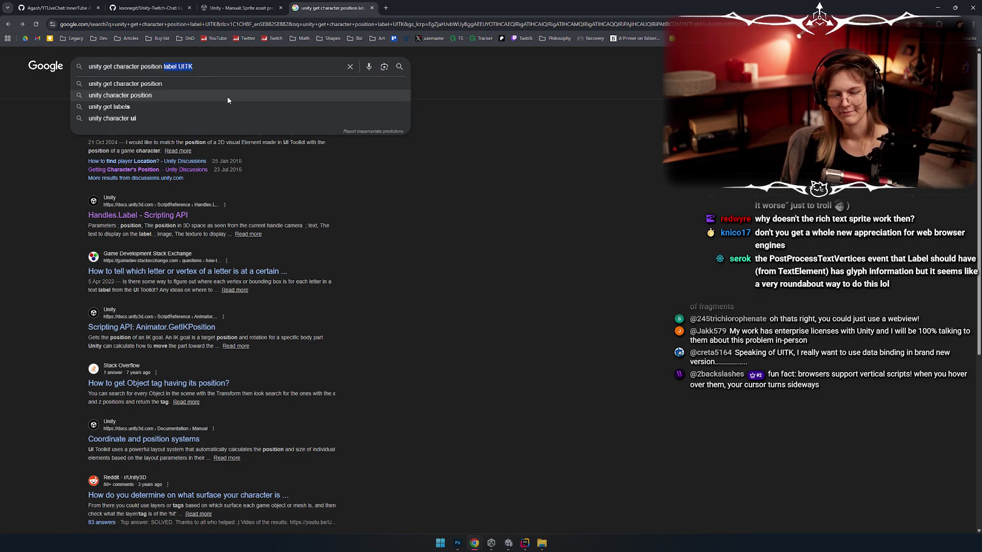
key("Right")
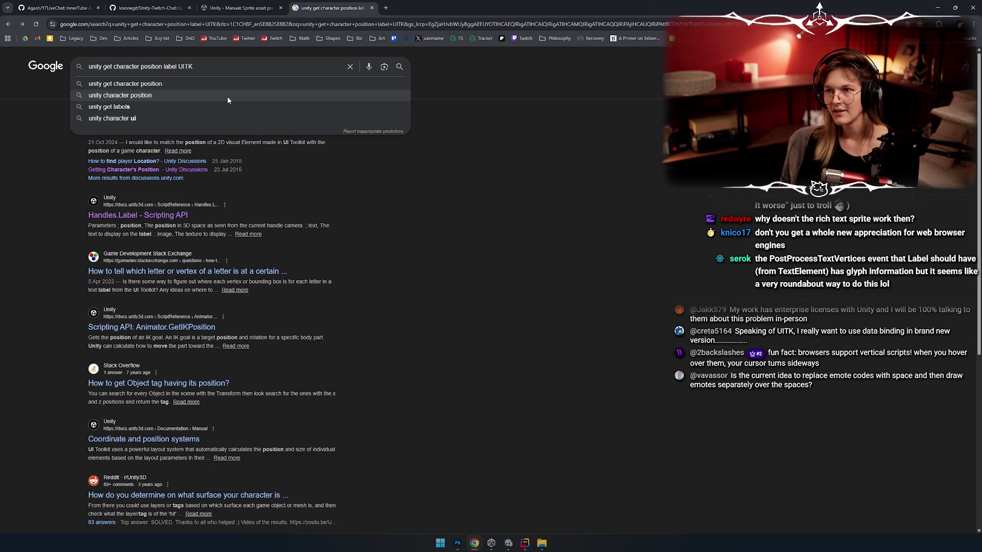
key("alt+Tab")
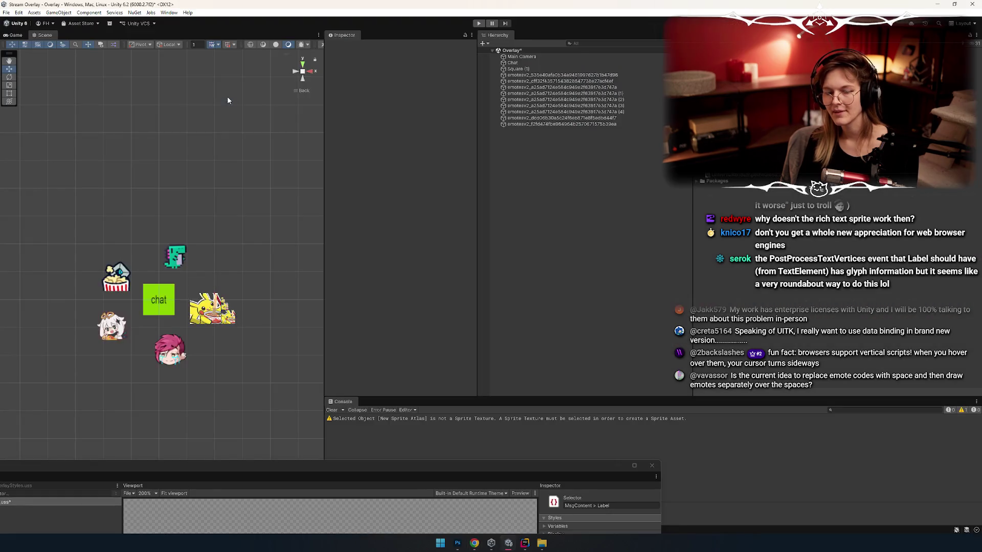
Toggle the comment on the line 73 resolvedStyle line and list resolvedStyle members
key("alt+Tab")
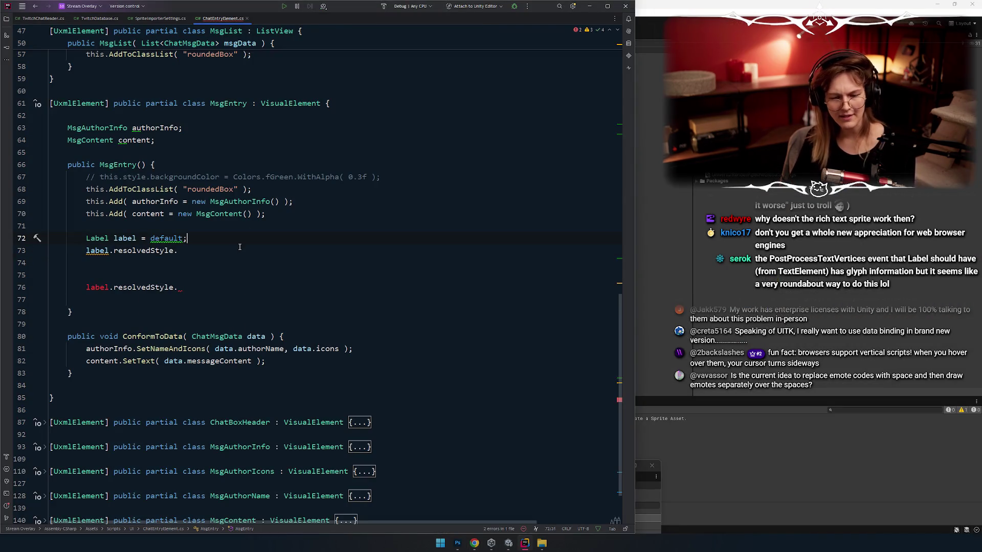
key("ctrl+slash")
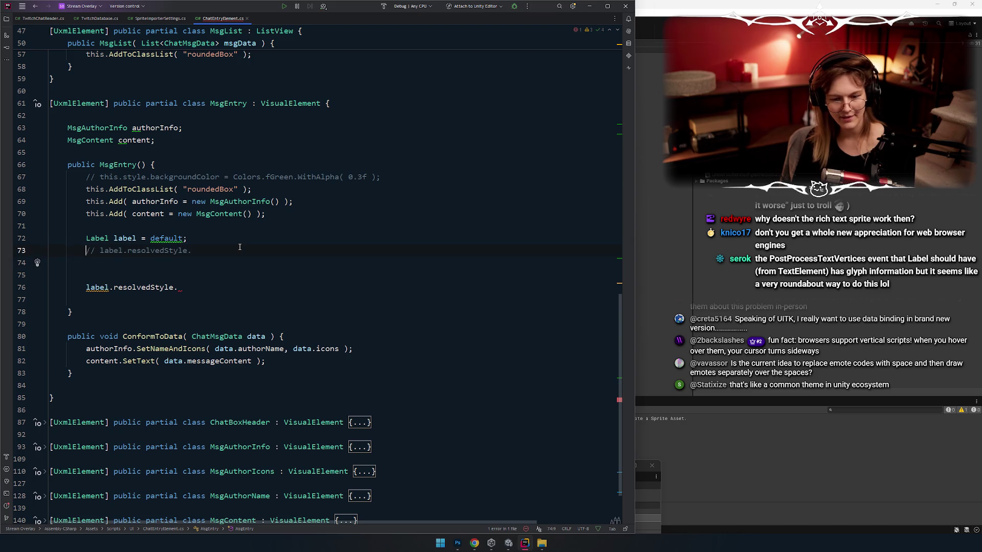
key("Return")
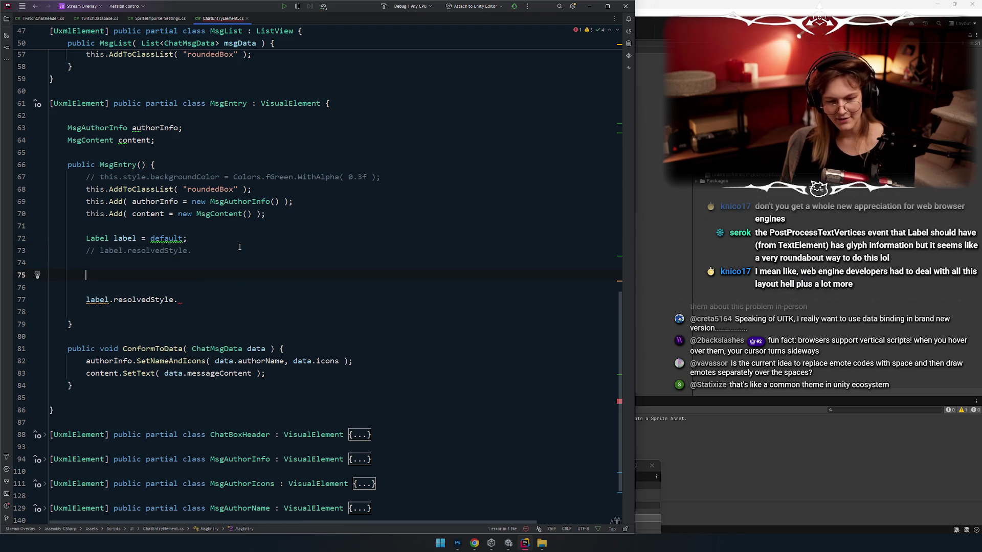
key("Up")
key("Up")
key("ctrl+slash")
key("Up")
key("End")
key("ctrl+space")
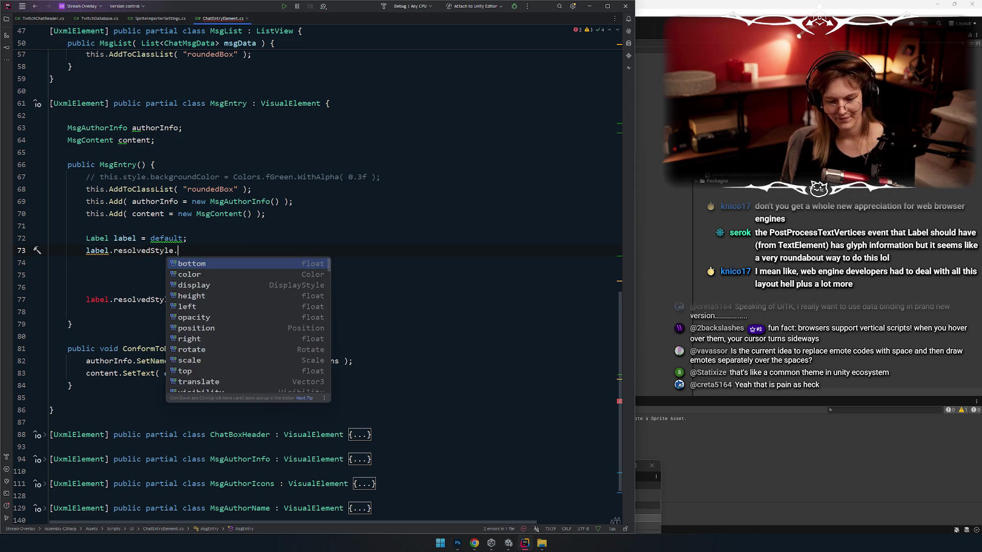
Try the 'class' and 'ca' completions, then delete the unfinished label.resolvedStyle. line
type("class")
key("BackSpace")
key("BackSpace")
key("BackSpace")
key("ctrl+space")
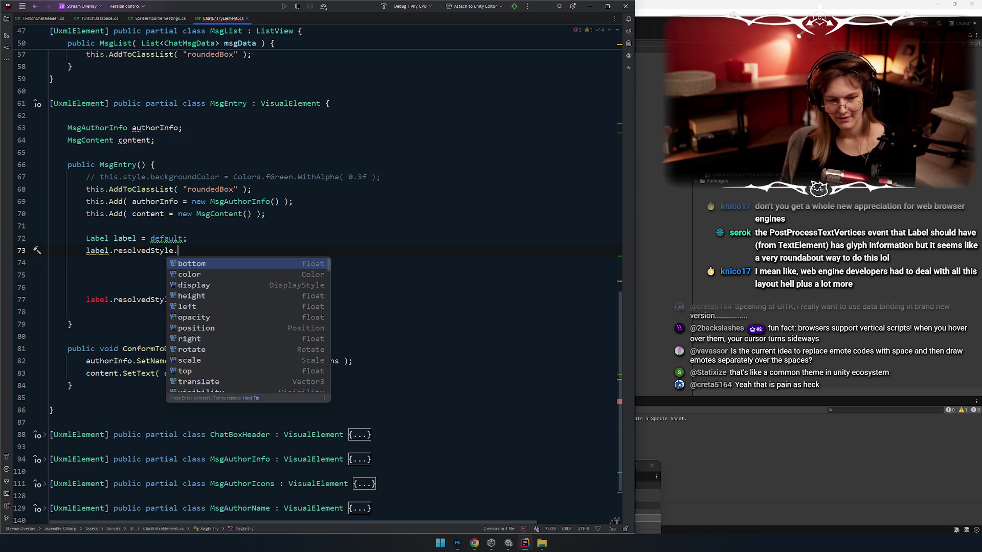
type("ca")
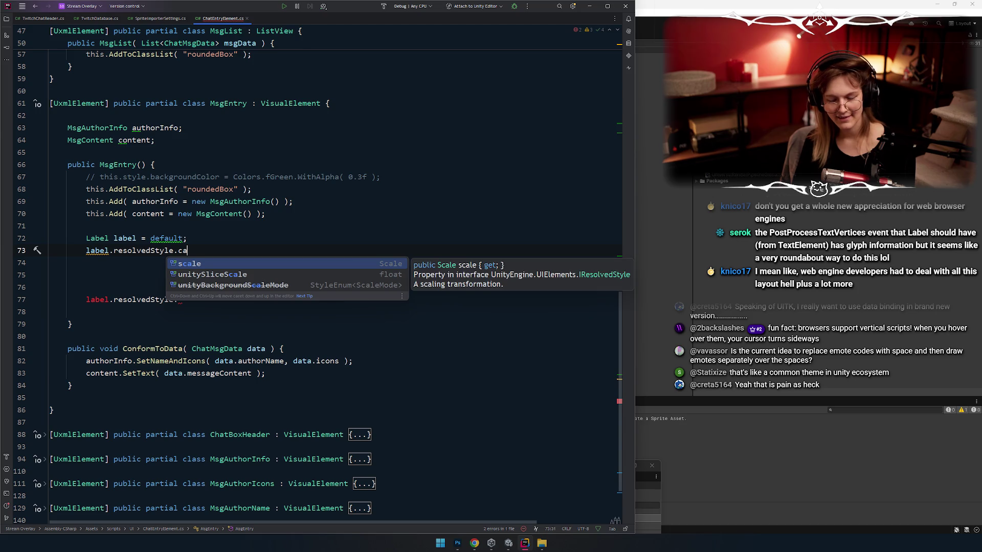
key("BackSpace")
key("BackSpace")
key("ctrl+shift+Left")
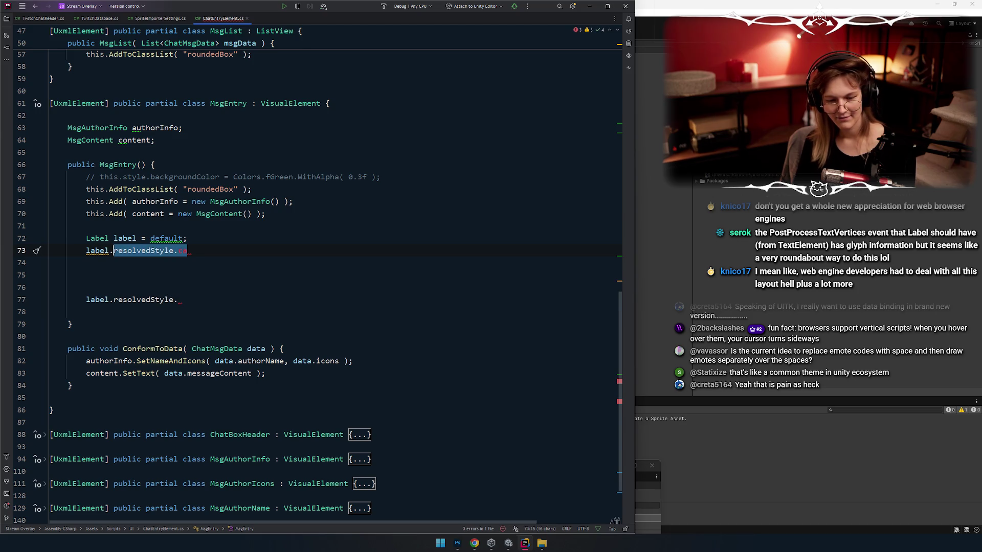
key("ctrl+shift+Left")
key("BackSpace")
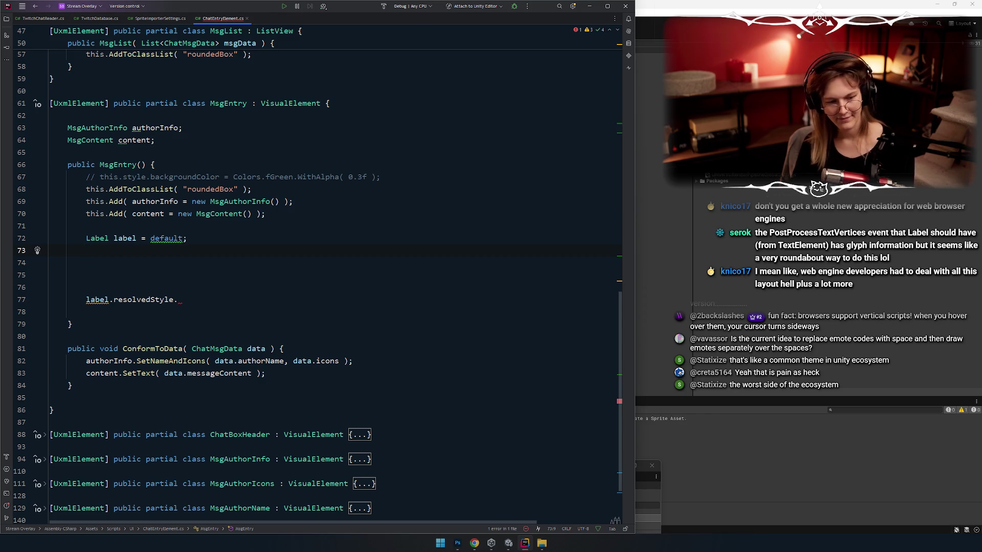
key("Down")
key("Down")
key("Down")
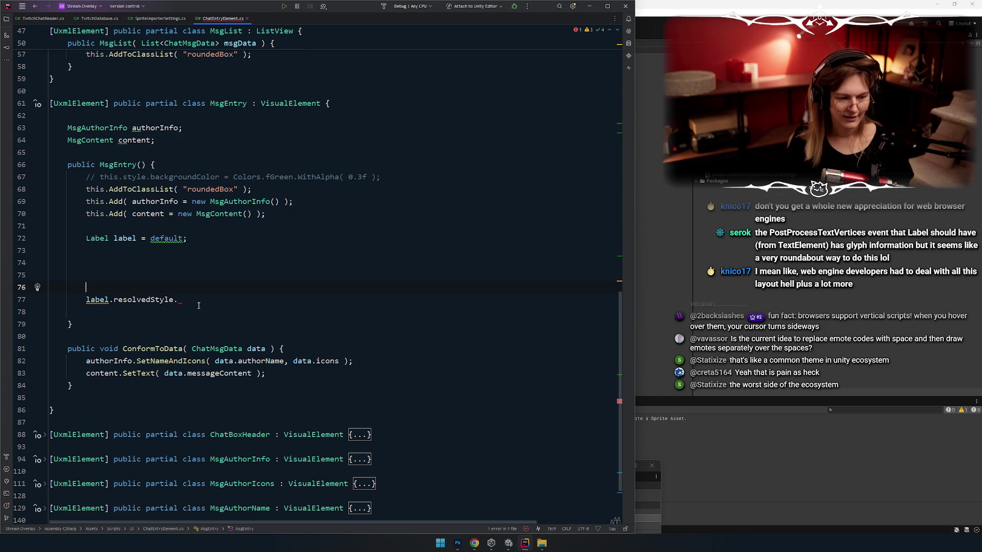
key("alt+Tab")
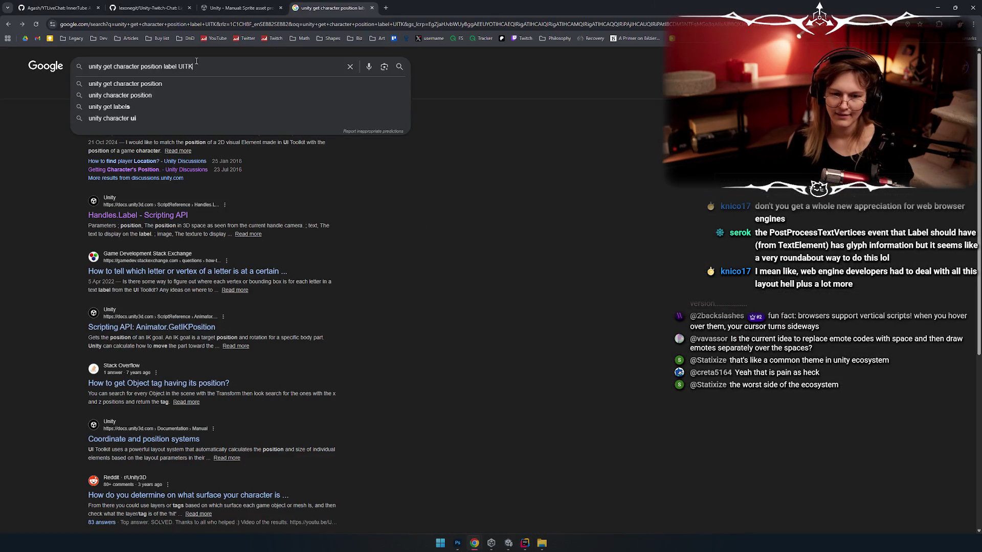
Search 'unity get character position text UITK' and open the Unity Manual TextElement page
double_click(170, 67)
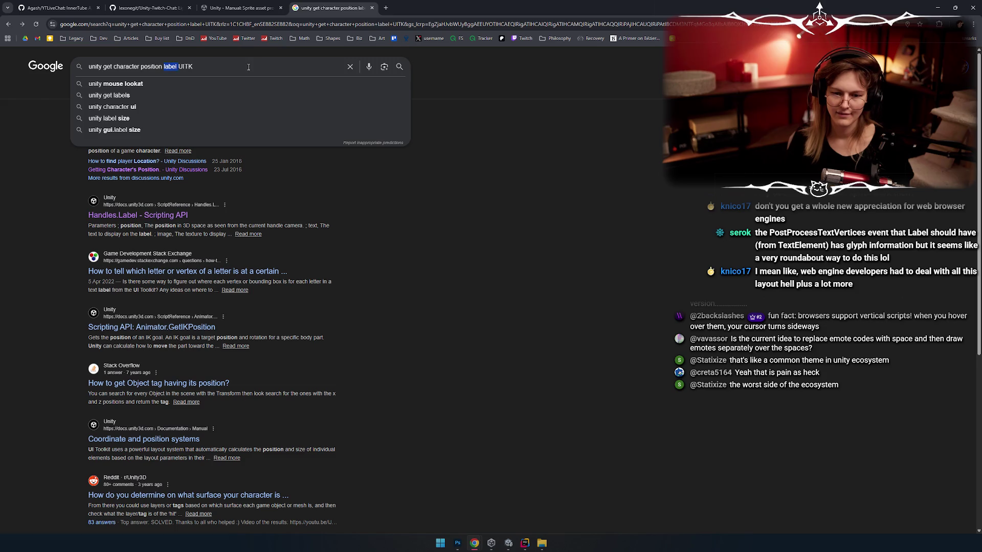
type("text")
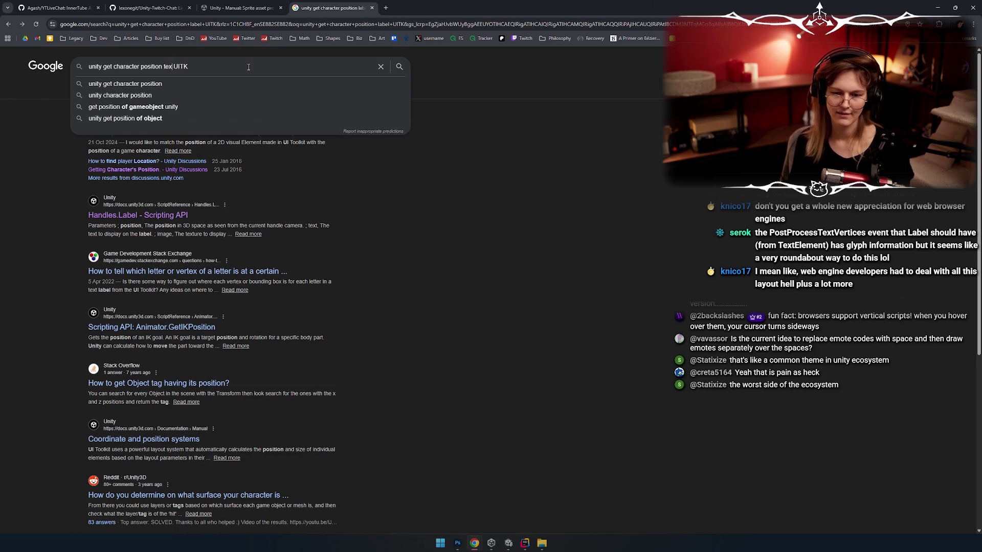
key("Return")
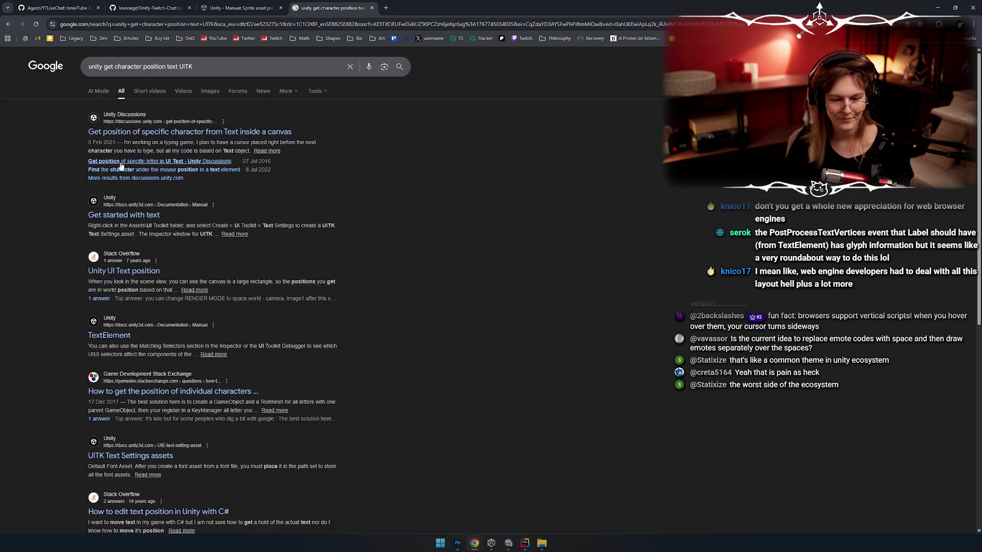
scroll(85, 147, "down", 2)
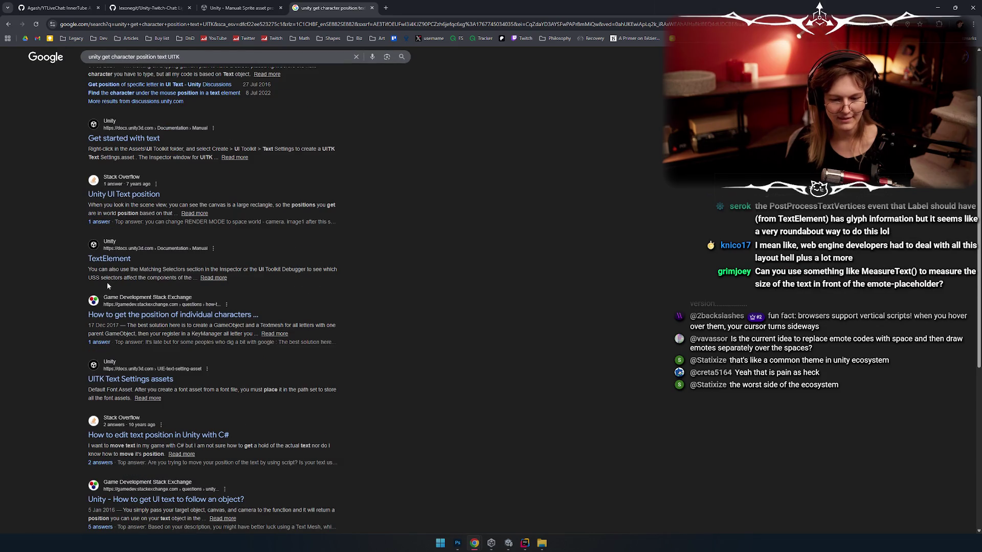
left_click(112, 259)
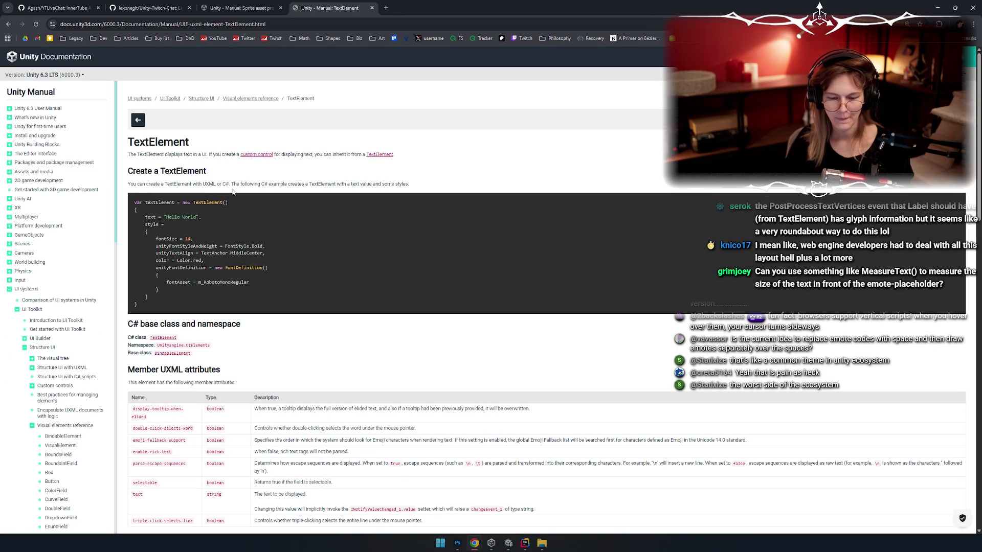
Scroll through the TextElement page's code sample and attribute tables, then return to Rider
scroll(251, 195, "down", 3)
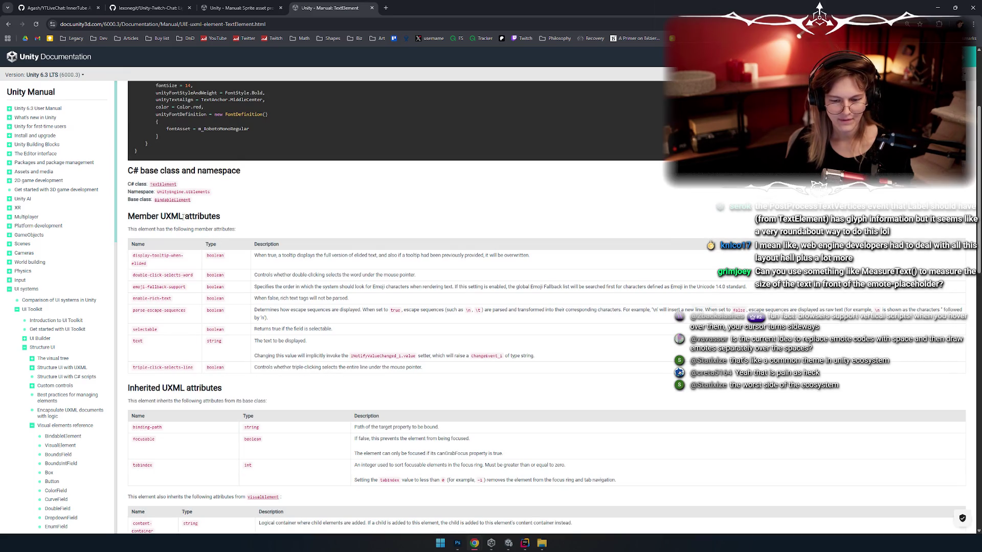
scroll(172, 285, "down", 2)
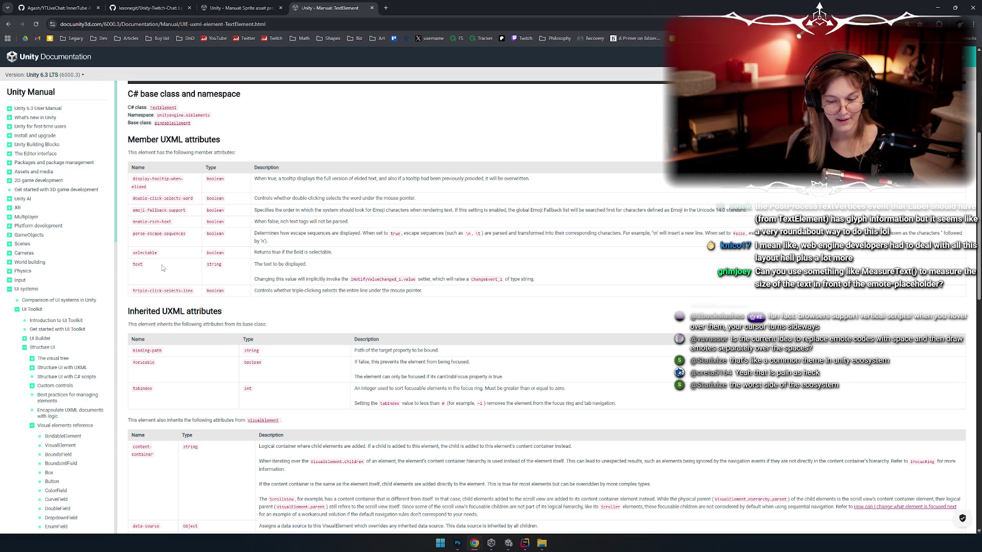
scroll(162, 265, "down", 2)
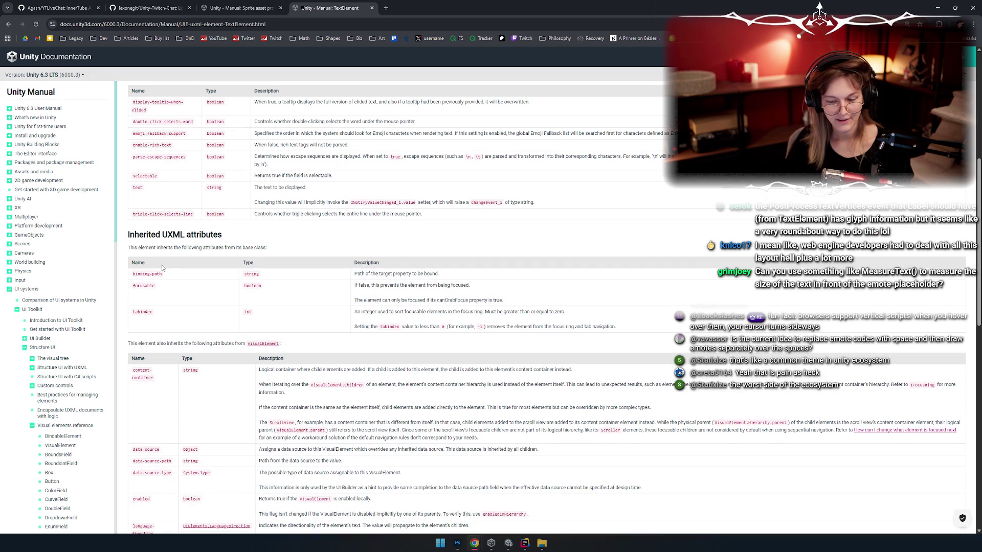
scroll(162, 265, "up", 5)
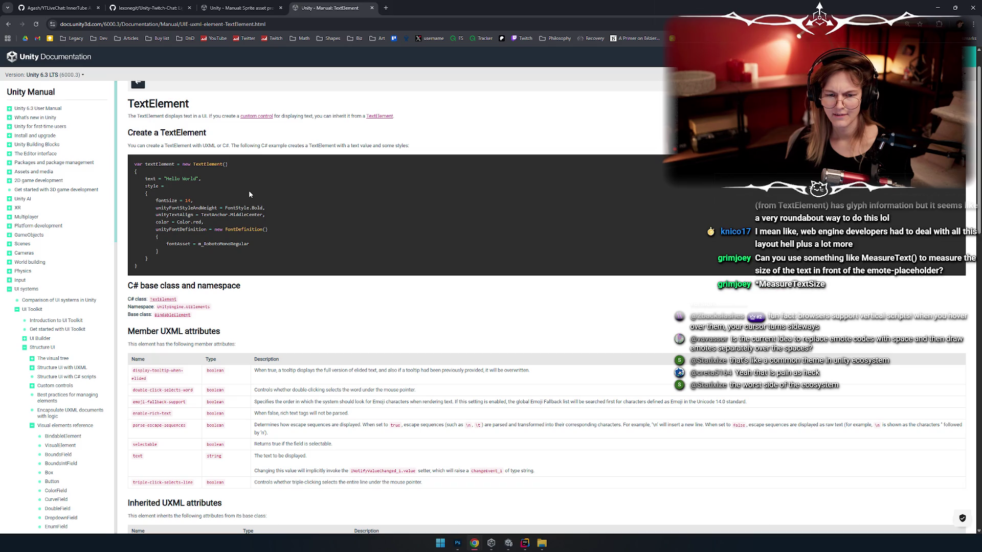
scroll(248, 190, "up", 1)
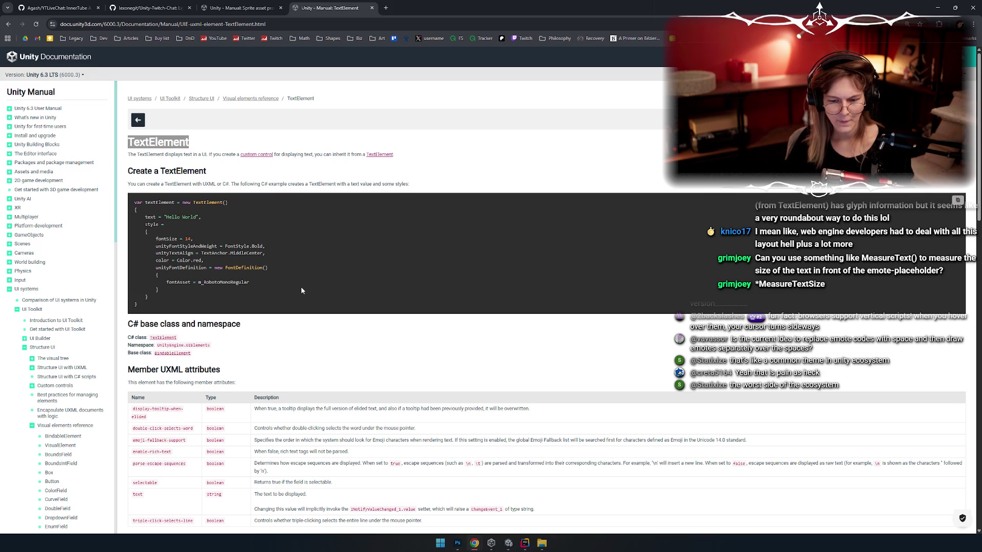
key("alt+Tab")
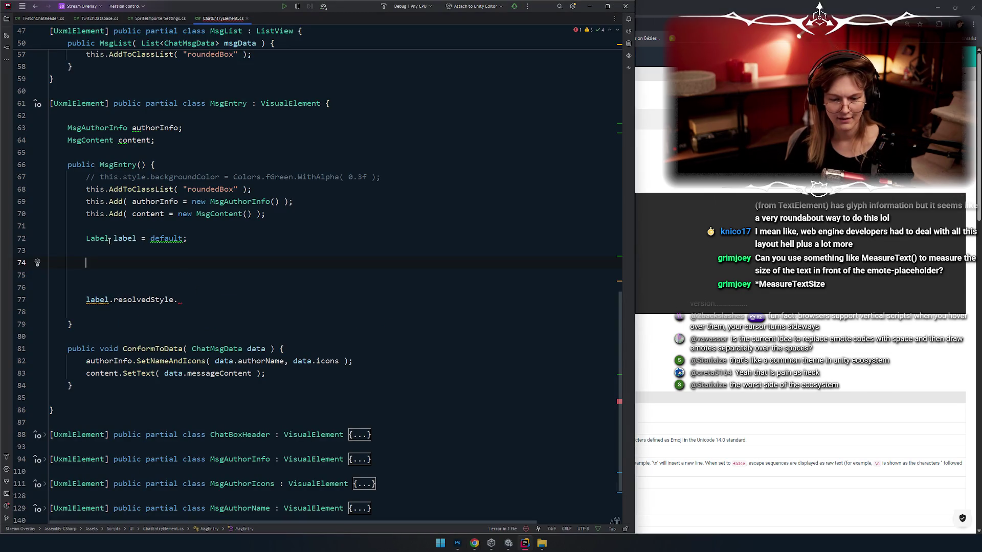
Type label. on line 74 and browse its completions for text and element members
mouse_move(89, 238)
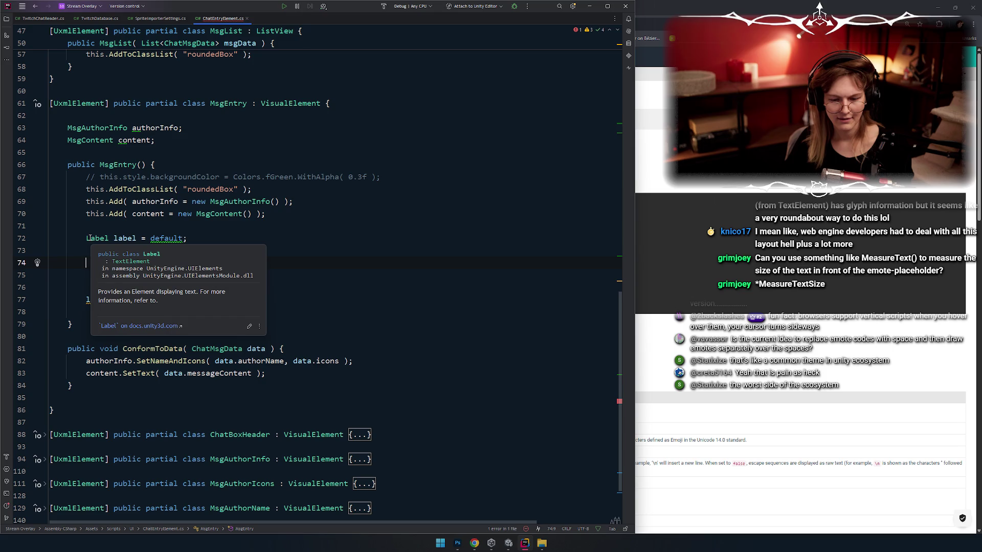
key("Return")
key("Return")
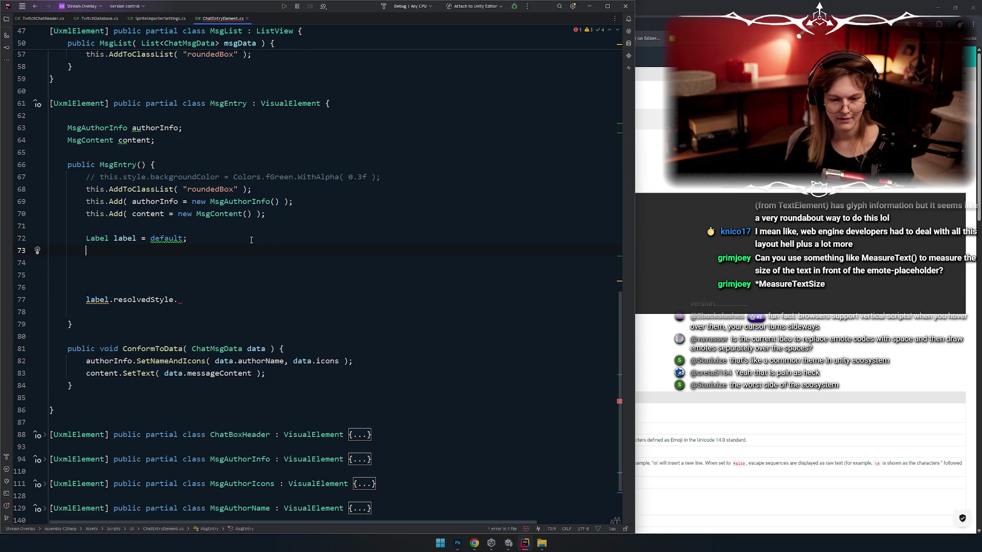
type("TextEle")
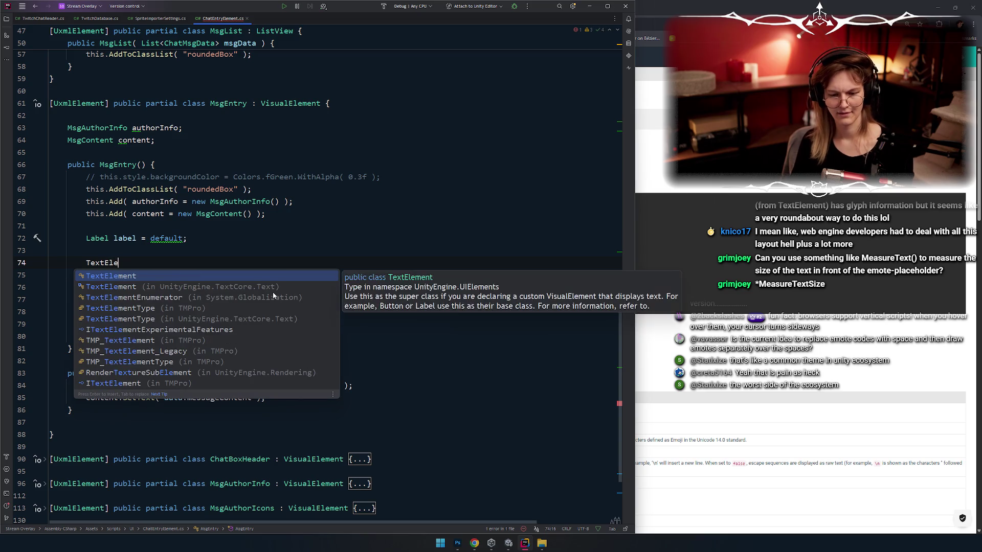
key("ctrl+BackSpace")
type("label.tex")
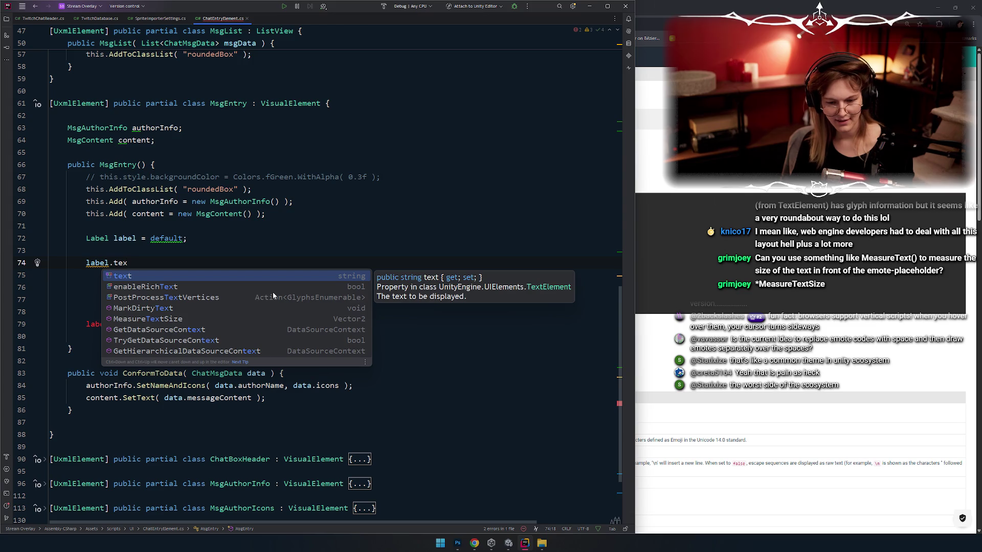
key("BackSpace")
key("BackSpace")
key("BackSpace")
type("ele")
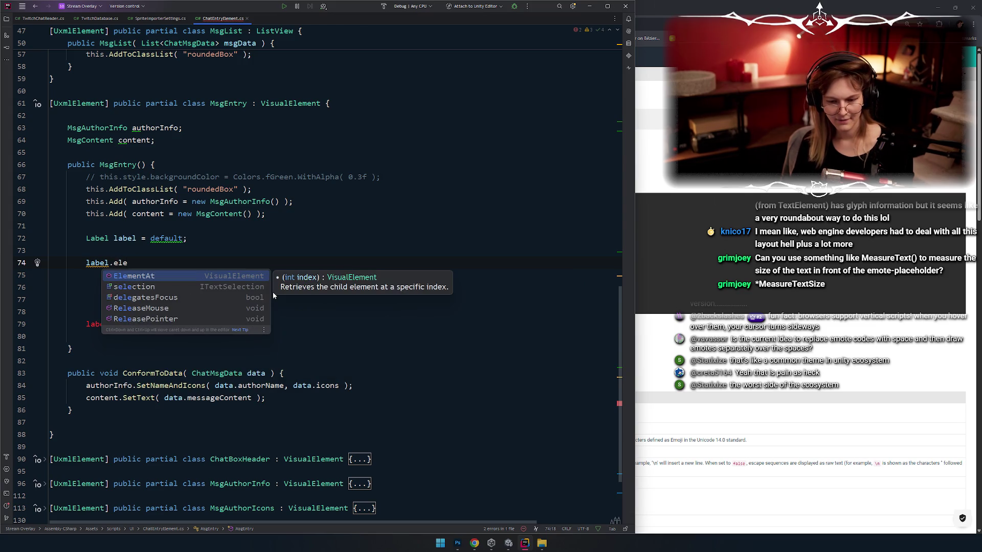
key("shift+Home")
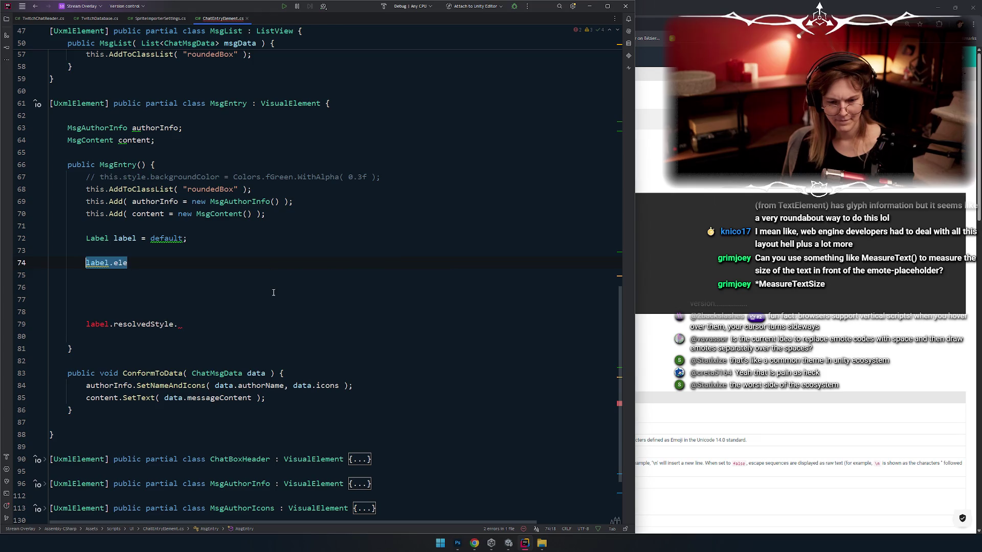
key("alt+Tab")
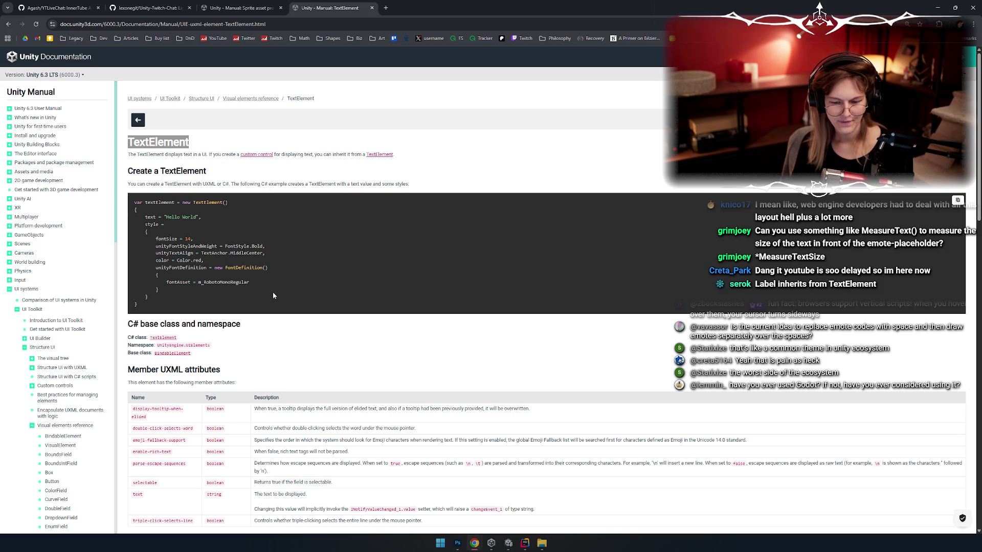
Scroll the TextElement page to its inherited UXML attributes, USS classes and additional resources
scroll(274, 296, "down", 4)
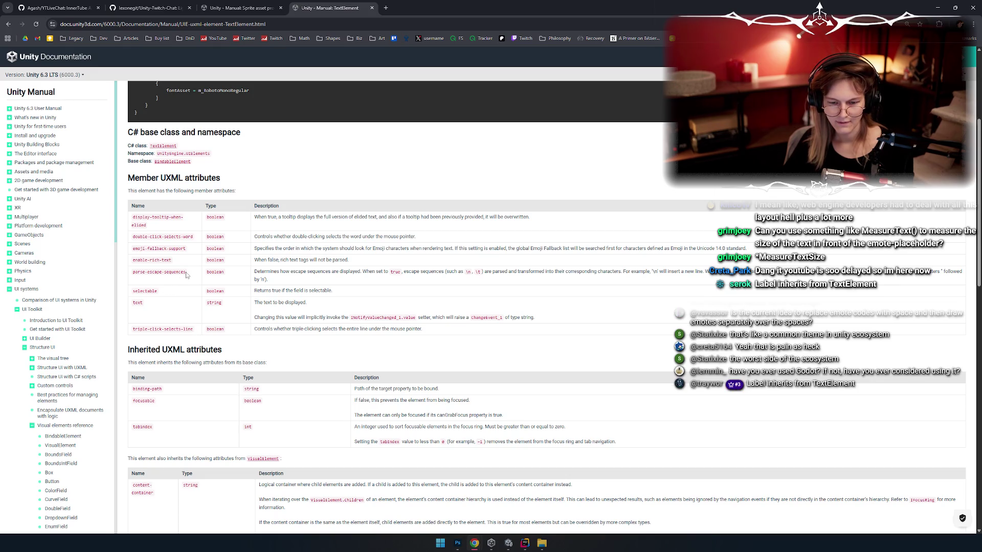
scroll(193, 271, "down", 4)
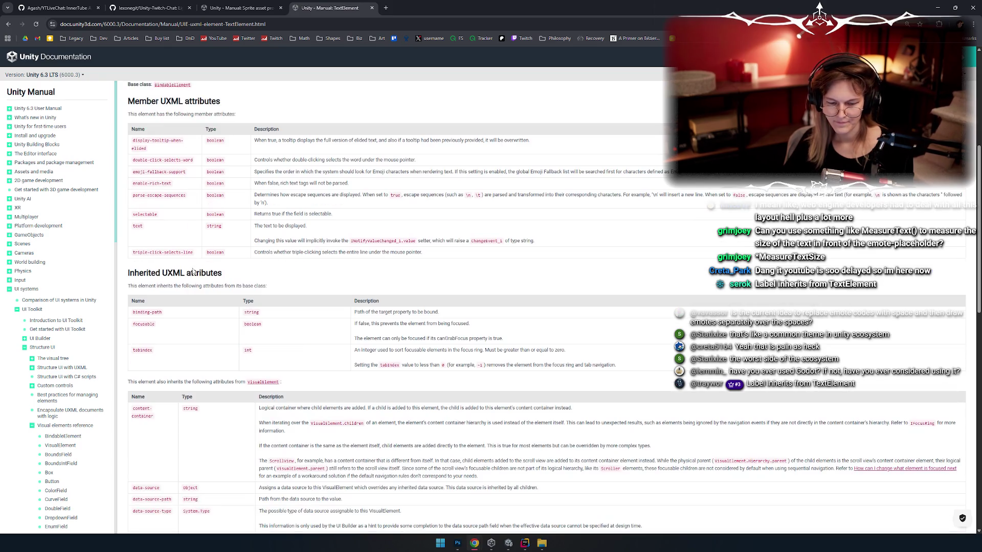
scroll(202, 245, "down", 2)
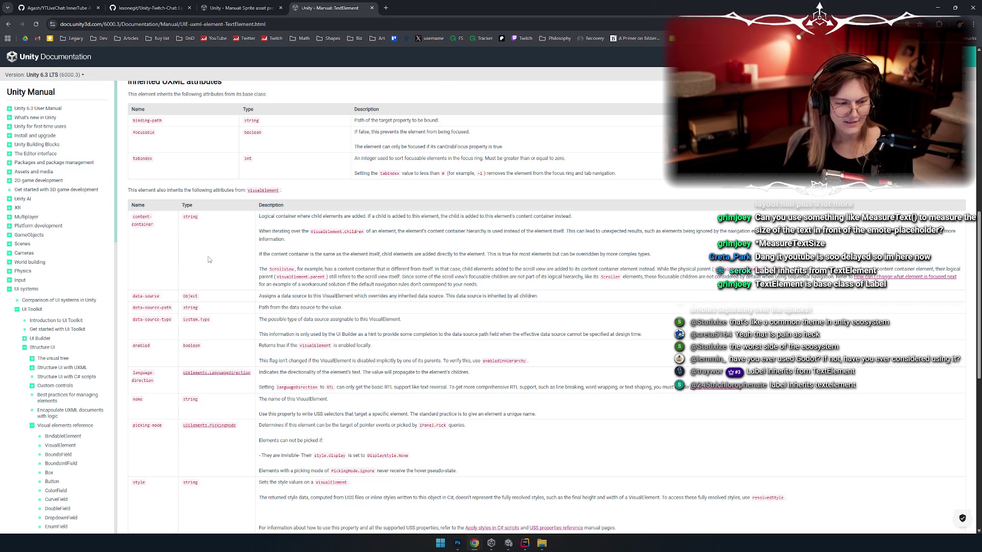
scroll(208, 260, "up", 6)
scroll(223, 262, "down", 4)
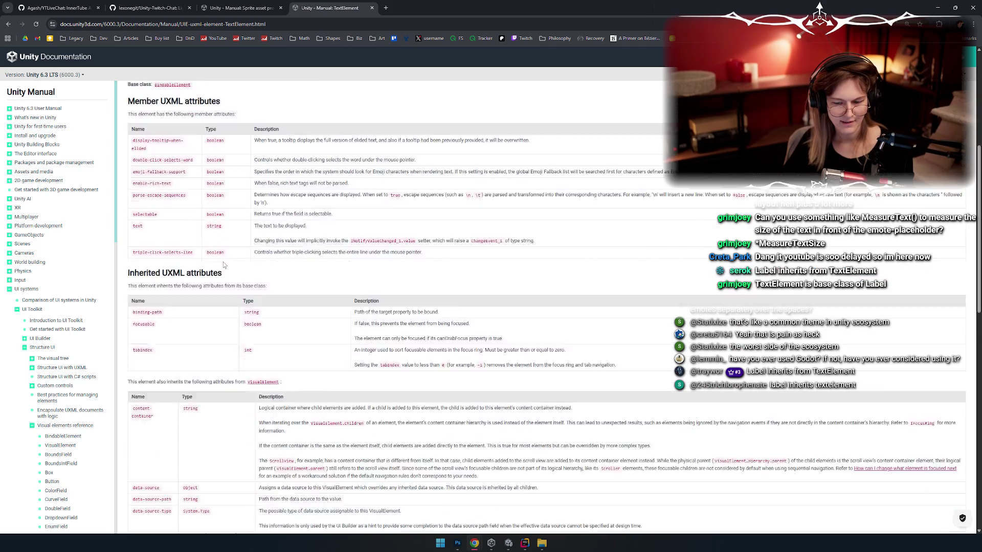
scroll(223, 263, "down", 4)
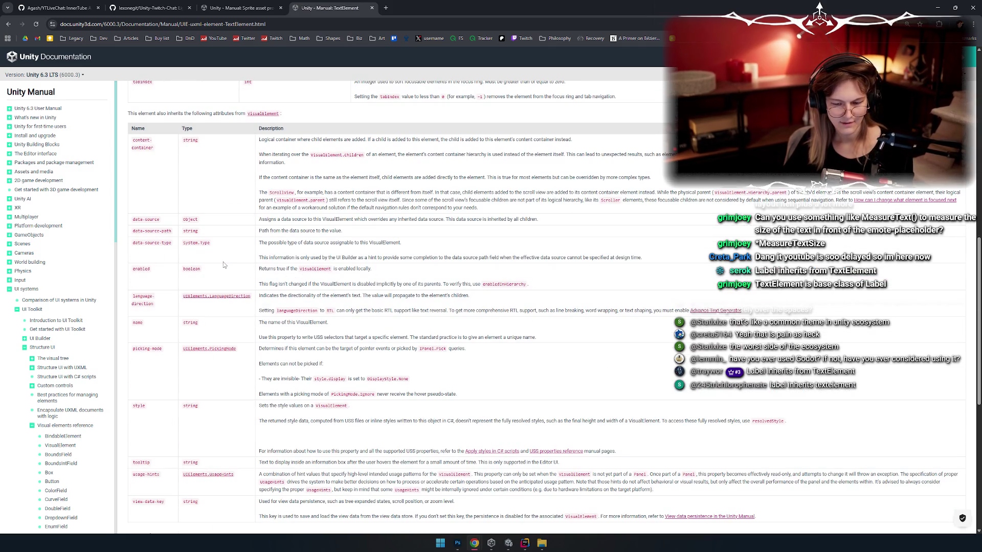
scroll(223, 262, "up", 2)
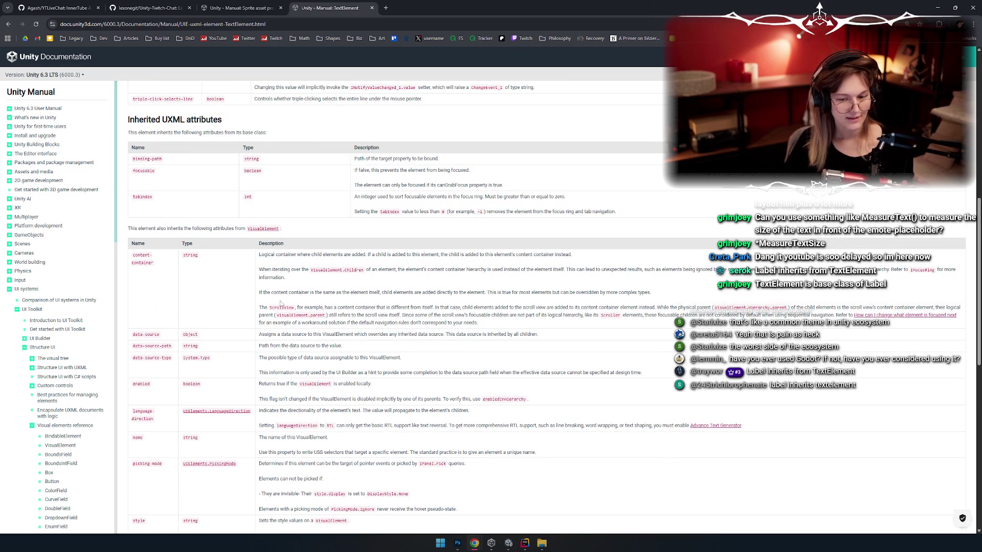
scroll(277, 302, "up", 3)
scroll(154, 323, "up", 5)
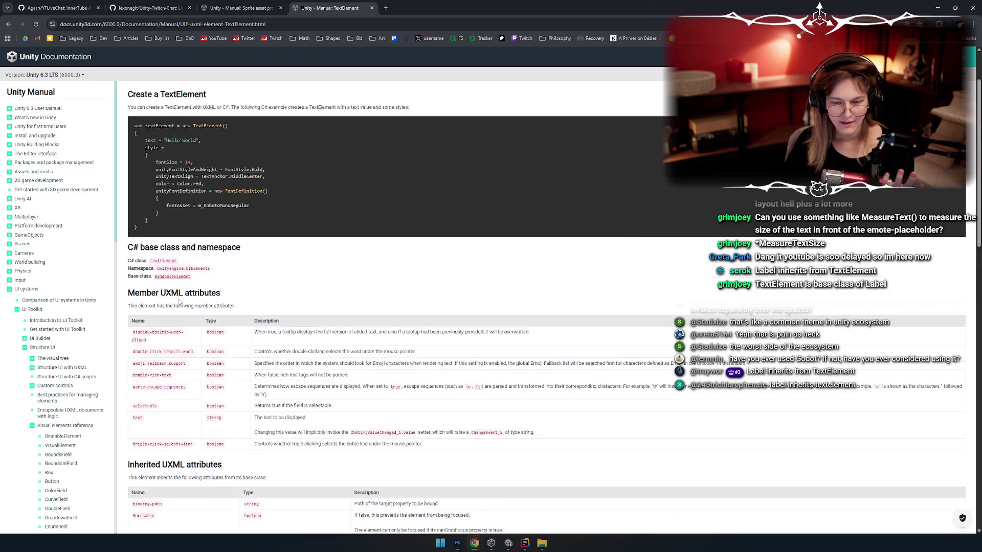
scroll(186, 189, "down", 6)
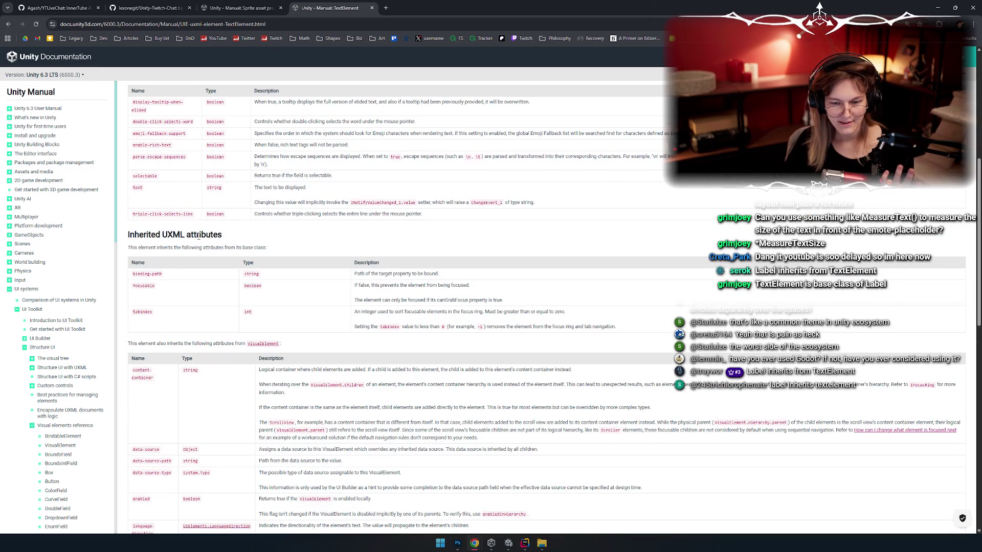
scroll(175, 175, "up", 1)
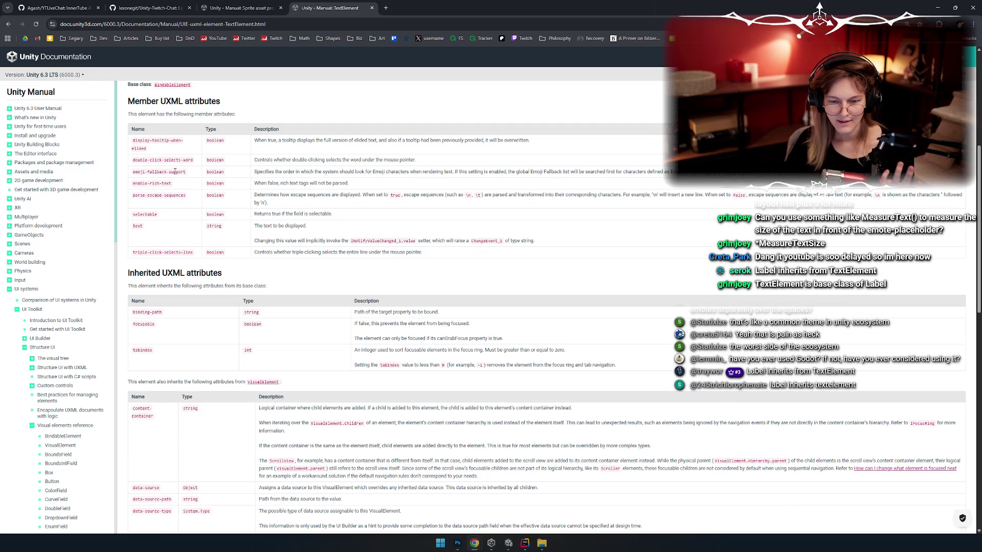
scroll(175, 172, "down", 2)
scroll(174, 170, "up", 2)
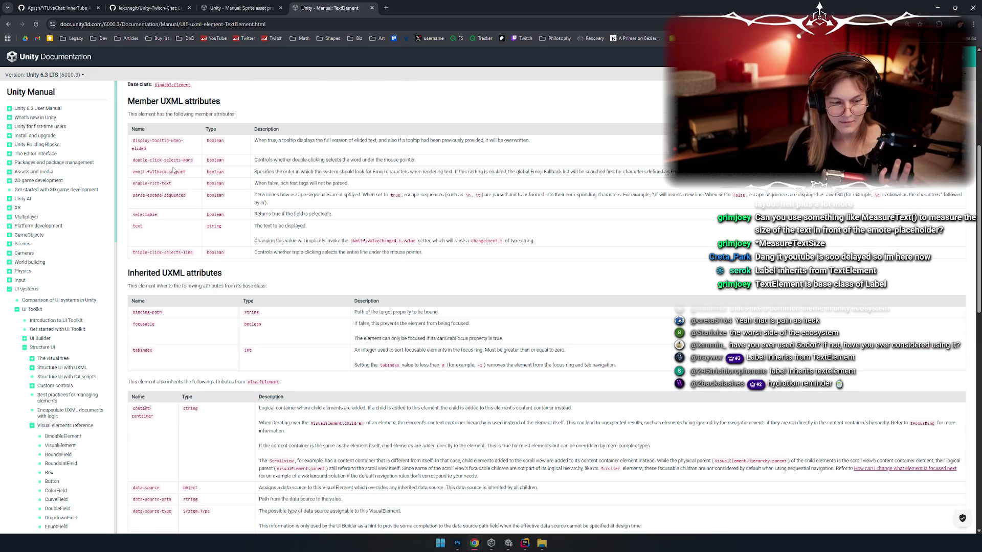
scroll(180, 179, "up", 2)
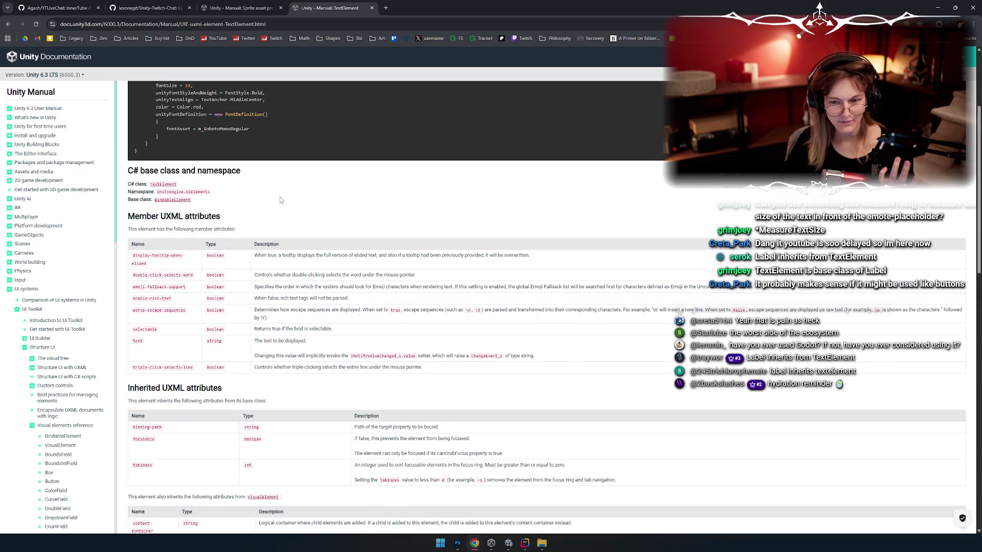
scroll(205, 184, "up", 3)
scroll(284, 201, "down", 4)
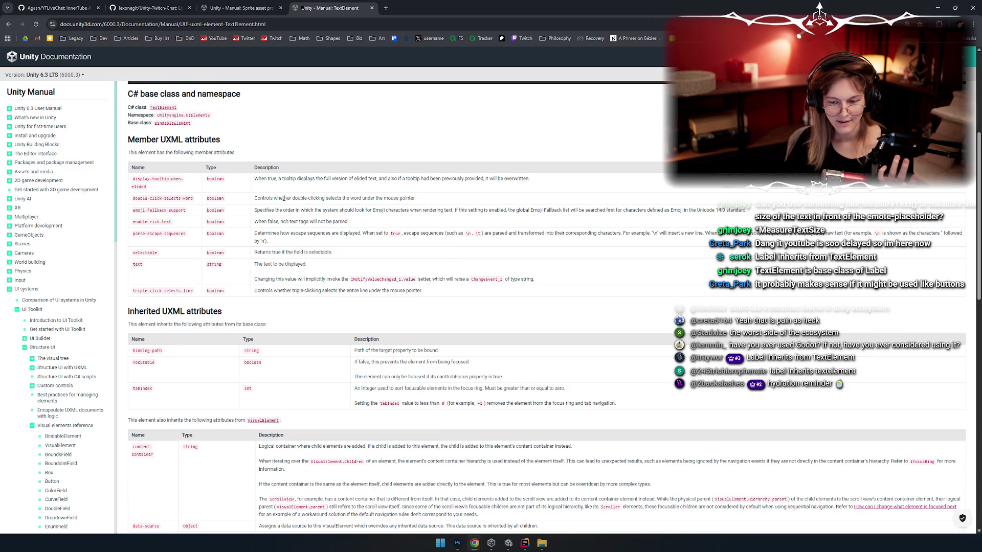
scroll(283, 198, "down", 7)
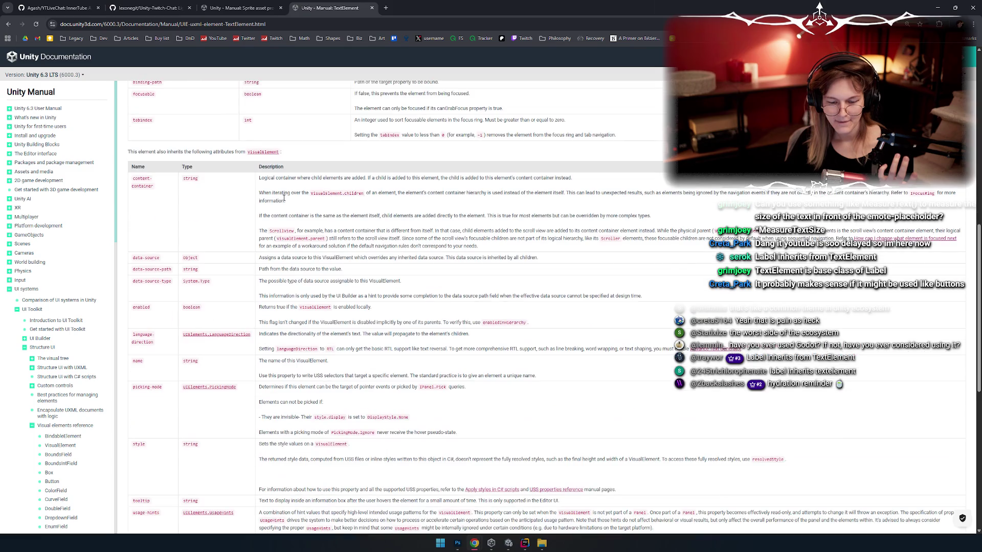
scroll(285, 201, "down", 1)
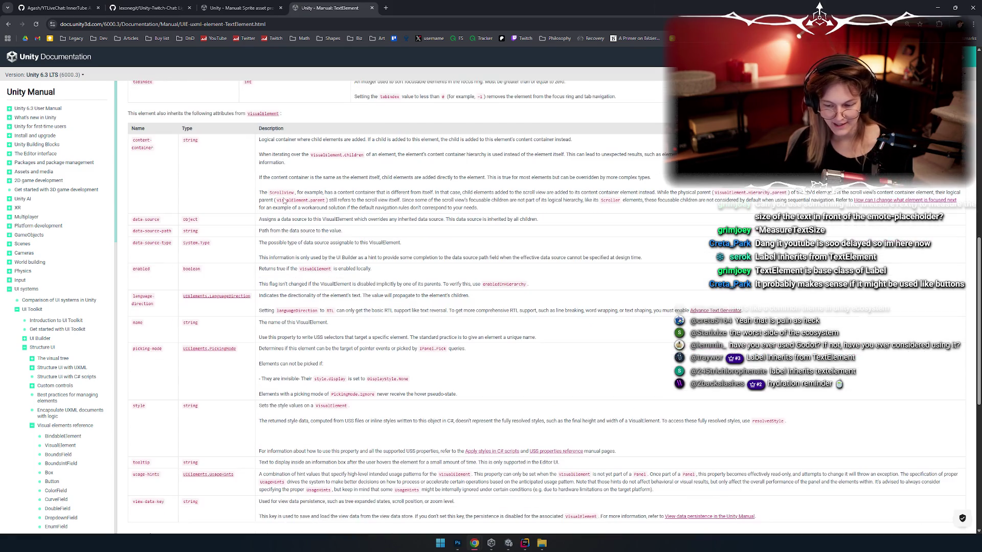
scroll(285, 201, "down", 2)
scroll(284, 201, "down", 3)
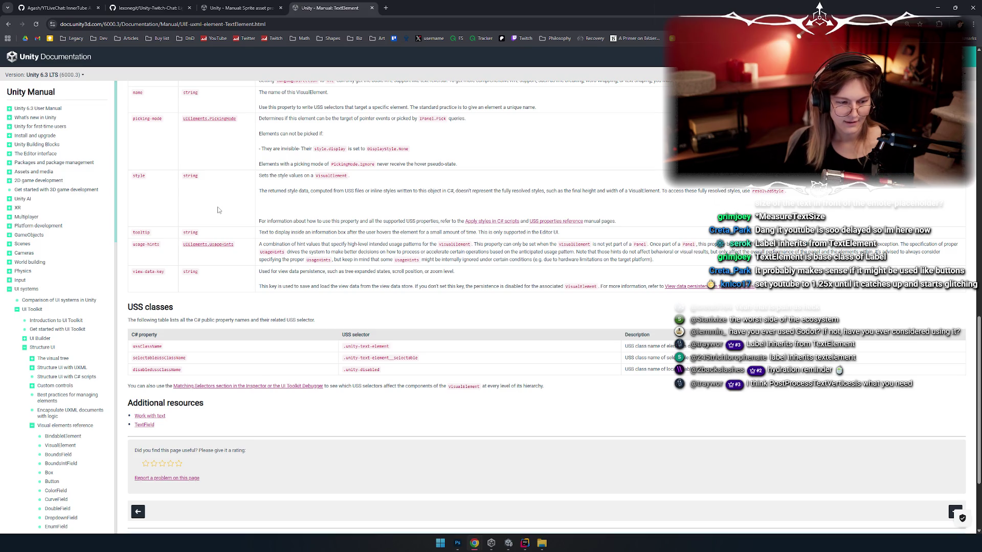
scroll(218, 210, "down", 1)
scroll(217, 210, "up", 3)
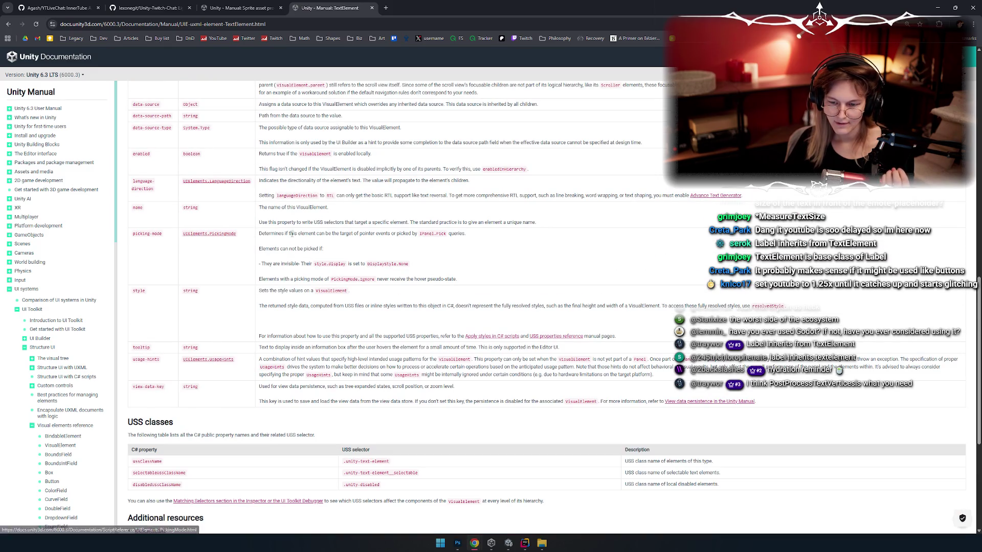
scroll(290, 251, "down", 1)
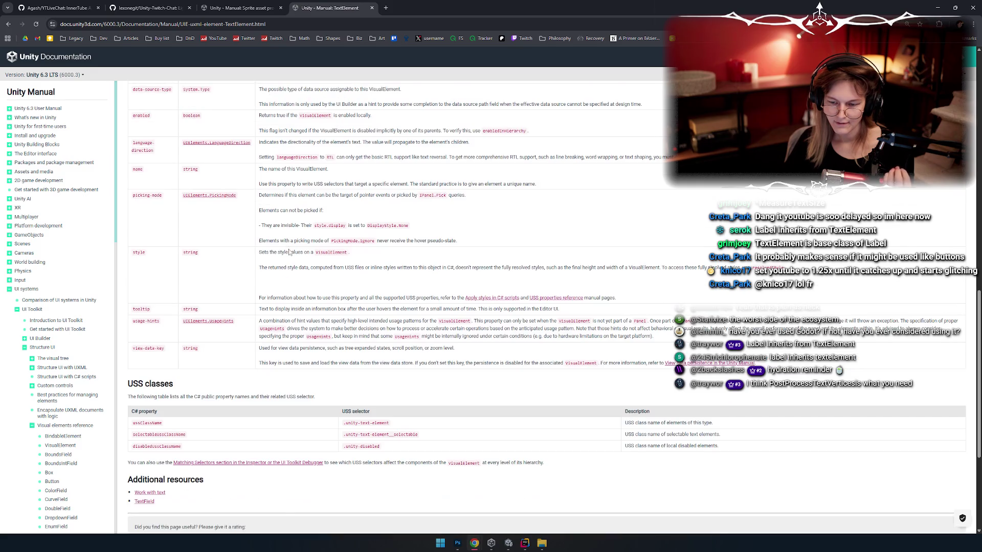
scroll(290, 252, "up", 3)
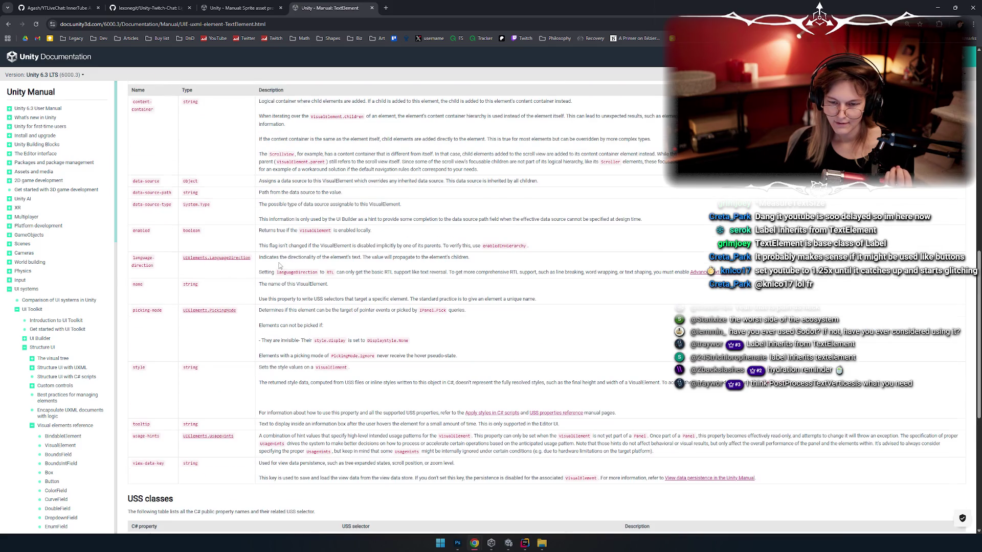
scroll(241, 283, "down", 4)
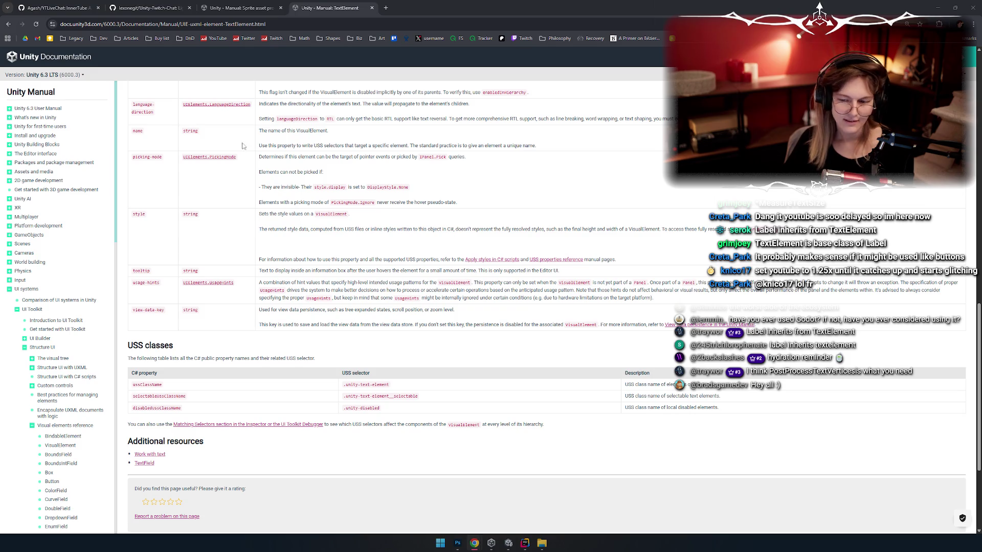
Search PostProcessTextVertices in a new tab and open the Unity scripting reference result
key("ctrl+t")
type("PostProcessTextVertices")
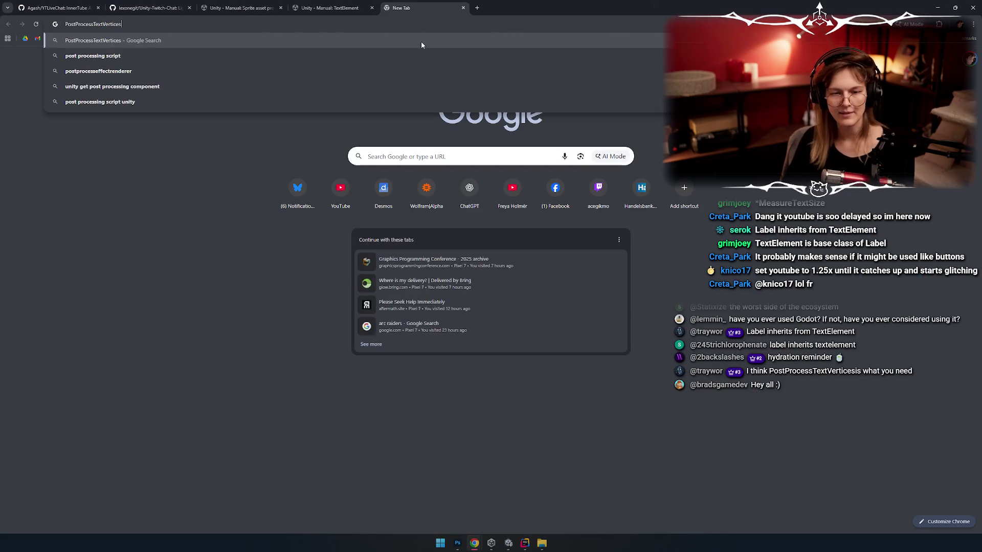
key("Return")
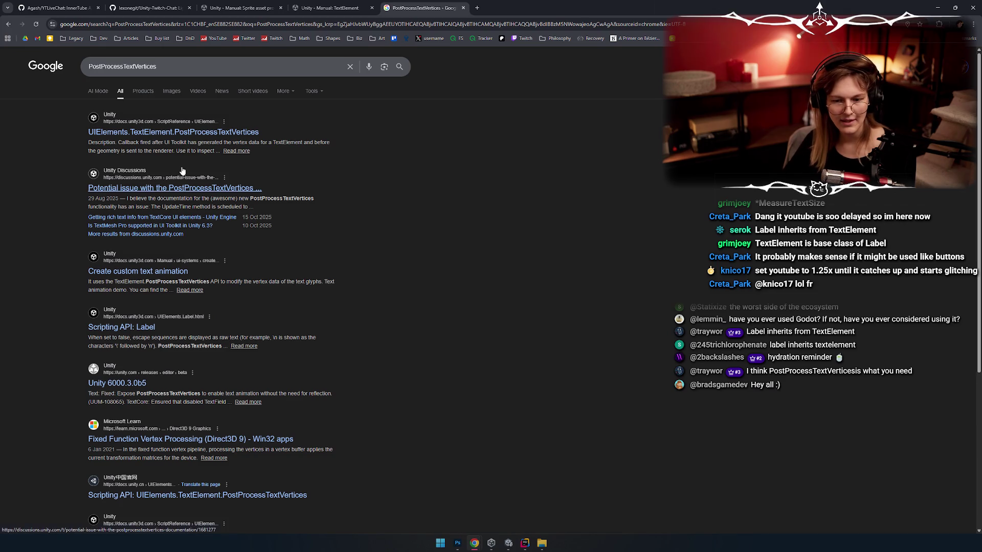
left_click(188, 134)
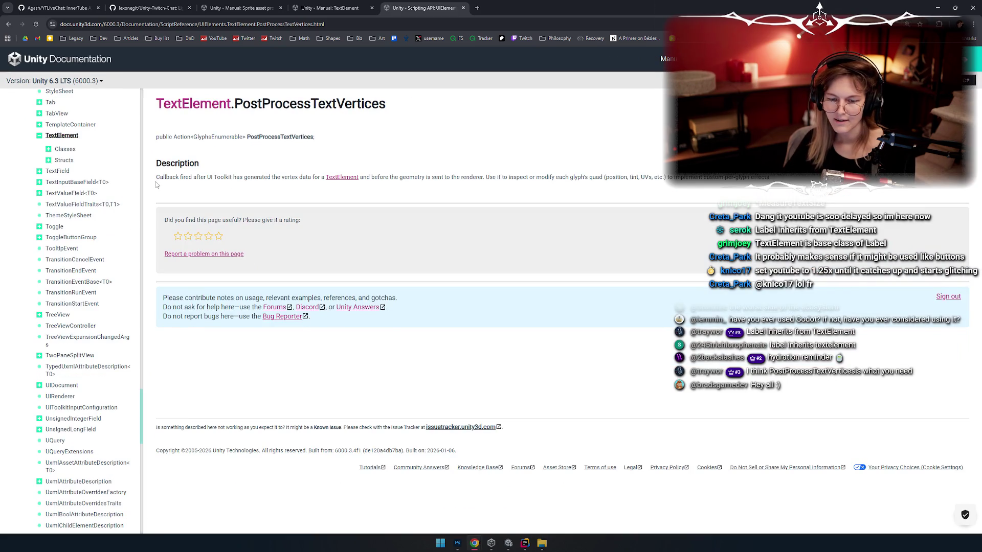
Read the PostProcessTextVertices callback description, highlighting passages along the way
left_click_drag(159, 178, 276, 179)
left_click_drag(207, 178, 290, 179)
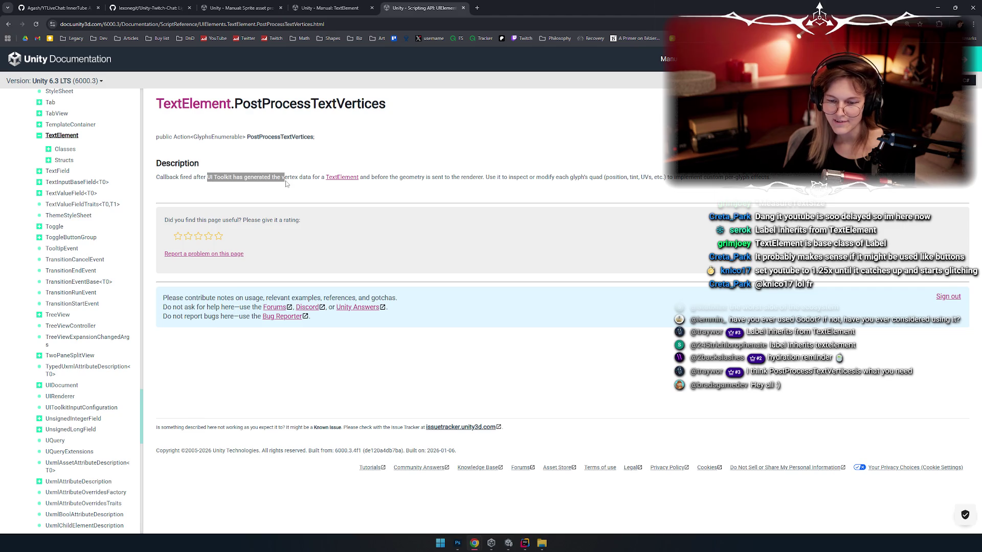
left_click(292, 178)
left_click_drag(388, 177, 466, 186)
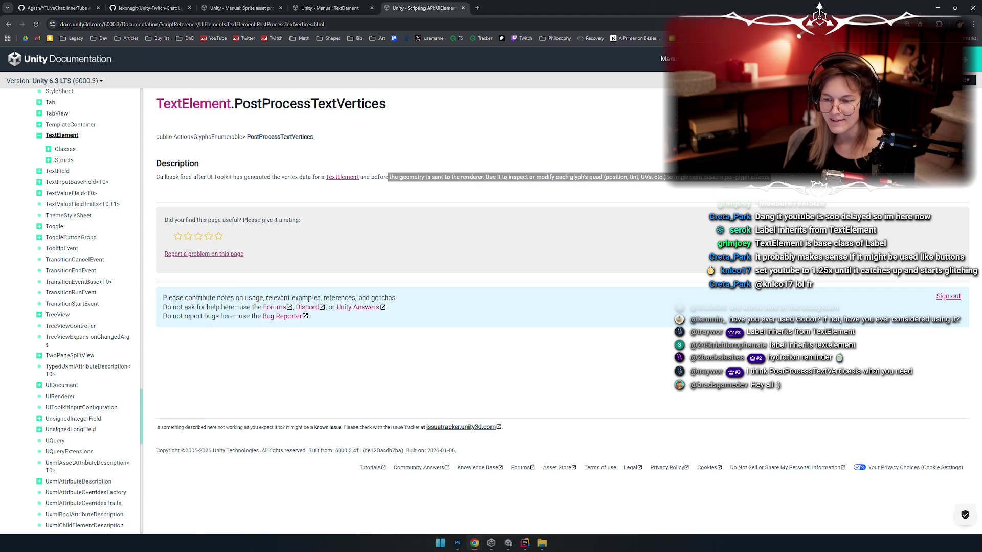
left_click(443, 186)
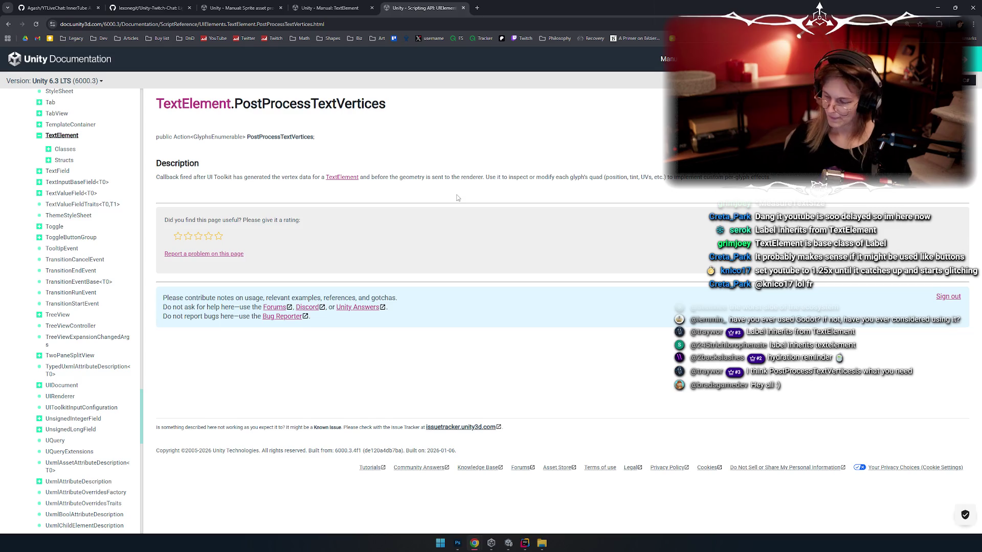
triple_click(457, 220)
left_click(424, 284)
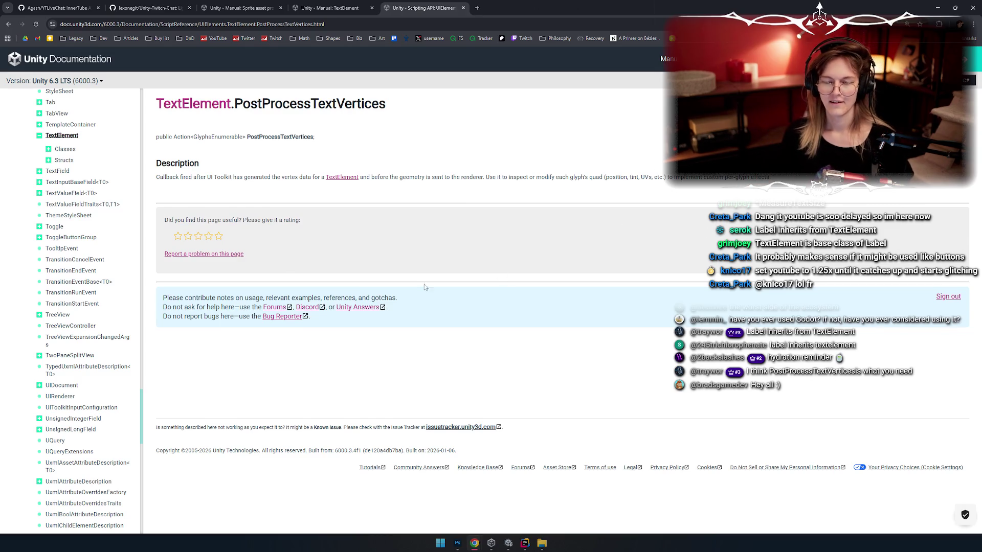
key("alt+Tab")
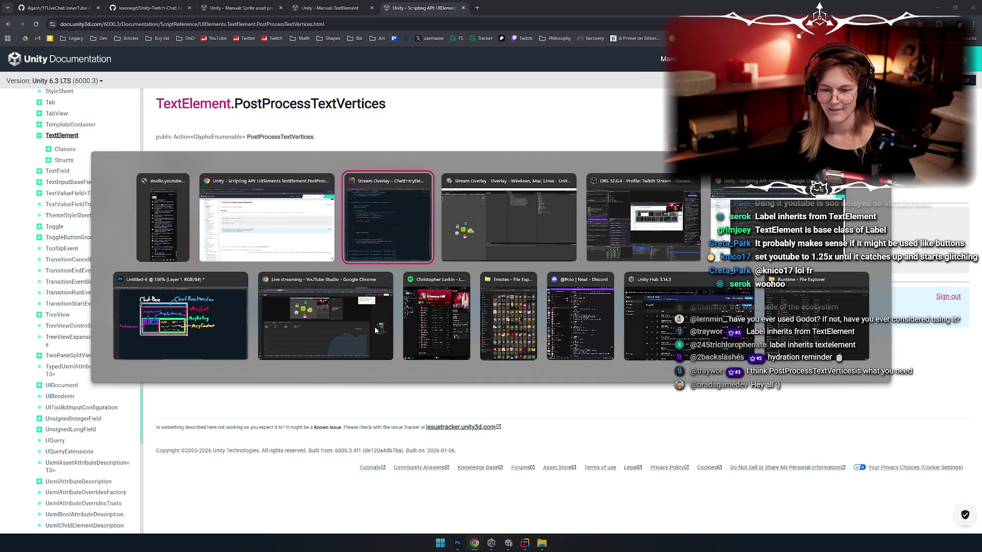
Place the caret on empty line 73 of the constructor, trying and undoing label.tex
left_click(275, 262)
key("Up")
key("Up")
key("Up")
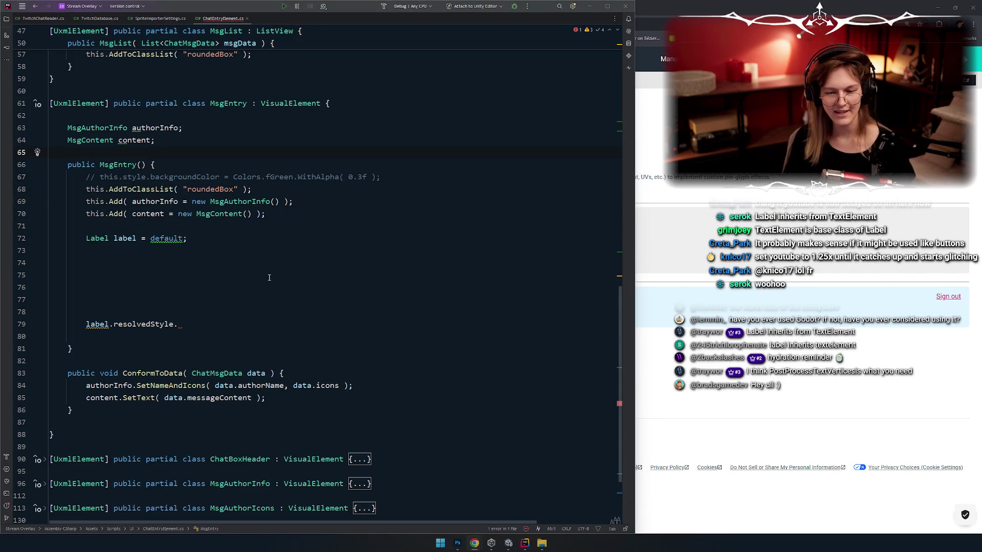
key("alt+Tab")
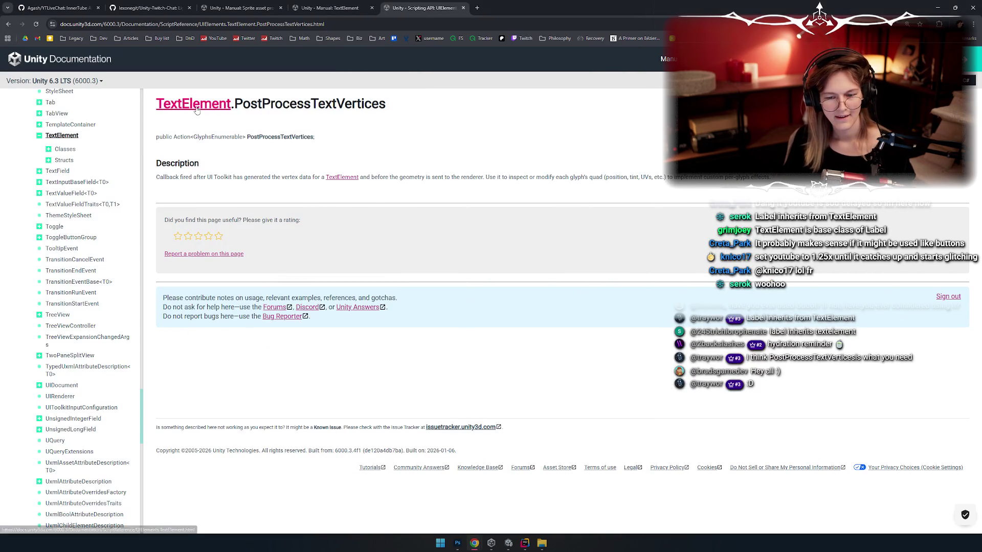
key("alt+Tab")
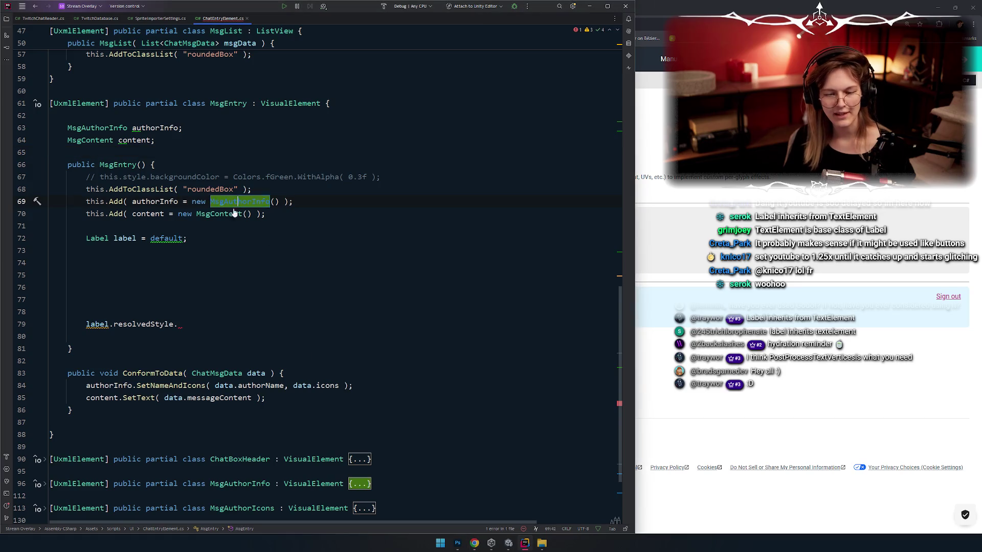
scroll(272, 230, "up", 4)
scroll(273, 231, "down", 2)
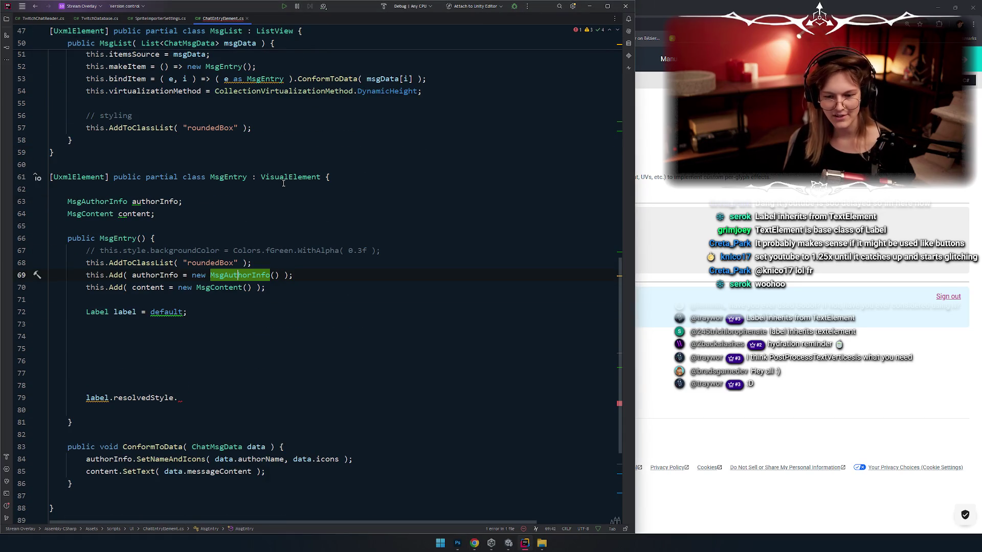
scroll(284, 183, "down", 5)
left_click(225, 147)
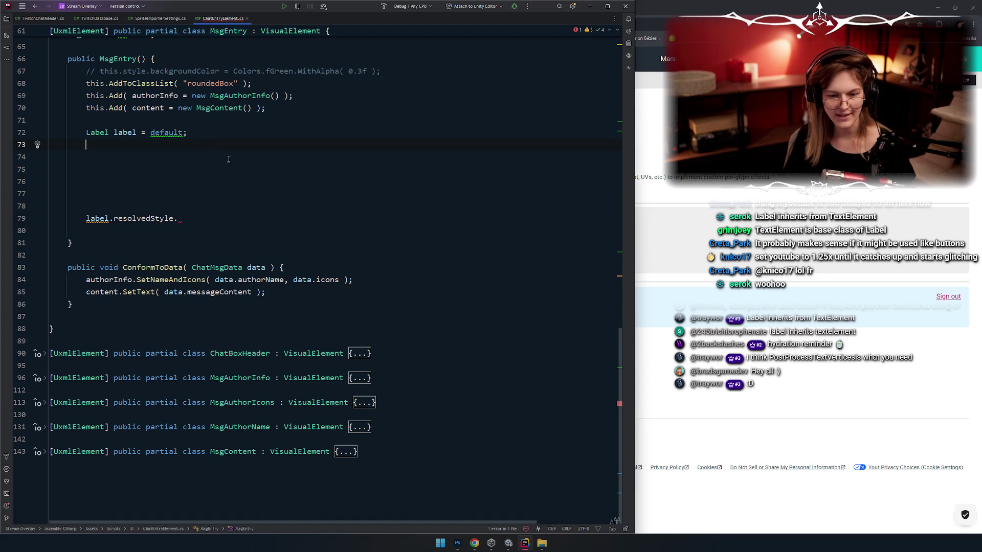
type("lab")
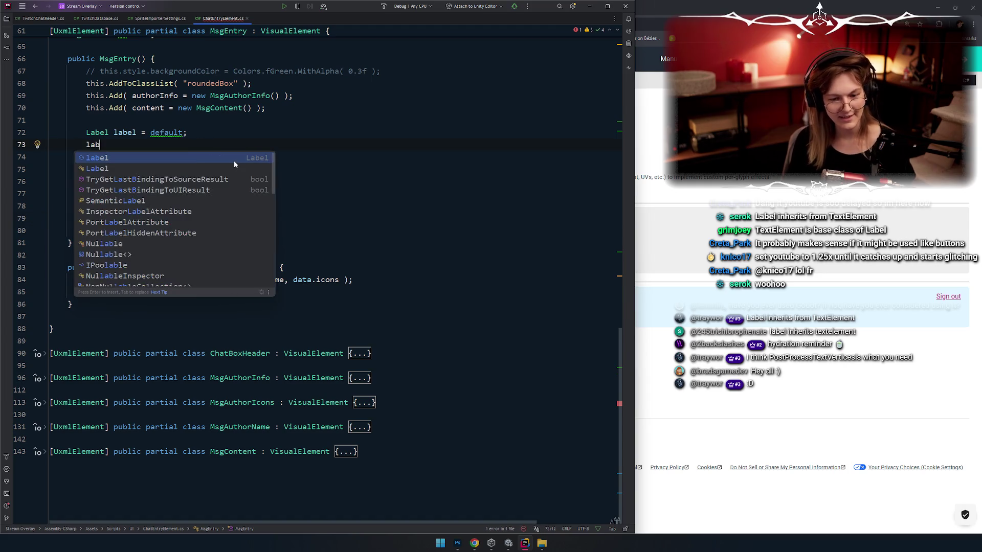
type("el.tex")
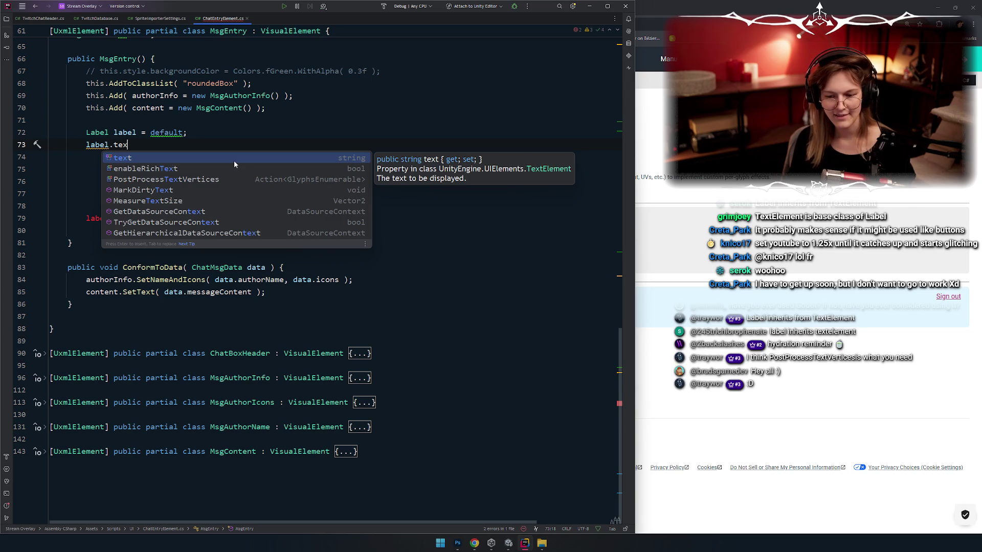
key("ctrl+z")
key("ctrl+z")
key("ctrl+z")
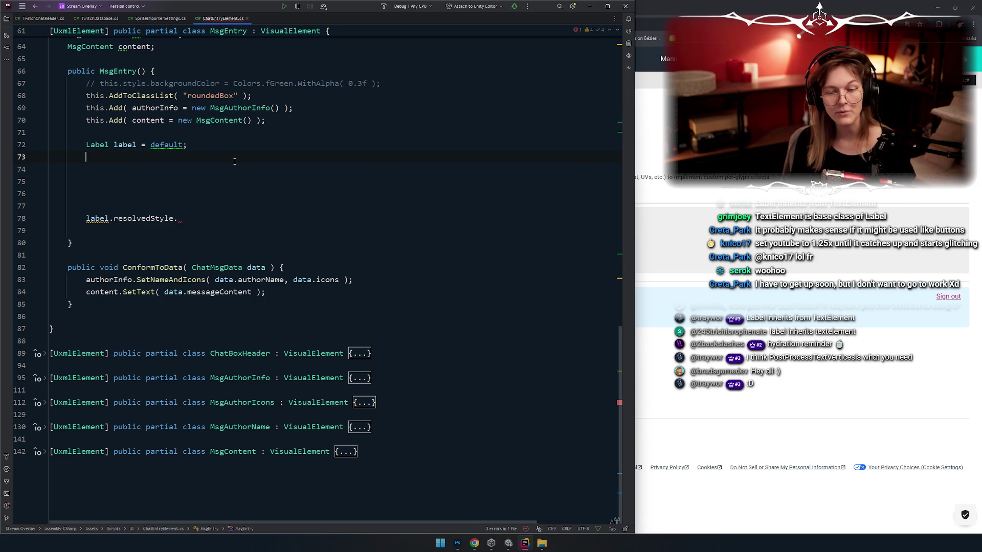
Enter label.PostProcessTextVertices on line 73 by accepting the label.post completion
key("alt+Tab")
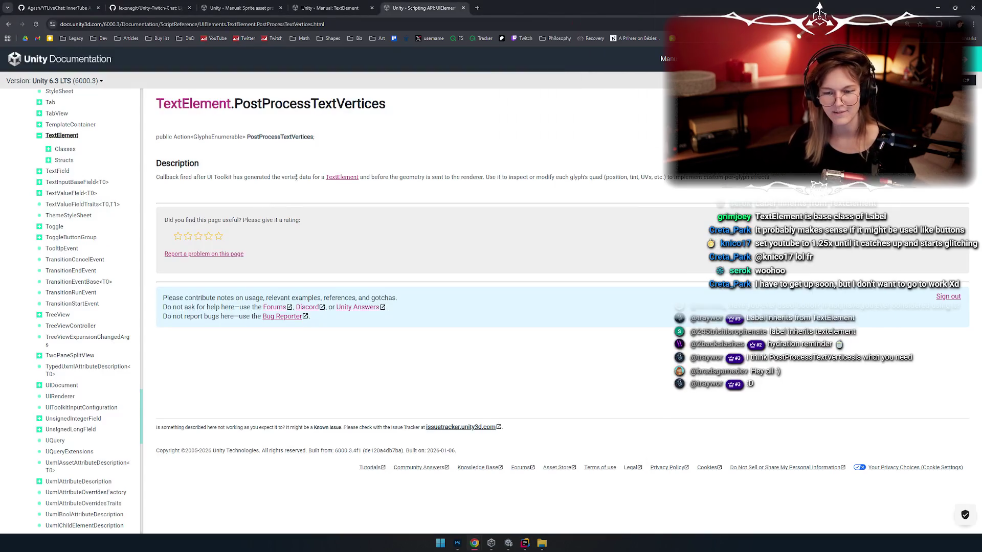
double_click(301, 119)
key("alt+Tab")
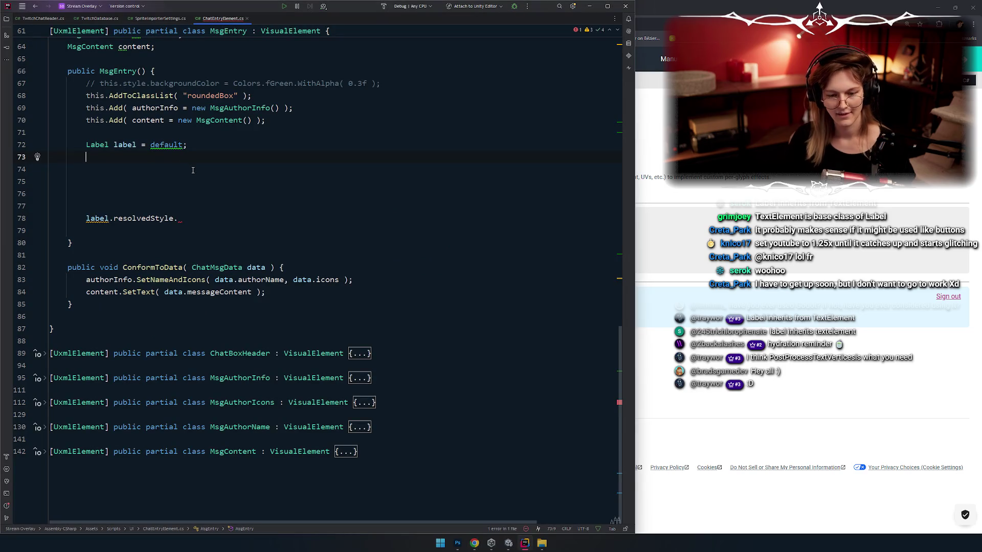
type("label.post")
key("Return")
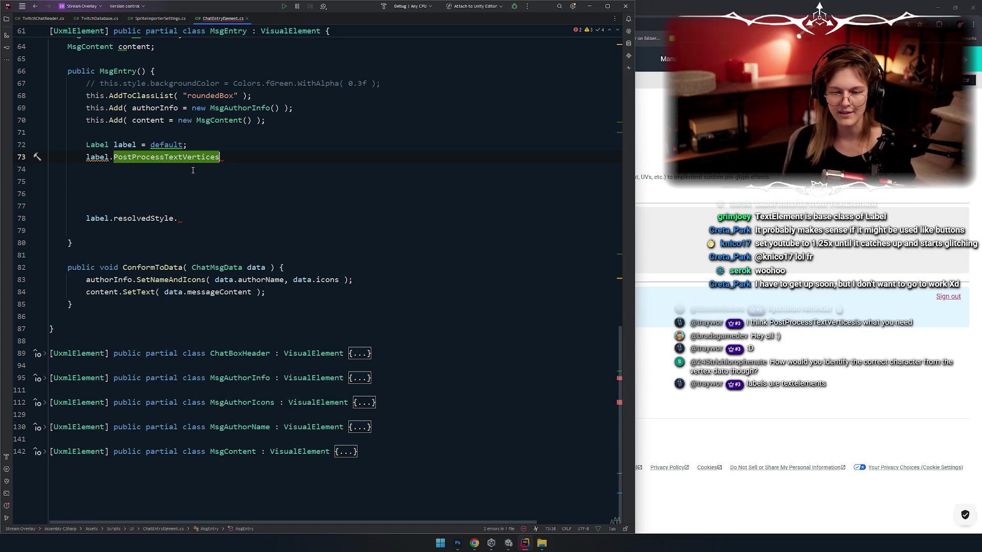
Check the GlyphsEnumerable callback type in the docs and remove the stray '<'
type("<")
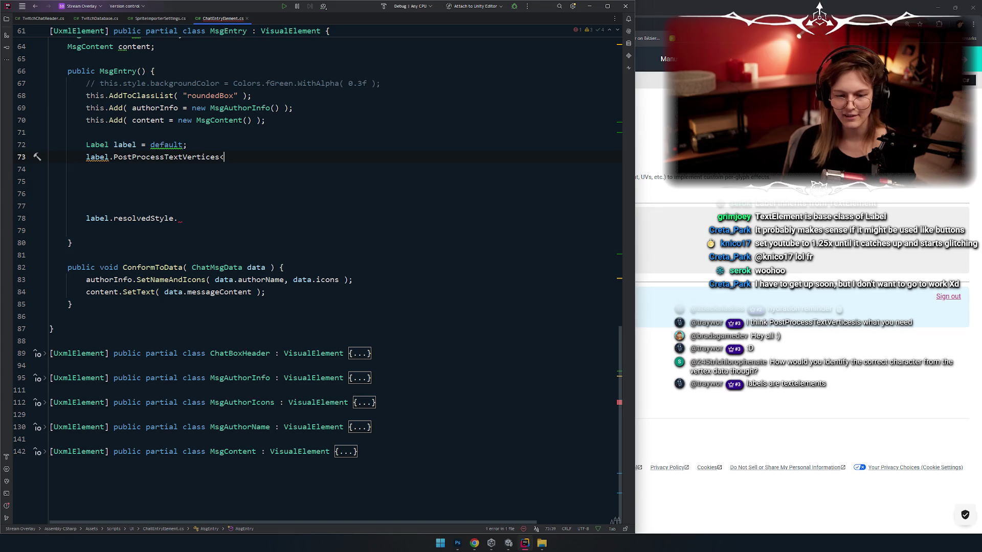
left_click(690, 233)
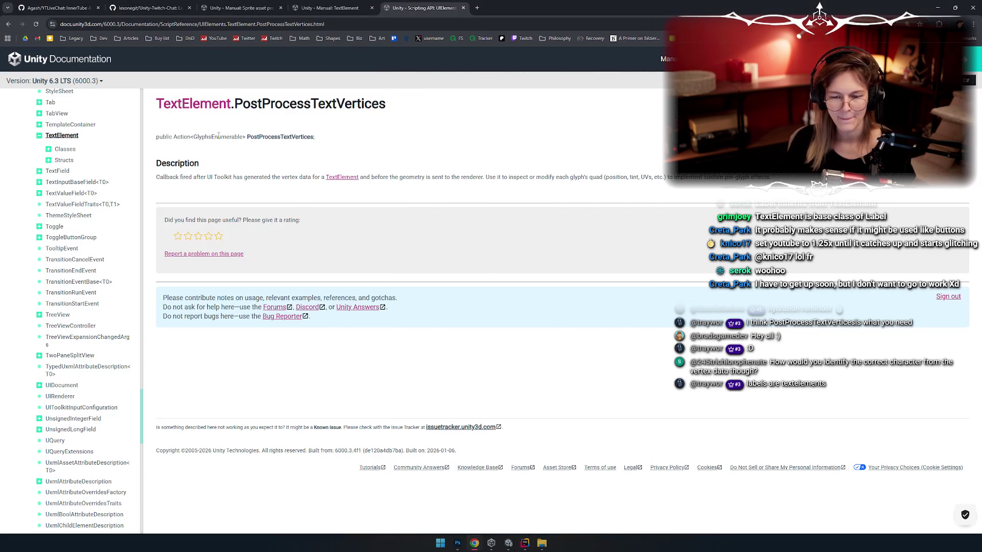
double_click(219, 136)
left_click(233, 162)
mouse_move(205, 137)
left_mouse_down()
mouse_move(245, 138)
mouse_move(174, 138)
left_mouse_up()
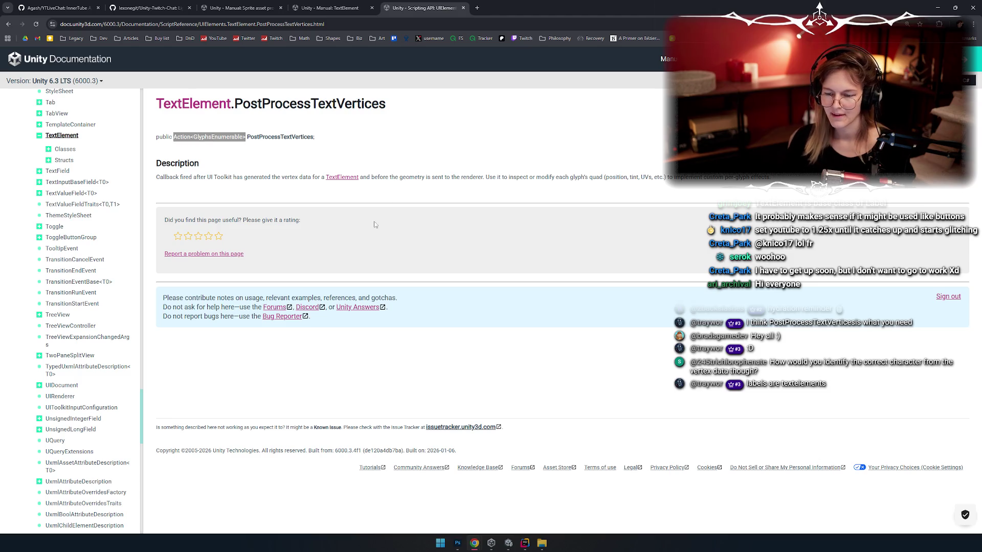
double_click(213, 137)
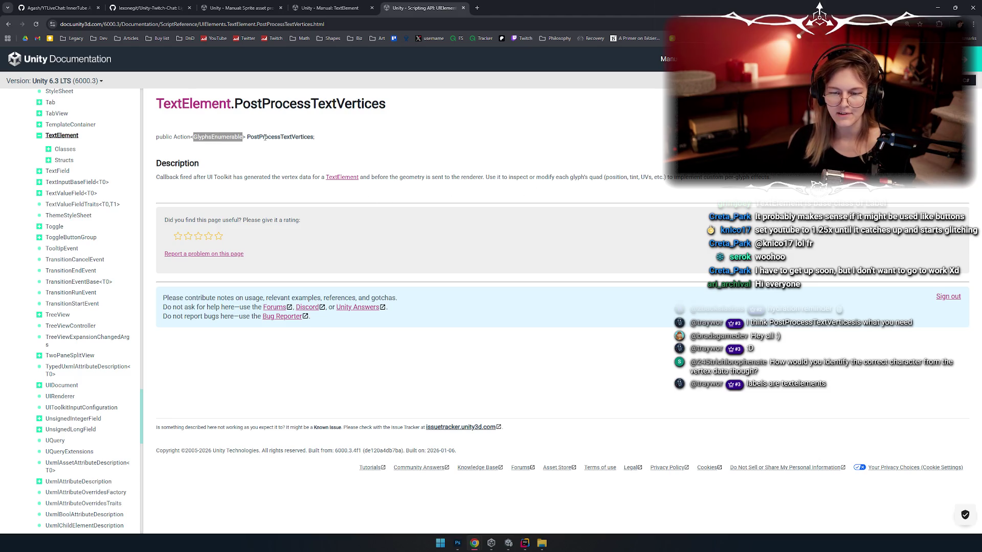
key("alt+Tab")
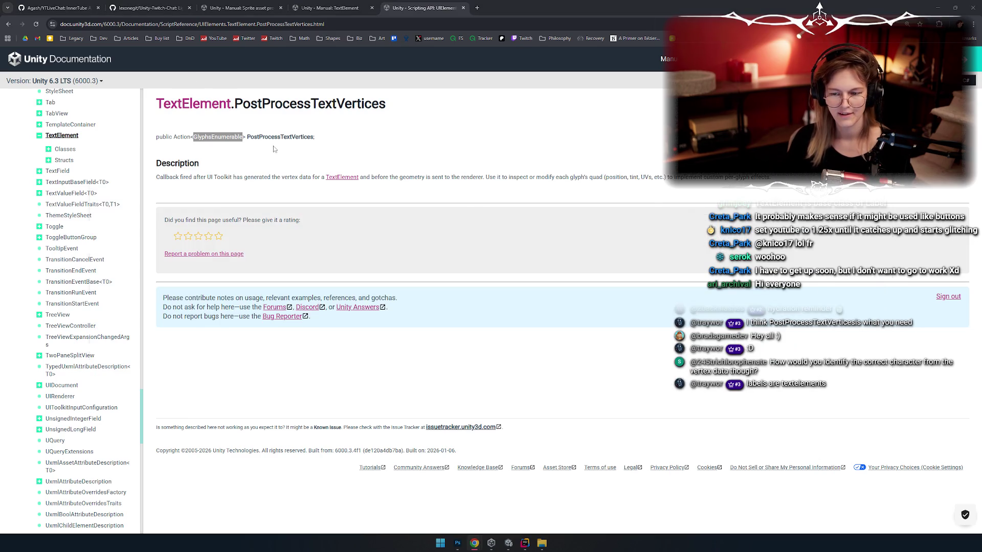
key("alt+Tab")
key("alt+Tab")
key("BackSpace")
Subscribe with += and generate a PostProcessTextVertices handler method stub
type("+=")
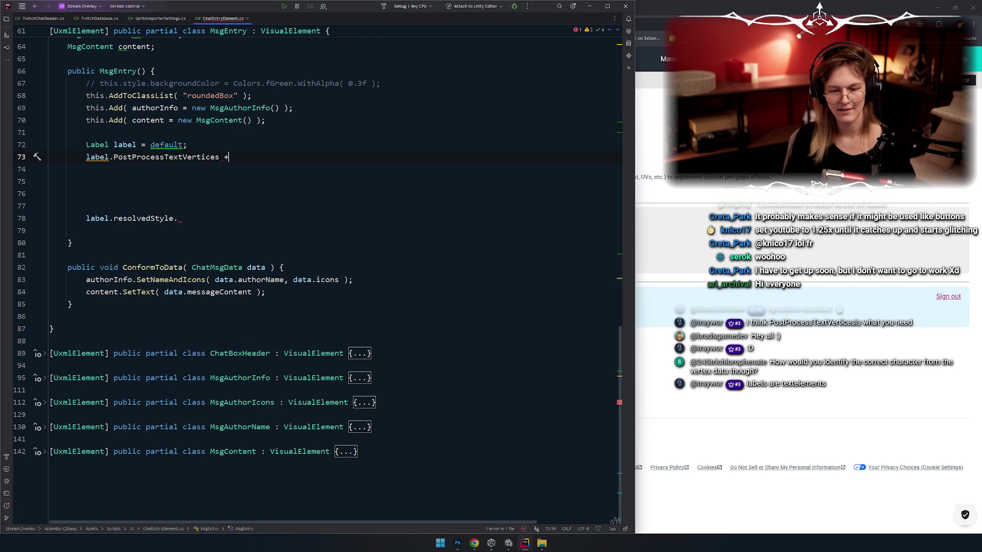
key("Down")
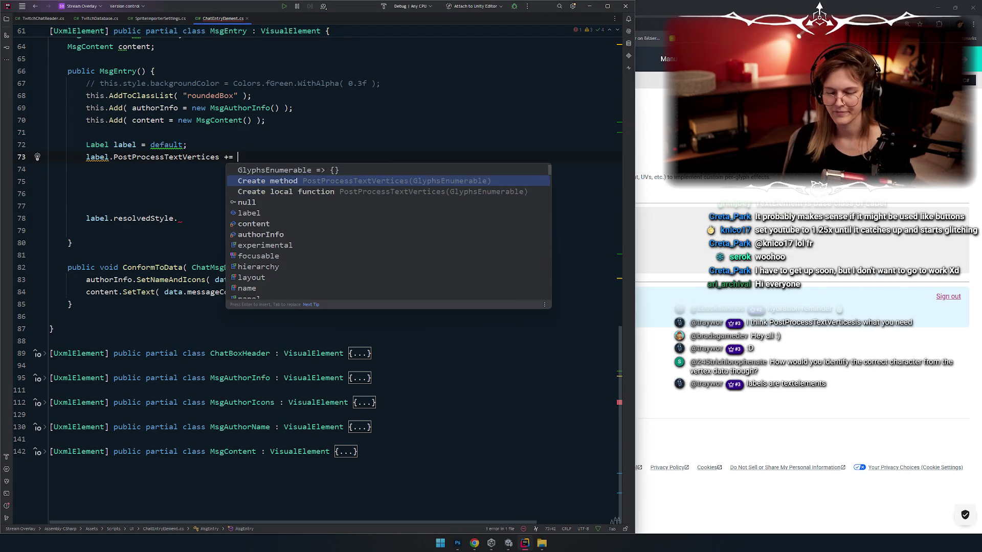
key("Up")
key("Down")
key("Return")
key("Return")
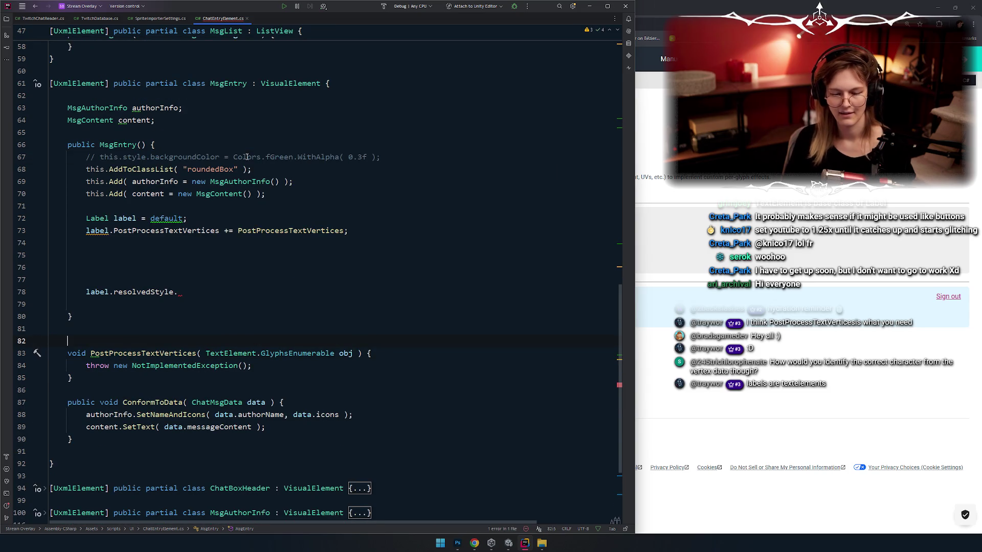
Rename the handler's obj parameter to glyphs, fixing the typo
scroll(291, 220, "down", 2)
left_click(327, 317)
double_click(345, 279)
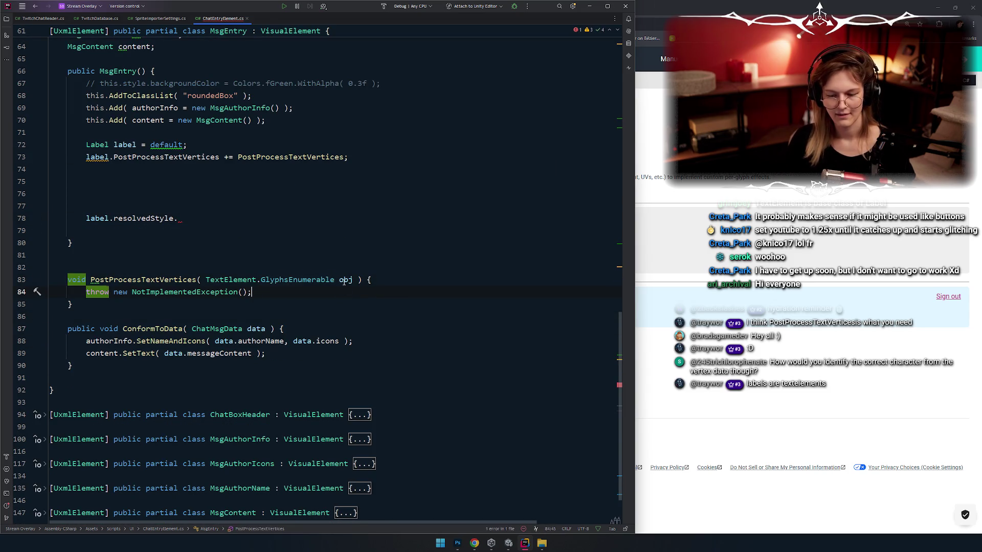
type("glypohs")
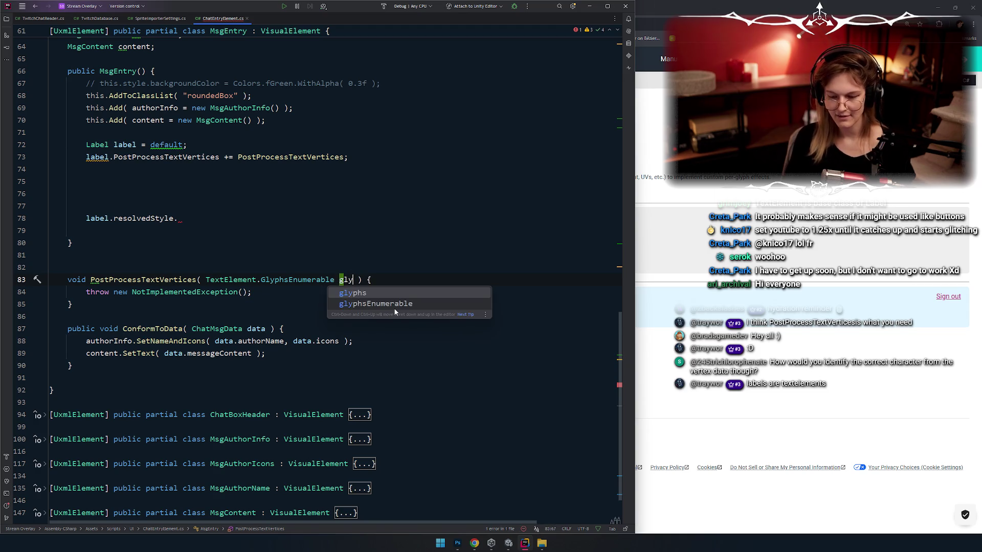
key("BackSpace")
key("BackSpace")
key("BackSpace")
type("hs")
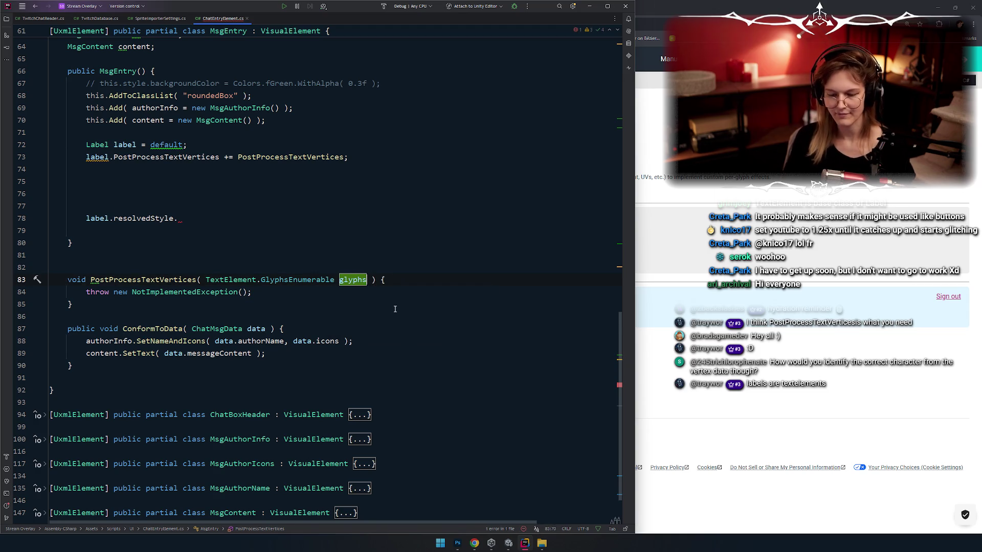
Delete the placeholder throw statement, leaving blank lines in the method body
left_click(317, 219)
scroll(317, 220, "down", 1)
left_click(317, 259)
key("shift+Home")
key("BackSpace")
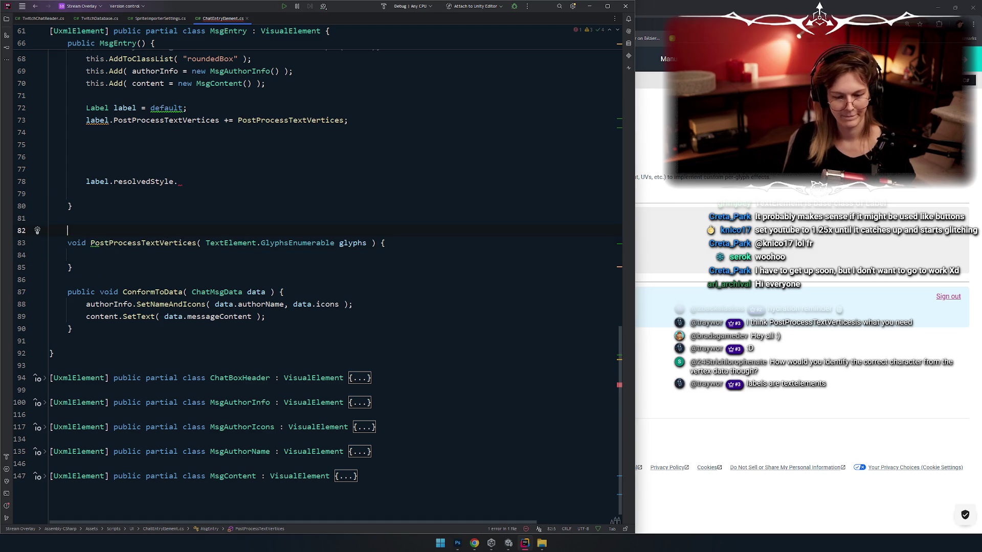
key("Return")
key("Up")
key("Return")
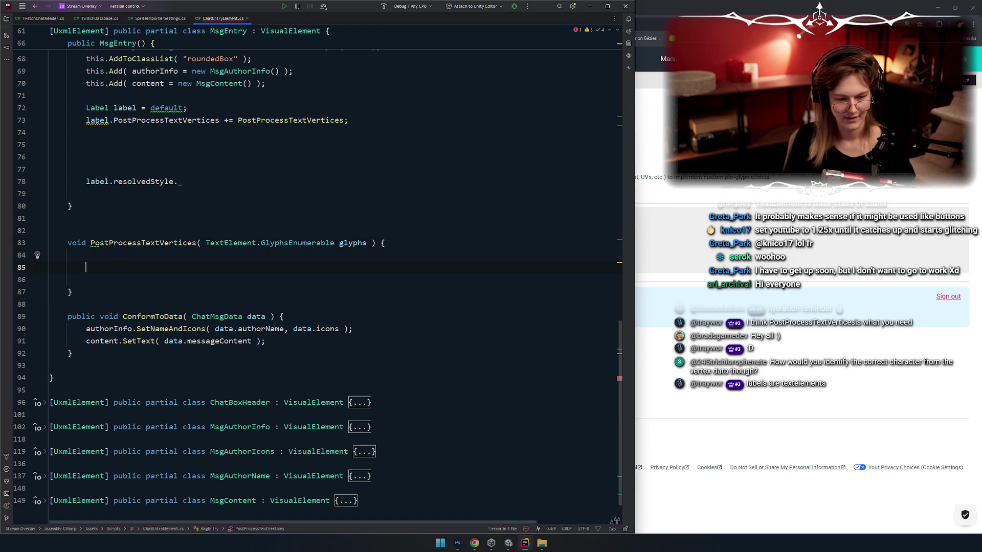
Remove the unfinished resolvedStyle line and extra blank lines from the MsgEntry constructor
left_click(179, 157)
key("Up")
key("Up")
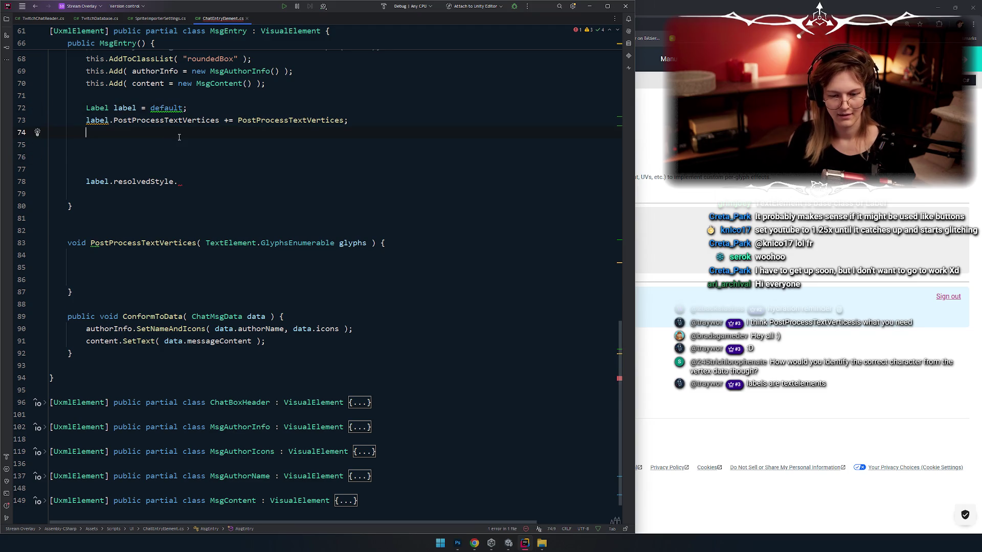
key("Delete")
key("Delete")
key("Delete")
key("ctrl+y")
key("ctrl+y")
scroll(138, 138, "up", 4)
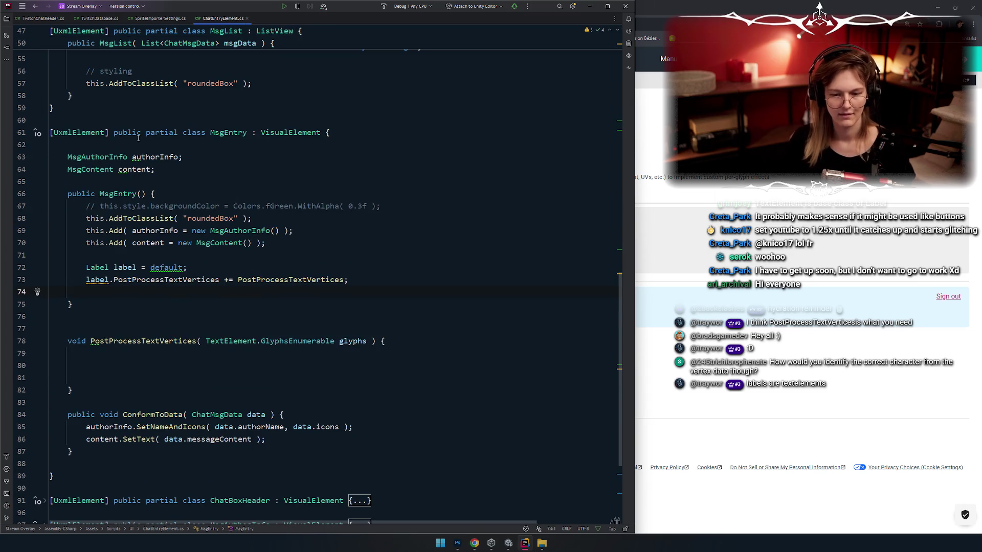
double_click(228, 132)
scroll(133, 135, "down", 2)
left_click(225, 224)
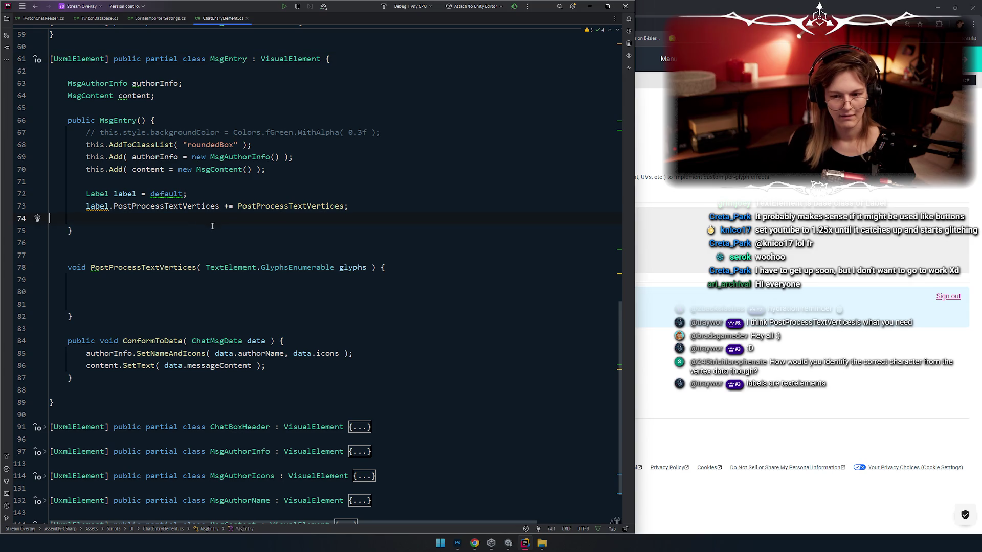
key("BackSpace")
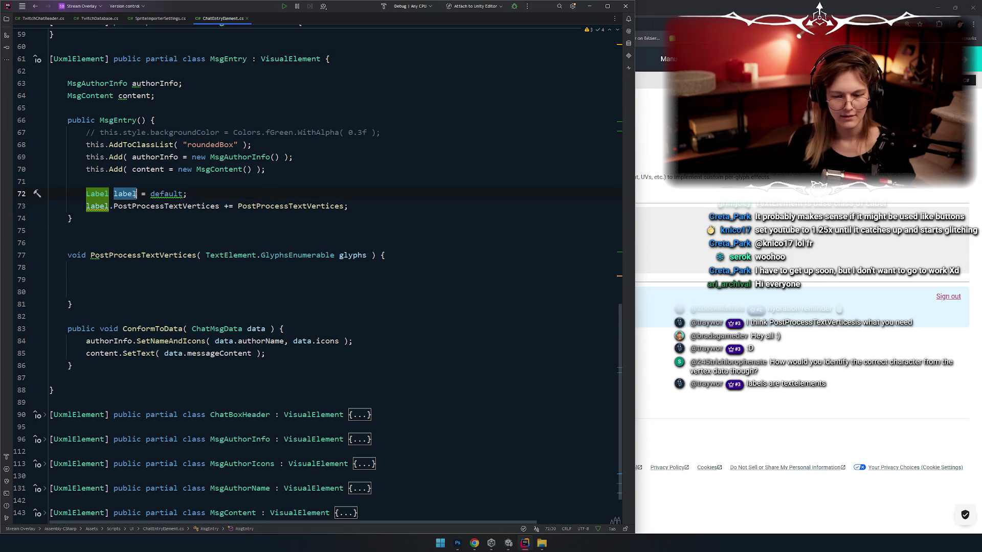
Unfold the collapsed MsgContent class
key("ctrl+a")
double_click(229, 58)
scroll(200, 97, "down", 2)
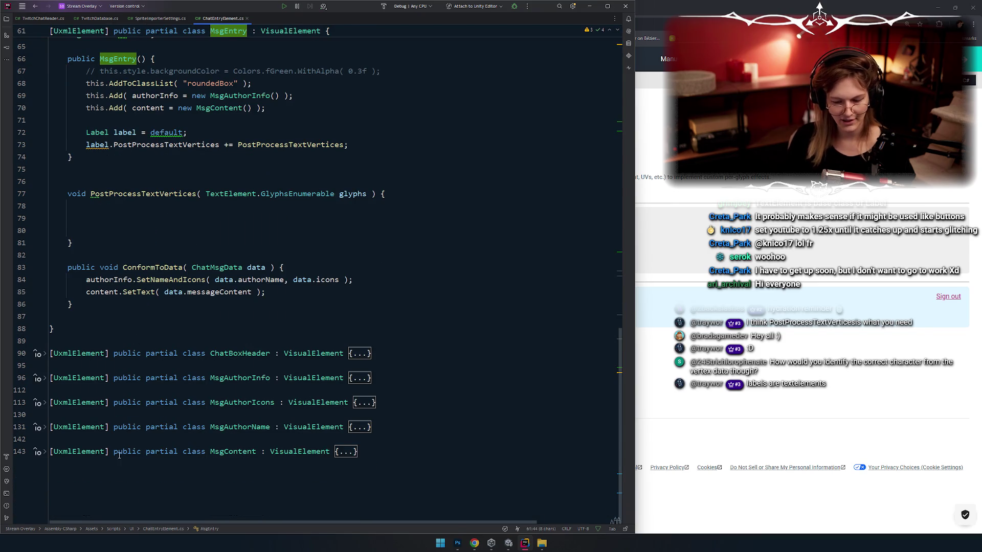
left_click(44, 452)
scroll(50, 454, "down", 3)
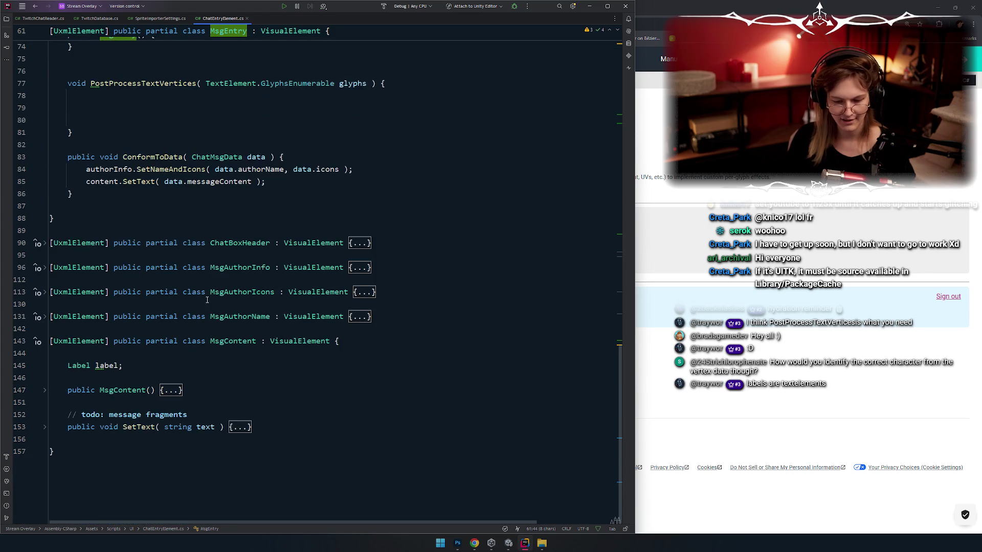
scroll(327, 168, "up", 10)
left_click(326, 168)
scroll(245, 224, "down", 3)
Cut the PostProcessTextVertices method out of MsgEntry
left_click(345, 292)
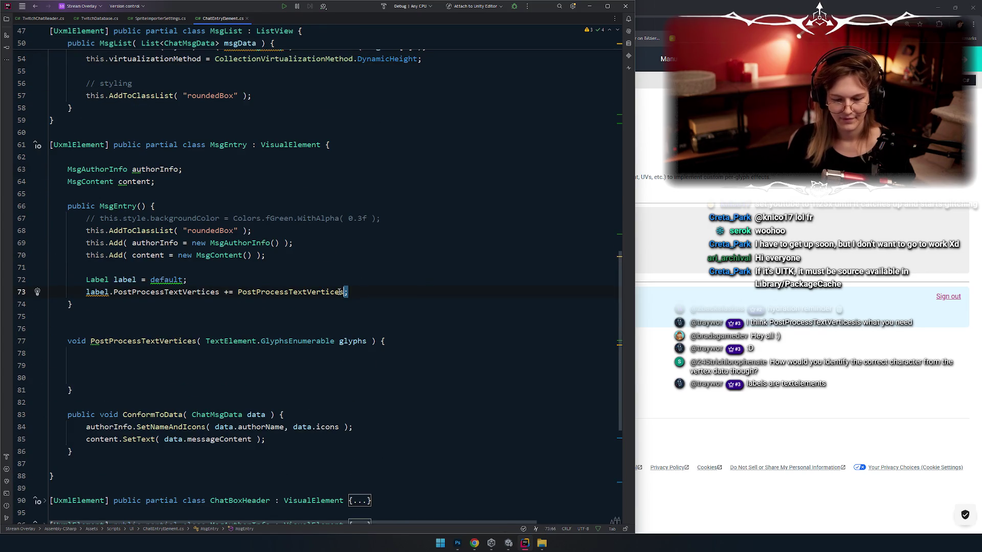
left_click_drag(74, 390, 50, 329)
key("Delete")
scroll(189, 378, "down", 4)
left_click(328, 419)
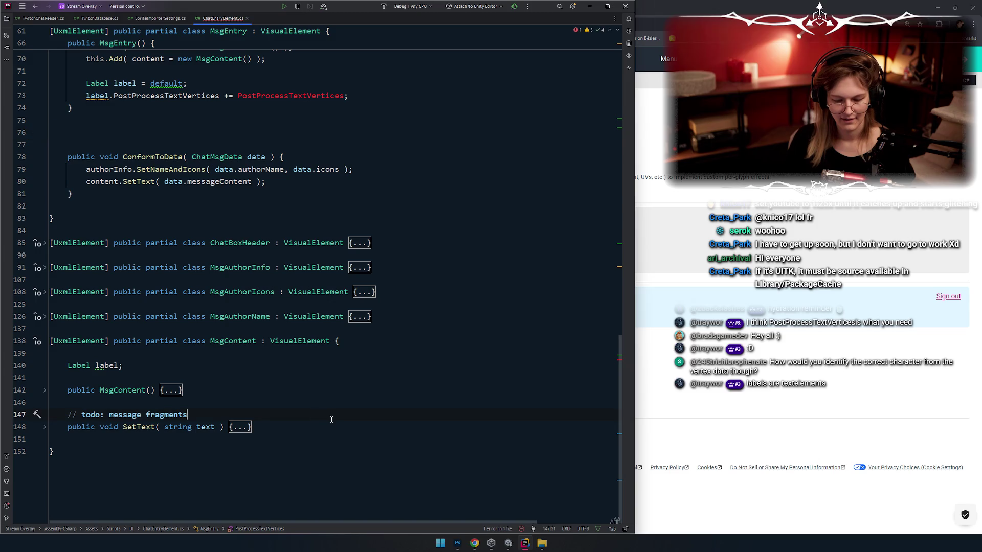
Paste PostProcessTextVertices into MsgContent and cut the label subscription lines from MsgEntry
key("ctrl+v")
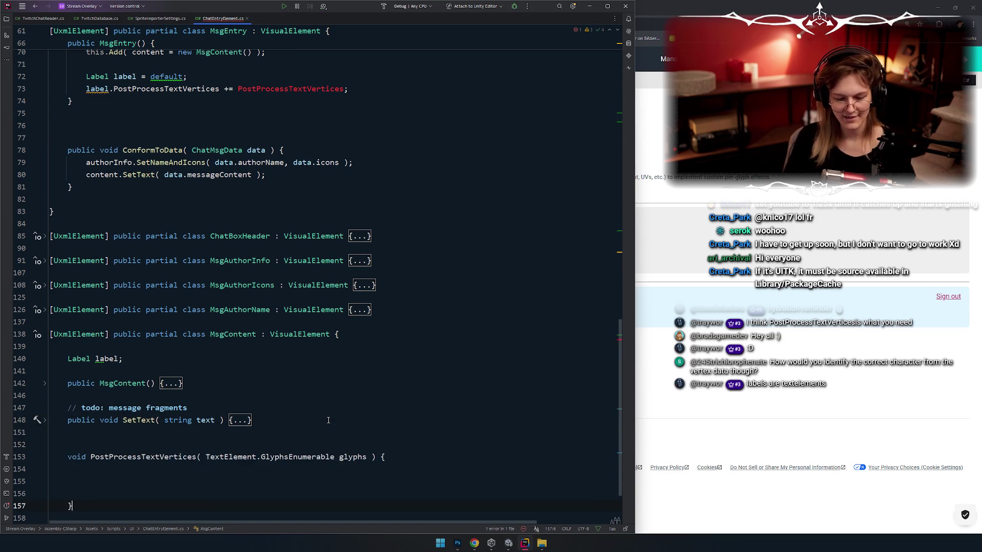
scroll(248, 379, "up", 1)
scroll(248, 378, "up", 4)
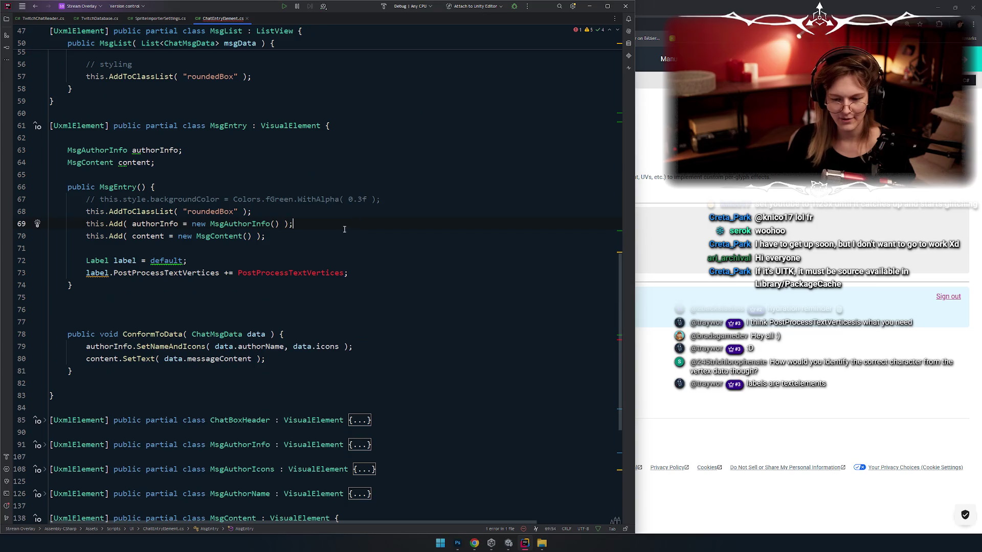
left_click(307, 272)
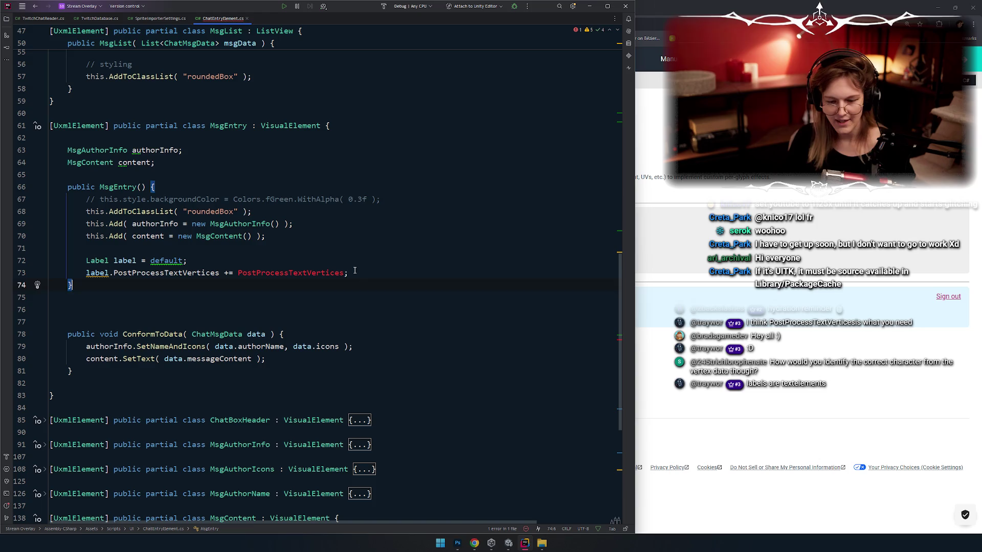
left_click(373, 272)
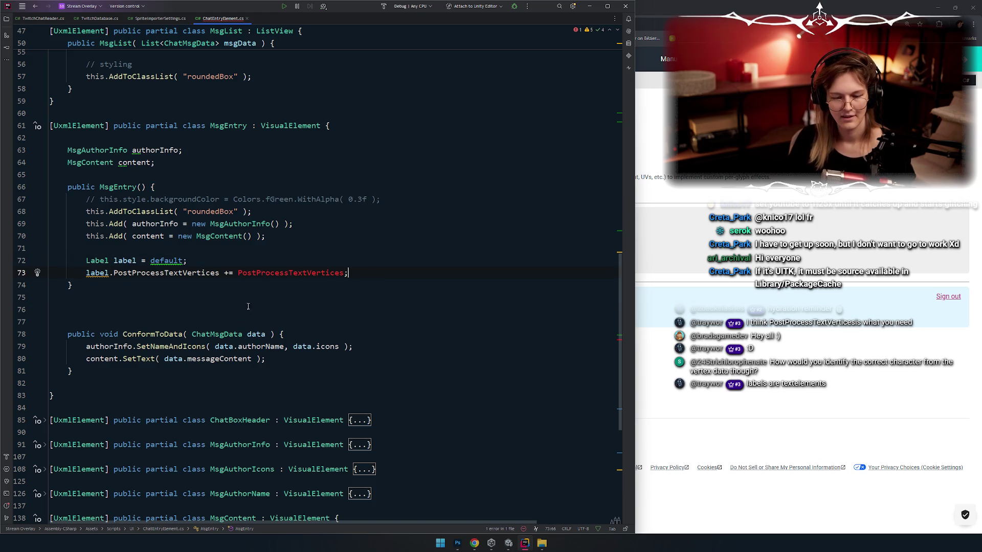
key("shift+Up")
key("shift+Home")
key("ctrl+x")
Place the label lines in MsgContent's constructor, with the subscription under the label creation
scroll(335, 368, "down", 7)
left_click(335, 355)
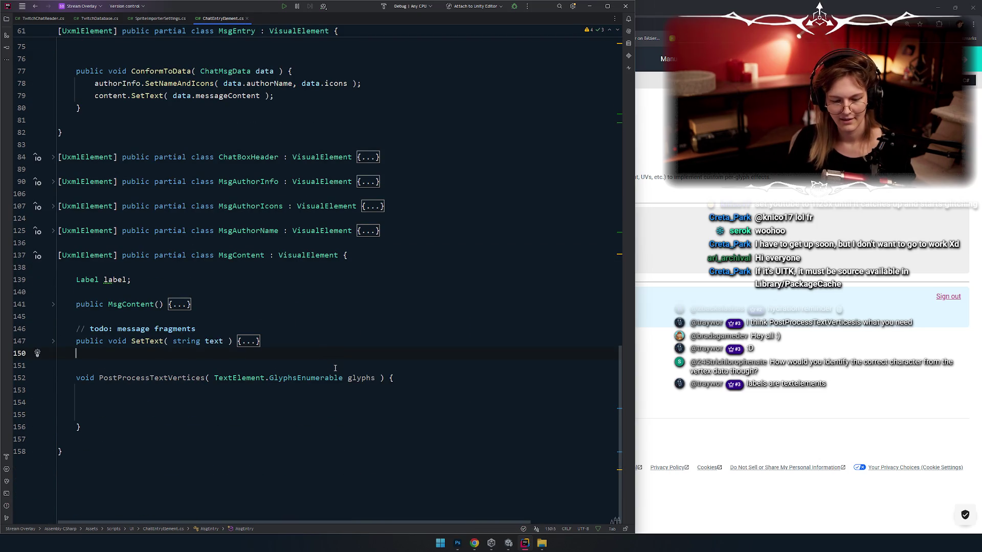
key("ctrl+v")
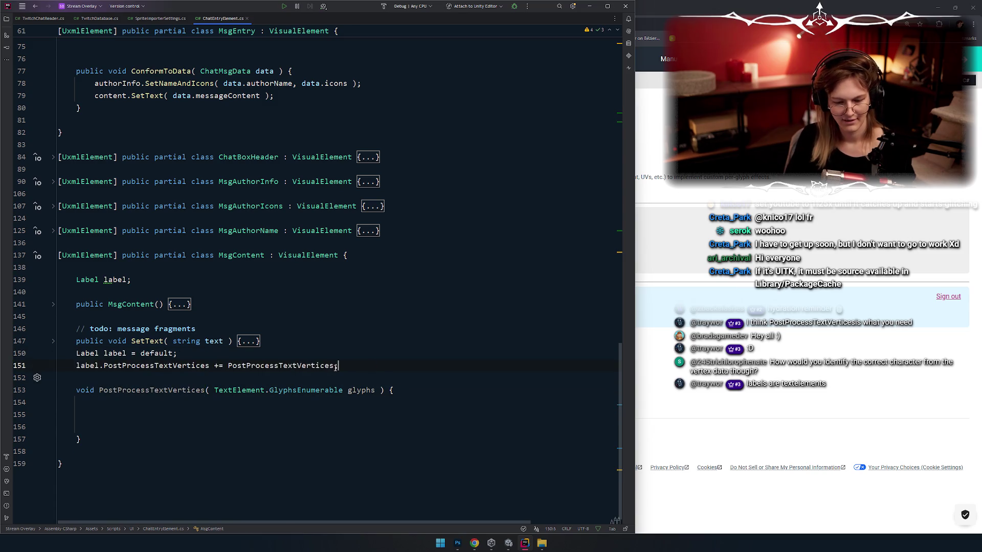
key("ctrl+z")
key("Up")
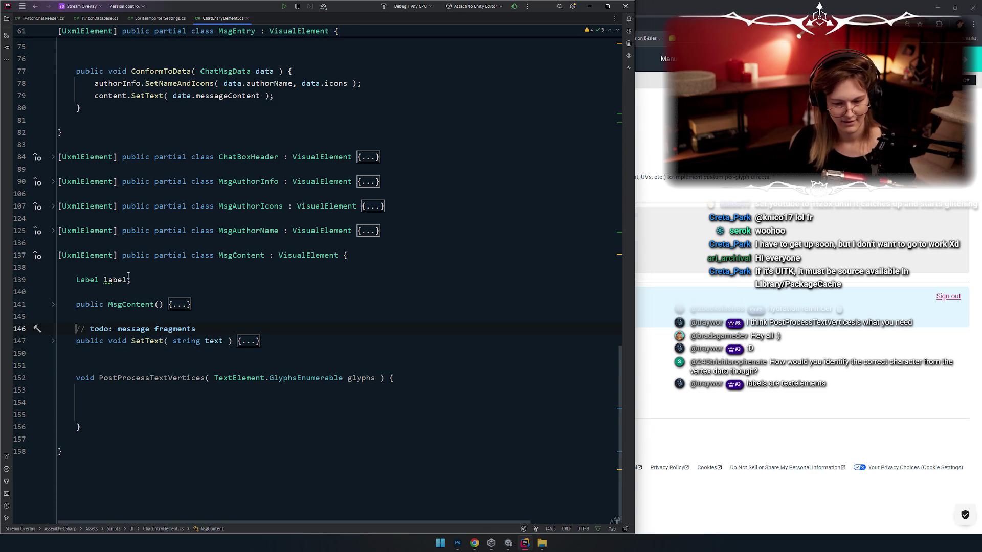
key("ctrl+z")
key("ctrl+z")
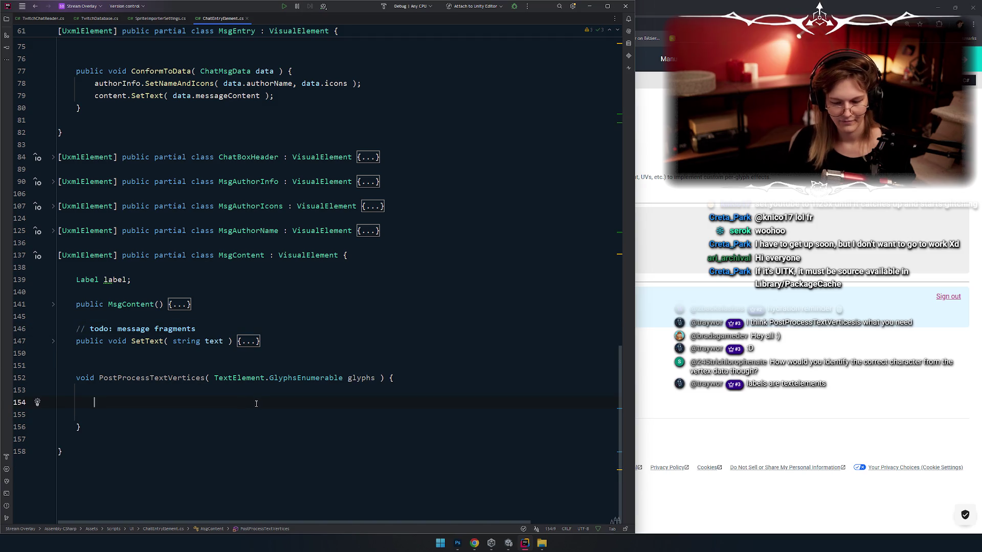
key("ctrl+z")
key("ctrl+z")
key("ctrl+z")
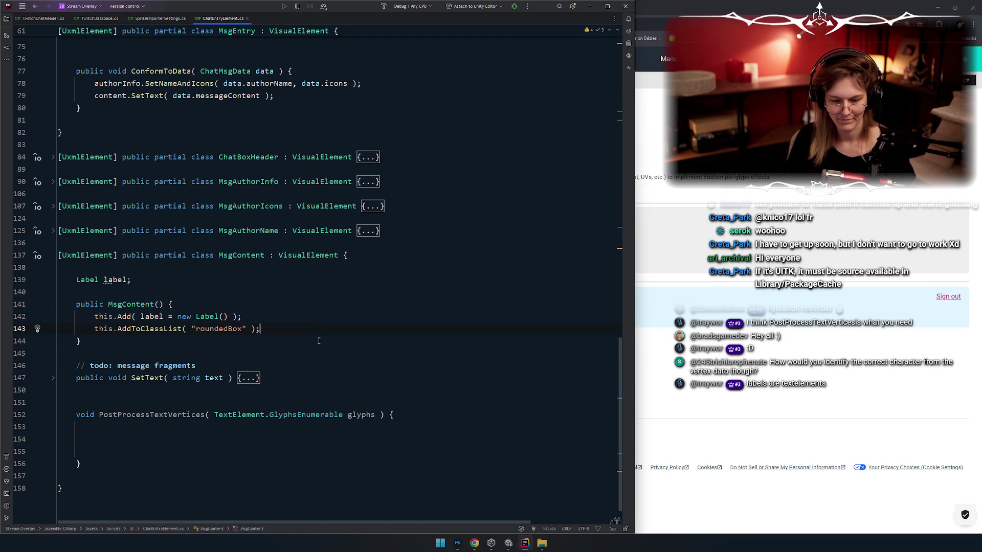
key("ctrl+z")
key("ctrl+z")
key("ctrl+z")
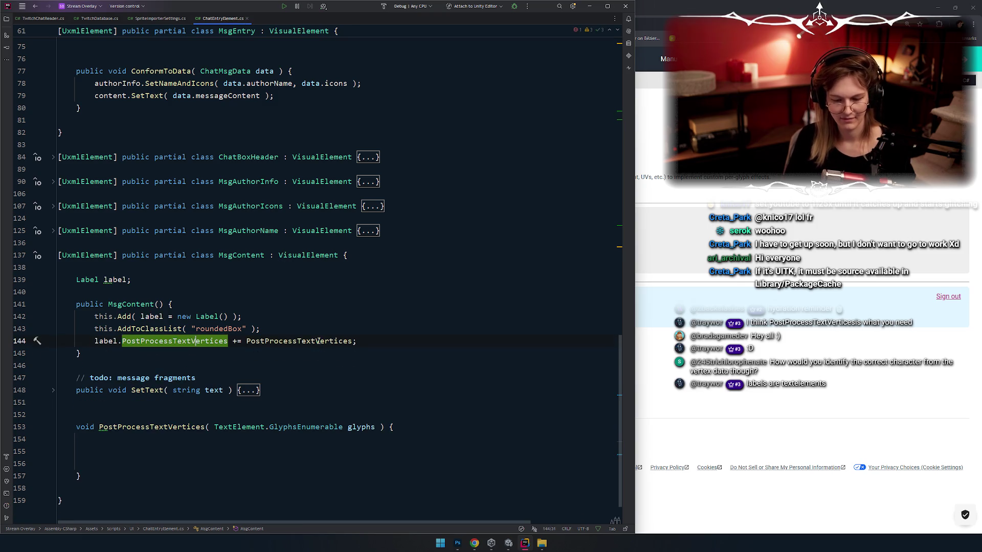
key("ctrl+bracketleft")
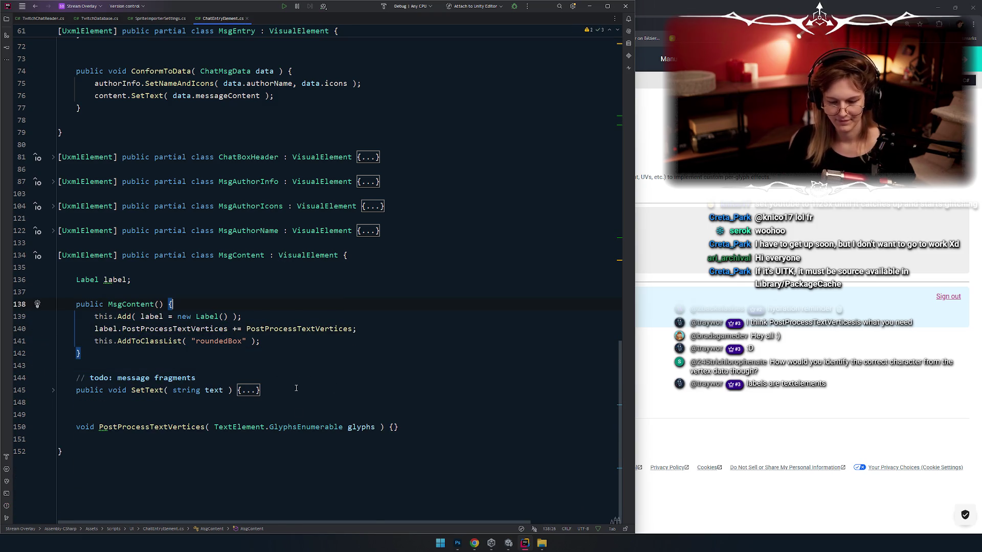
Remove the stray blank line and open up the empty PostProcessTextVertices body
scroll(249, 349, "up", 2)
left_click(307, 387)
key("Delete")
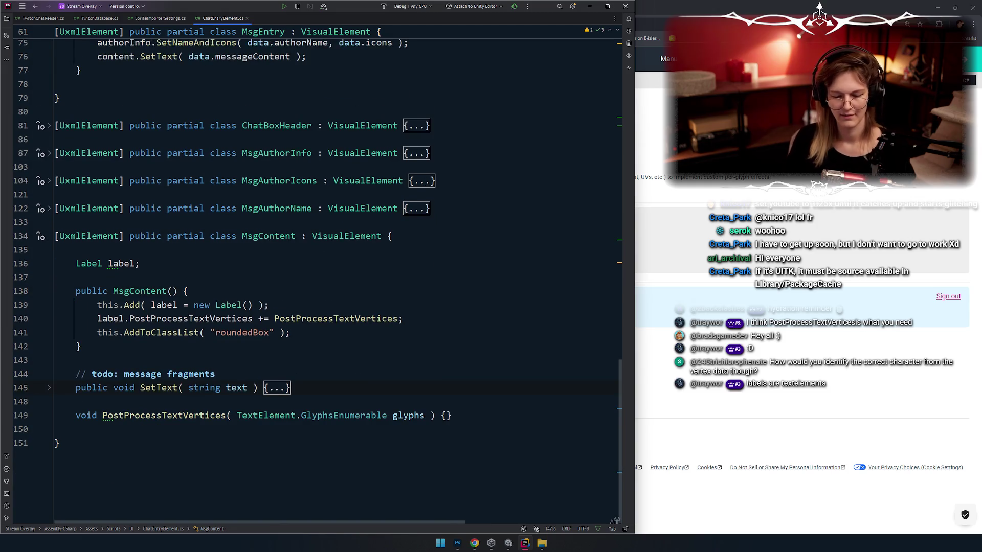
left_click(446, 416)
key("Return")
key("Return")
key("Return")
scroll(215, 402, "down", 1)
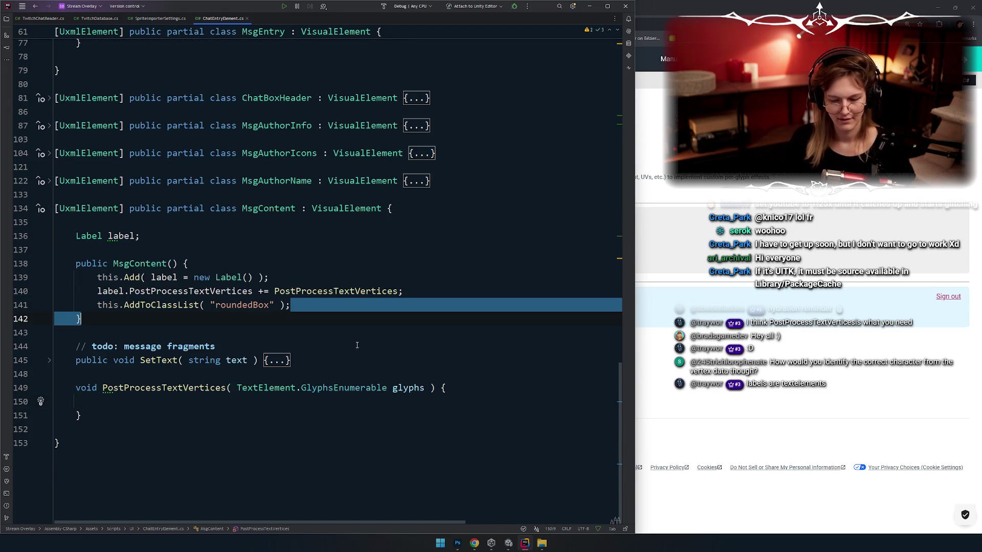
key("Return")
key("Return")
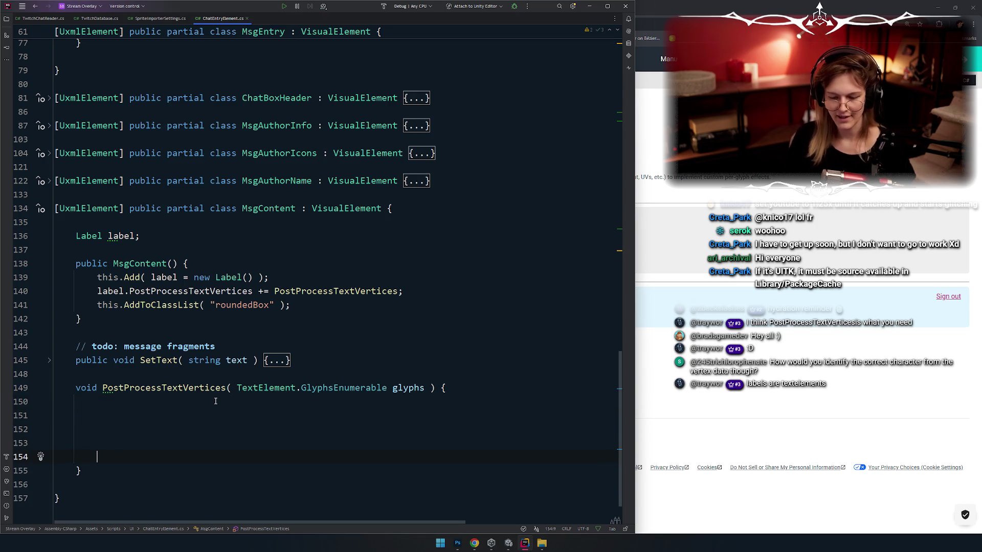
key("Up")
key("Up")
key("Up")
Jump to the GlyphsEnumerable declaration with F12
scroll(371, 314, "down", 2)
left_click(348, 333)
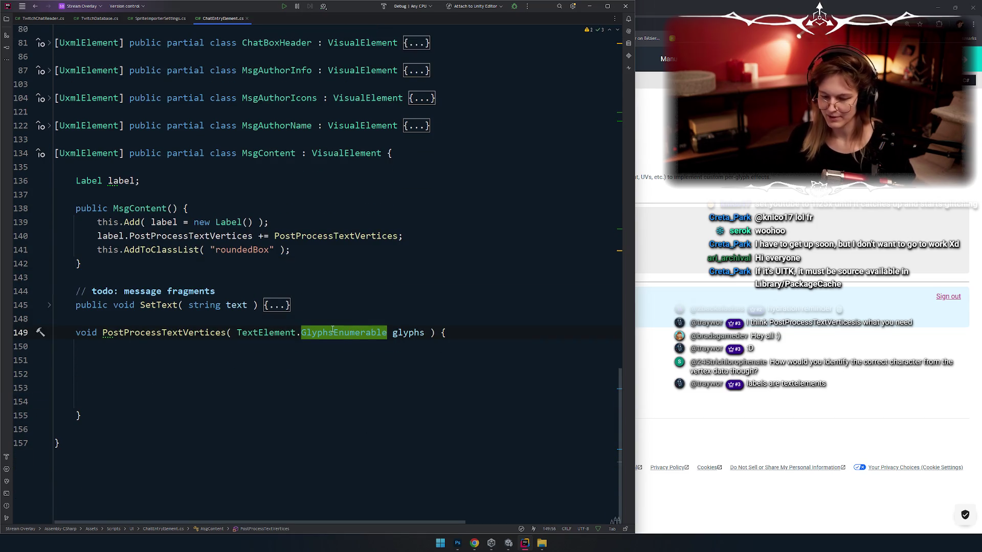
mouse_move(333, 329)
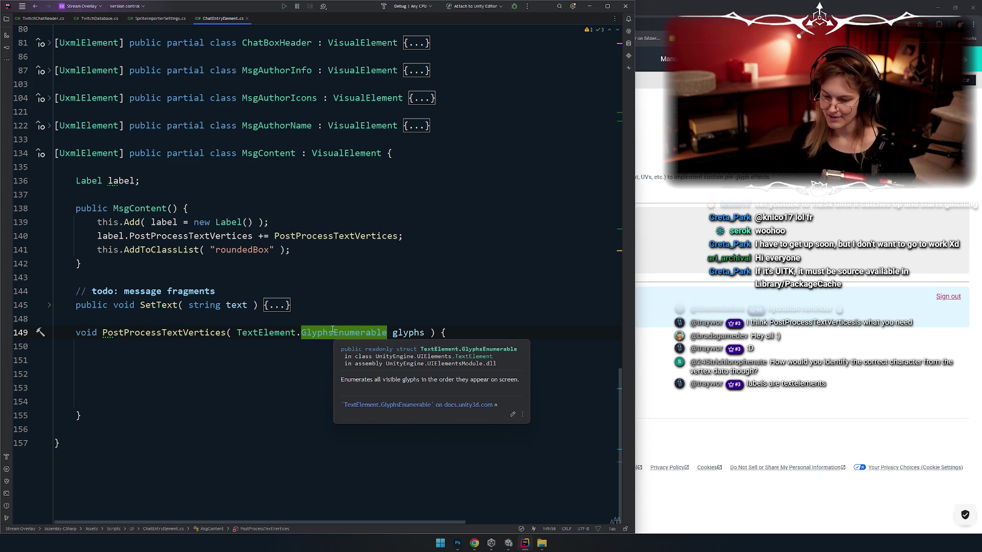
key("Left")
key("Left")
key("Left")
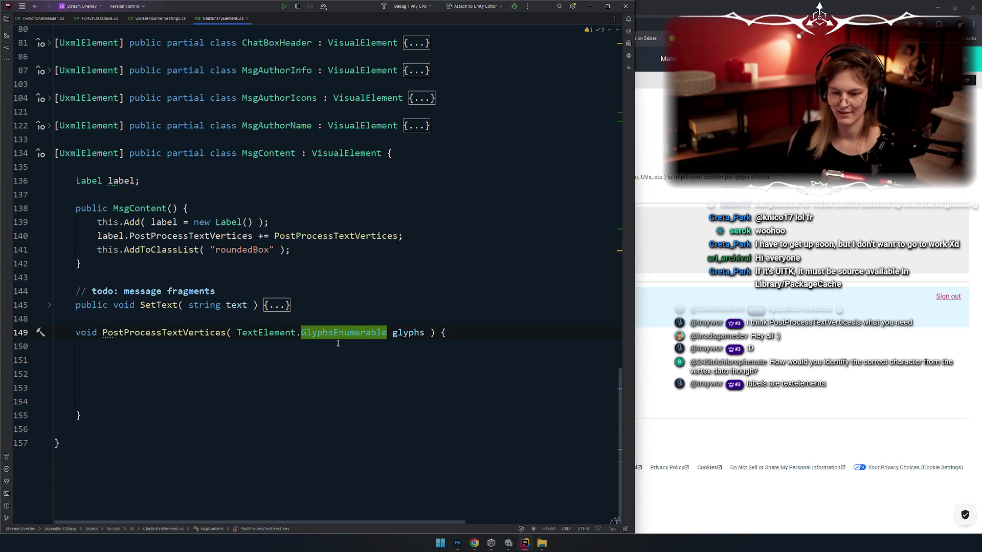
key("F12")
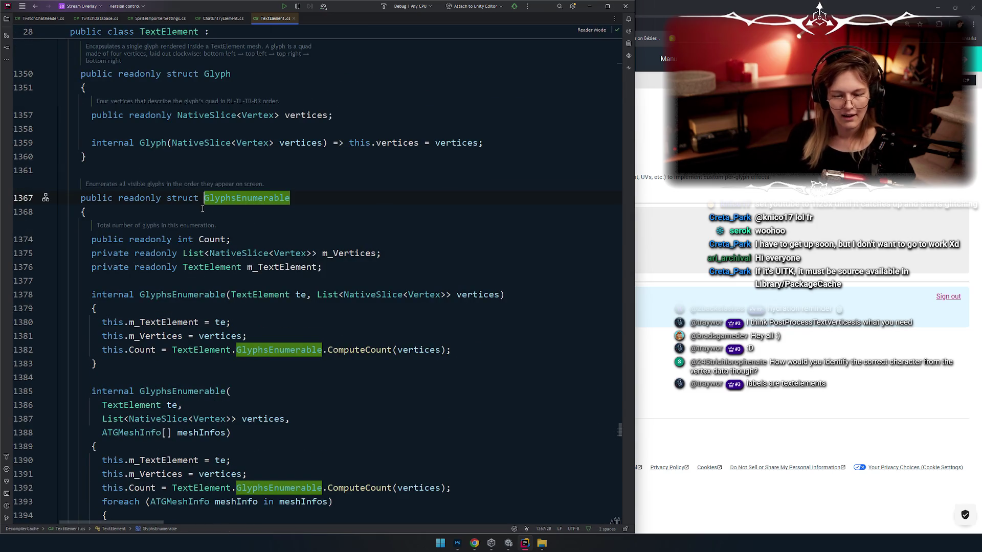
Inspect the GlyphsEnumerable struct's m_TextElement field, NativeSlice usage and vertices parameter
scroll(203, 208, "down", 3, "ctrl")
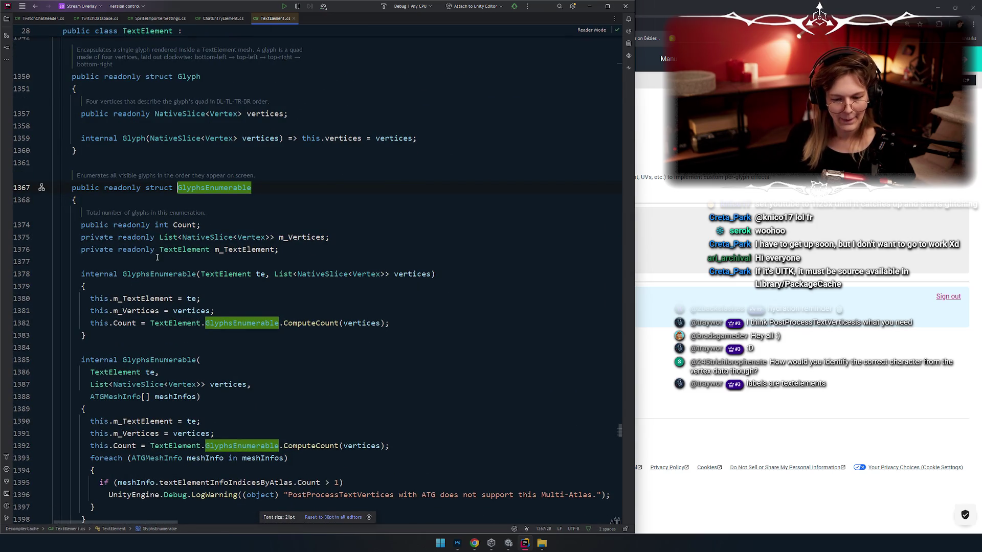
left_click(174, 249)
key("ctrl+alt+Left")
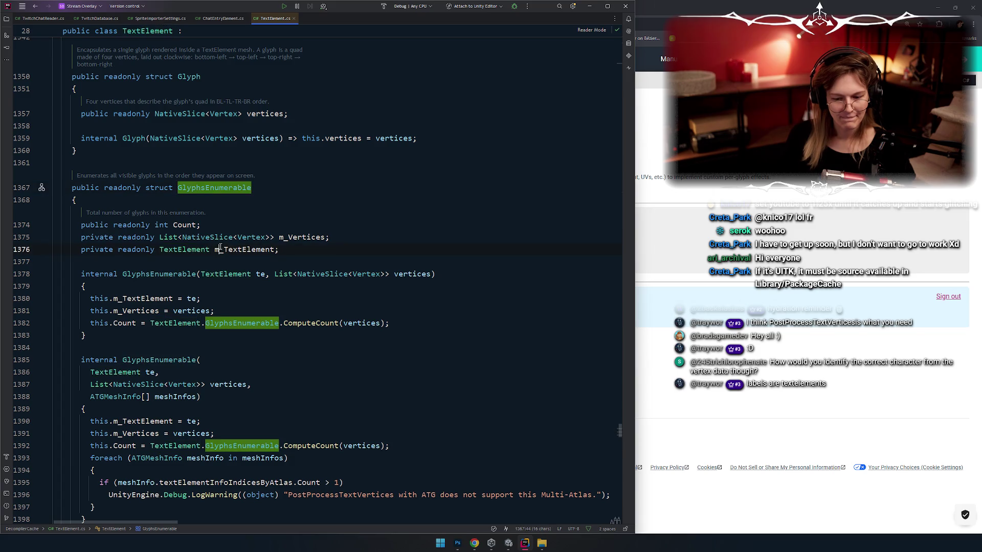
double_click(220, 249)
mouse_move(379, 276)
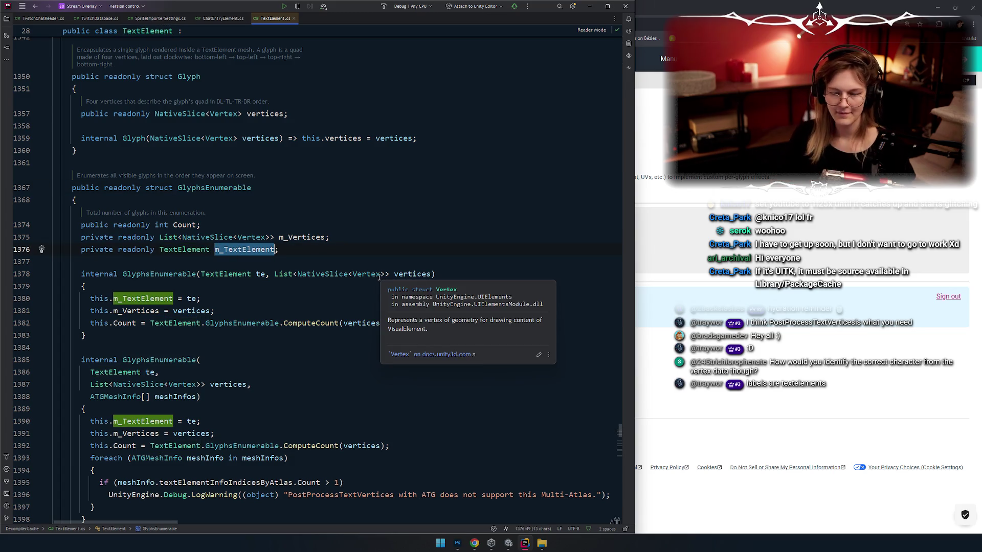
double_click(207, 237)
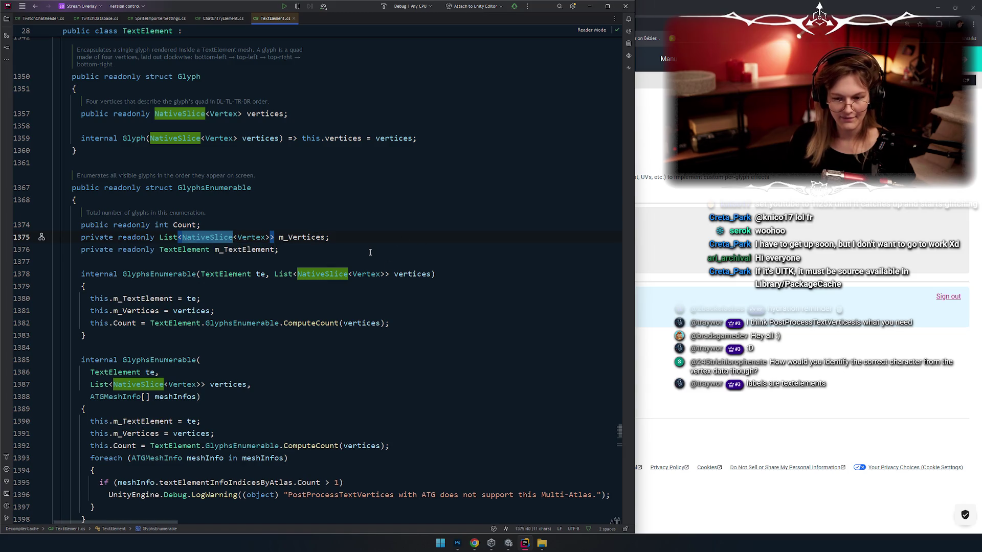
scroll(344, 240, "down", 5)
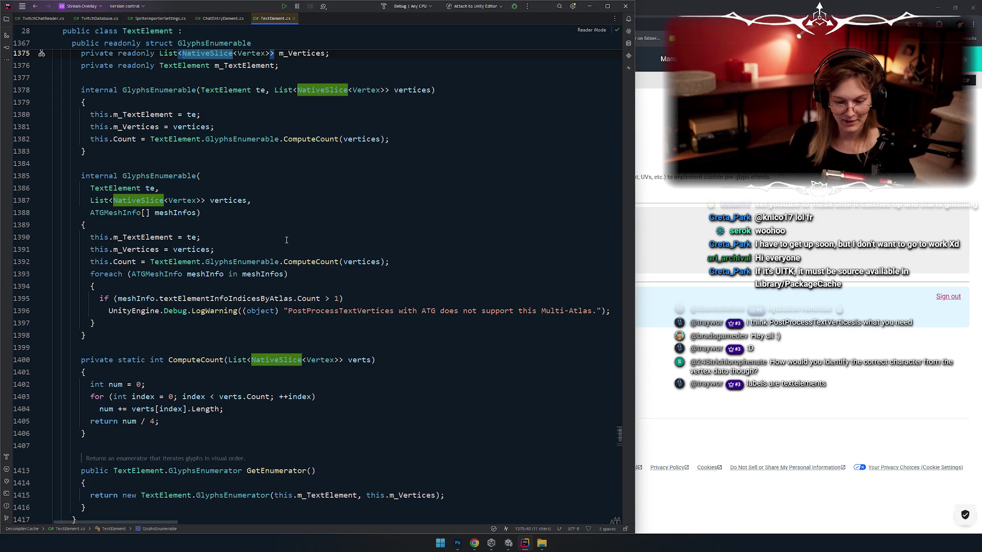
scroll(286, 240, "down", 1)
scroll(289, 251, "up", 2)
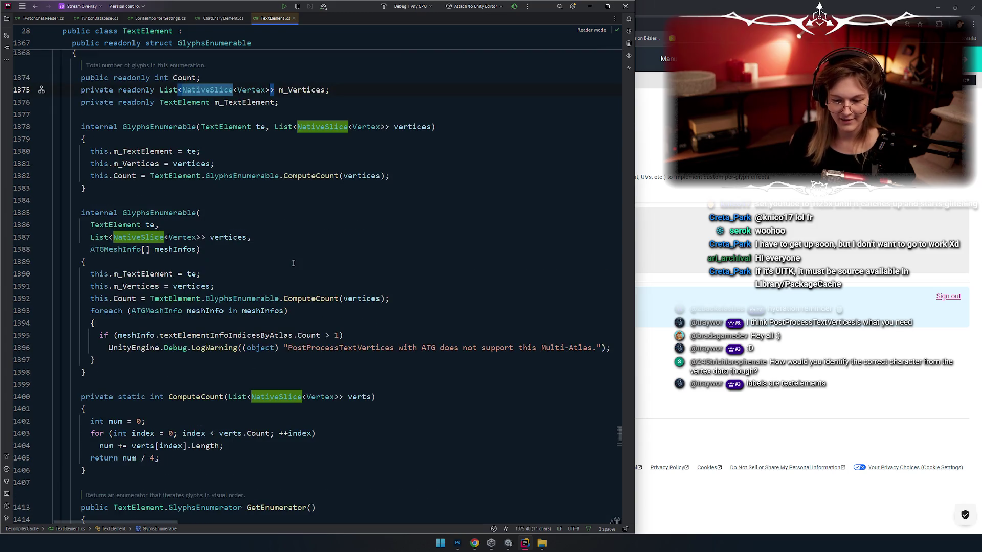
left_click(165, 238)
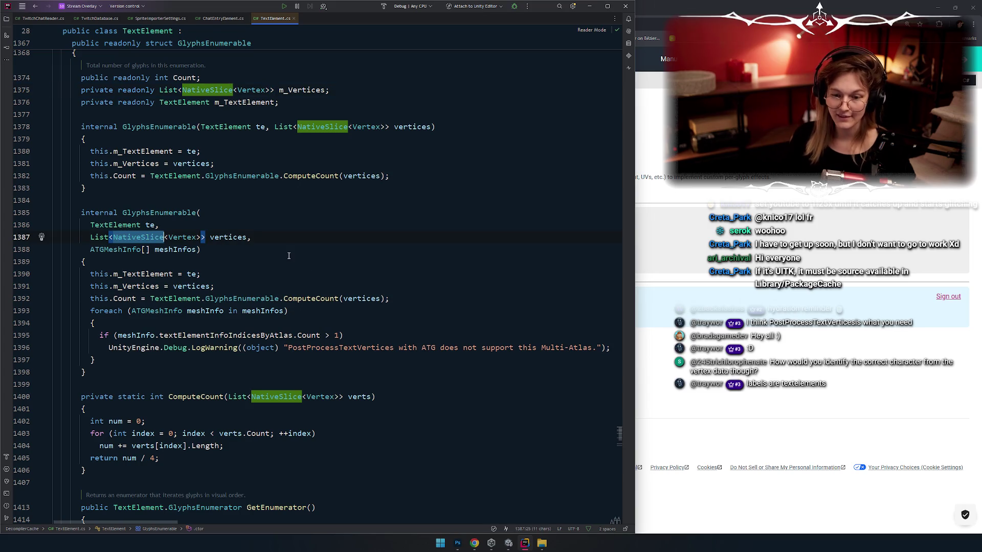
double_click(226, 237)
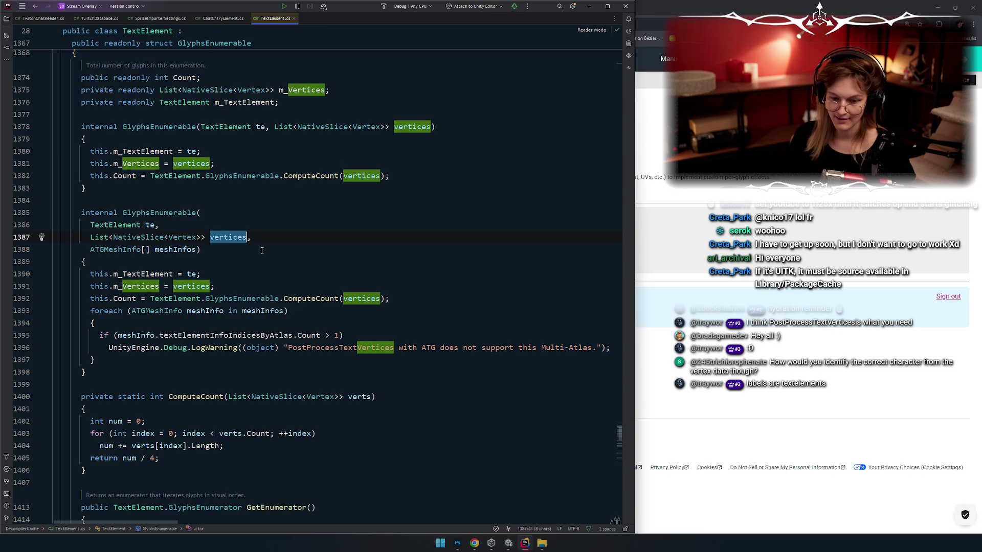
scroll(262, 250, "up", 1)
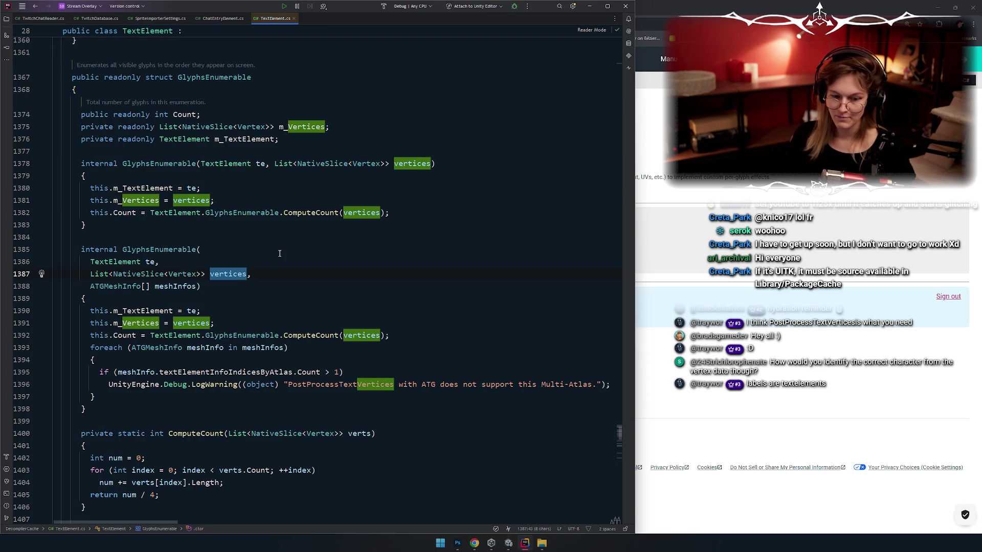
left_click(294, 263)
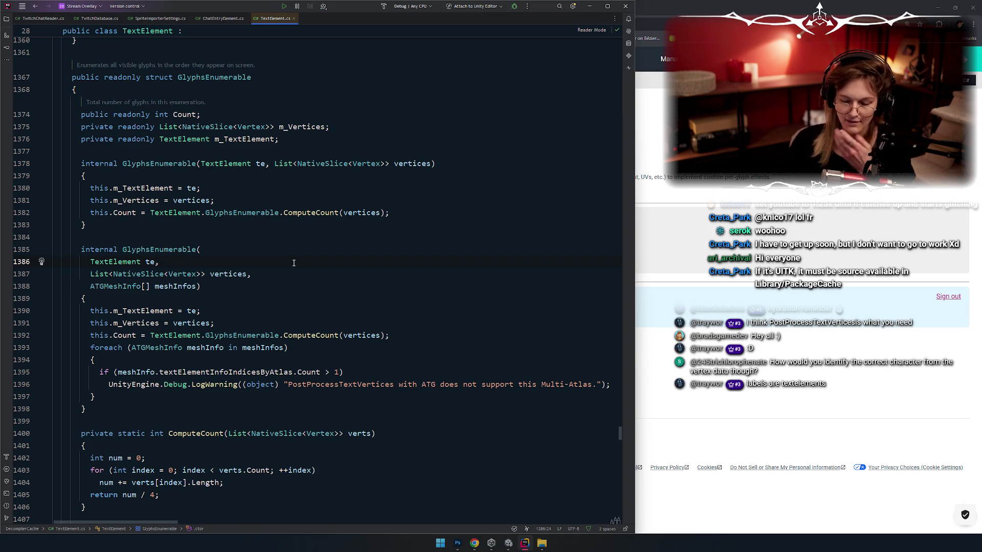
Trace ComputeCount's loop summing each vertex slice's Length and dividing by 4
scroll(294, 263, "down", 4)
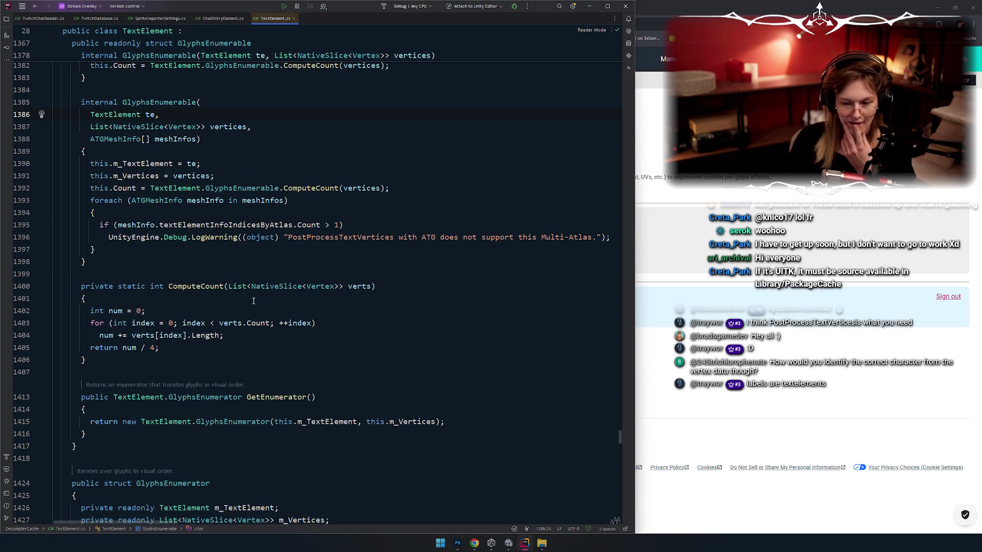
double_click(192, 285)
scroll(194, 287, "down", 2)
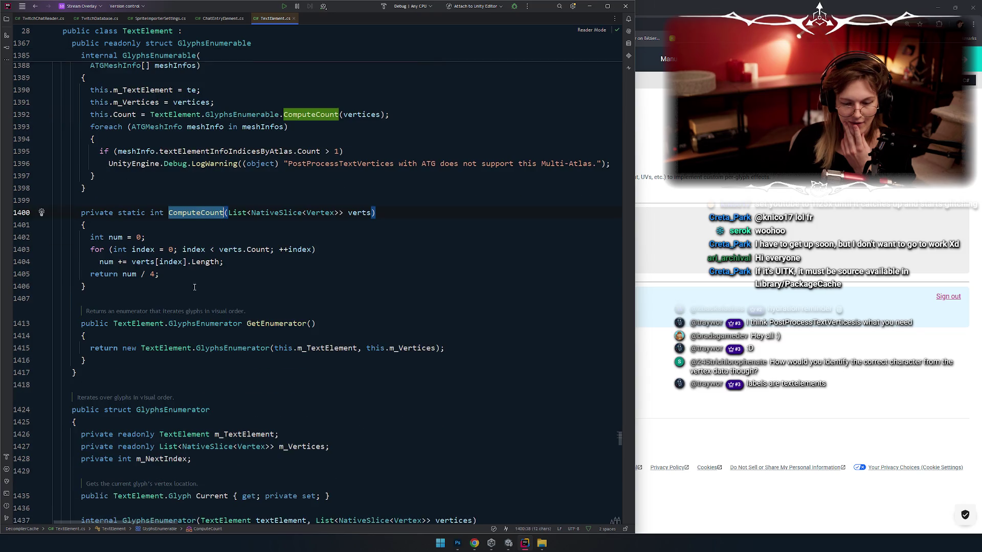
left_click(230, 250)
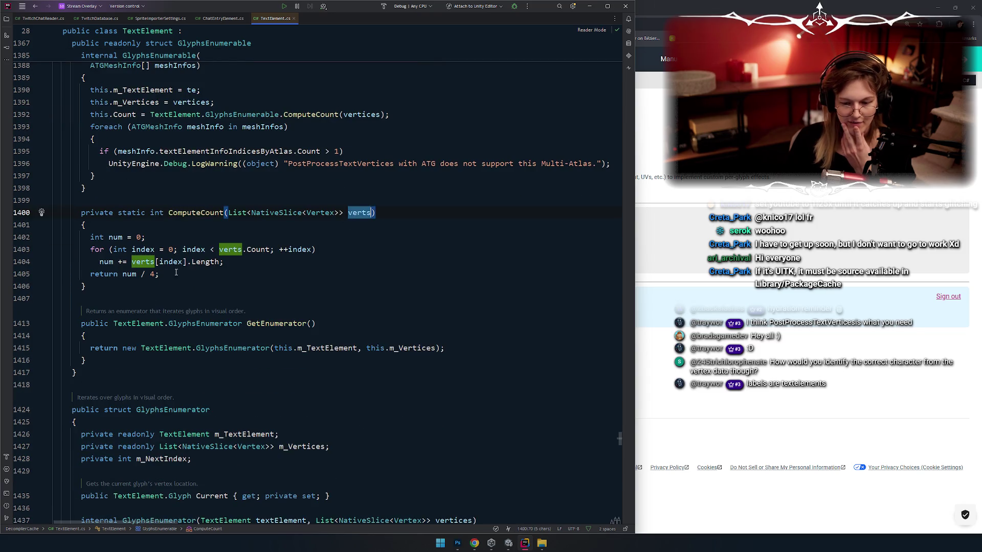
left_click(188, 251)
key("Down")
key("Down")
key("Down")
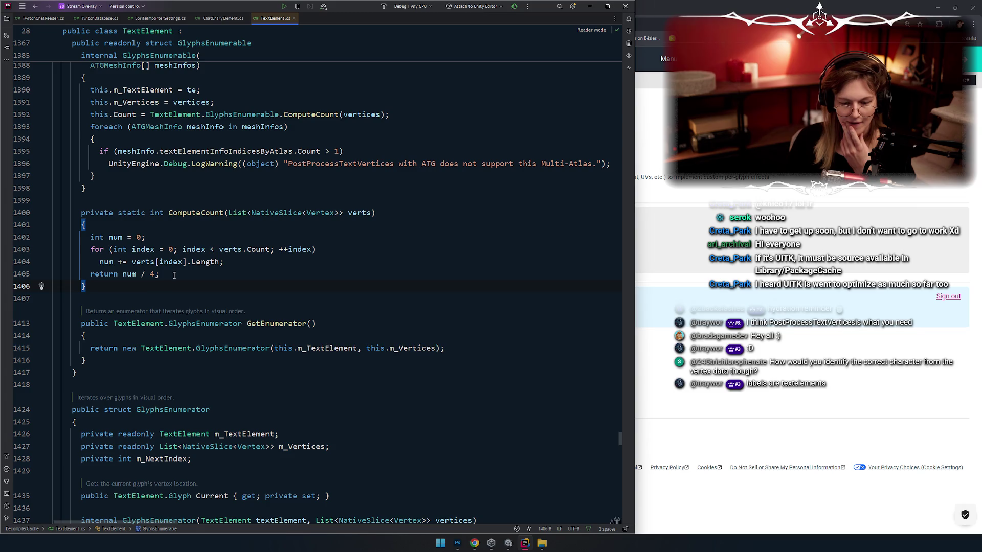
double_click(359, 212)
left_click_drag(223, 262, 96, 262)
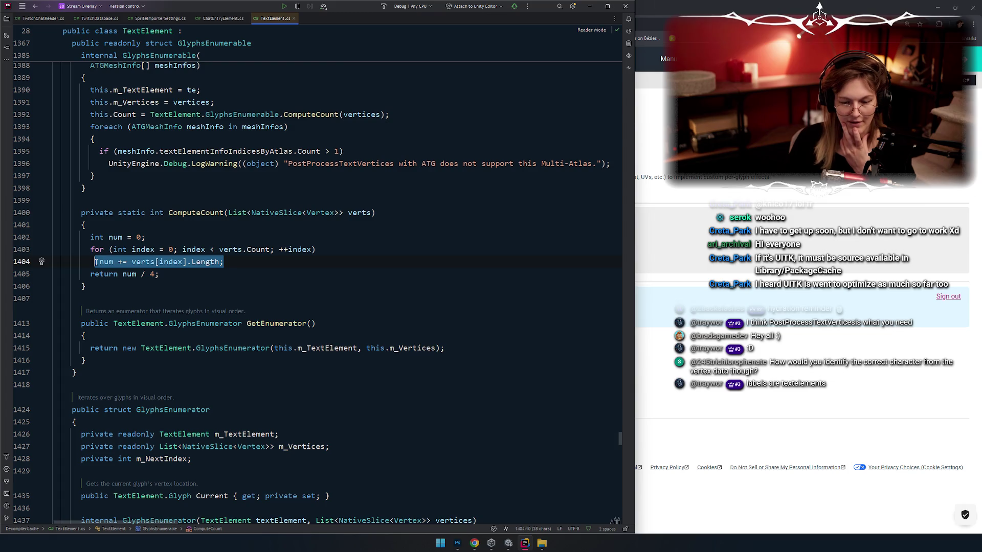
left_click_drag(159, 275, 123, 275)
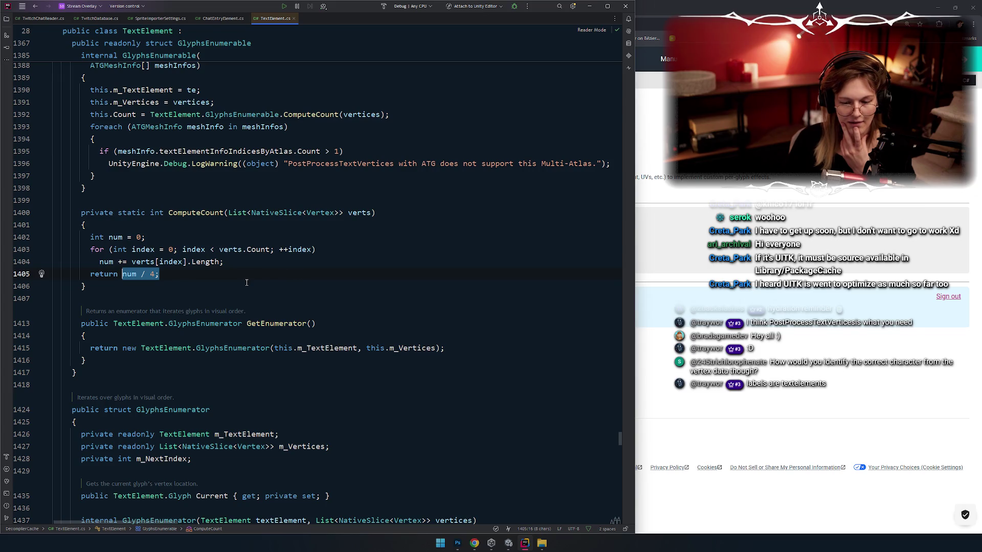
Review ComputeCount's call sites and its return num / 4 statement
double_click(198, 211)
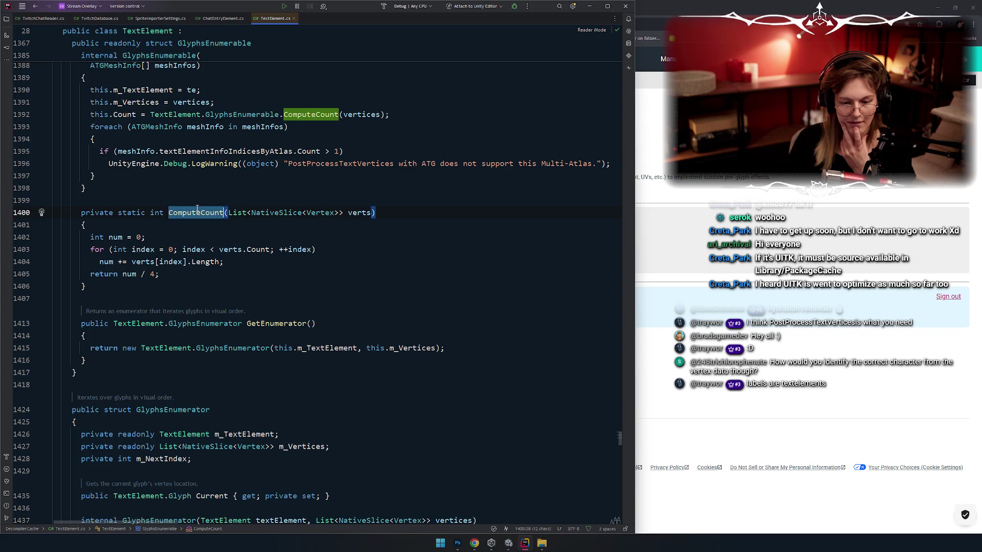
scroll(118, 193, "up", 2)
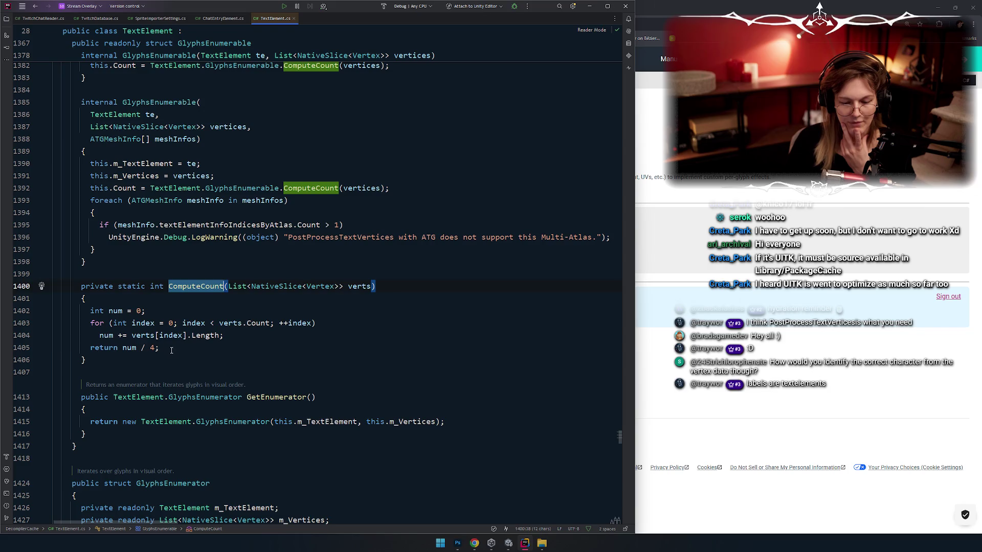
left_click_drag(159, 348, 91, 348)
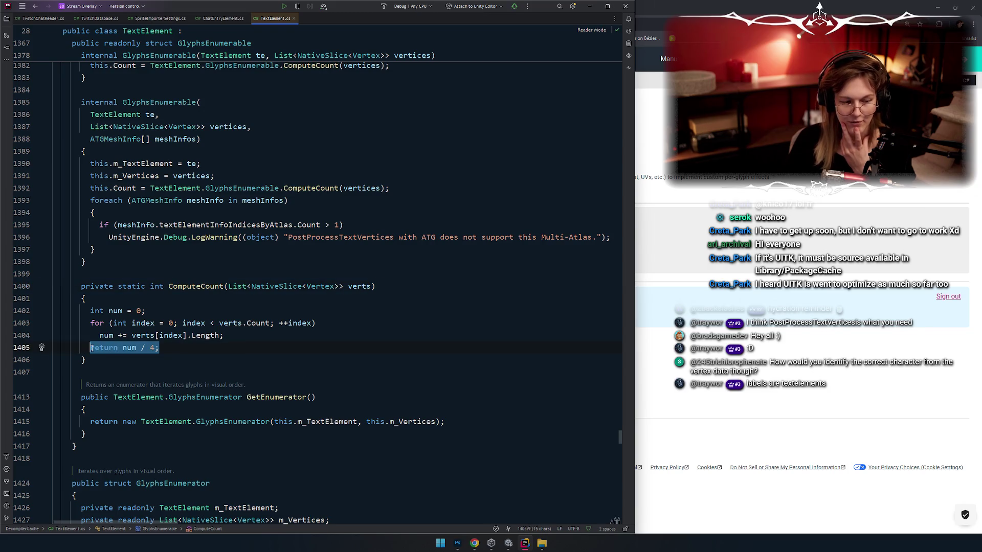
scroll(91, 348, "down", 2)
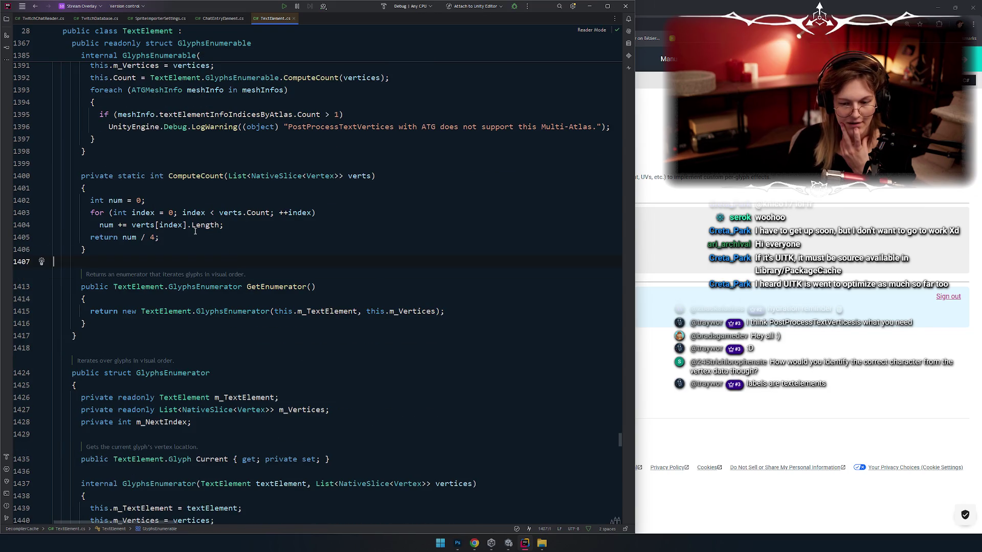
left_click(196, 212)
double_click(196, 212)
scroll(261, 230, "up", 2)
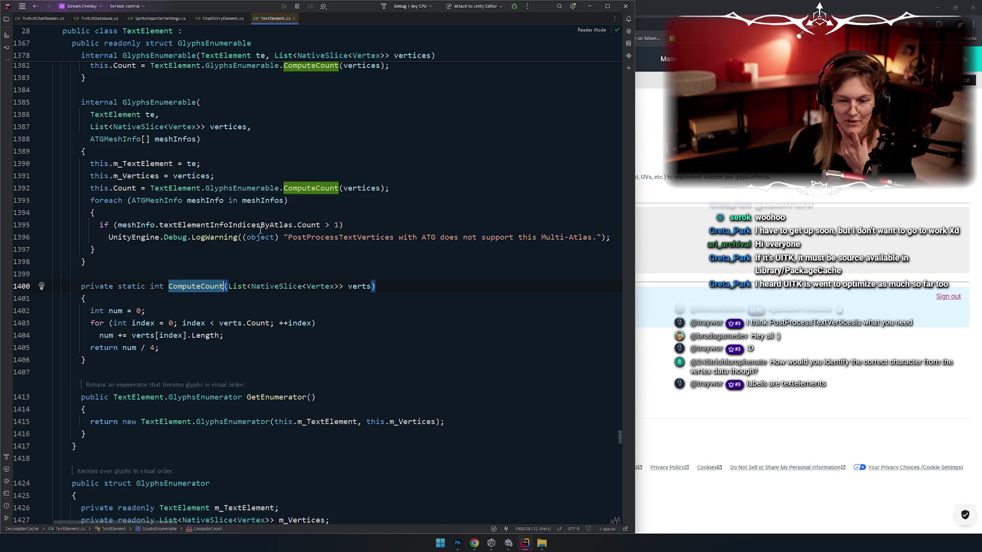
left_click(120, 190)
Examine the Count property and read through the rest of TextElement's enumerator code
scroll(405, 173, "up", 3)
key("Up")
key("Up")
key("Up")
key("End")
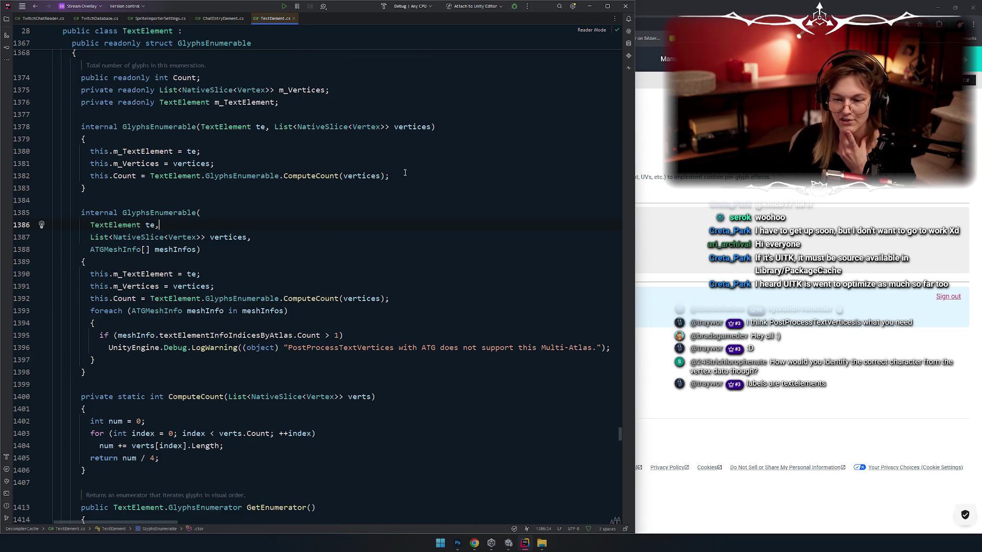
double_click(124, 175)
scroll(175, 226, "up", 1)
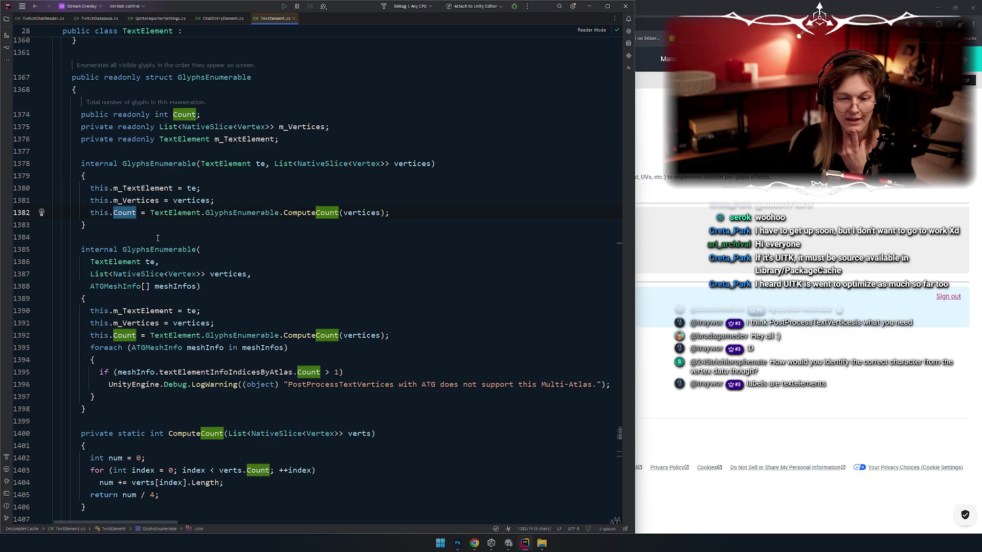
scroll(131, 220, "down", 3)
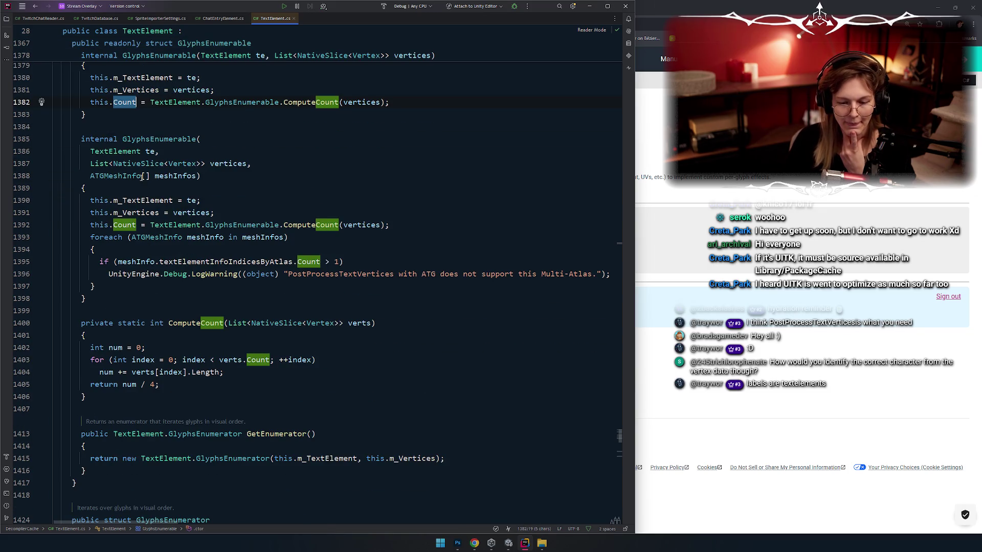
scroll(143, 179, "down", 2)
scroll(143, 178, "down", 2)
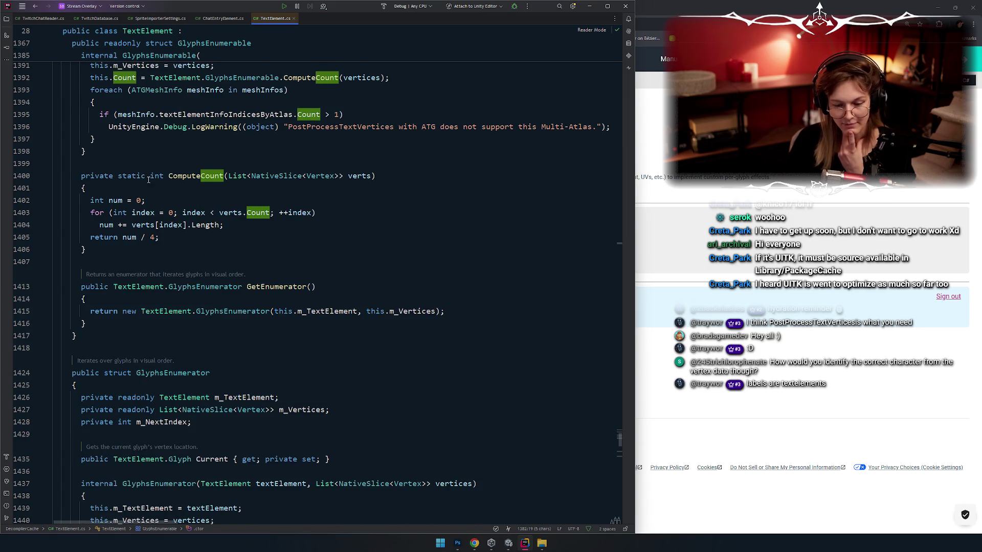
scroll(168, 198, "down", 1)
scroll(165, 183, "down", 1)
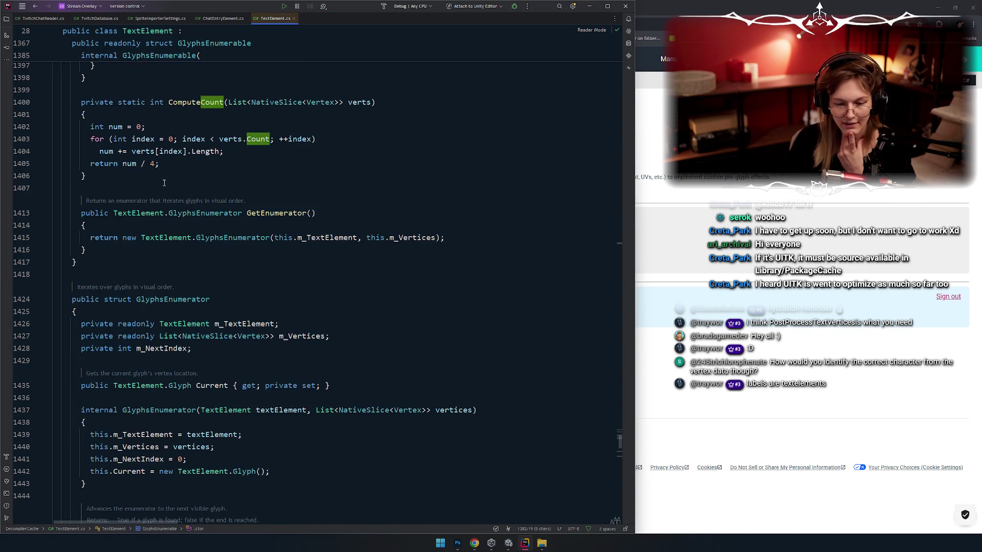
scroll(151, 193, "down", 3)
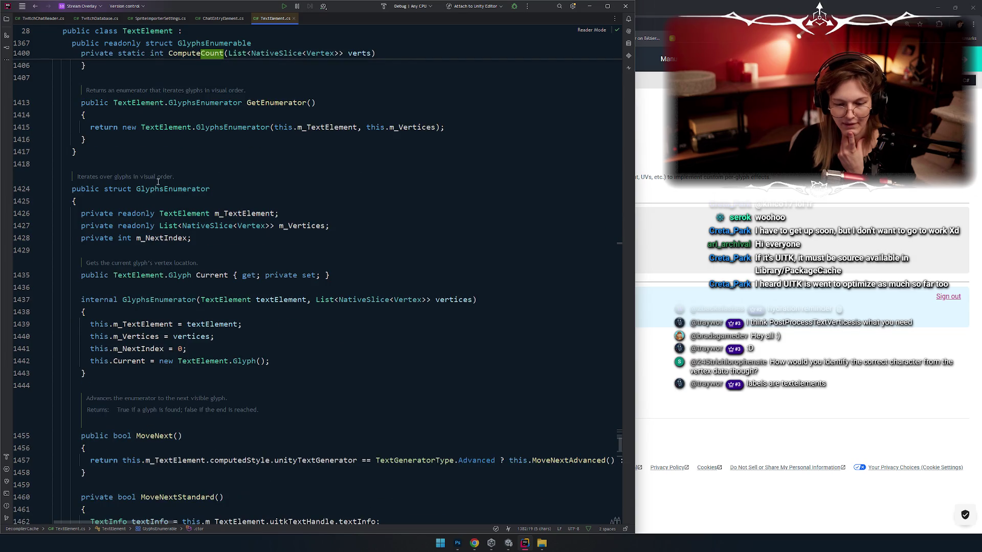
scroll(292, 199, "up", 15)
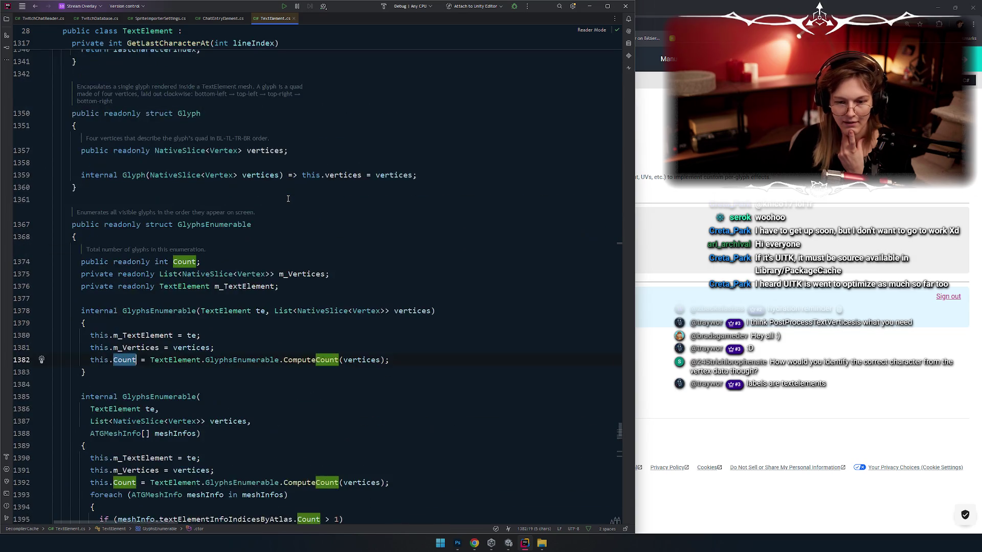
scroll(223, 224, "down", 18)
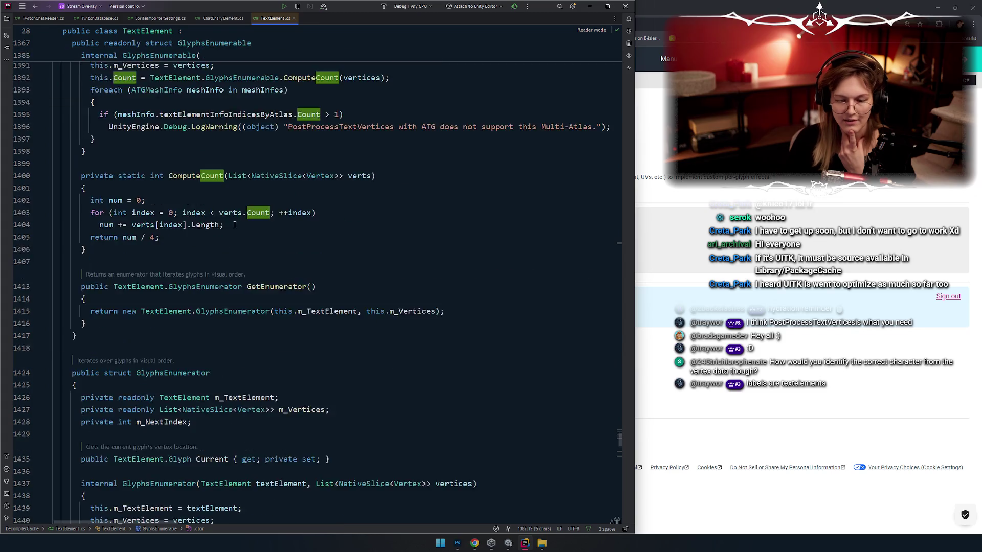
Go from ChatEntryElement.cs back to the GlyphsEnumerable type definition
left_click(223, 19)
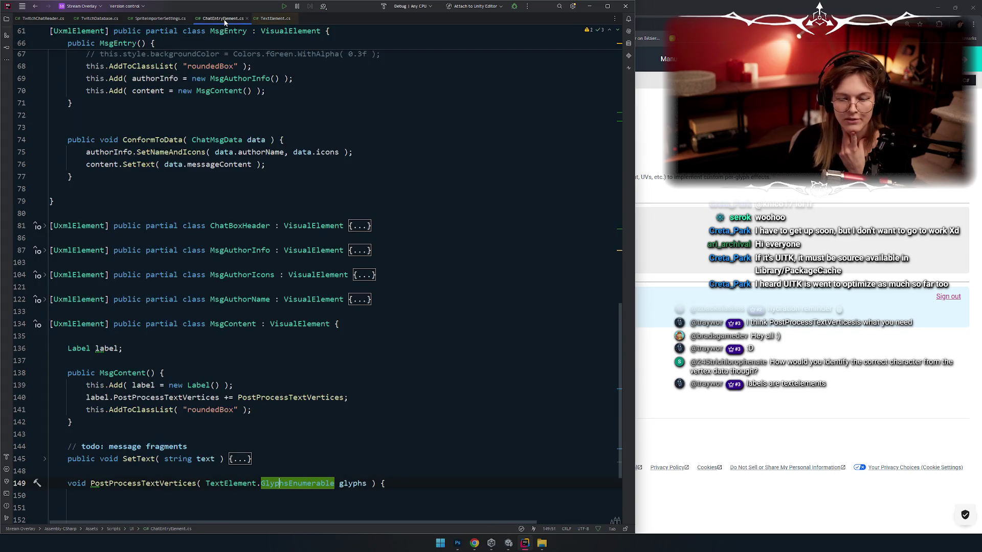
scroll(265, 224, "up", 3)
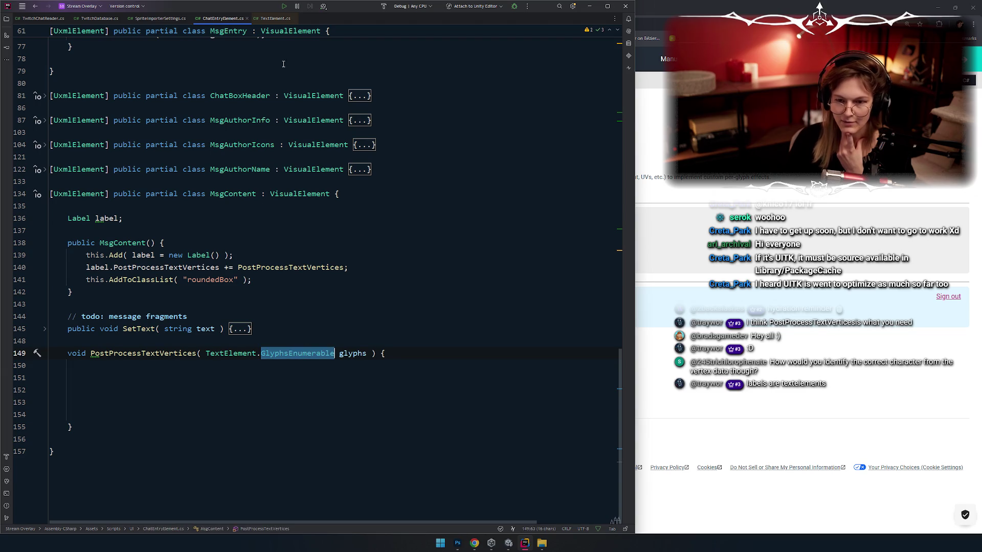
left_click(302, 354, "ctrl")
scroll(203, 299, "down", 10)
scroll(204, 298, "up", 15)
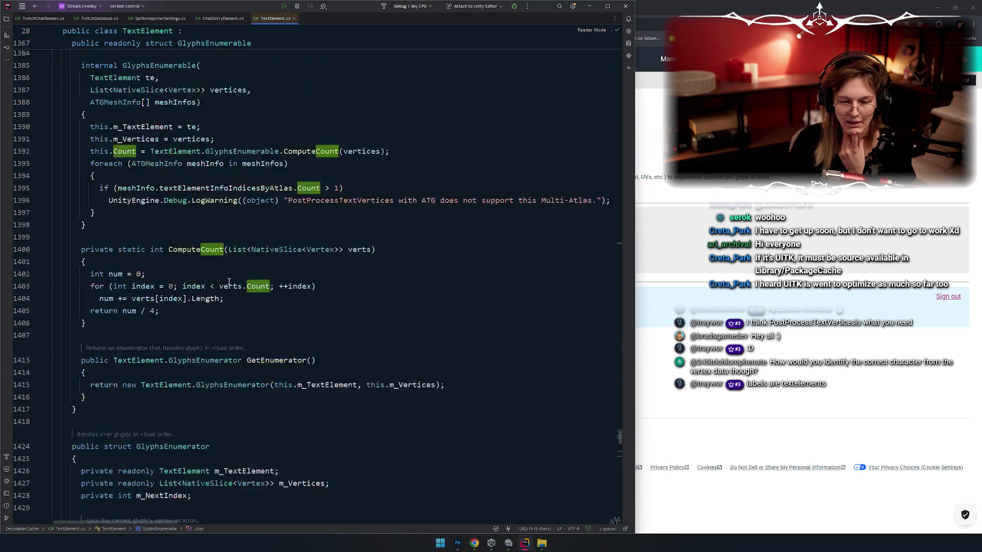
scroll(244, 199, "down", 4)
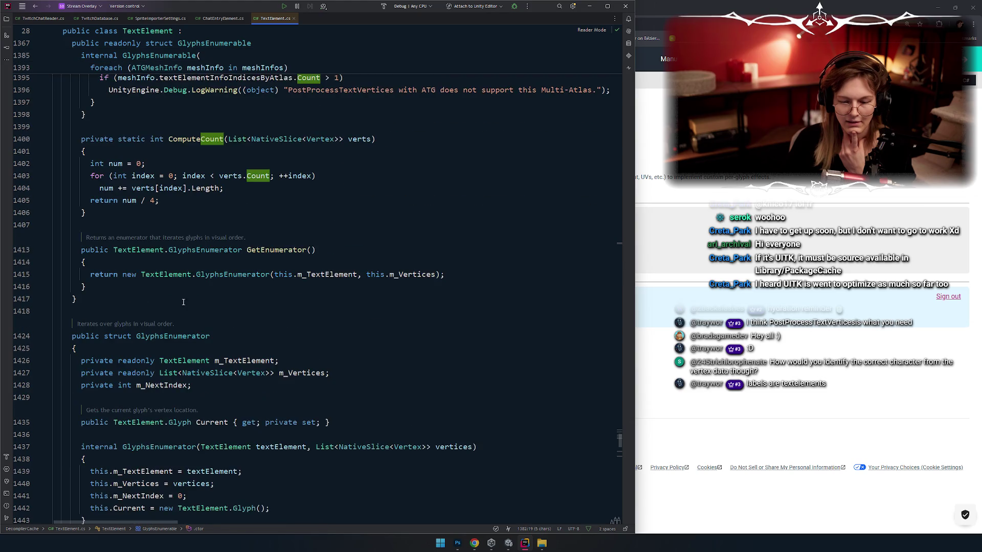
Study GlyphsEnumerator's use of m_TextElement and textInfo to walk each glyph
double_click(226, 250)
scroll(226, 273, "down", 5)
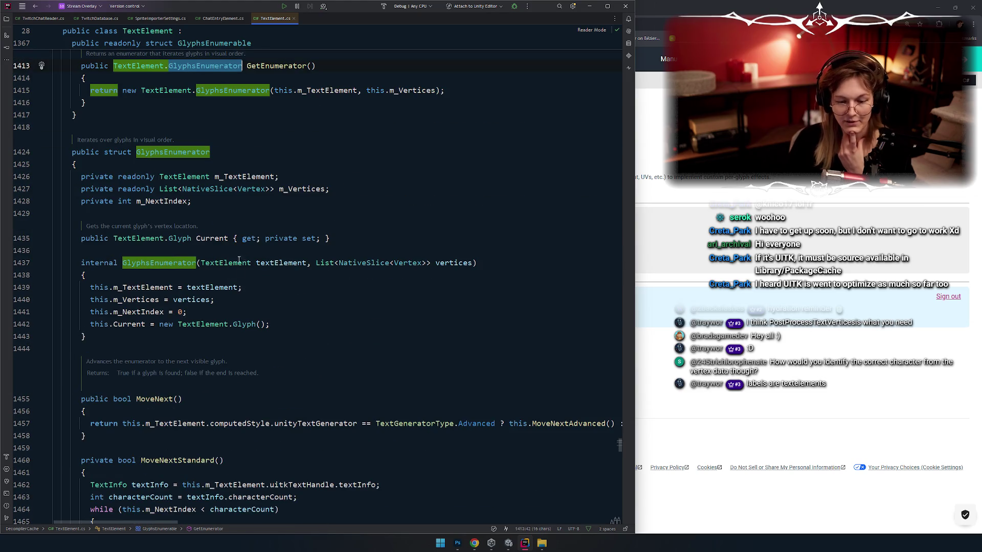
left_click(224, 177)
scroll(208, 196, "down", 1)
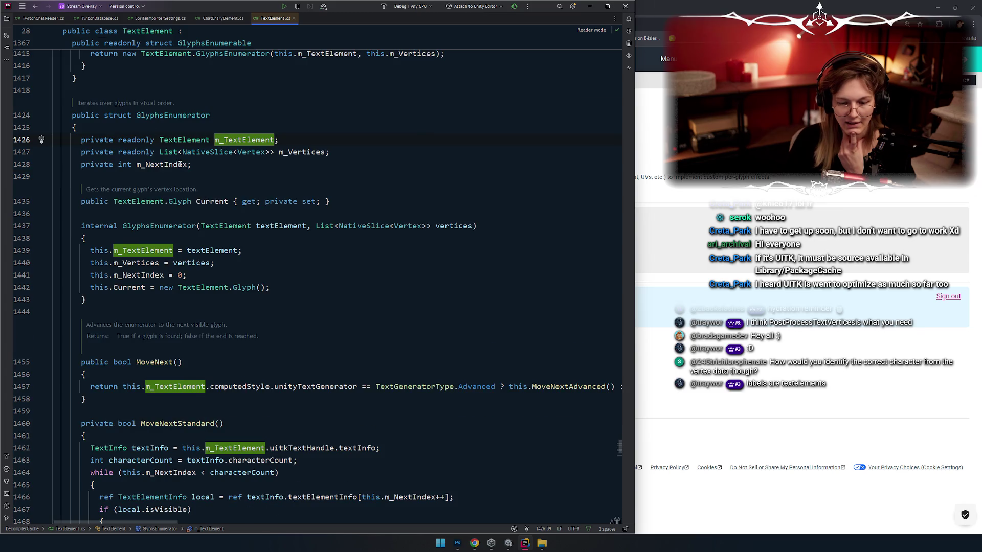
scroll(198, 159, "down", 2)
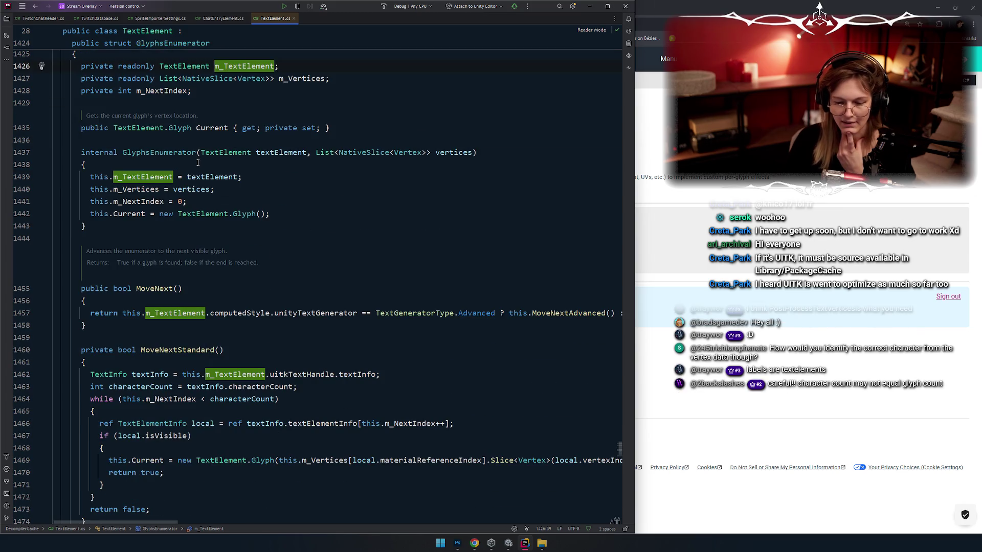
scroll(266, 222, "down", 2)
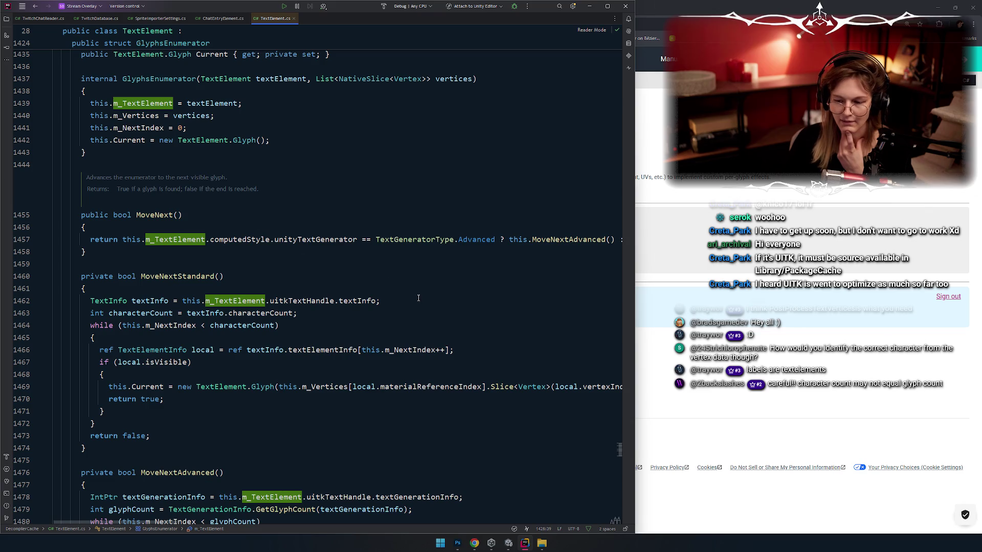
scroll(225, 322, "down", 1)
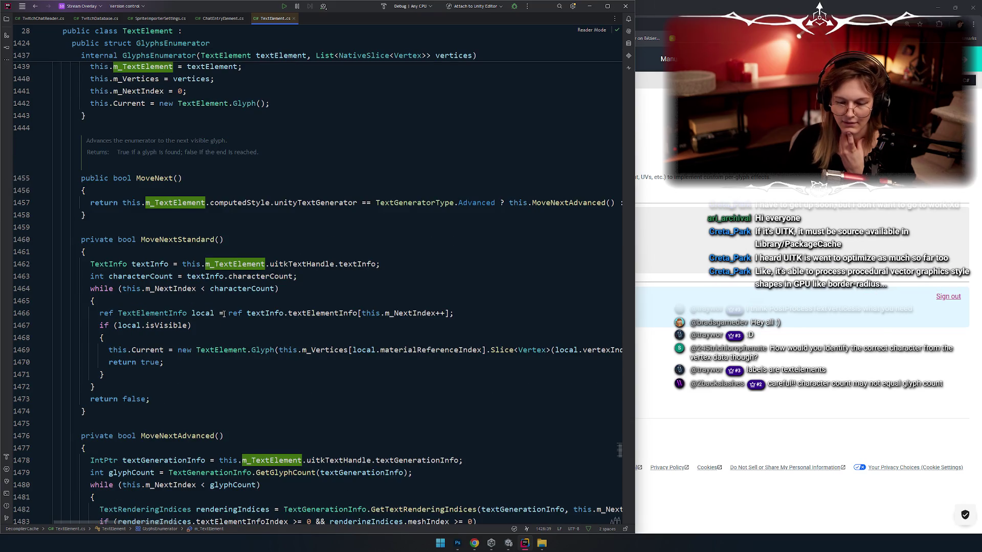
scroll(196, 302, "down", 1)
left_click(144, 227)
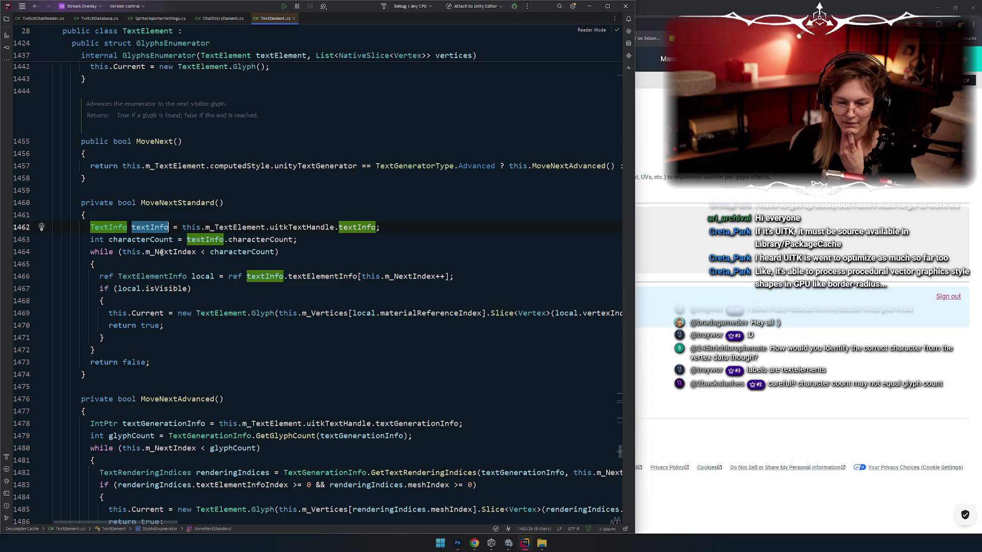
double_click(111, 227)
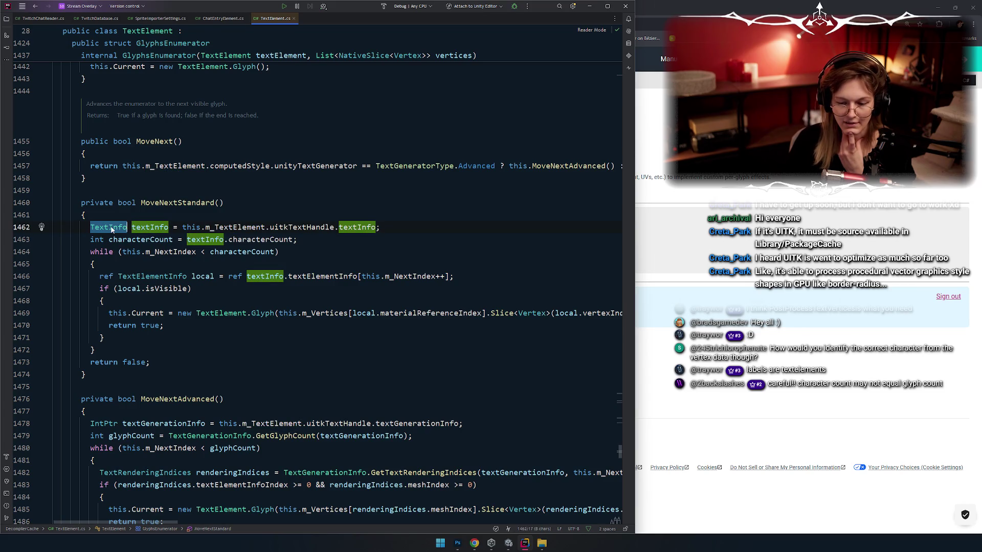
mouse_move(153, 316)
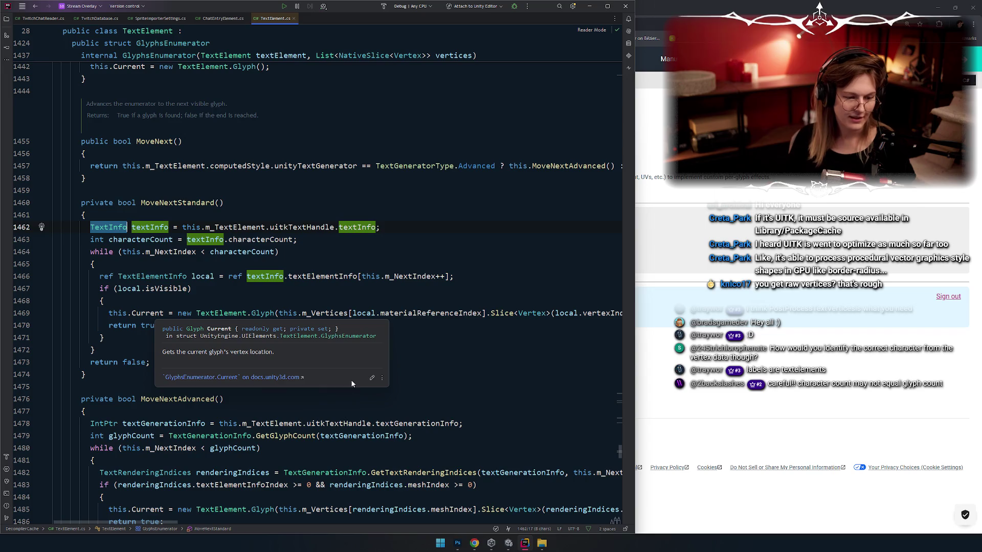
Check the Unity documentation in Chrome, then return to the PostProcessTextVertices handler in ChatEntryElement.cs
key("alt+Tab")
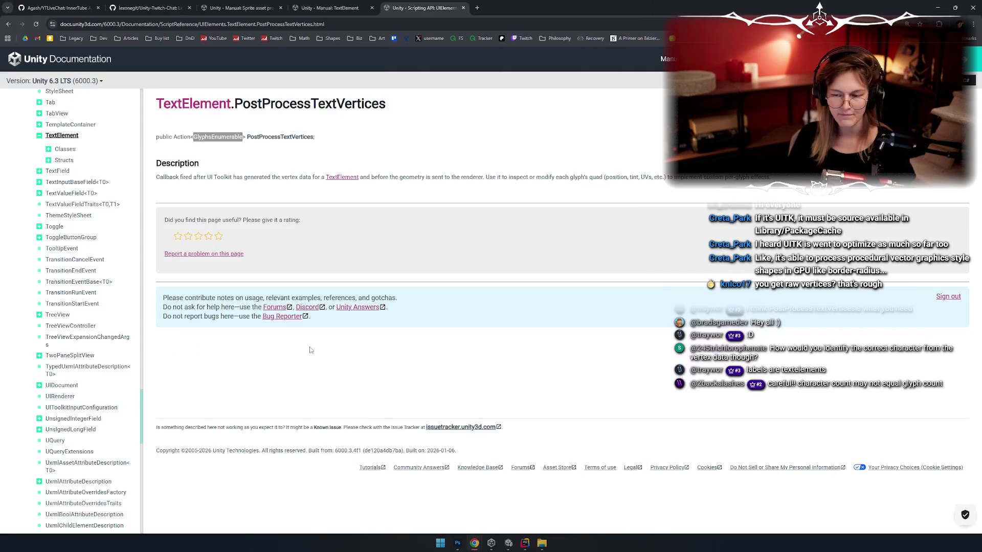
key("alt+Tab")
key("Tab")
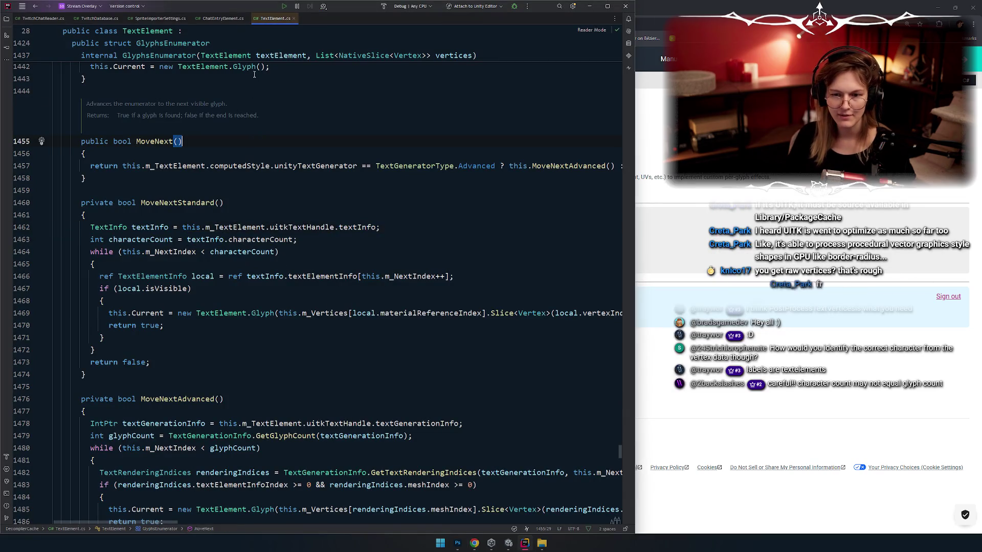
key("ctrl+Tab")
key("ctrl+Tab")
key("ctrl+Tab")
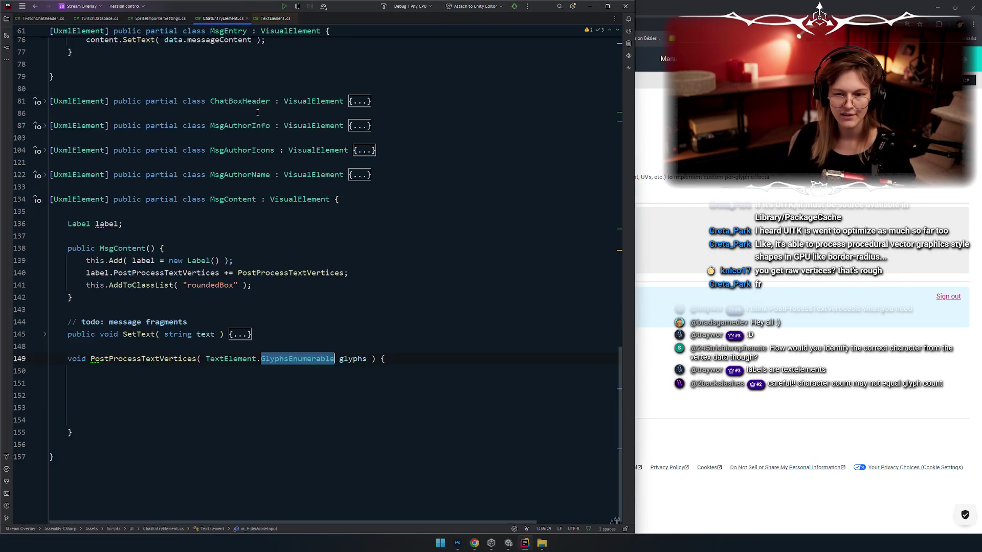
key("Up")
In PostProcessTextVertices, expand a foreach template with glyphs as the collection
left_click(418, 360)
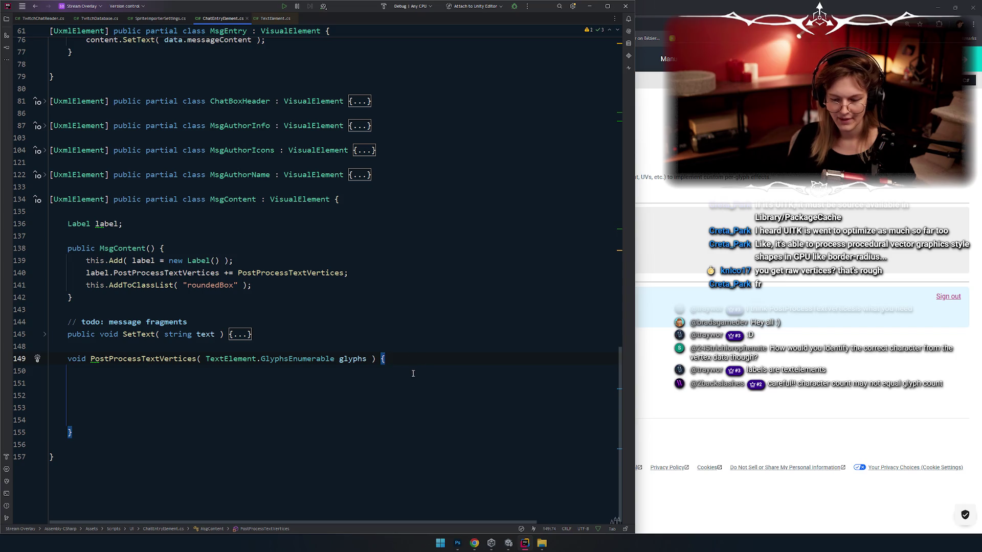
key("Return")
key("Return")
type("FirstIt")
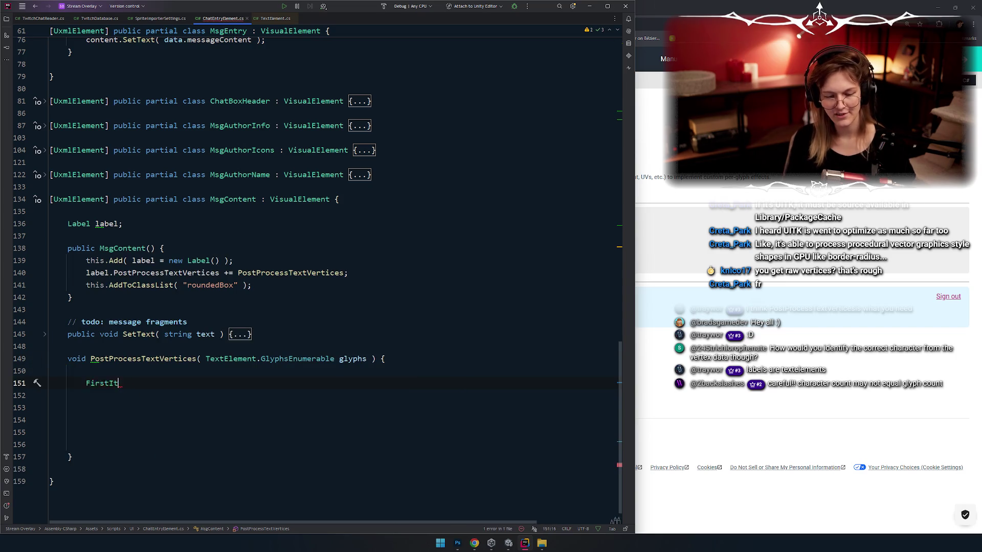
key("ctrl+shift+Left")
type("fore")
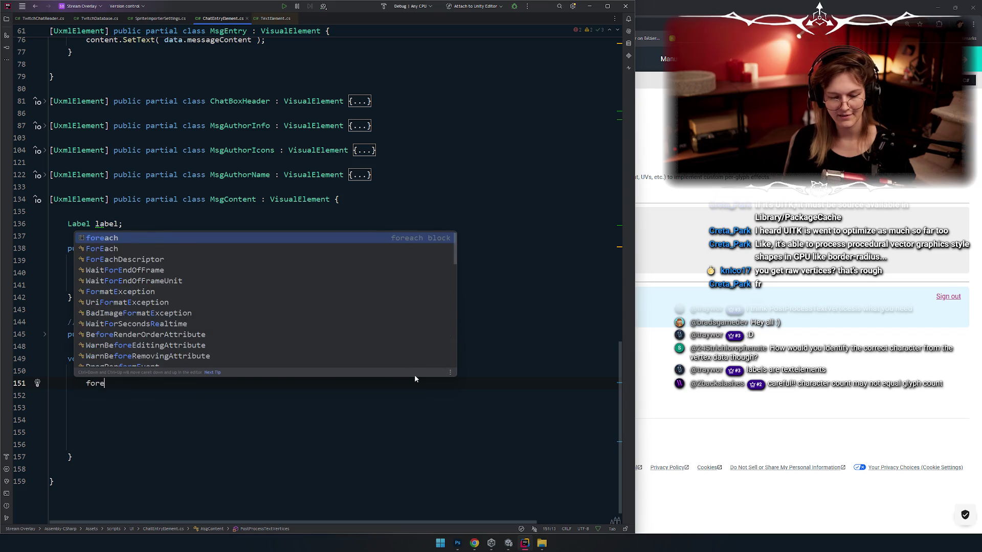
key("Return")
key("Escape")
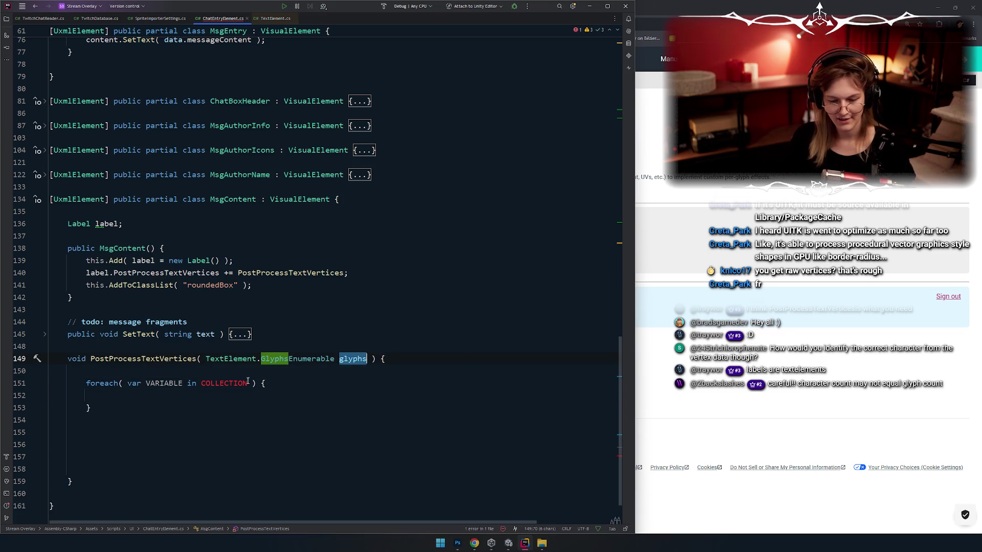
type("glyphs")
key("Tab")
key("shift")
key("shift")
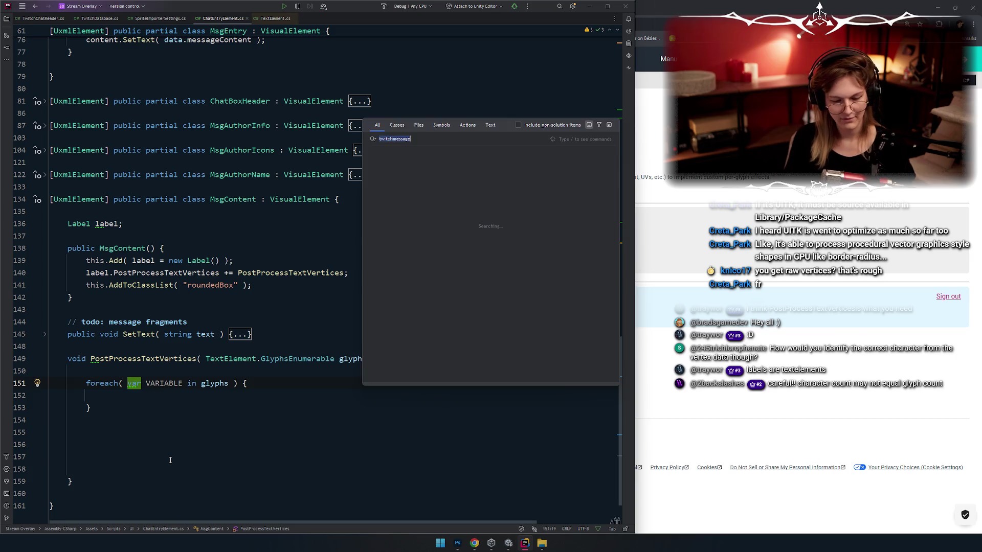
key("Escape")
Make the loop variable TextElement.Glyph glyph and finish the foreach template
key("Down")
key("Return")
scroll(268, 349, "down", 2)
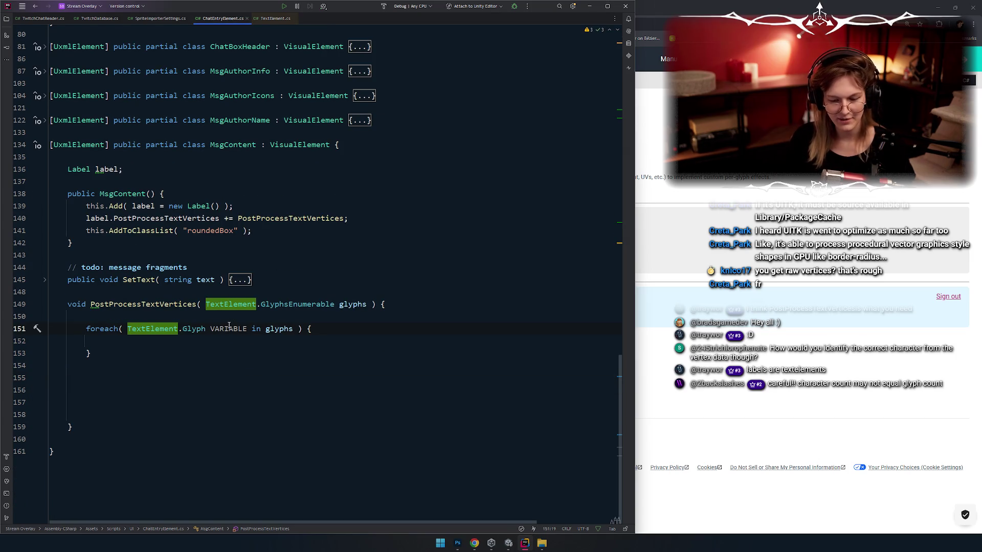
key("Tab")
type("glyp")
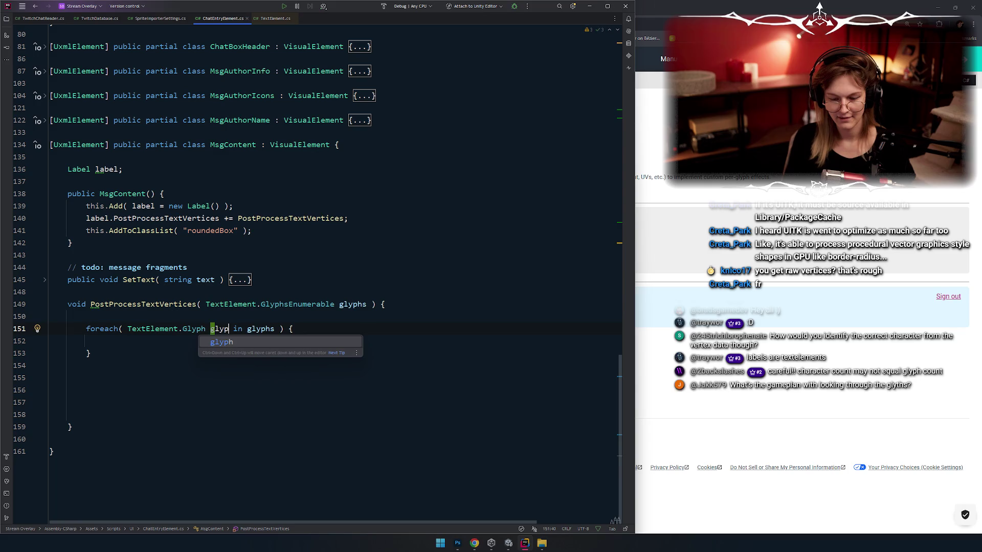
key("Return")
key("Tab")
scroll(291, 292, "up", 5)
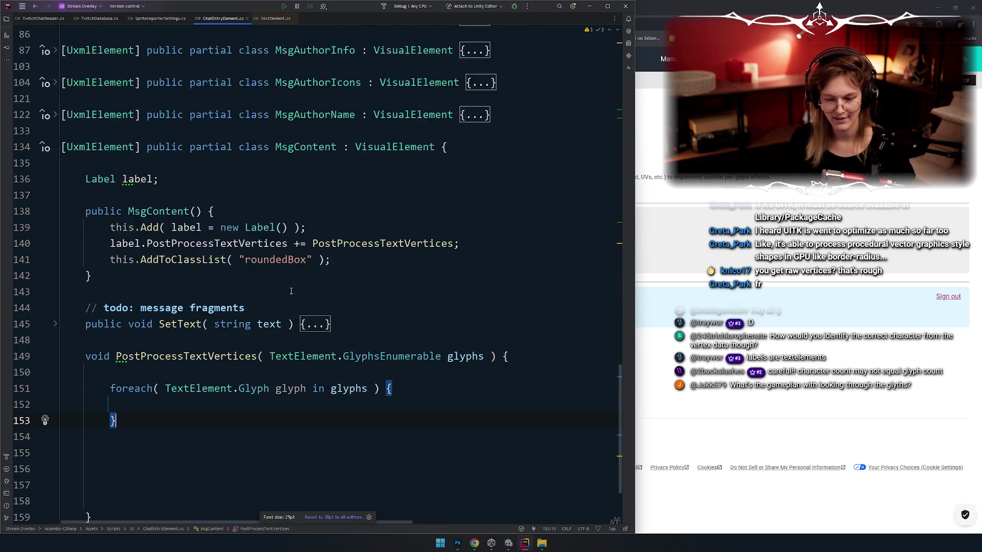
scroll(291, 291, "down", 4)
Start a `glyph.` line inside the loop body to list its members
left_click(413, 296)
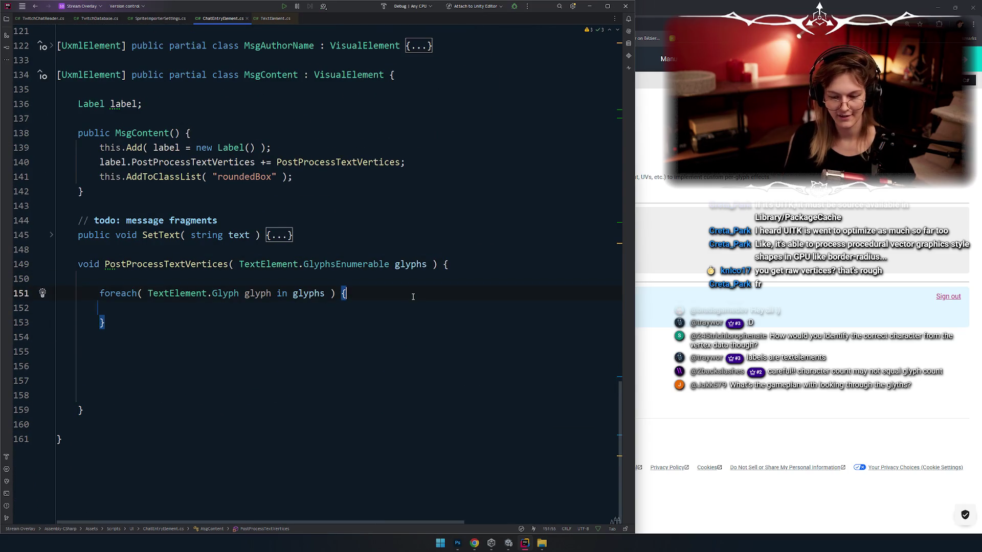
key("Return")
key("Return")
key("Return")
key("Up")
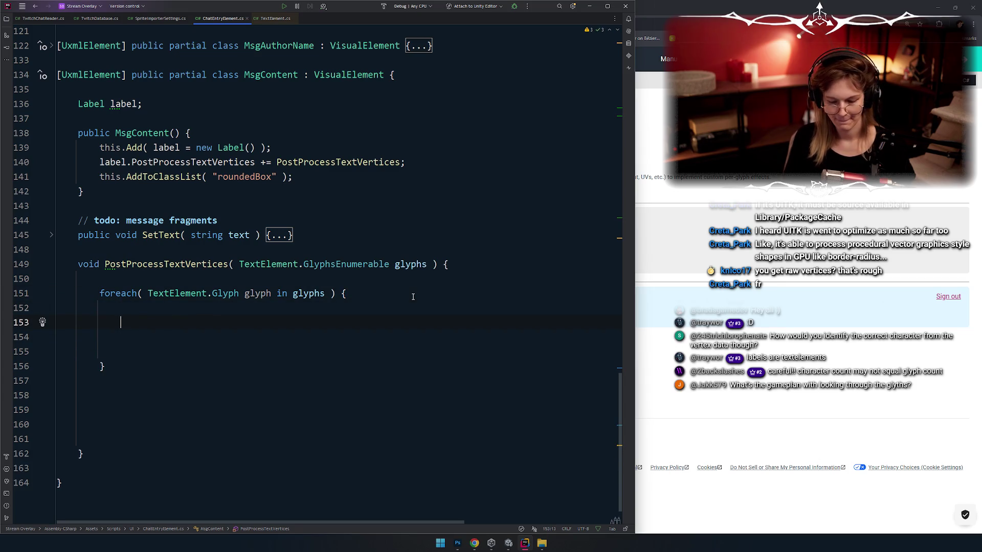
type("glyph.")
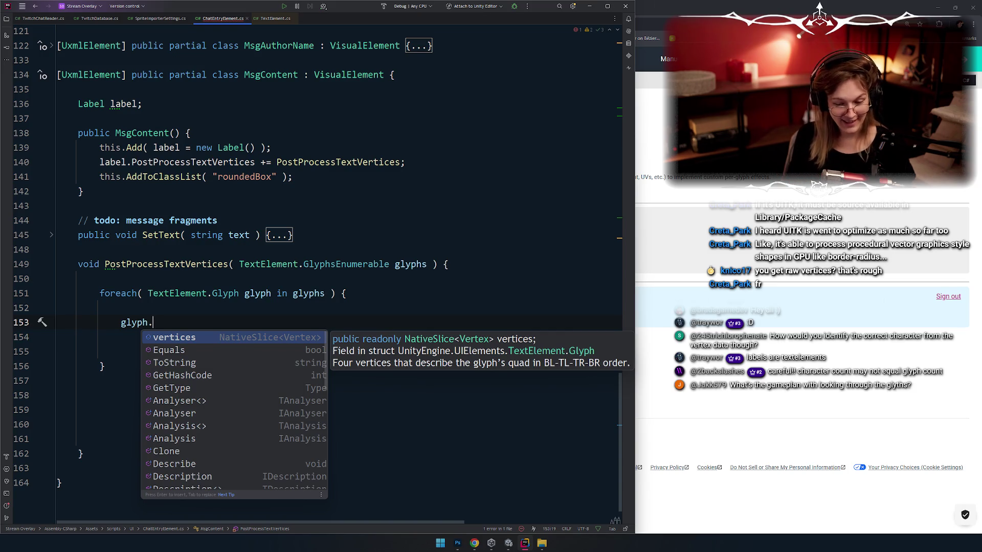
scroll(254, 391, "down", 4)
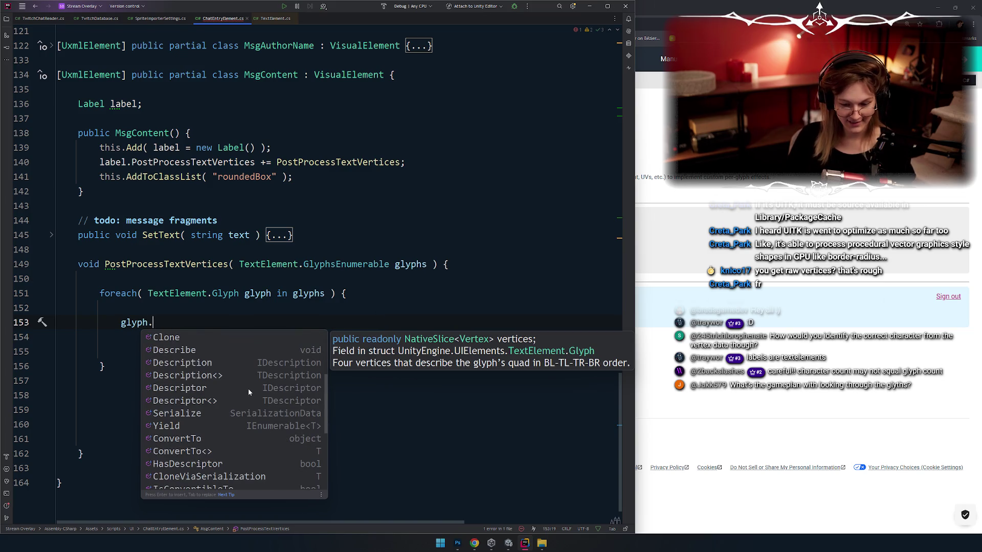
scroll(248, 389, "up", 1)
Inspect the glyph's Equals and ToString members, then switch to the PostProcessTextVertices docs in Chrome
left_click(194, 352)
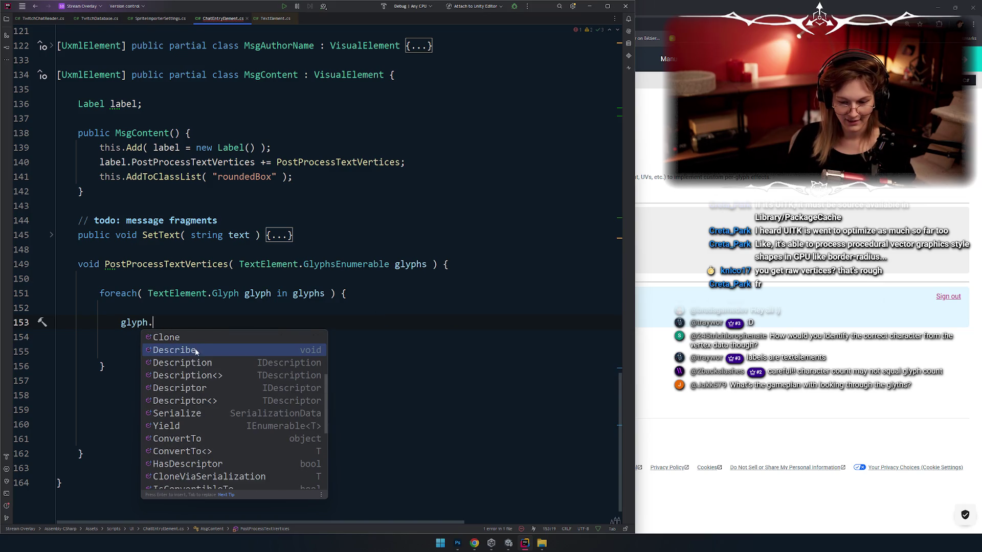
scroll(195, 352, "up", 3)
key("Up")
key("Up")
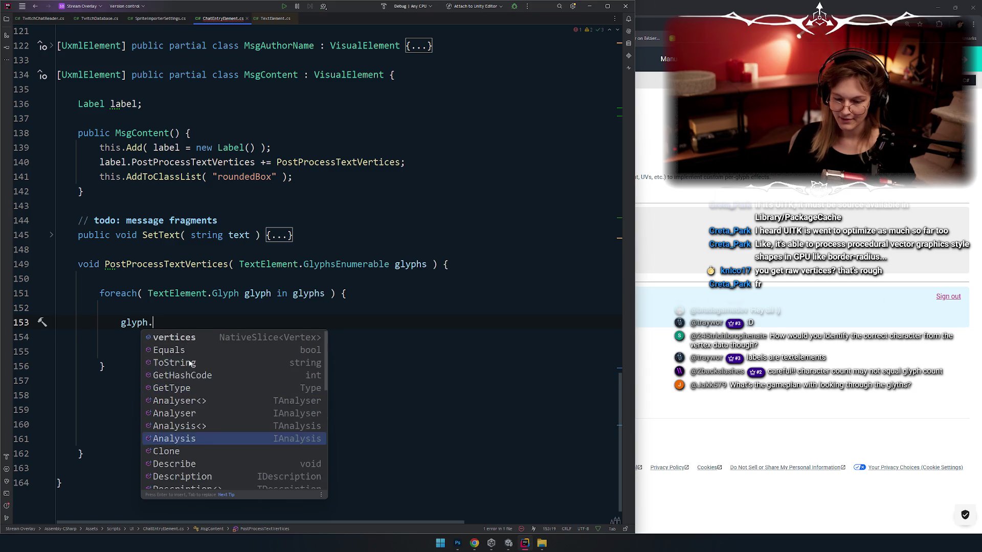
left_click(193, 352)
left_click(193, 365)
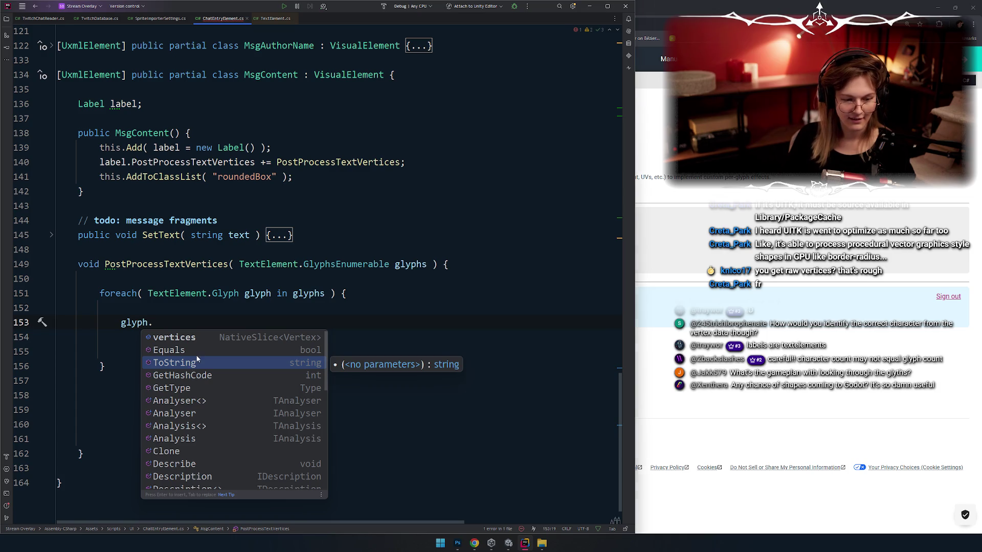
key("alt+Tab")
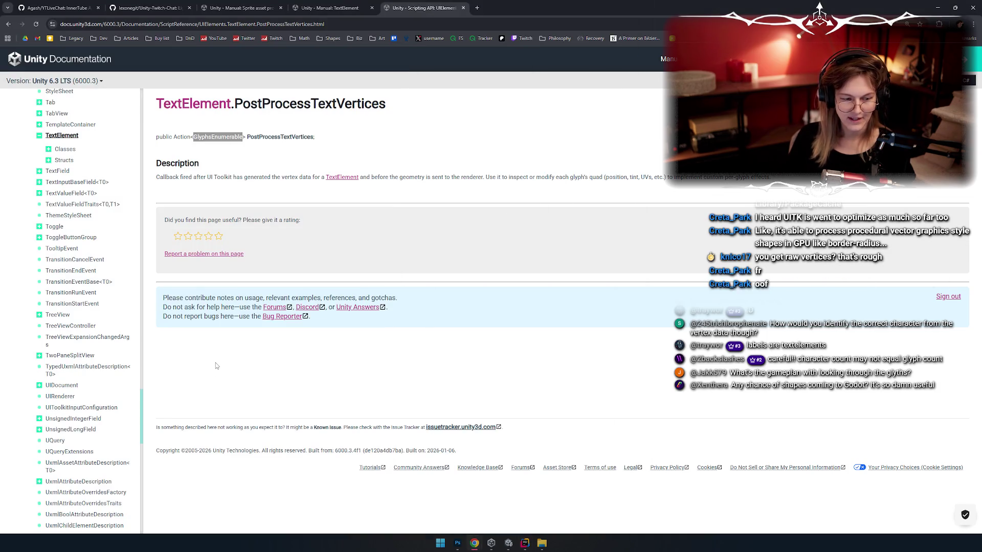
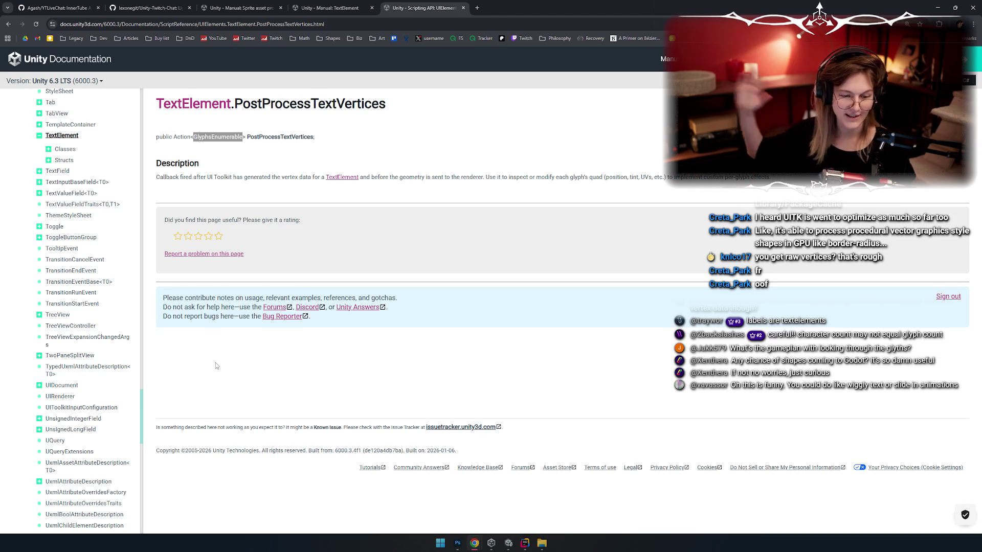
Deselect the GlyphsEnumerable text and minimize Chrome to return to the Rider editor
left_click(352, 262)
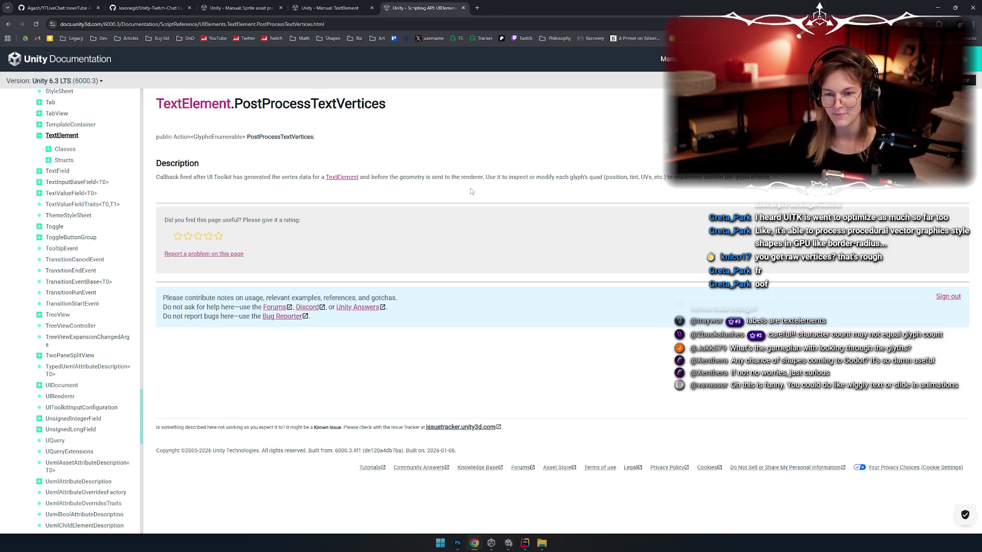
left_click(938, 8)
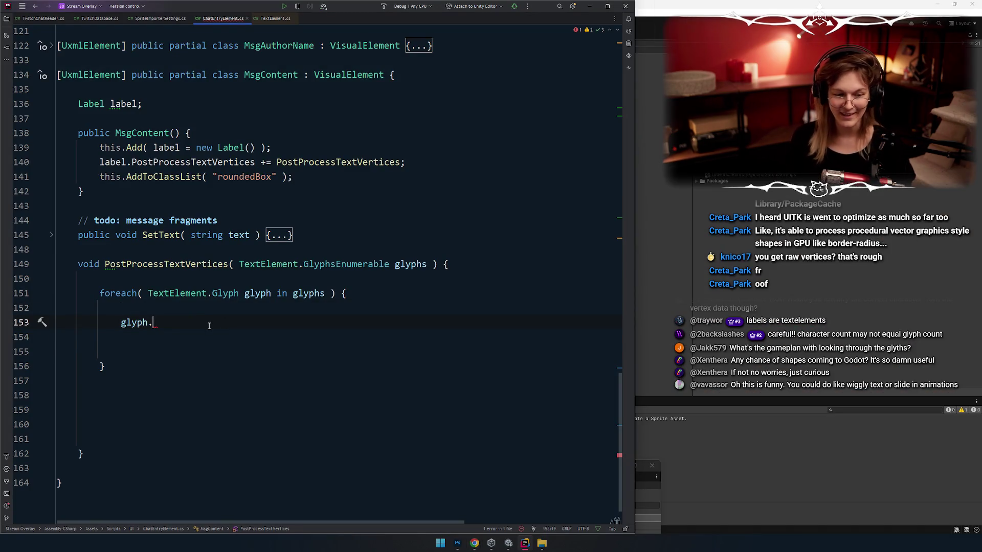
key("ctrl+space")
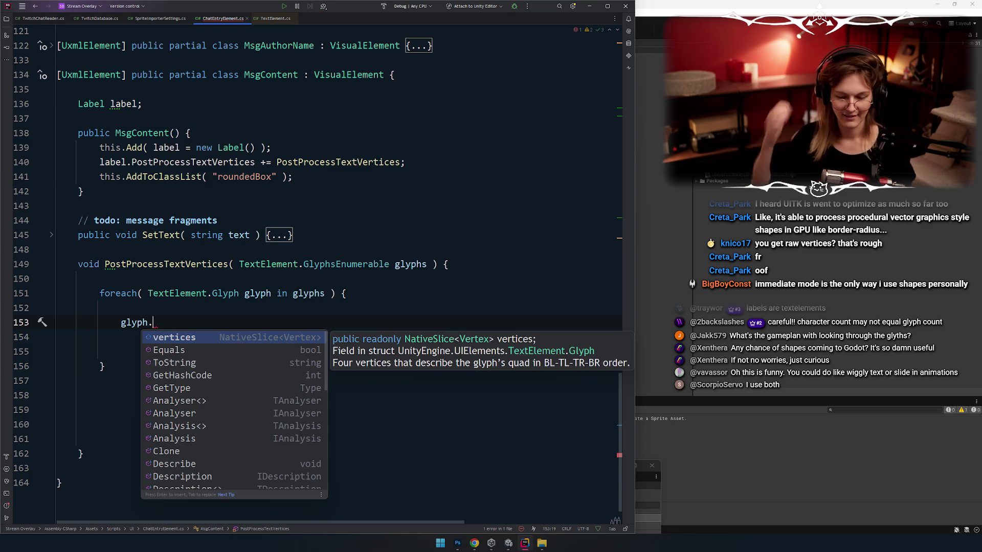
key("Escape")
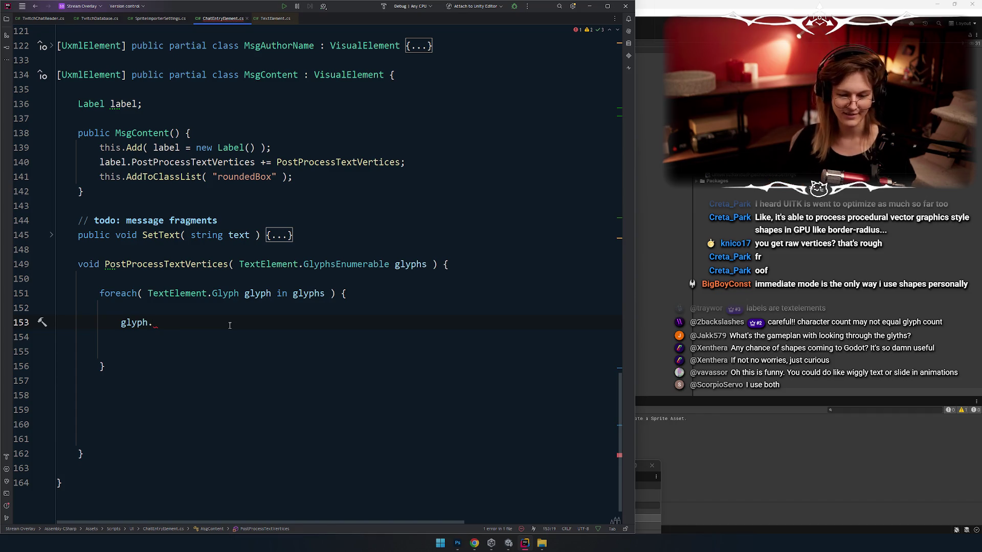
key("ctrl+space")
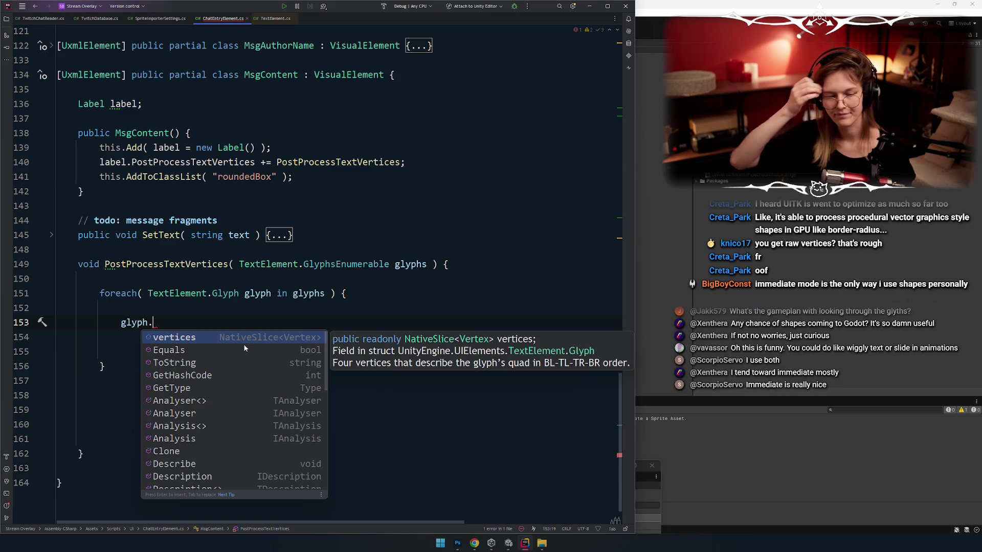
left_click(304, 277)
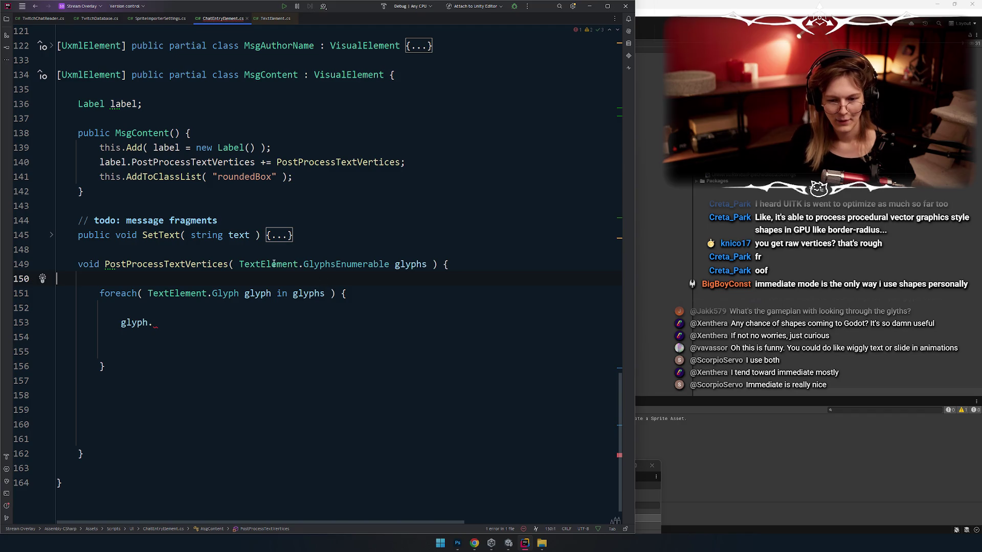
key("alt+Tab")
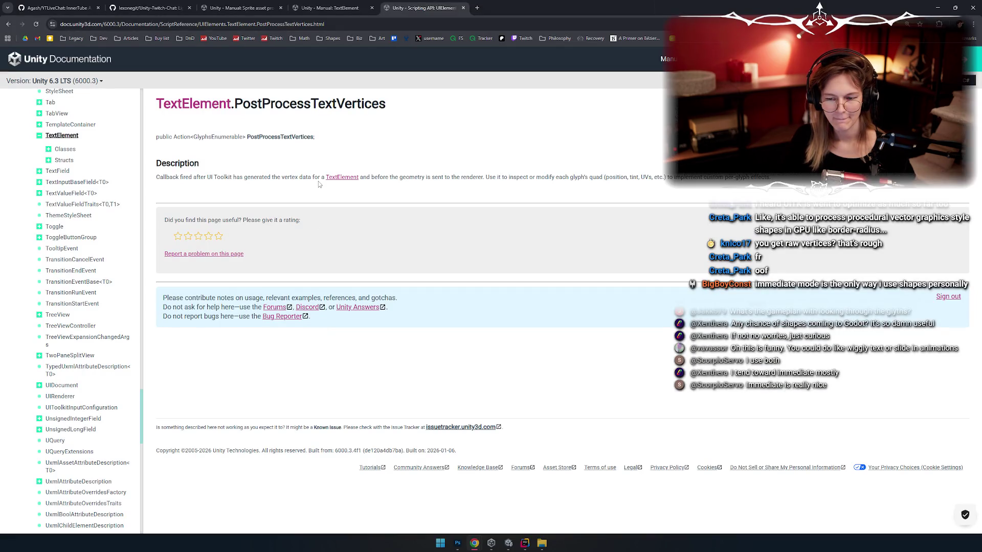
key("alt+Tab")
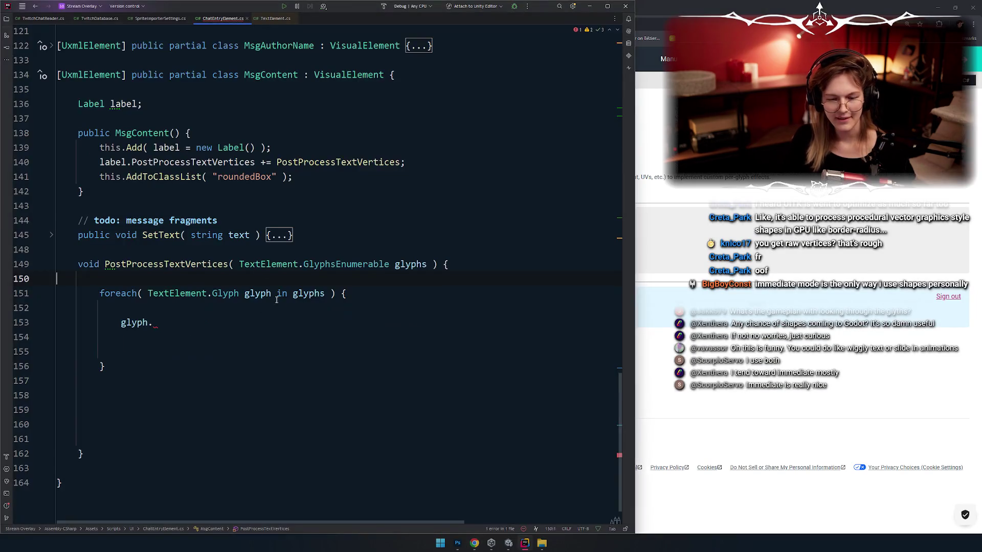
left_click(284, 205)
key("Down")
key("Down")
key("Down")
key("Up")
key("End")
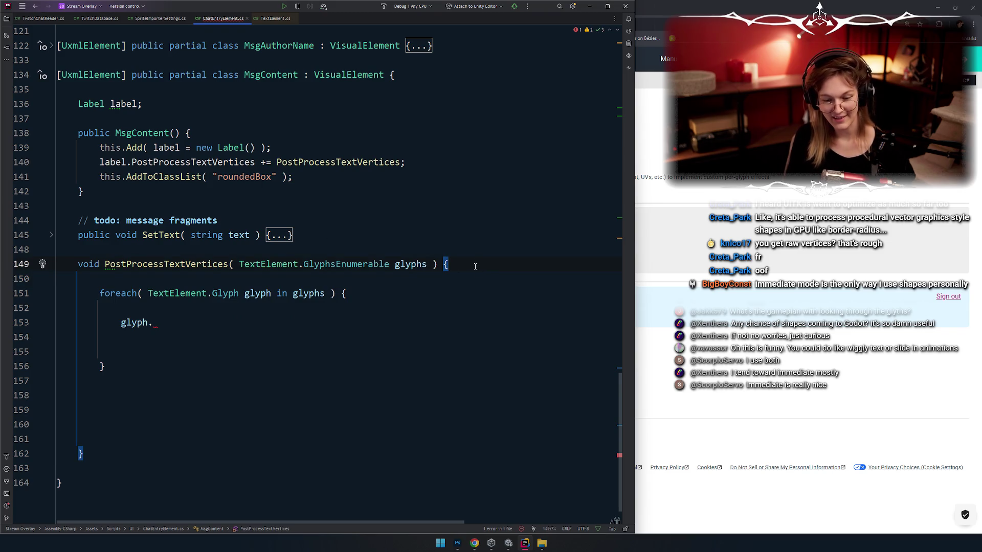
key("alt+Tab")
key("alt+Tab")
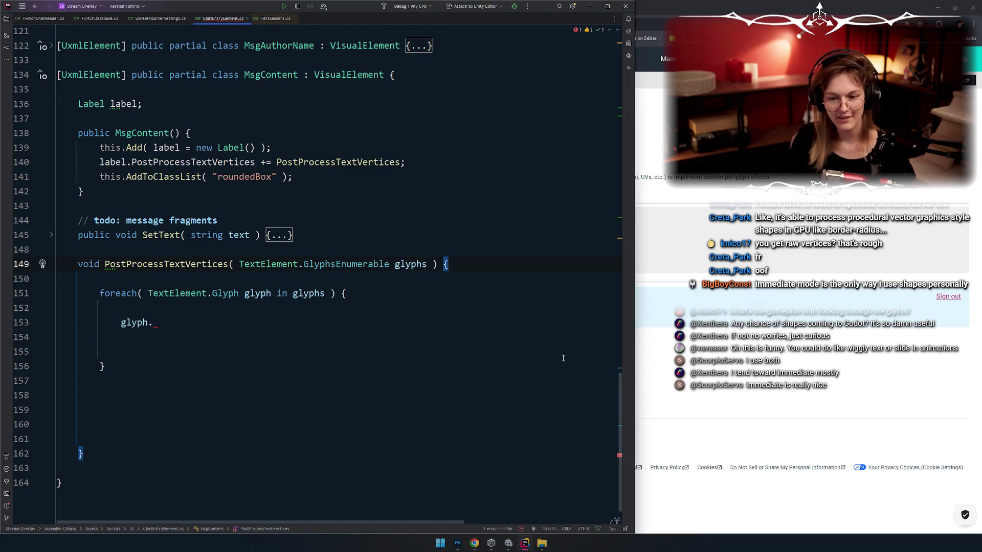
scroll(564, 358, "up", 1)
left_click(424, 206)
key("Up")
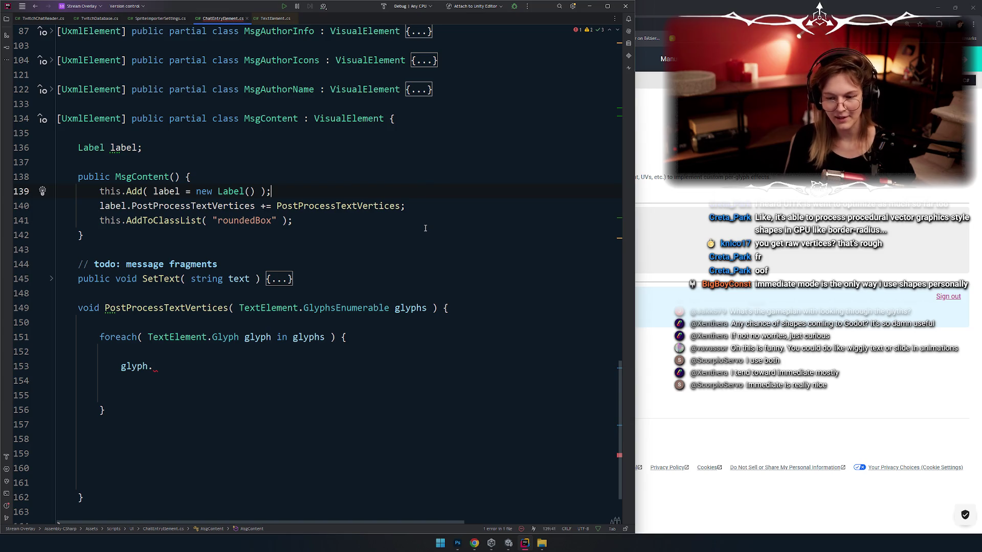
key("Return")
key("Delete")
key("End")
key("Return")
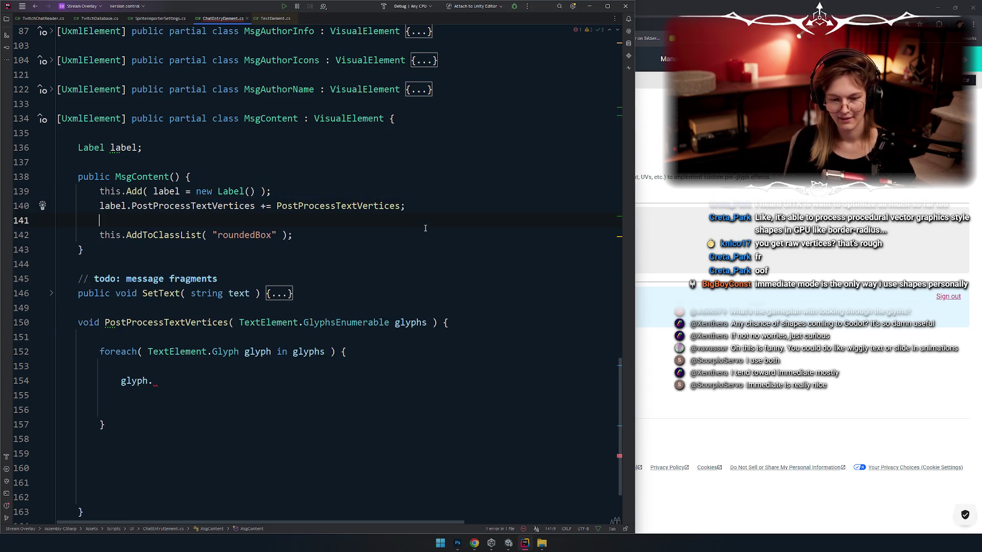
type("label;")
key("shift+Home")
type("label")
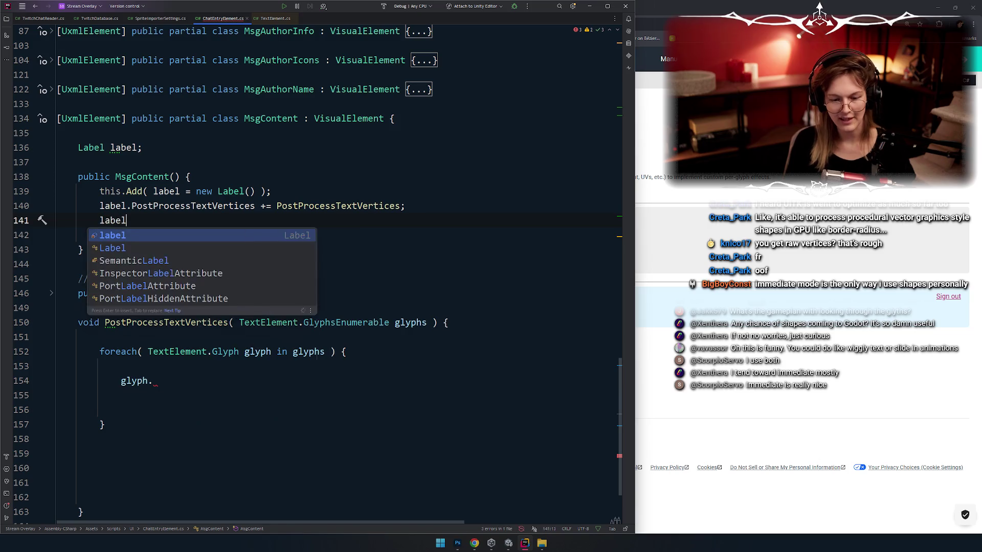
type(".gl")
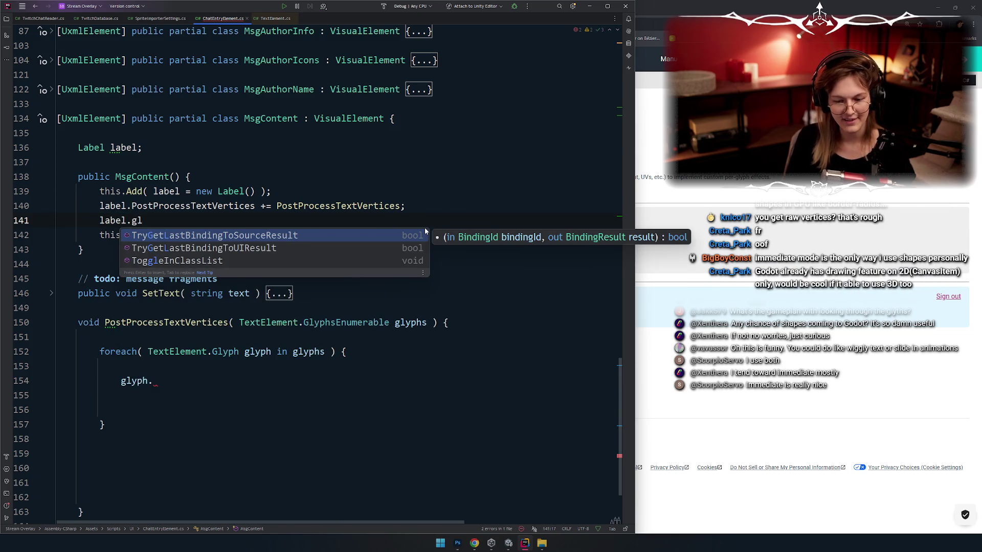
key("Up")
key("Up")
key("Up")
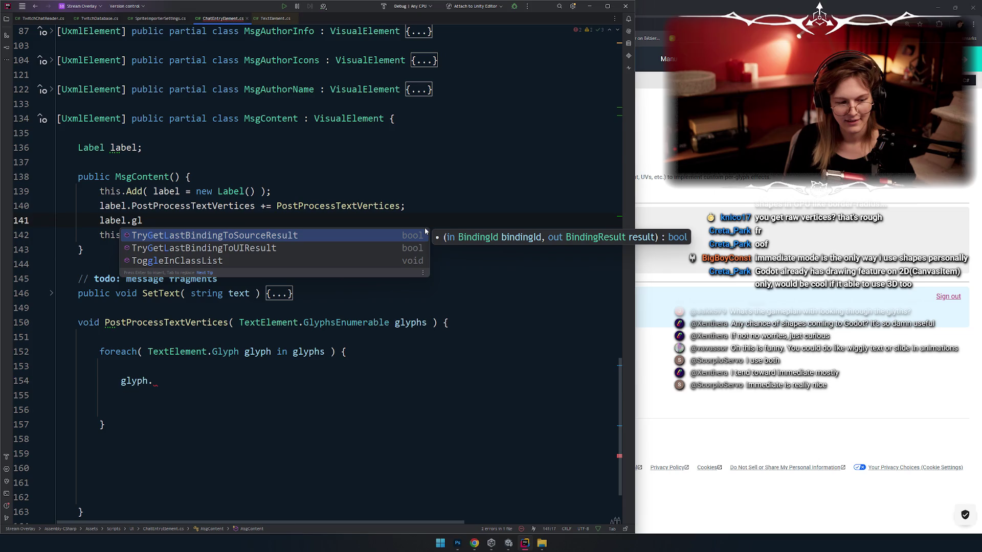
key("Escape")
key("BackSpace")
key("BackSpace")
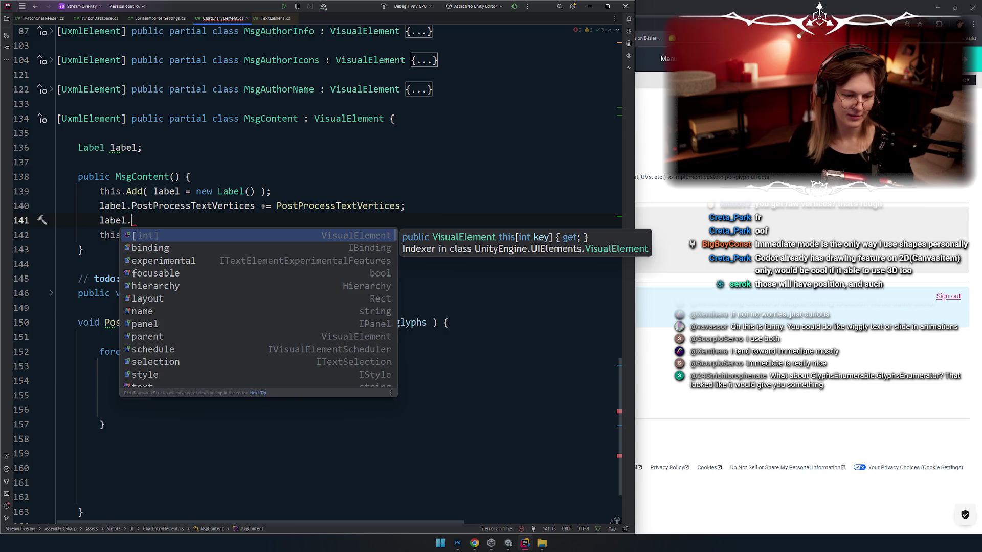
key("Escape")
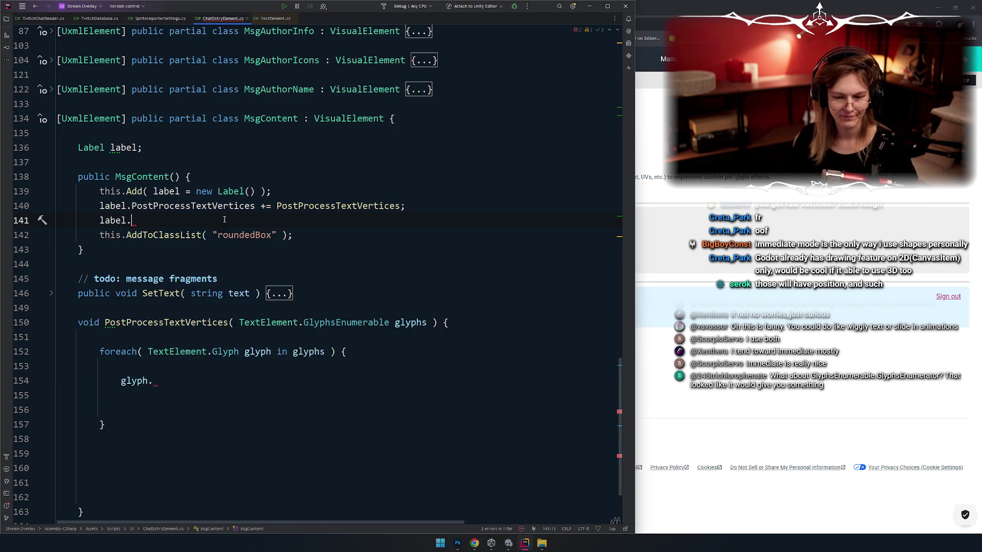
key("Down")
key("Home")
key("Home")
key("Up")
key("Up")
key("Up")
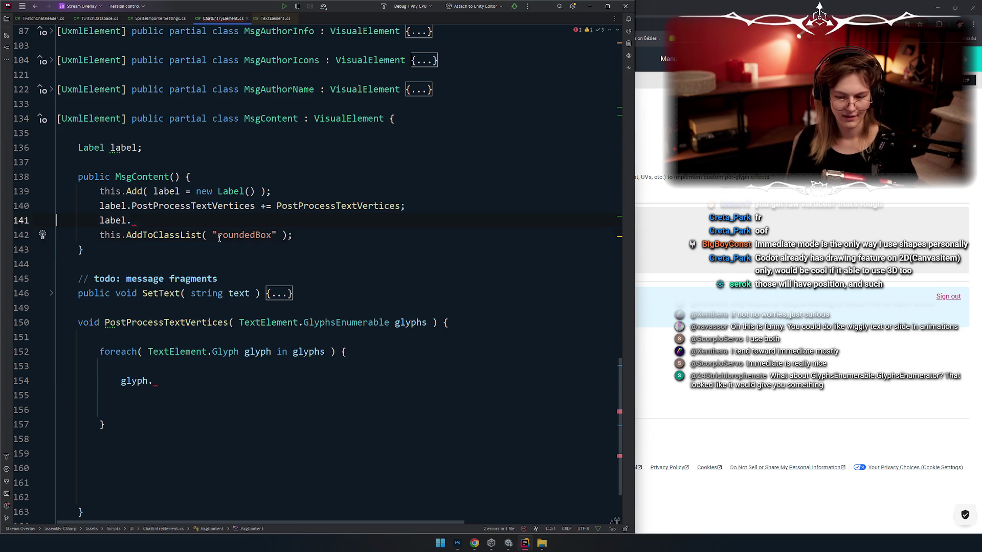
key("Down")
key("ctrl+x")
key("Down")
key("Down")
key("Down")
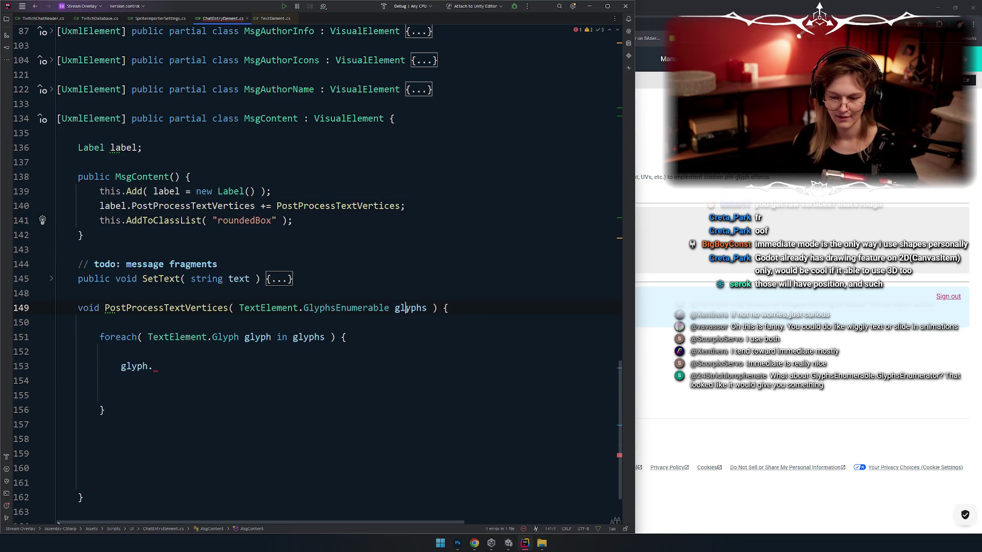
Add a blank line above the loop and paste TextElement.GlyphsEnumerable from the signature onto line 151
key("End")
key("Return")
key("Return")
type("glyphs.")
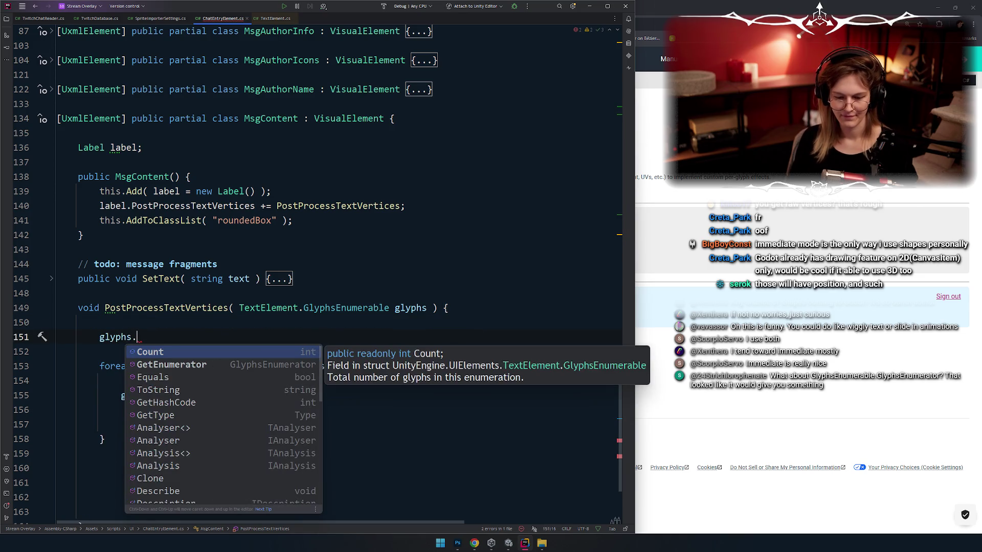
type("gl")
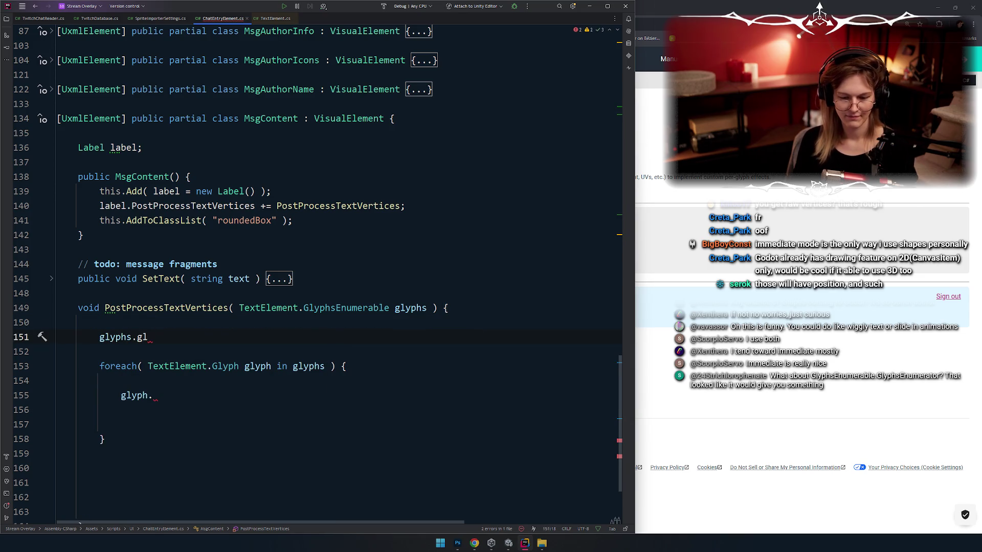
key("shift+Home")
key("BackSpace")
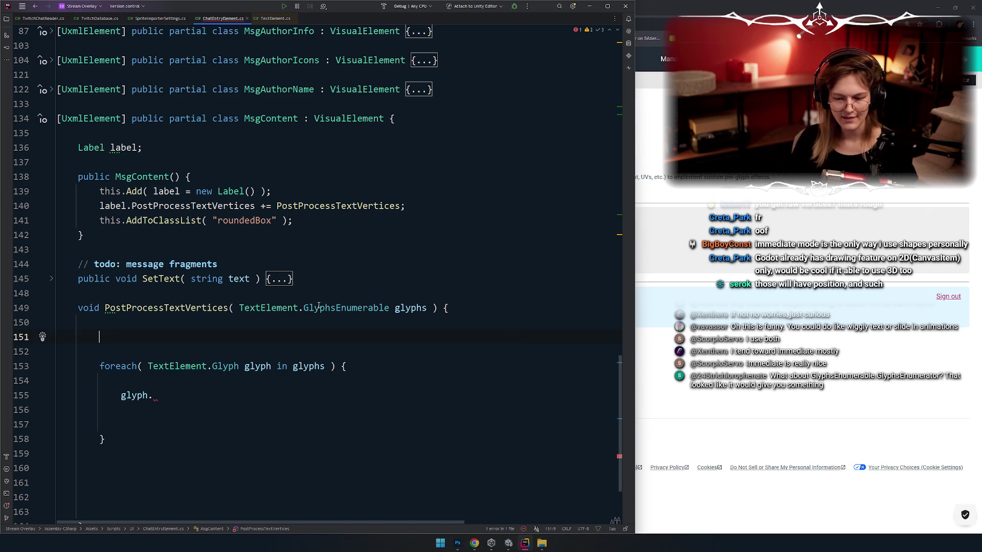
double_click(319, 306)
mouse_move(389, 307)
left_mouse_down()
mouse_move(307, 322)
mouse_move(239, 307)
left_mouse_up()
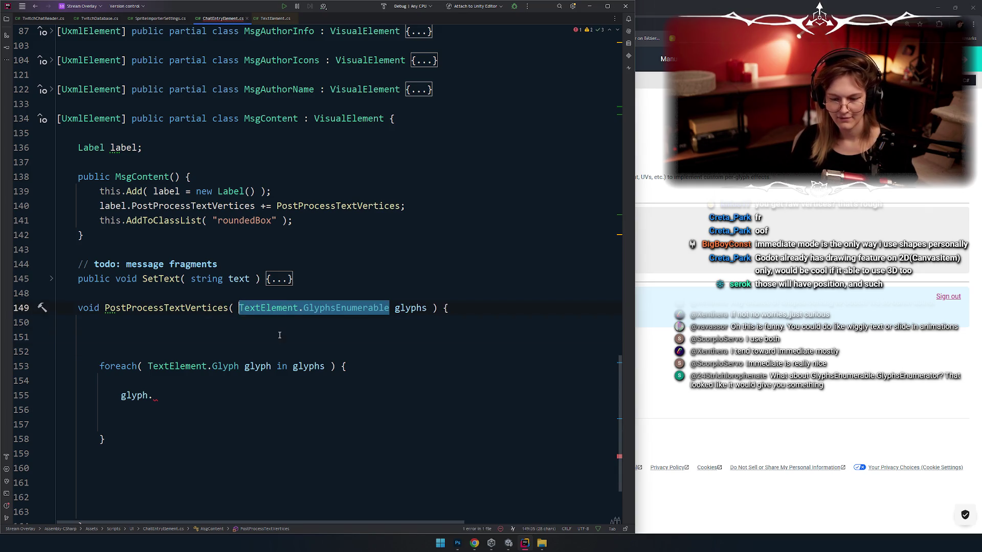
key("ctrl+c")
left_click(279, 335)
key("ctrl+v")
Trim line 151 to TextElement.gl and browse the GlyphsEnumerable completion suggestions
key("Down")
type(".")
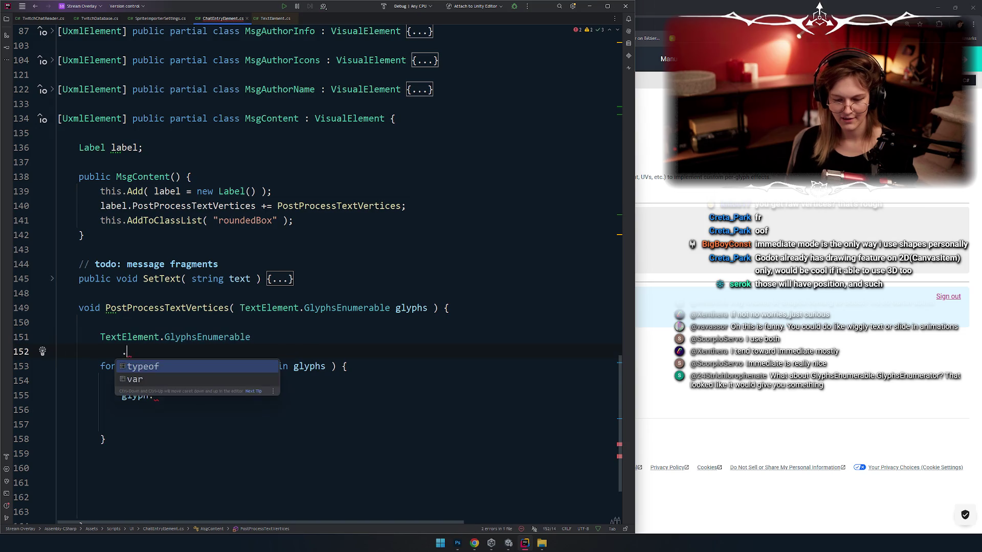
key("BackSpace")
key("Up")
key("End")
type(".")
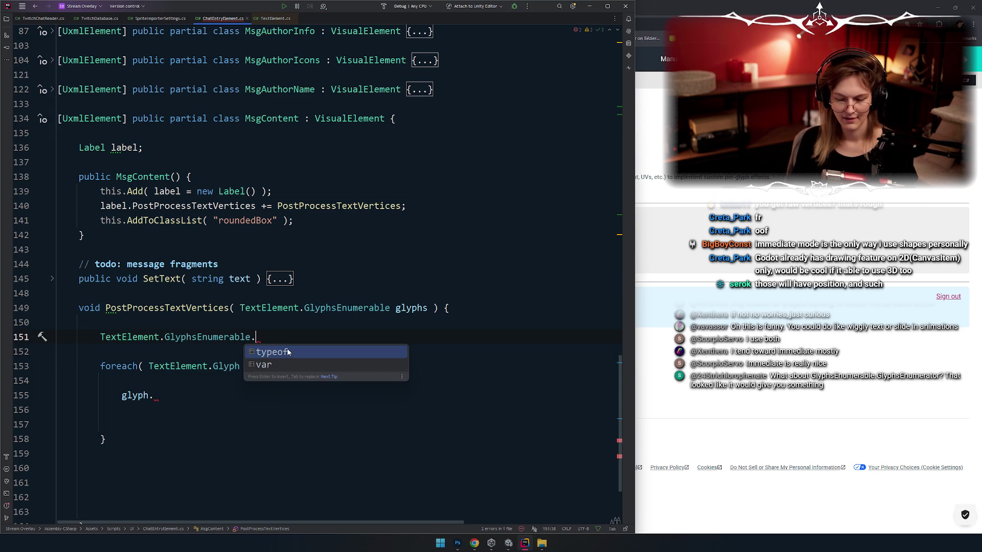
key("ctrl+shift+Left")
key("ctrl+shift+Left")
key("BackSpace")
type("gl")
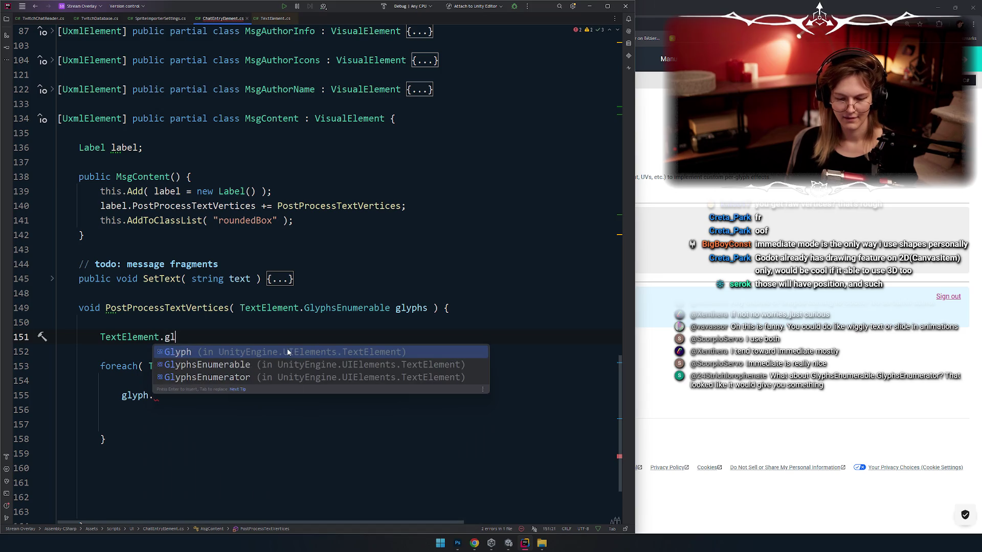
key("Down")
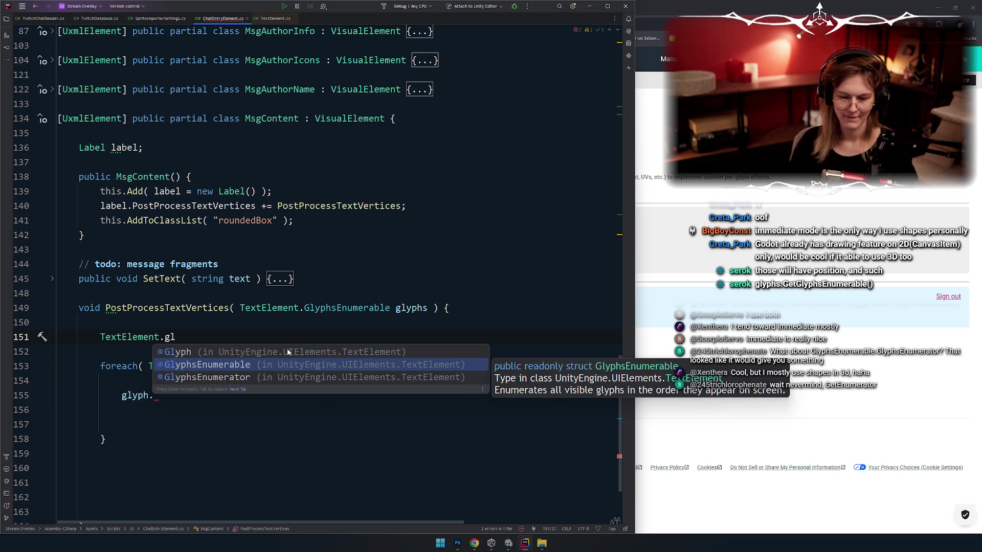
Replace line 151 with glyphs.GetEnumerator() via completion and view its parameter info
key("shift+Home")
key("BackSpace")
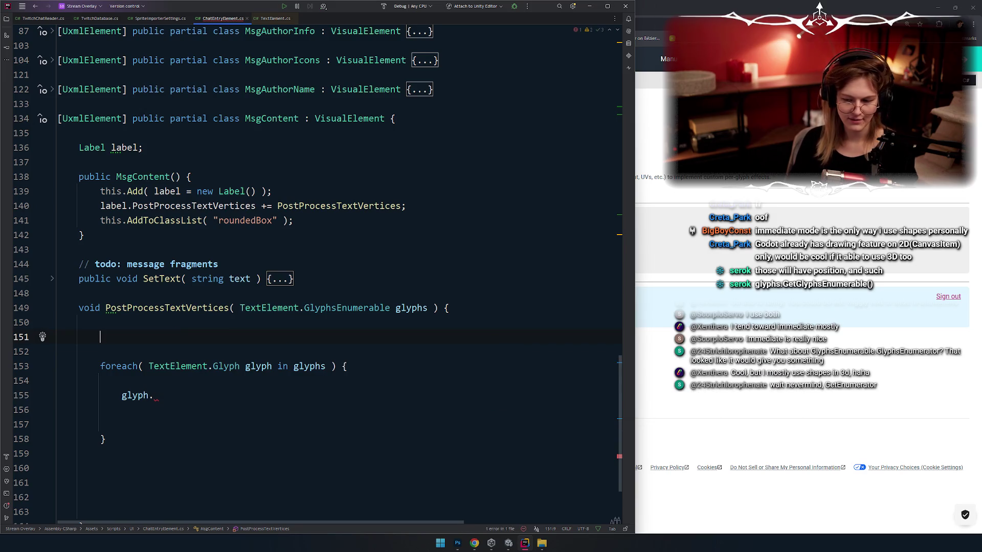
type("glyphs.,")
key("BackSpace")
key("BackSpace")
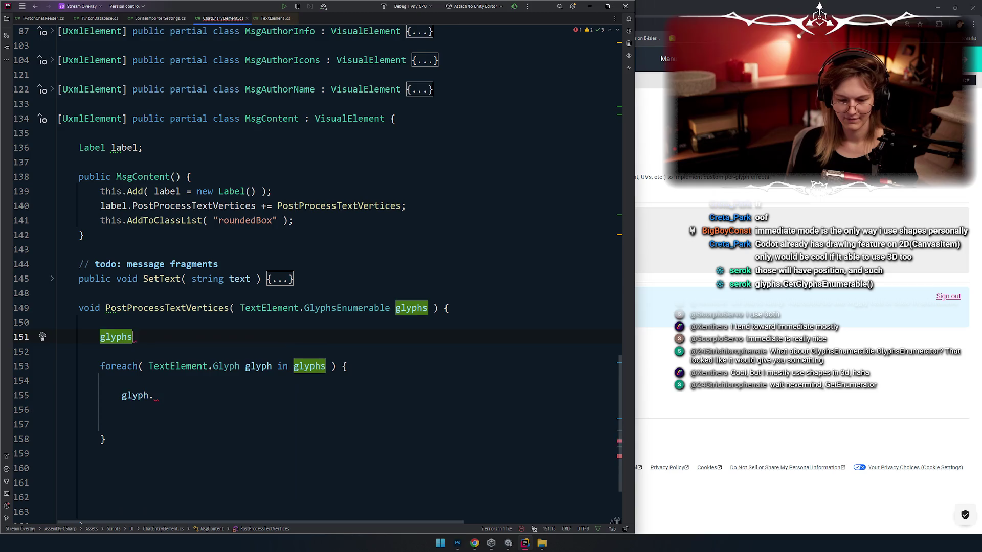
type(".get")
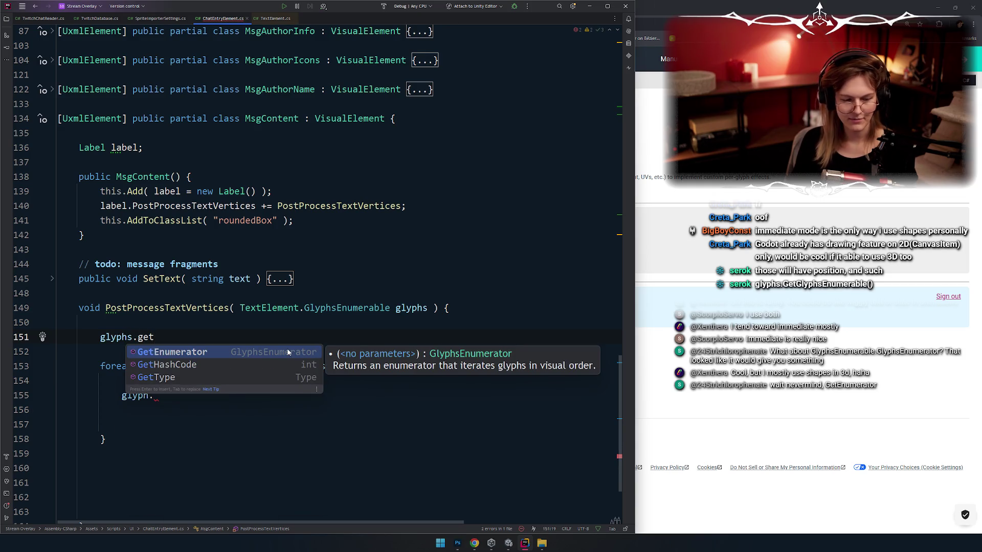
key("Escape")
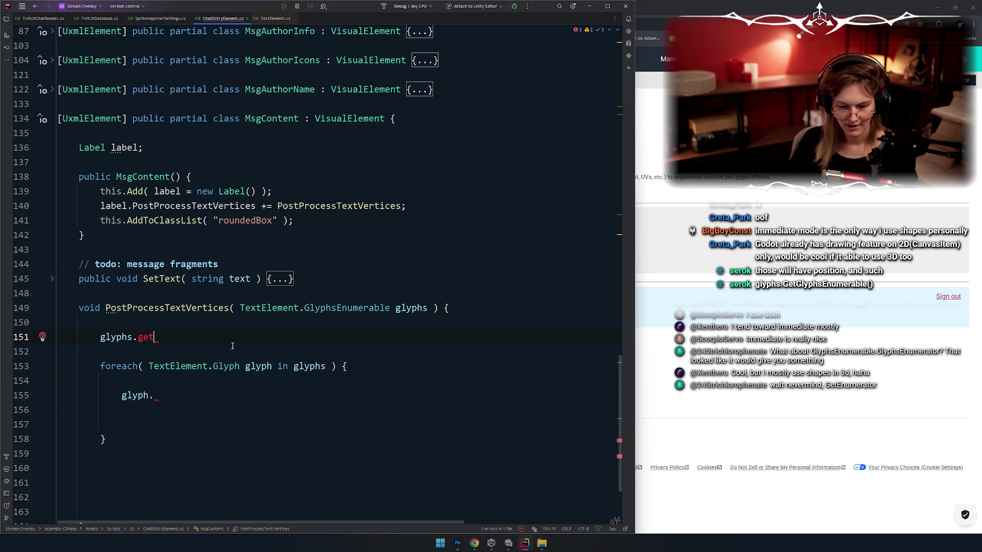
key("ctrl+space")
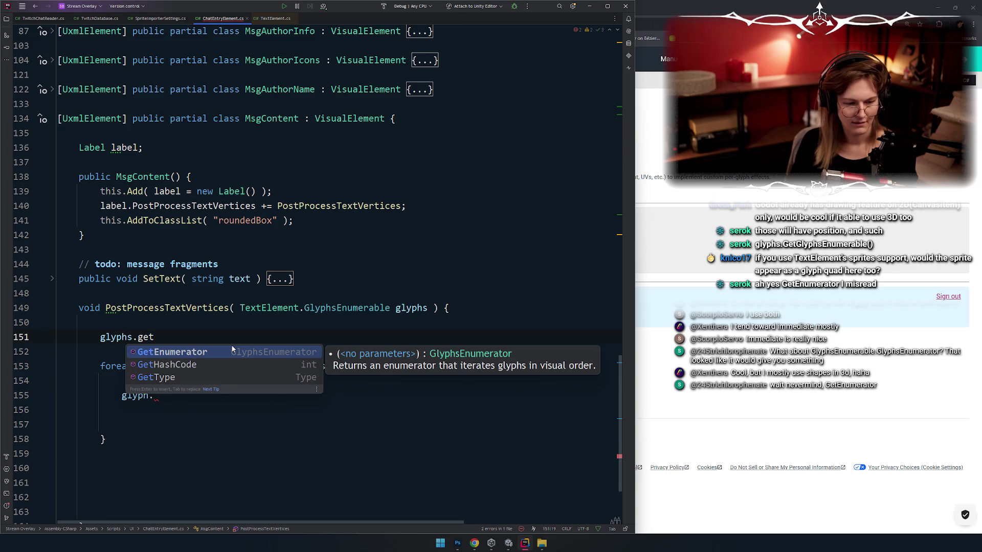
key("Return")
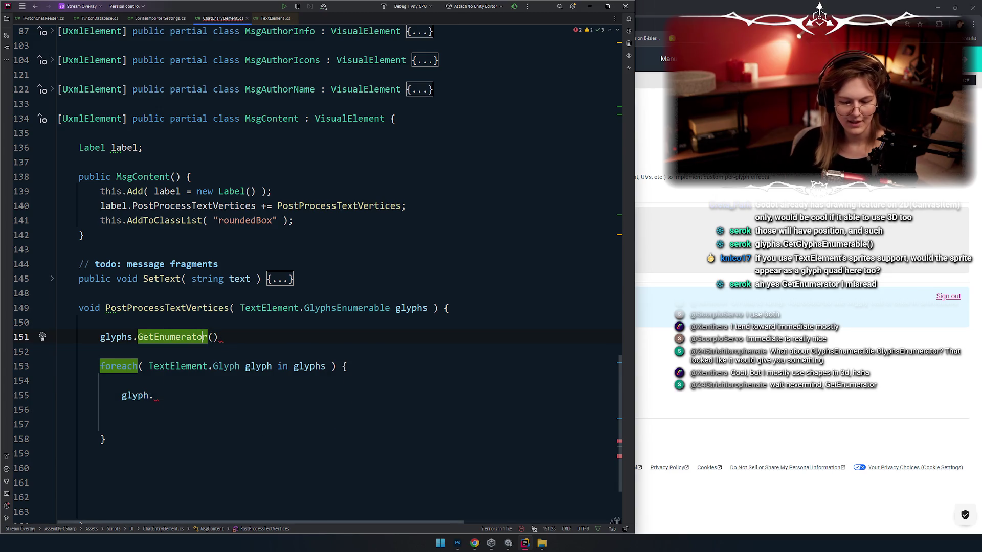
left_click_drag(207, 337, 224, 339)
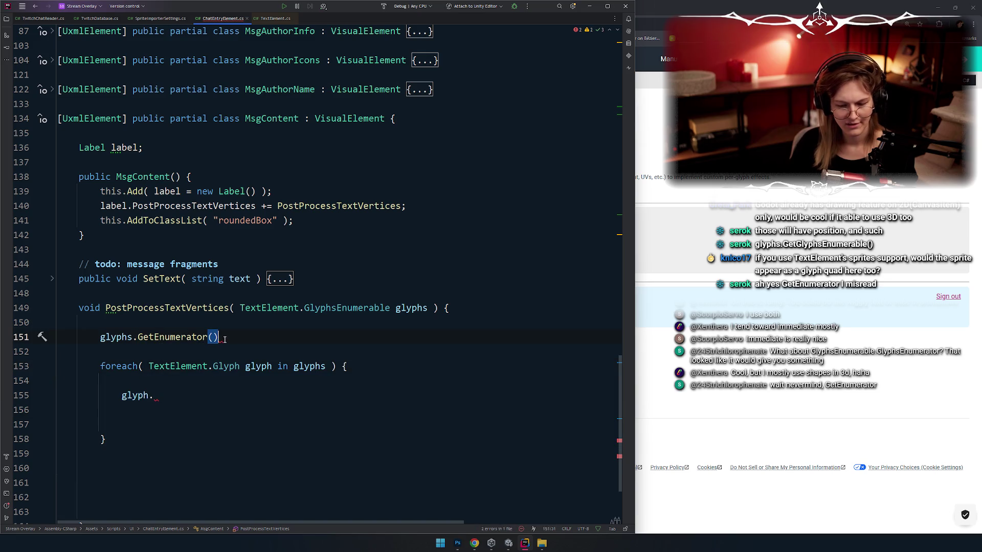
left_click(213, 337)
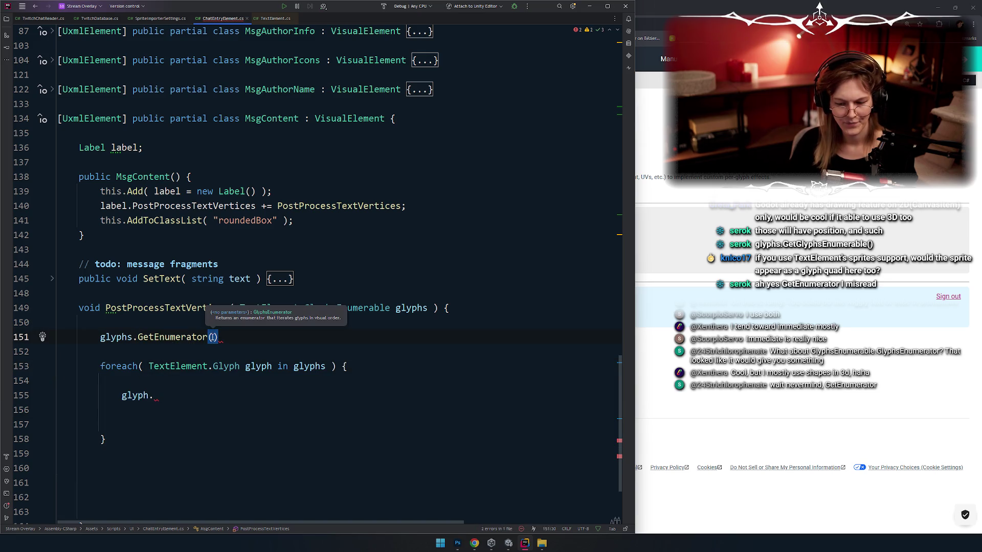
Extend the loop's unfinished glyph. statement to glyph.vertices[0]
left_click(257, 341)
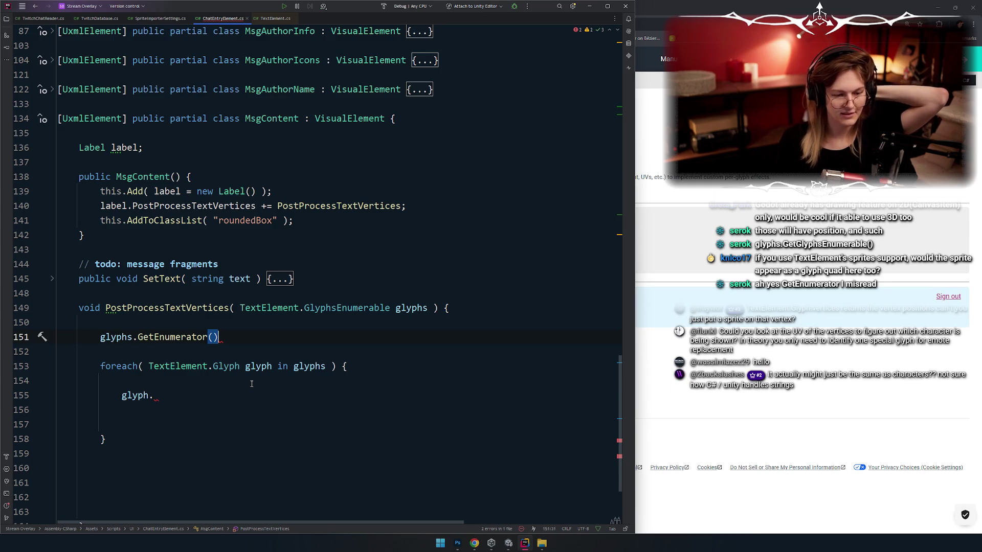
left_click(235, 393)
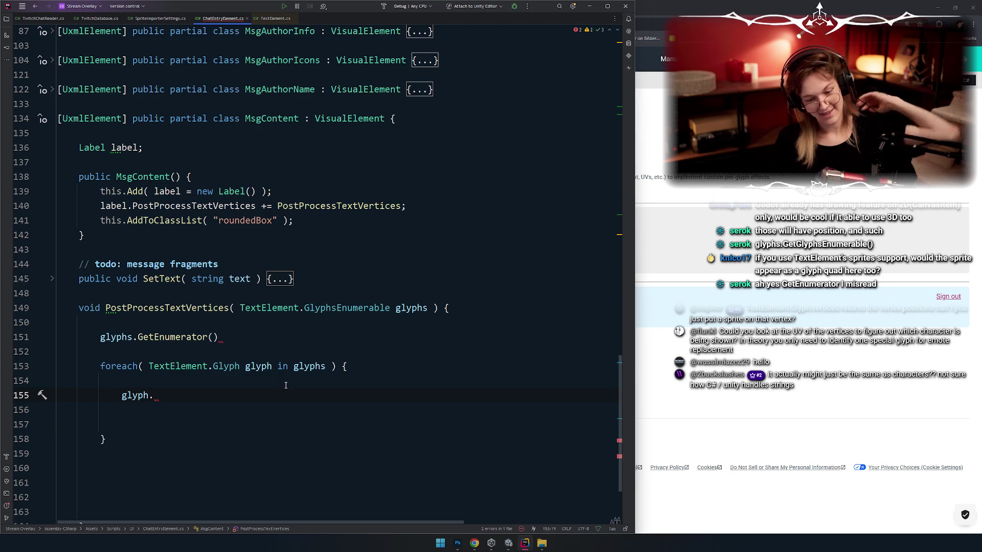
left_click(286, 366)
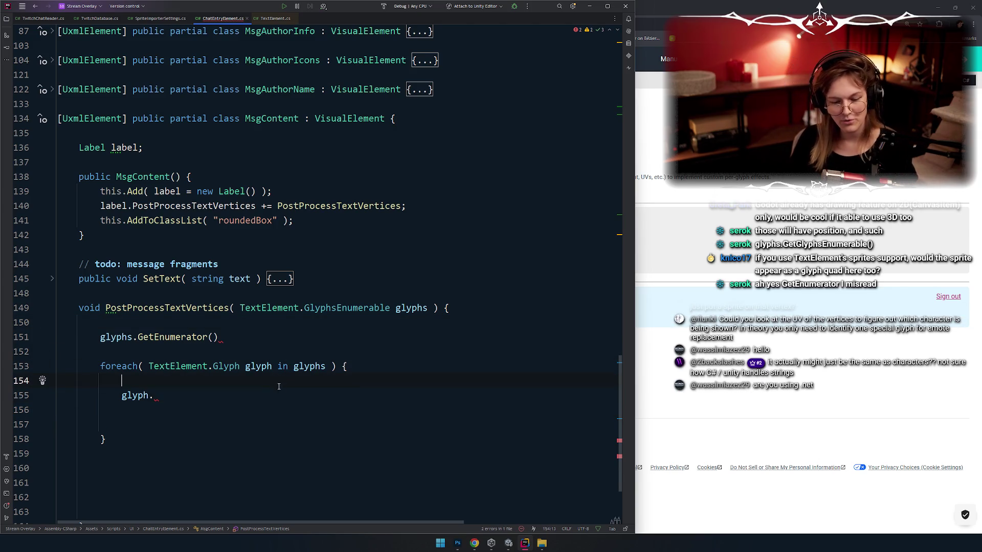
left_click(266, 396)
key("ctrl+space")
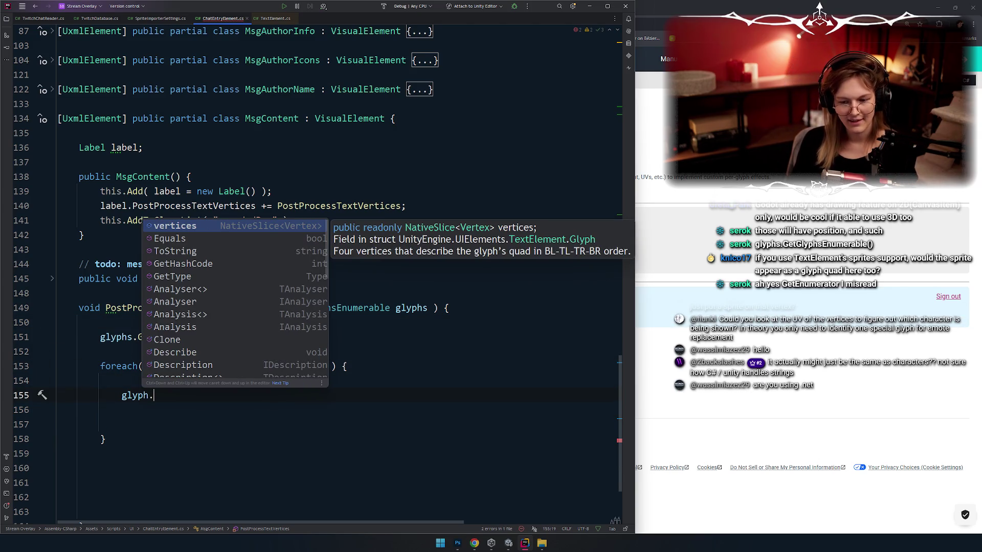
key("Return")
key("ctrl+shift+Left")
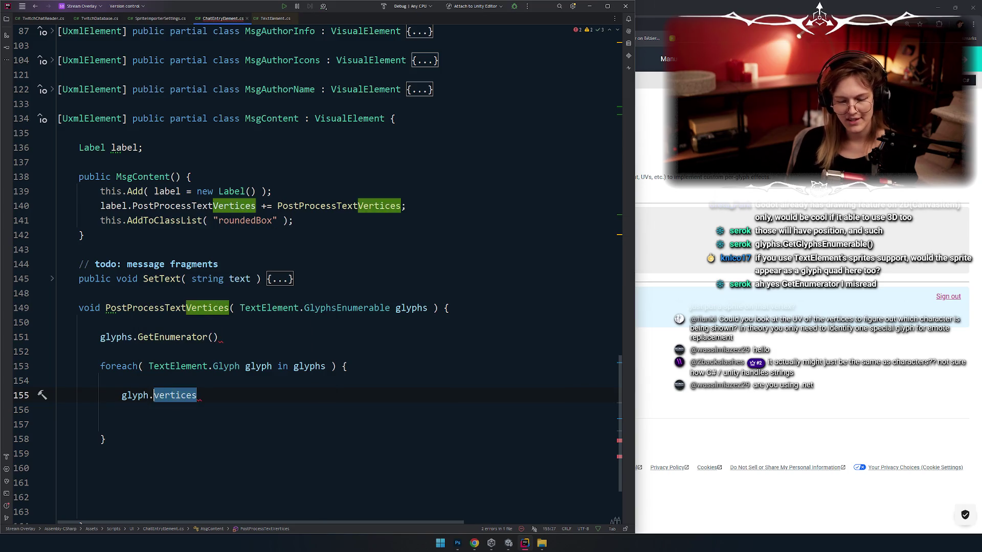
key("BackSpace")
key("ctrl+space")
key("Return")
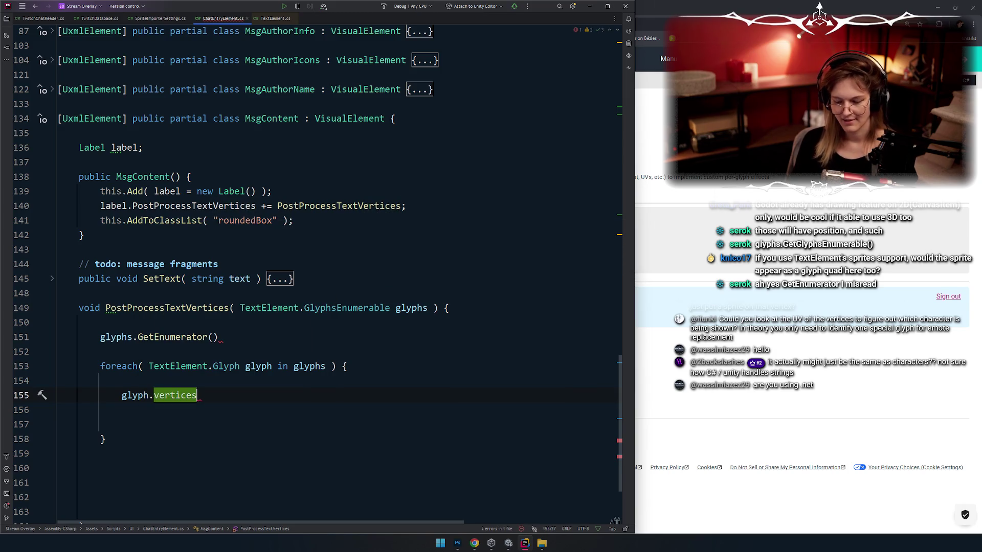
type("[0].")
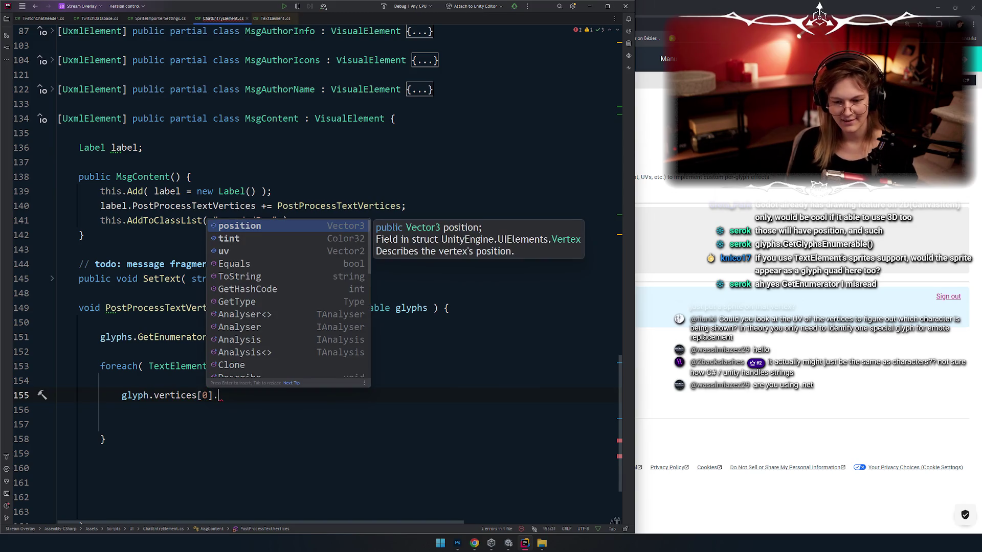
Browse the Vertex members position, tint and uv without inserting any
key("Down")
key("Down")
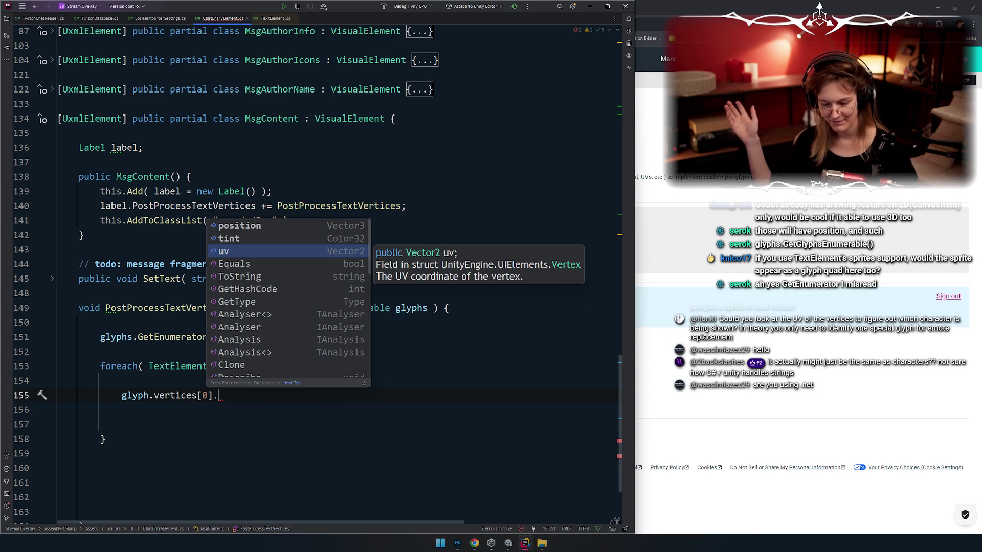
key("Up")
key("Down")
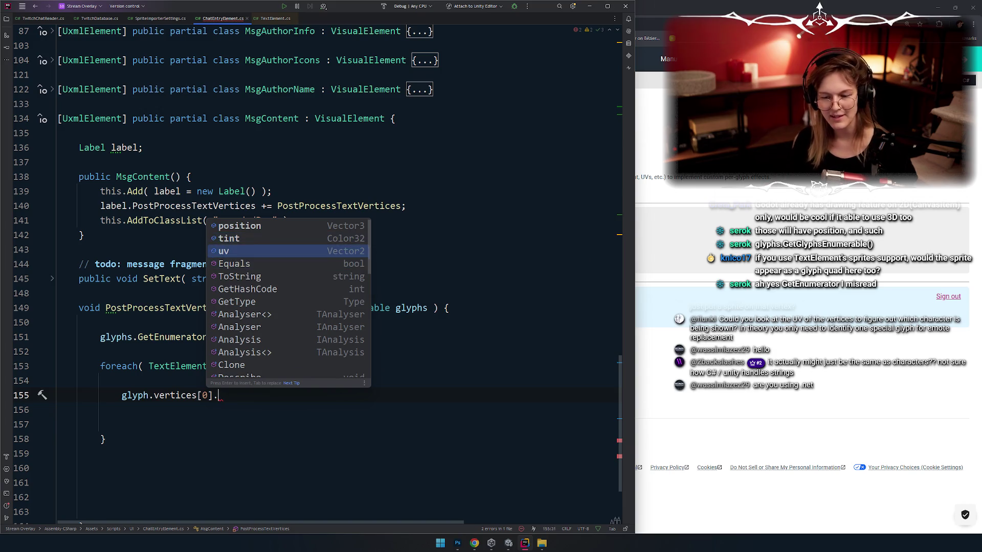
key("Up")
key("Down")
key("Down")
key("Escape")
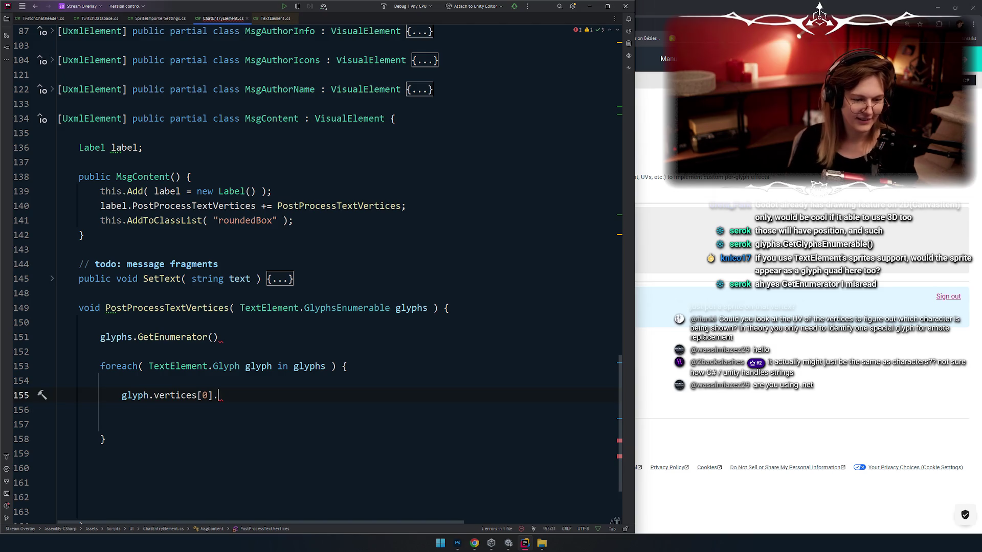
Open the online GlyphsEnumerator.Current docs from the foreach enumerator's quick documentation
key("alt+Tab")
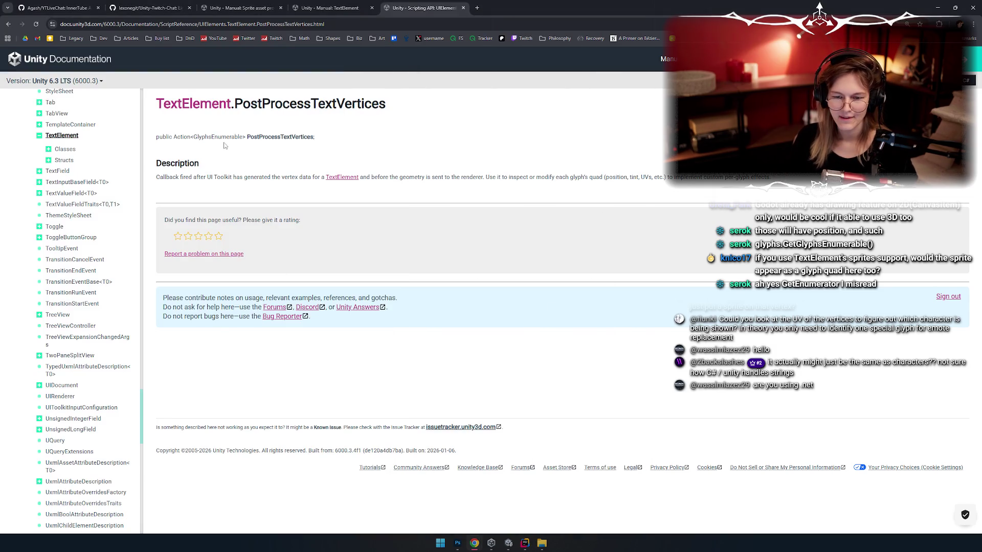
key("alt+Tab")
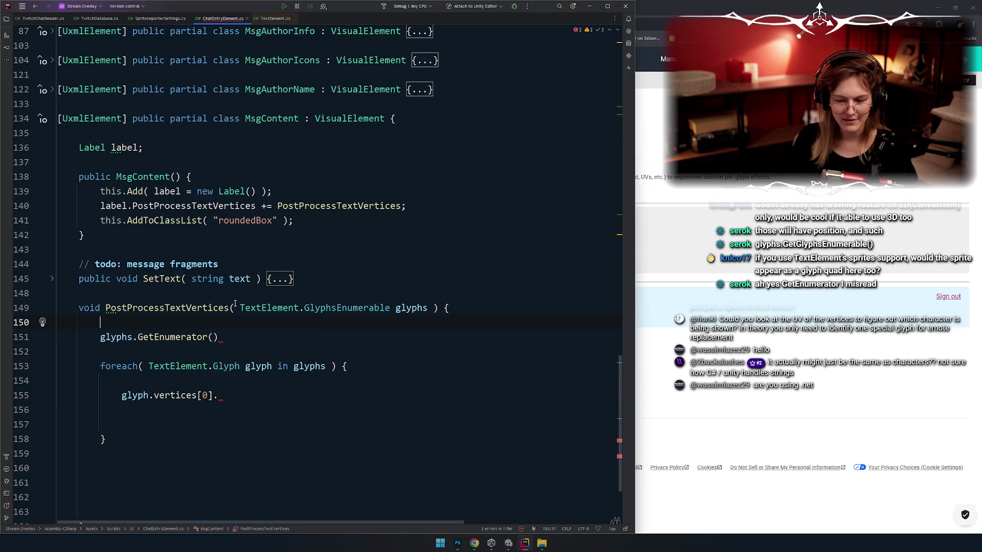
double_click(173, 337)
left_click(205, 358)
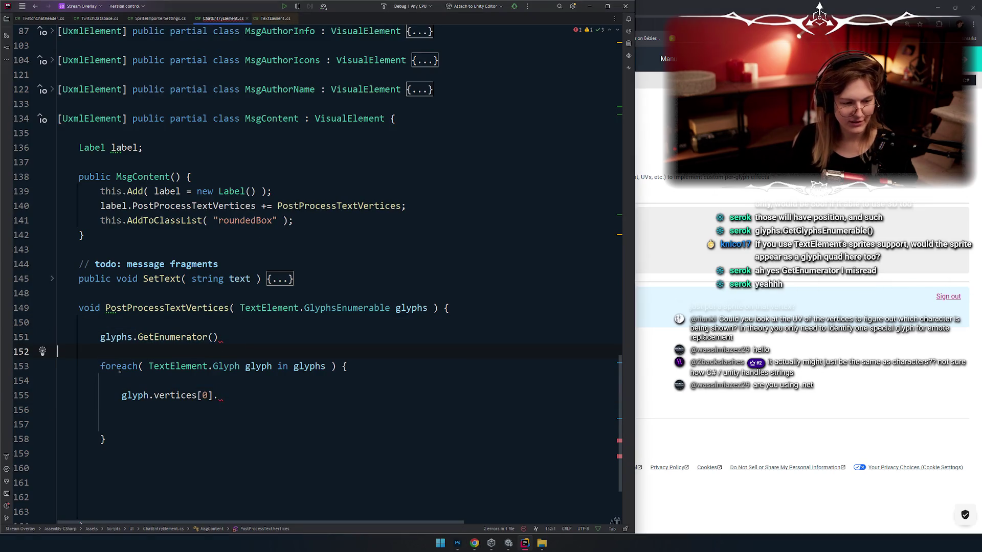
mouse_move(119, 368)
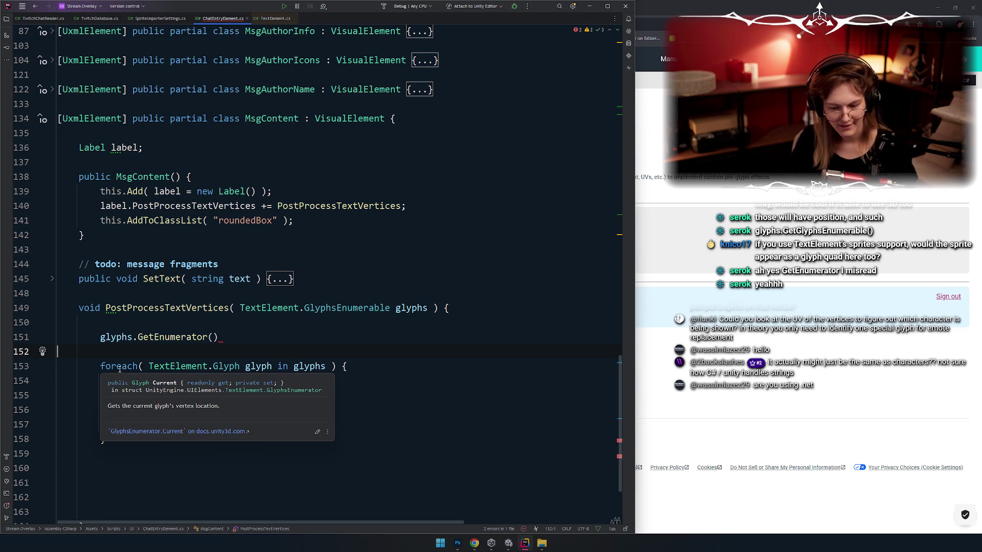
left_click(153, 431)
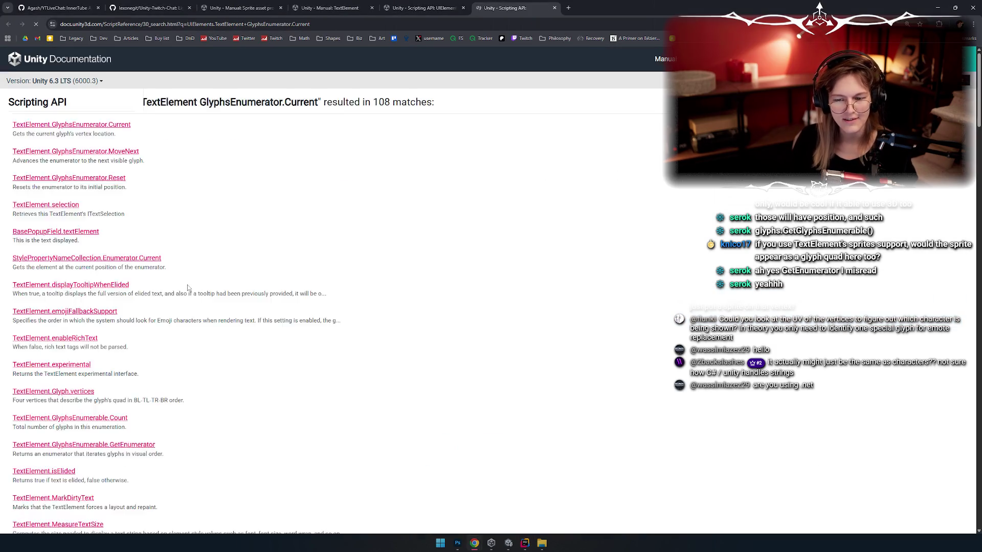
Read the GlyphsEnumerator.Current and MoveNext pages from search results, ending on Current before returning to Rider
left_click(240, 125)
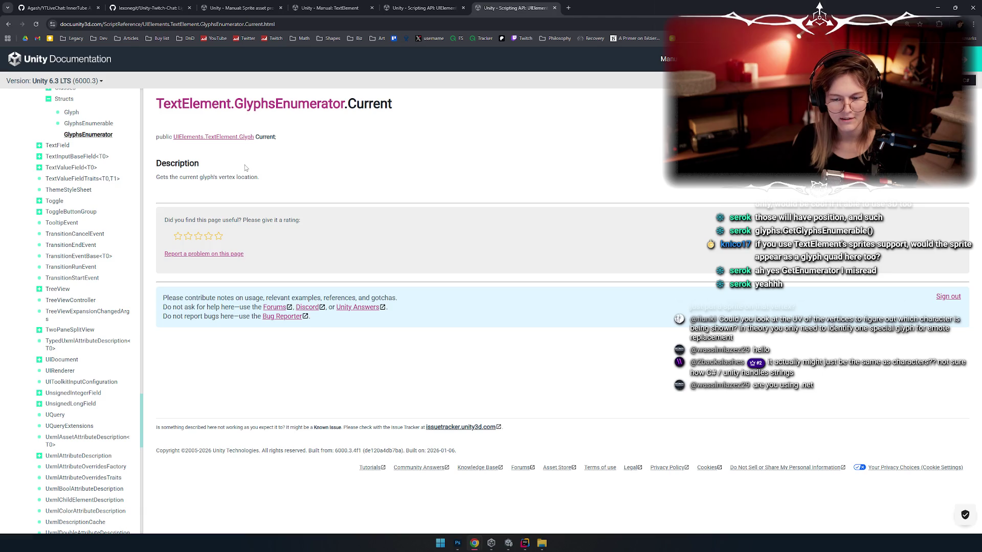
key("alt+Left")
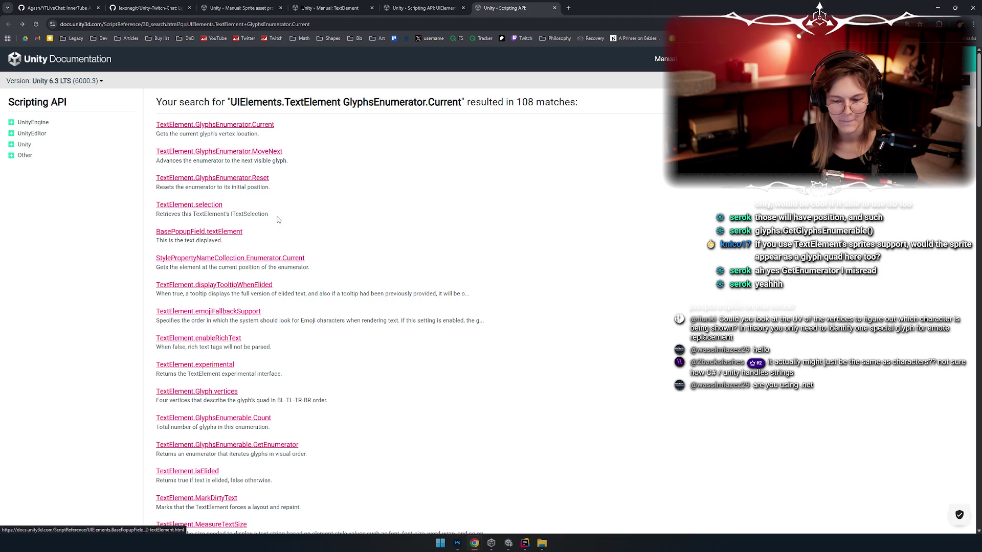
left_click(251, 153)
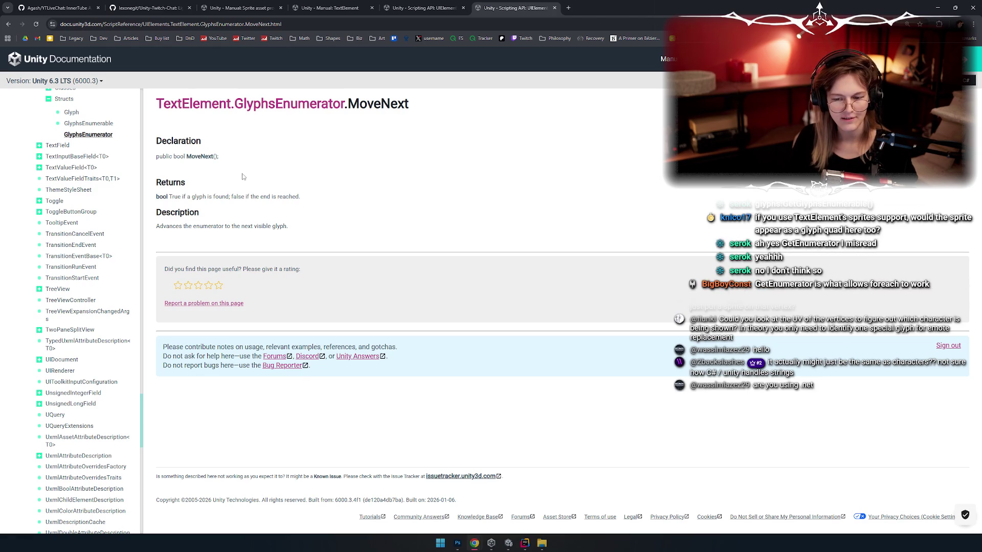
key("alt+Left")
left_click(240, 128)
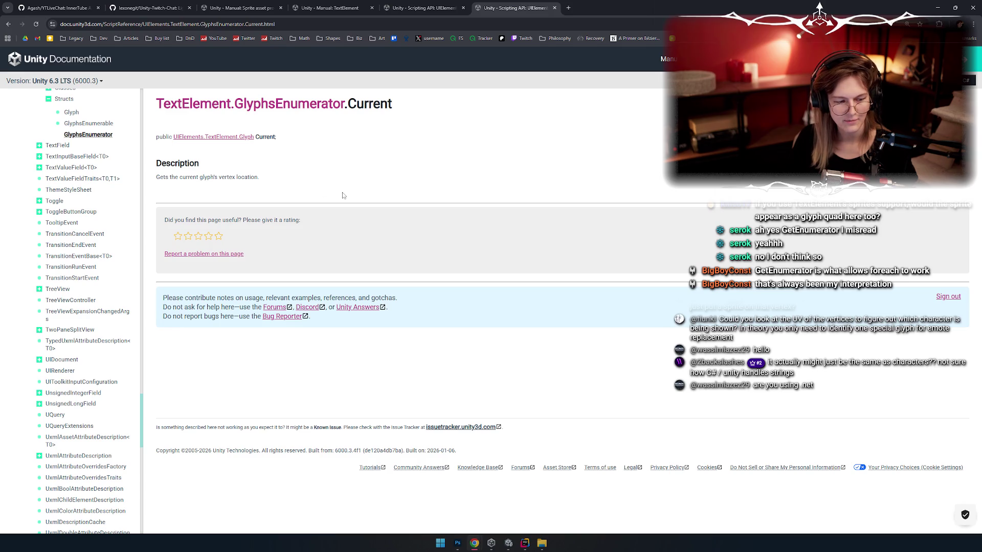
key("alt+Tab")
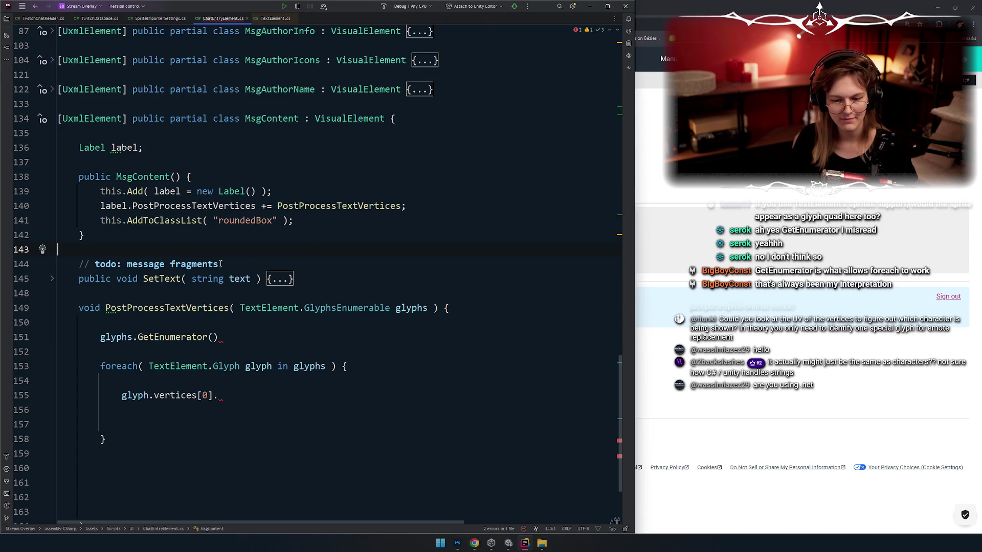
Jump from the glyphs parameter to the GlyphsEnumerable declaration in TextElement.cs and highlight Glyph
scroll(337, 242, "down", 1, "ctrl")
scroll(358, 307, "up", 2)
left_click(377, 381)
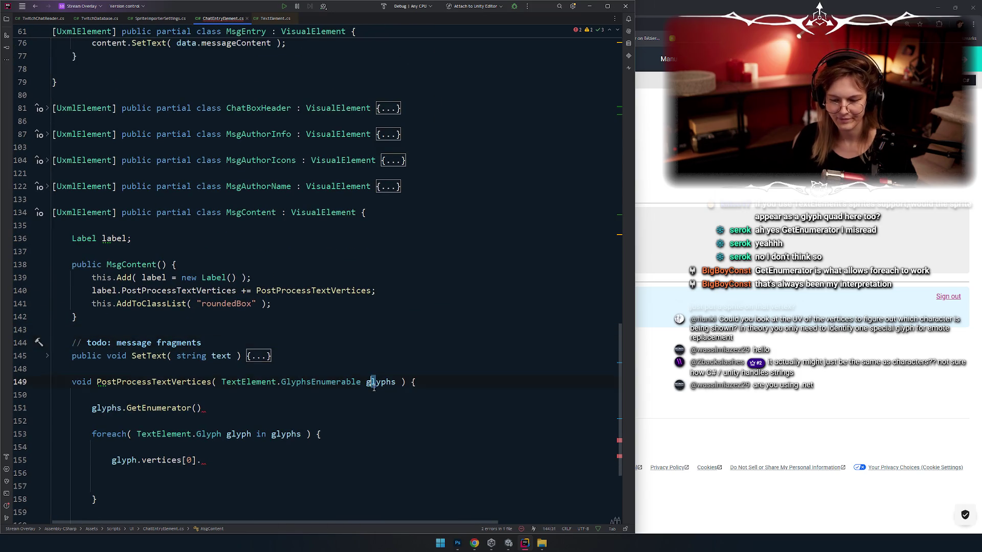
scroll(220, 383, "down", 3)
scroll(215, 312, "up", 2)
left_click(317, 256)
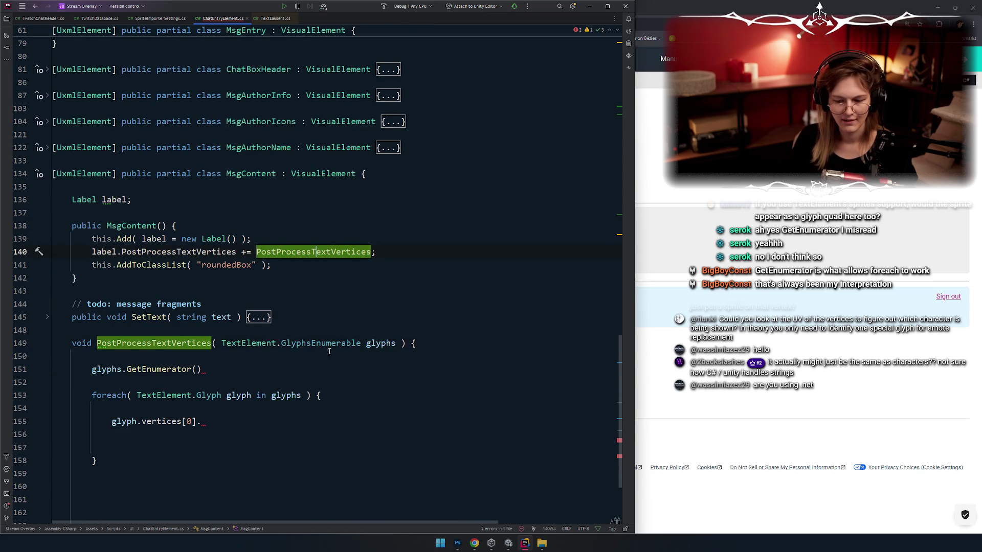
left_click(327, 343, "ctrl")
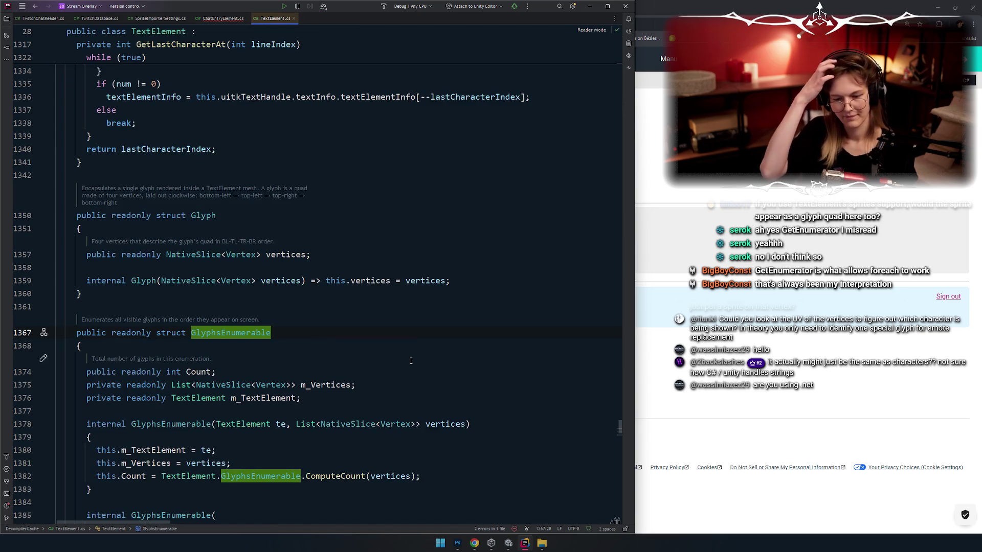
left_click(205, 217)
double_click(205, 217)
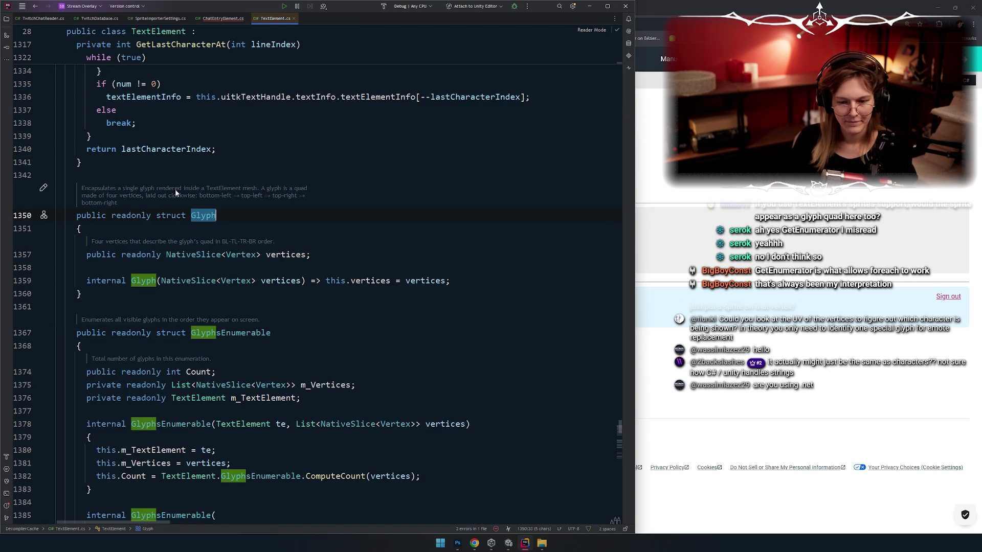
scroll(205, 246, "down", 3)
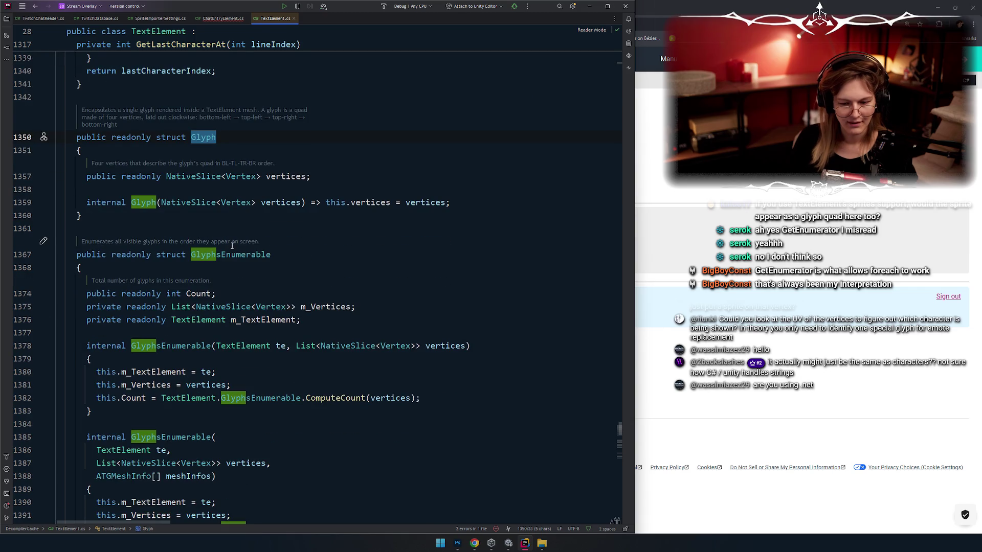
Follow ATGMeshInfo in the GlyphsEnumerable constructor to its decompiled struct definition
left_click(193, 280)
scroll(193, 281, "down", 2)
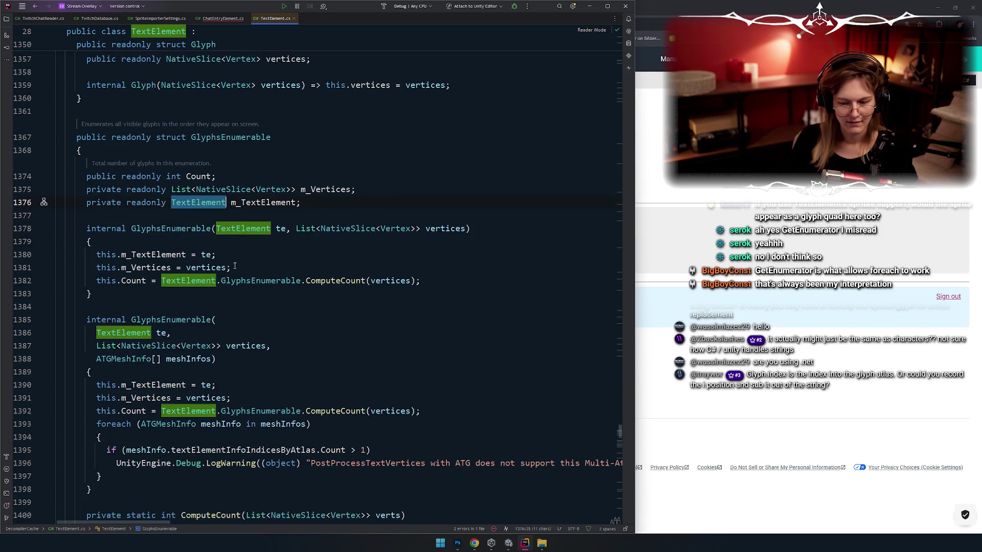
double_click(153, 227)
scroll(143, 256, "down", 2)
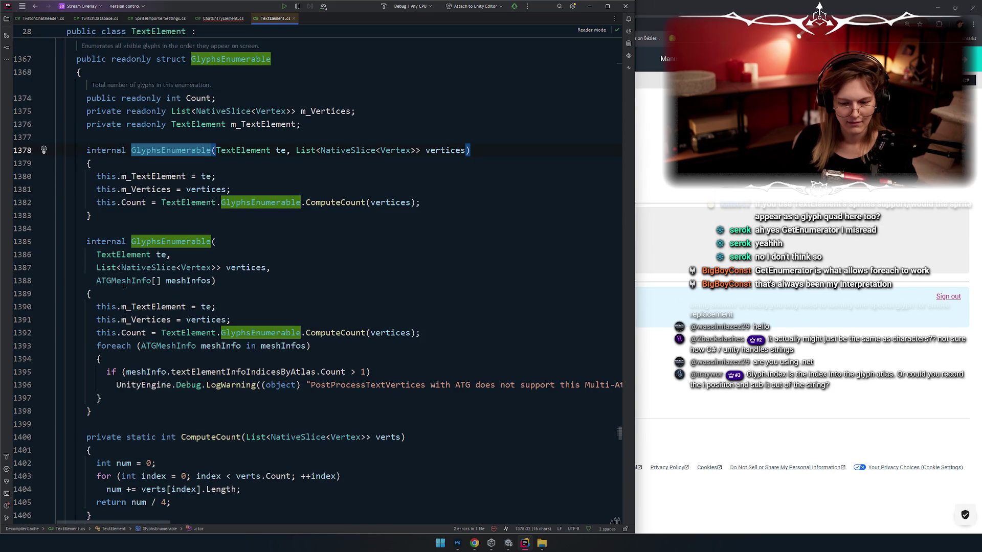
double_click(123, 281)
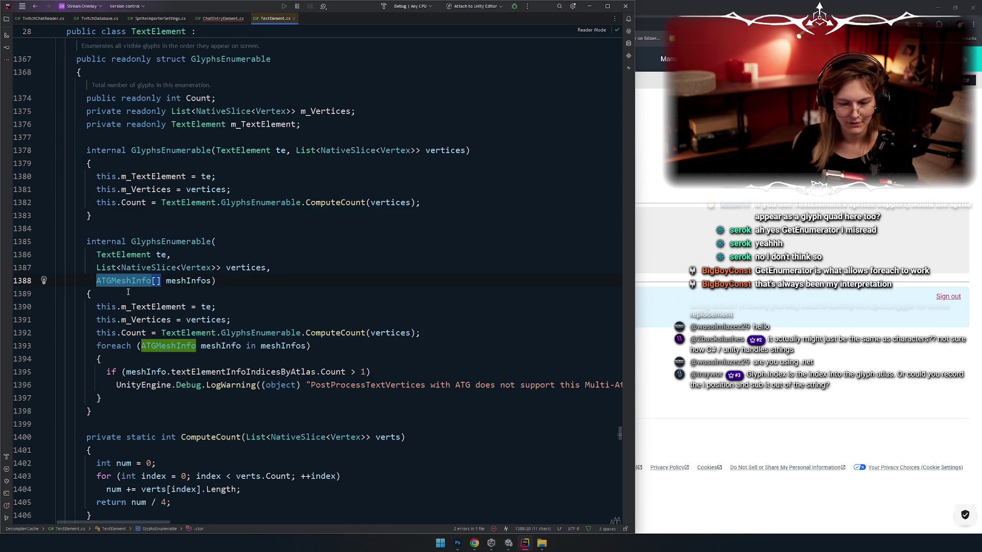
scroll(128, 292, "down", 1)
left_click(126, 242)
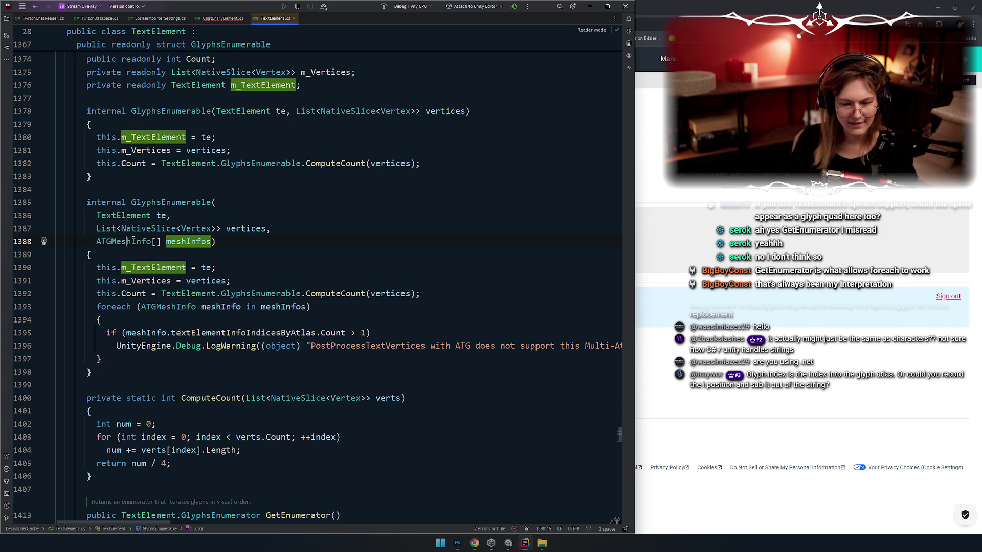
key("ctrl+b")
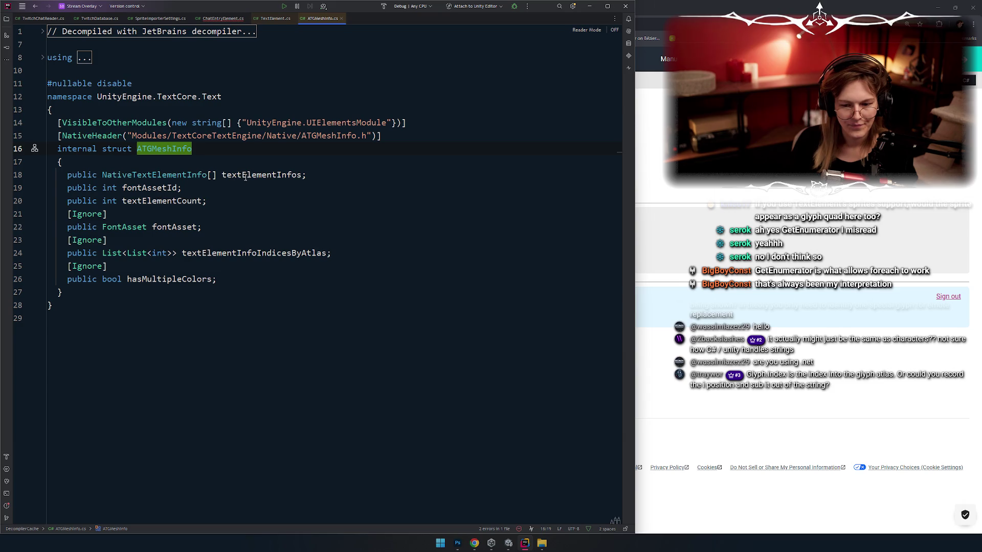
Inspect ATGMeshInfo's NativeTextElementInfo, textElementInfos, textElementInfoIndicesByAtlas and fontAsset fields
mouse_move(246, 177)
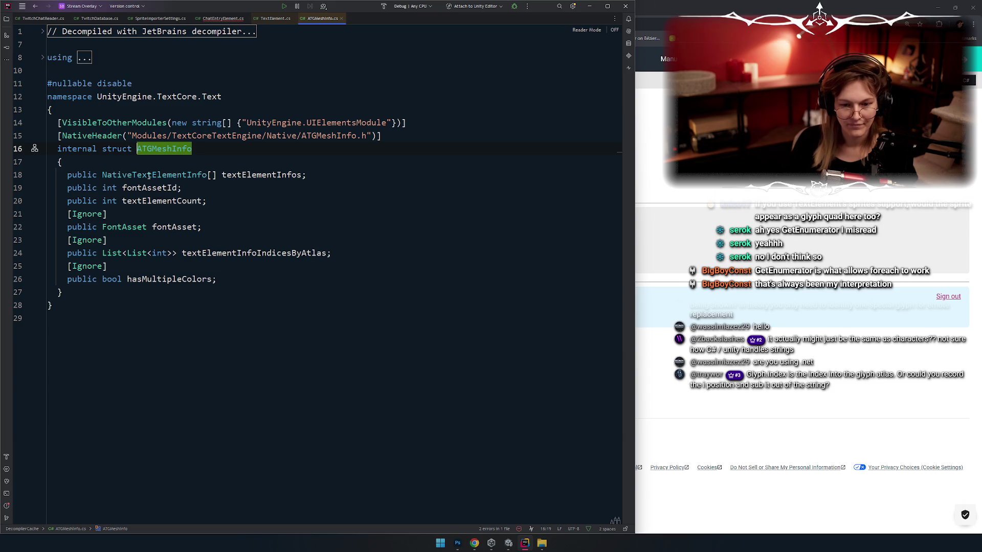
double_click(179, 177)
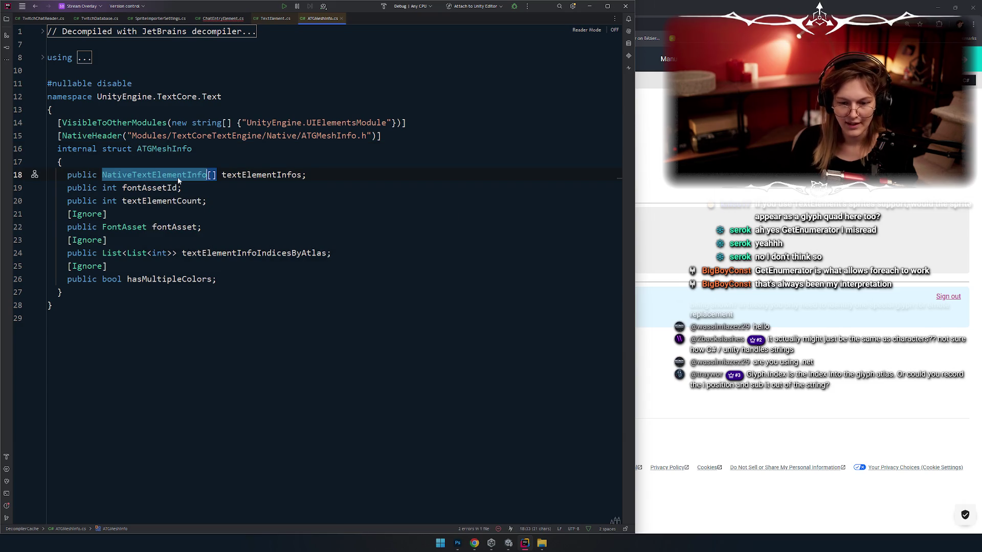
double_click(262, 177)
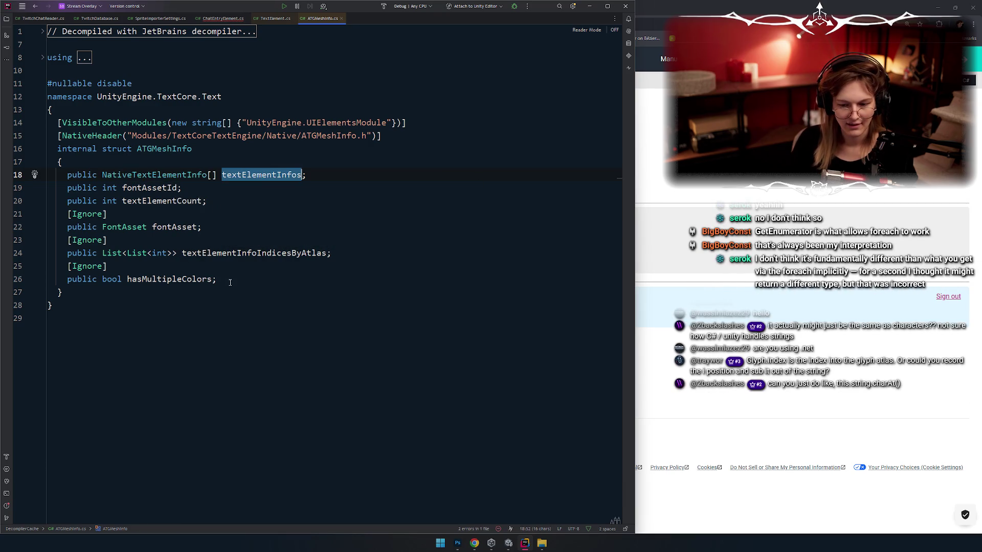
double_click(223, 254)
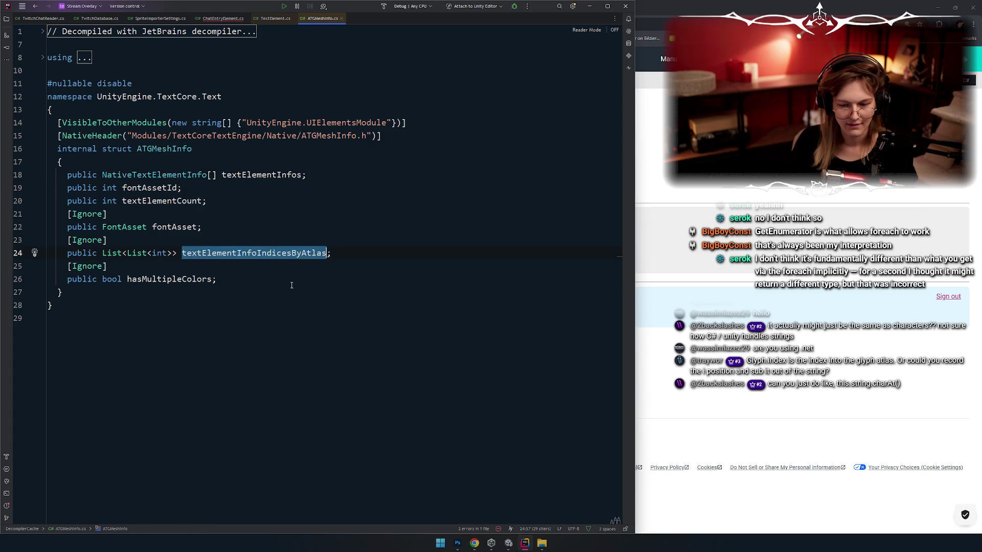
double_click(174, 228)
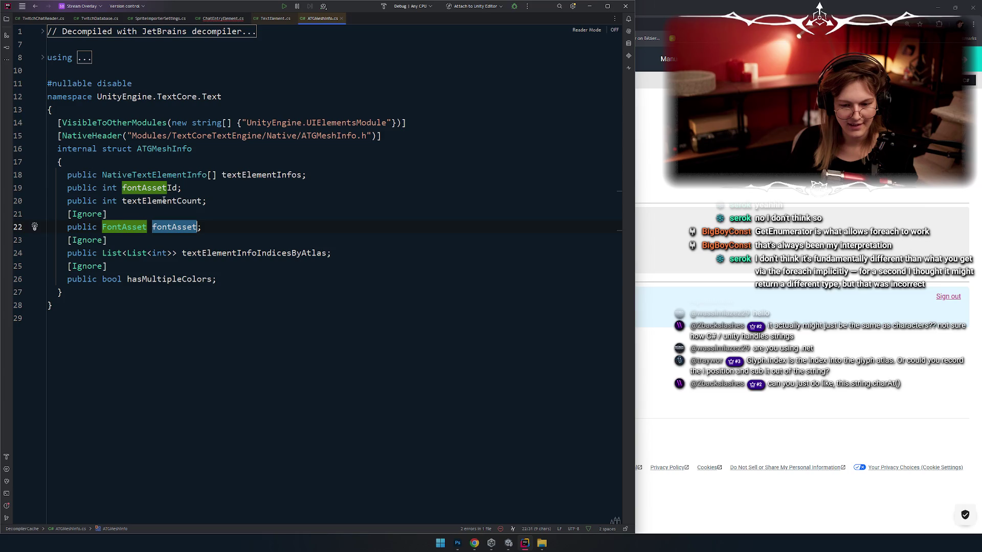
View NativeTextElementInfo's glyphID and four corner vertices, then navigate back to TextElement.cs
key("alt+Up")
key("alt+Up")
key("alt+Up")
key("ctrl+Left")
key("ctrl+Left")
key("ctrl+Left")
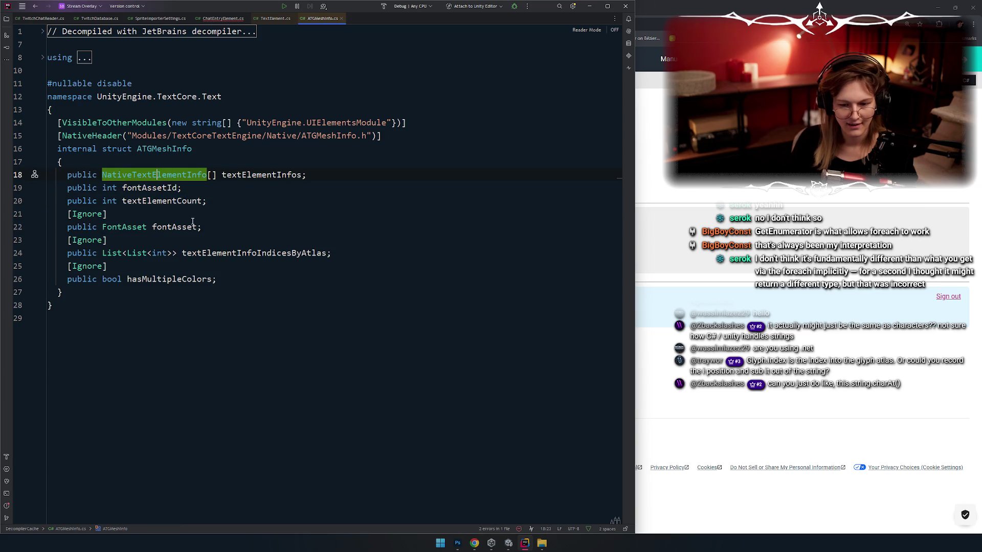
key("ctrl+b")
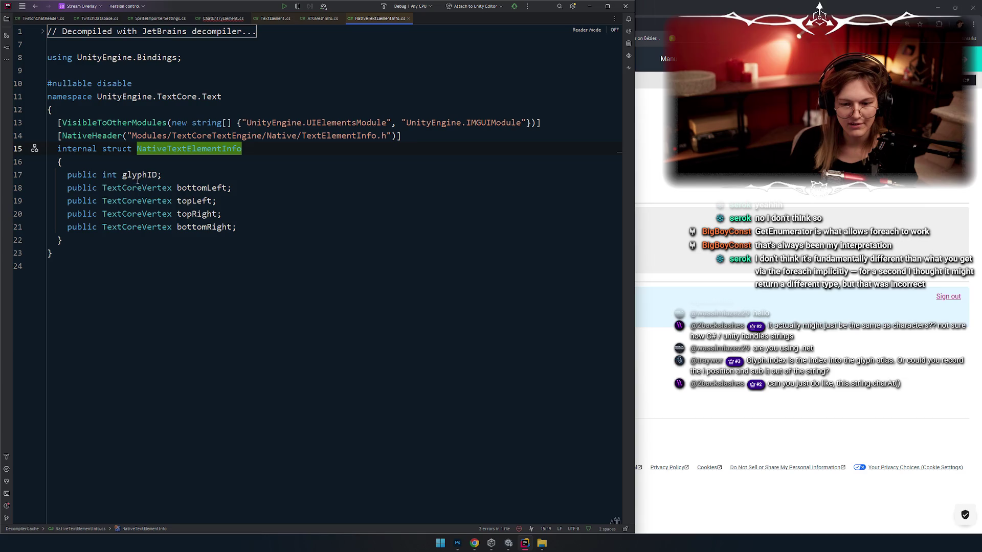
double_click(138, 176)
mouse_move(234, 225)
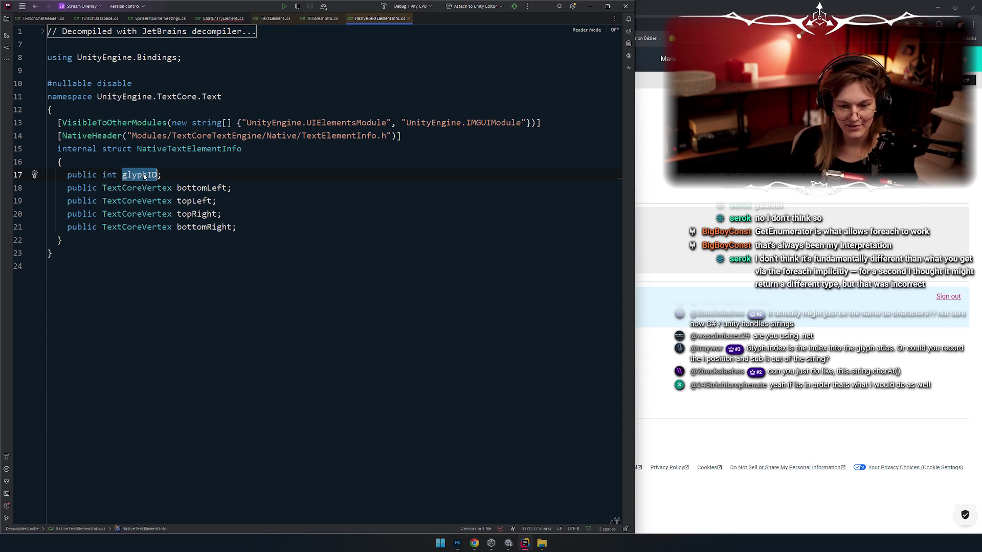
mouse_move(145, 209)
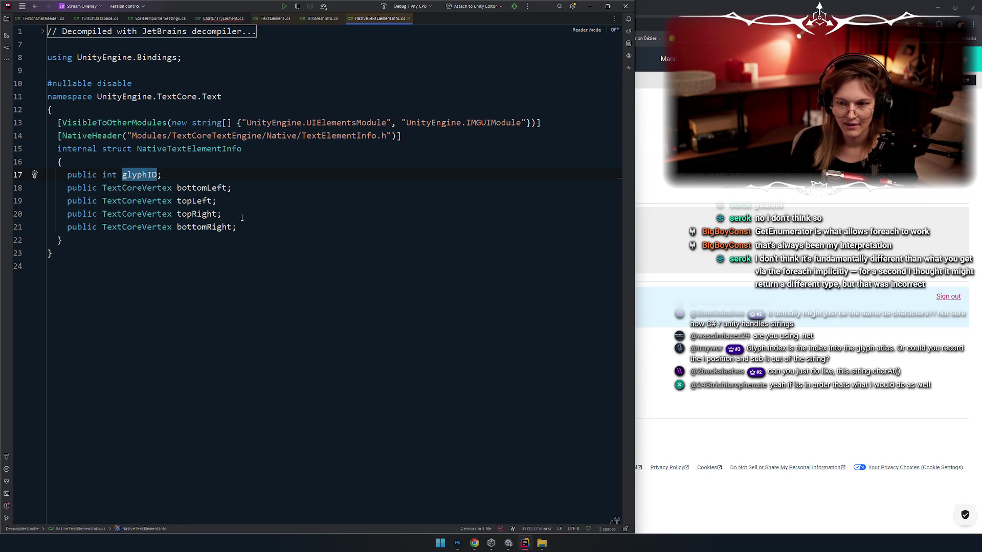
key("ctrl+alt+Left")
scroll(241, 312, "down", 3)
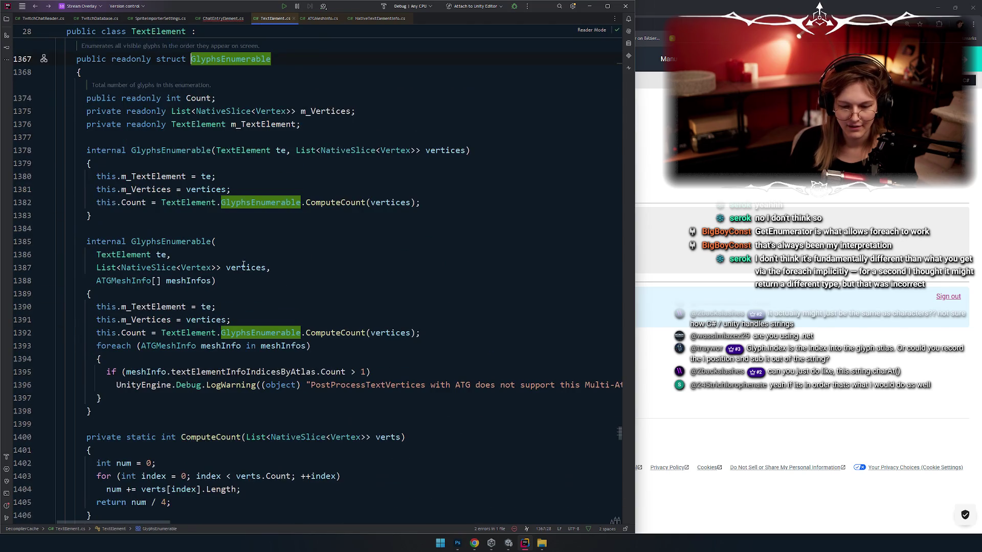
Follow GlyphsEnumerator's Current property to the Glyph struct declaration and come back
scroll(247, 233, "down", 5)
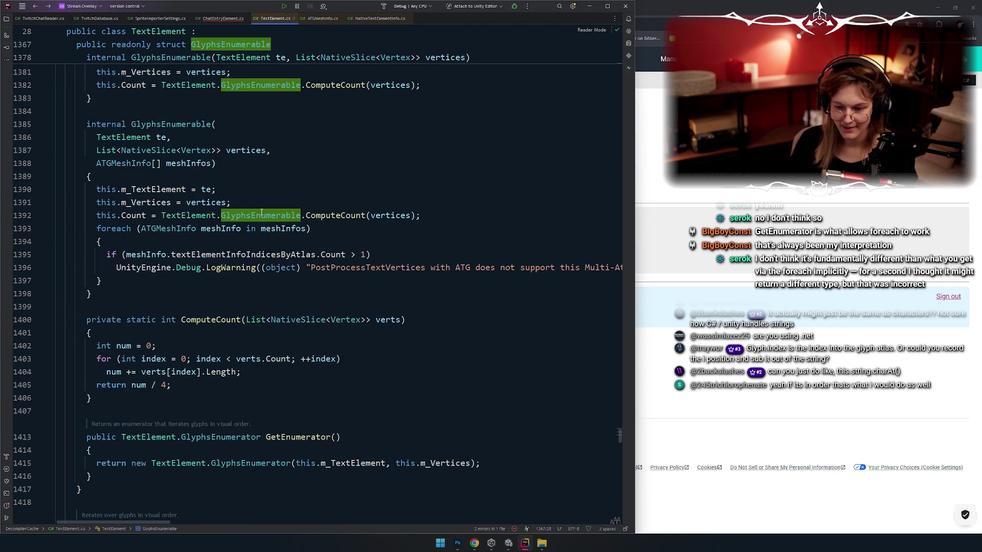
scroll(261, 212, "down", 5)
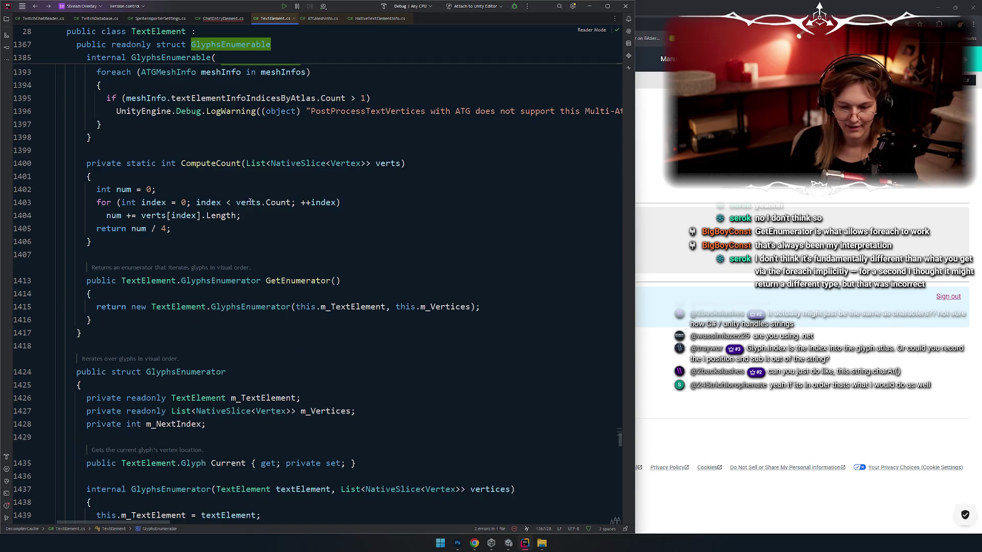
scroll(256, 205, "down", 1)
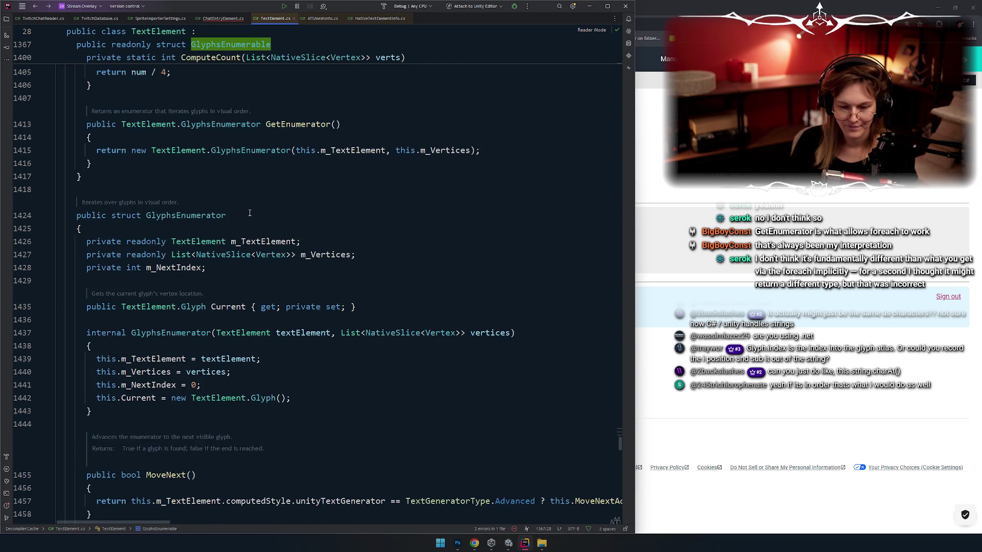
scroll(263, 265, "down", 1)
scroll(212, 203, "down", 1)
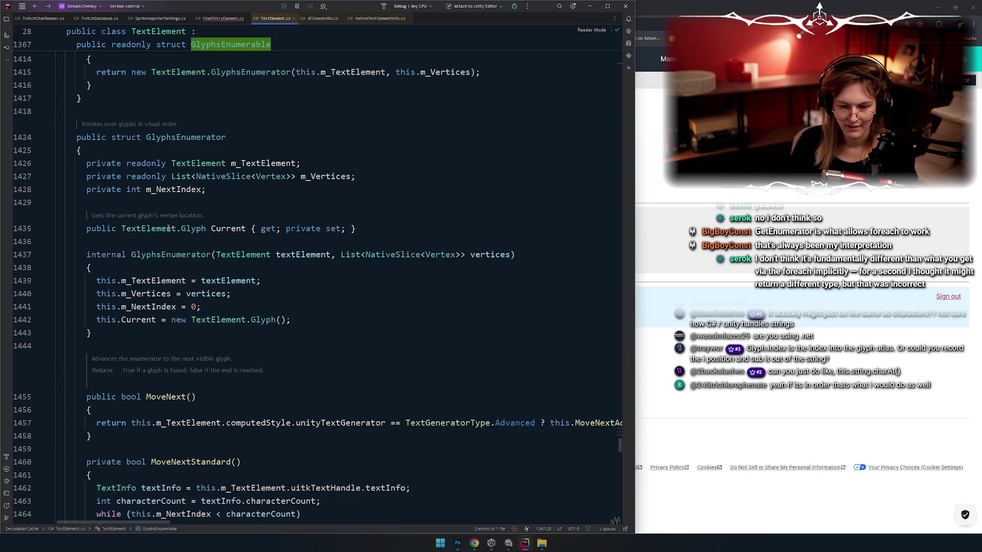
left_click(182, 189)
left_click(230, 228)
double_click(230, 229)
scroll(177, 225, "down", 1)
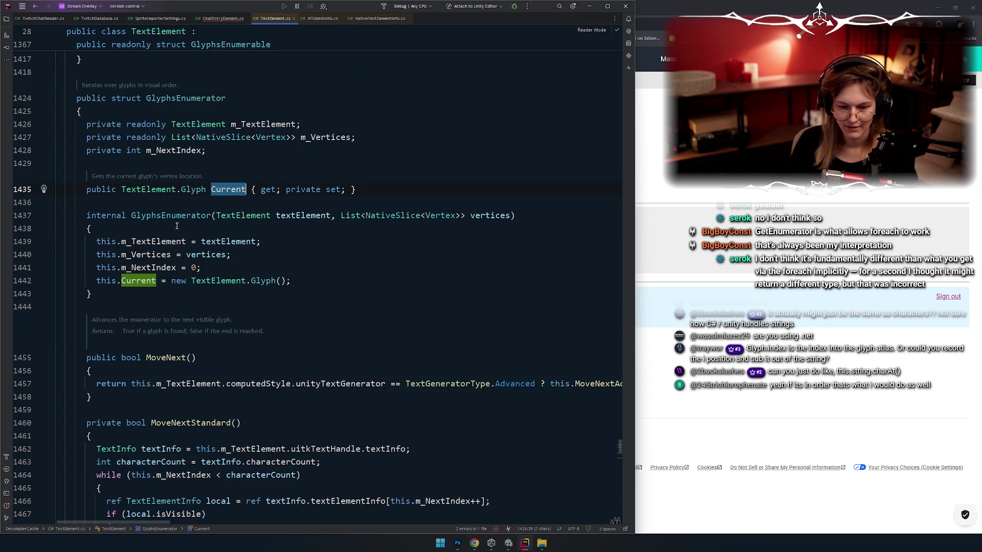
mouse_move(194, 190)
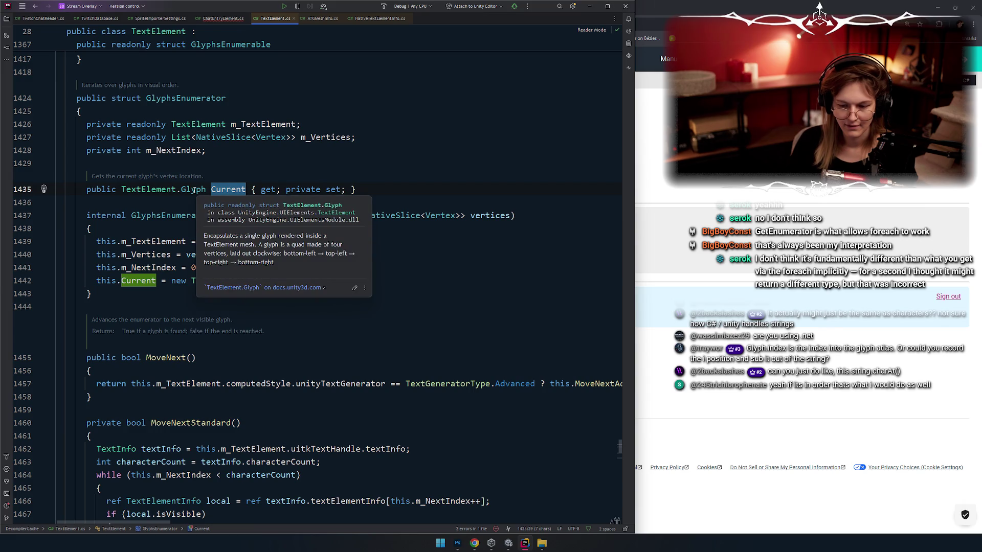
left_click(195, 190, "ctrl")
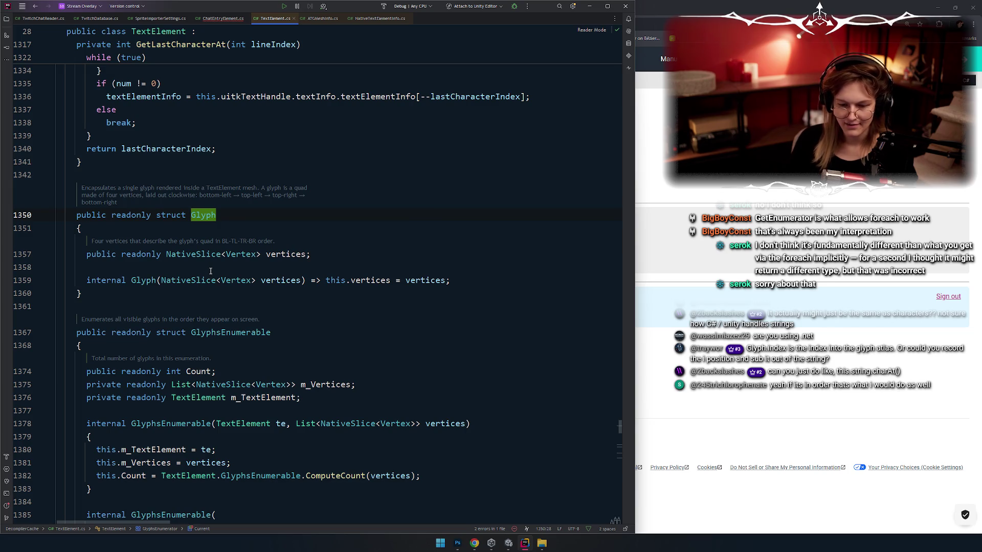
key("ctrl+minus")
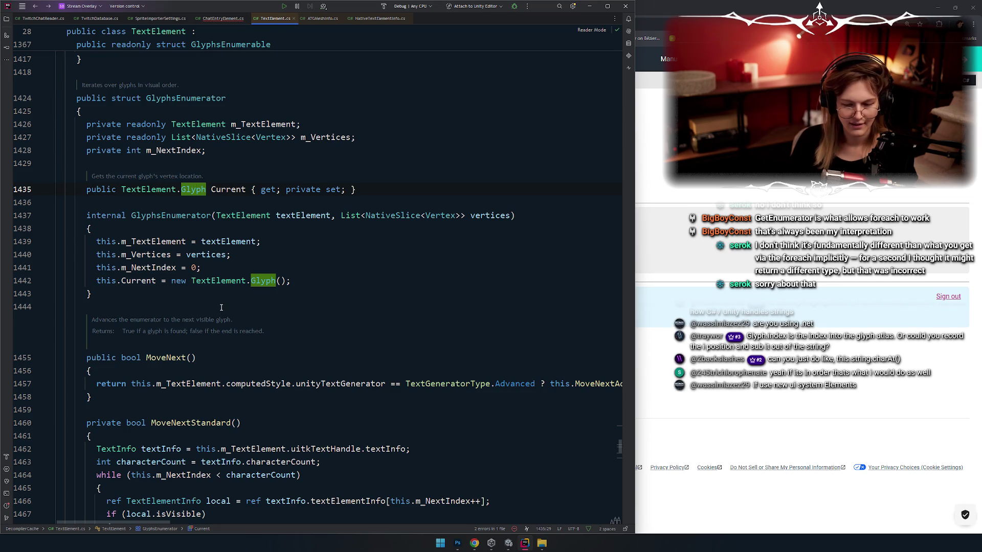
Switch to the GlyphsEnumerator.Current documentation page and open a new browser tab
scroll(222, 309, "down", 1)
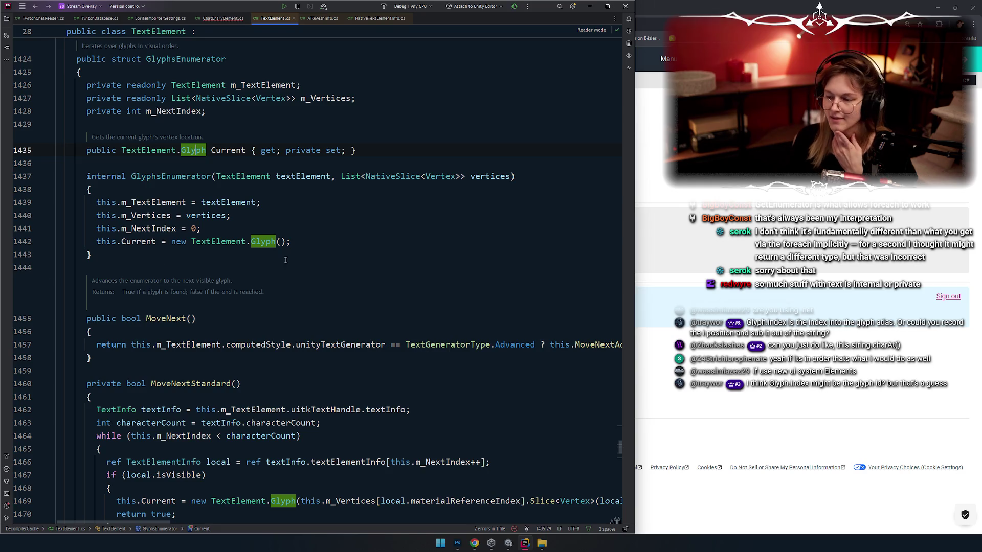
left_click(680, 219)
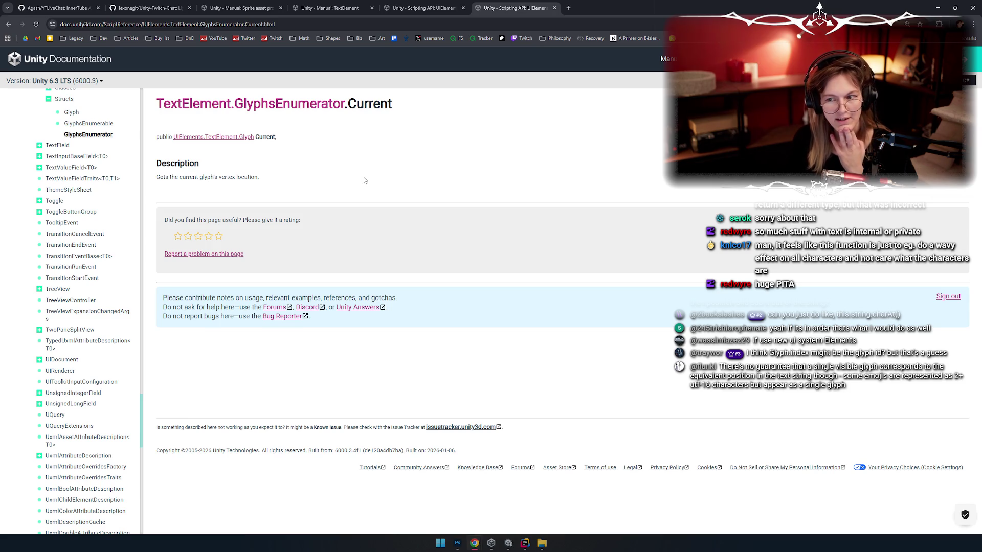
left_click(568, 8)
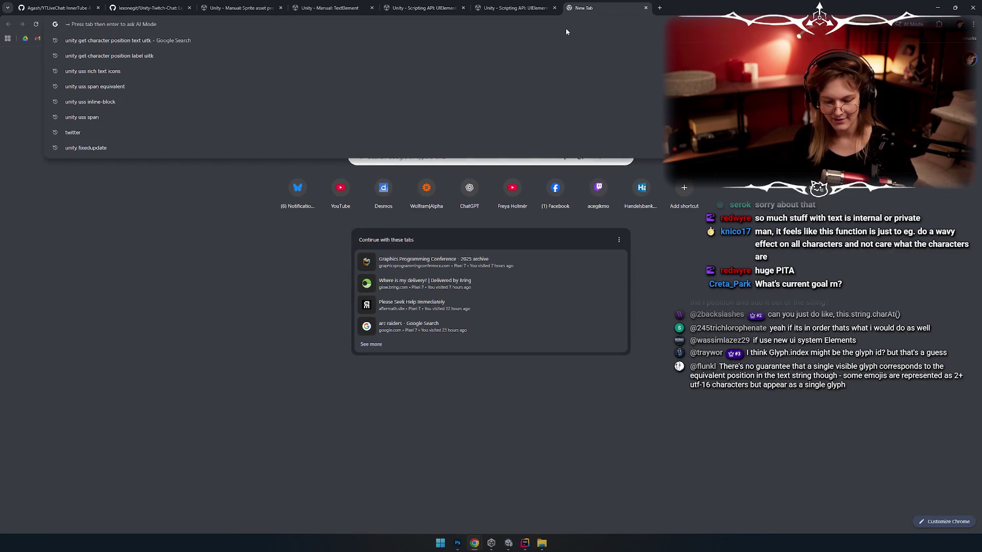
Google 'textelement enumeration uitk' and open the Scripting API: TextElement result
type("texte")
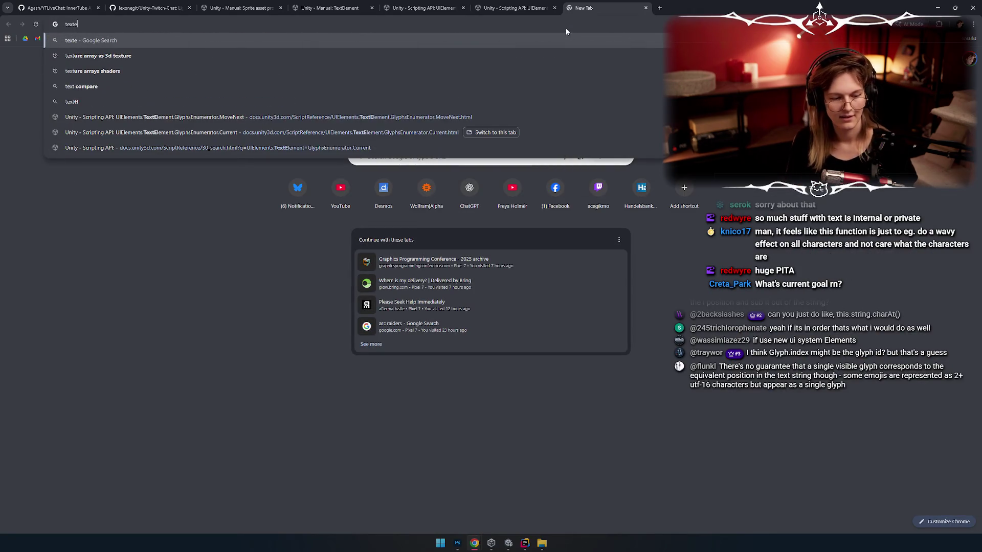
type("lement ")
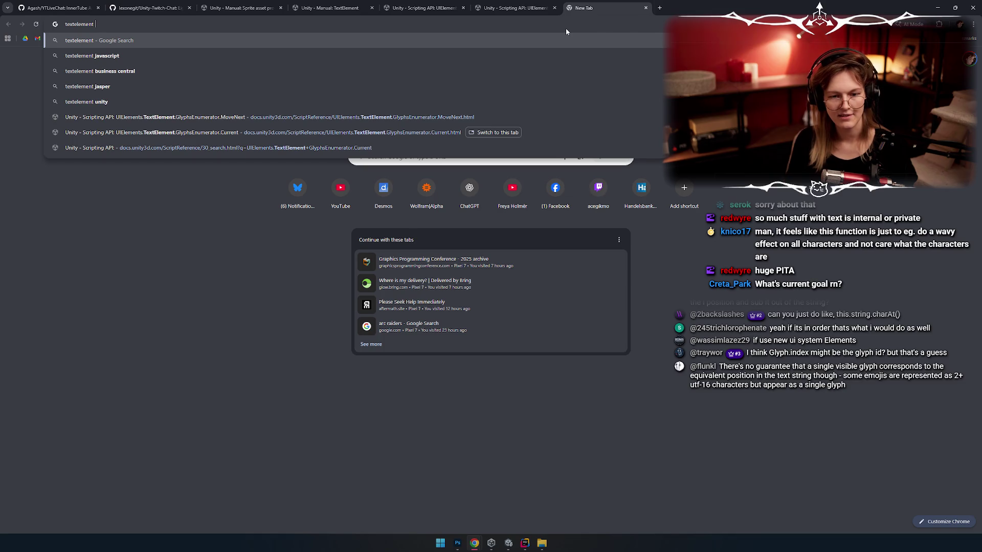
type("enumier")
key("BackSpace")
key("BackSpace")
key("BackSpace")
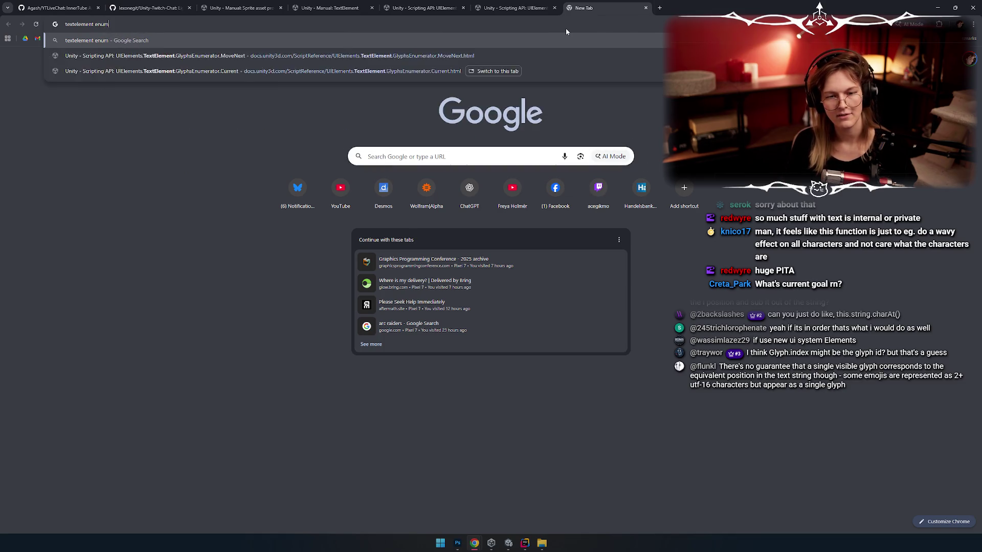
type("eration uitk")
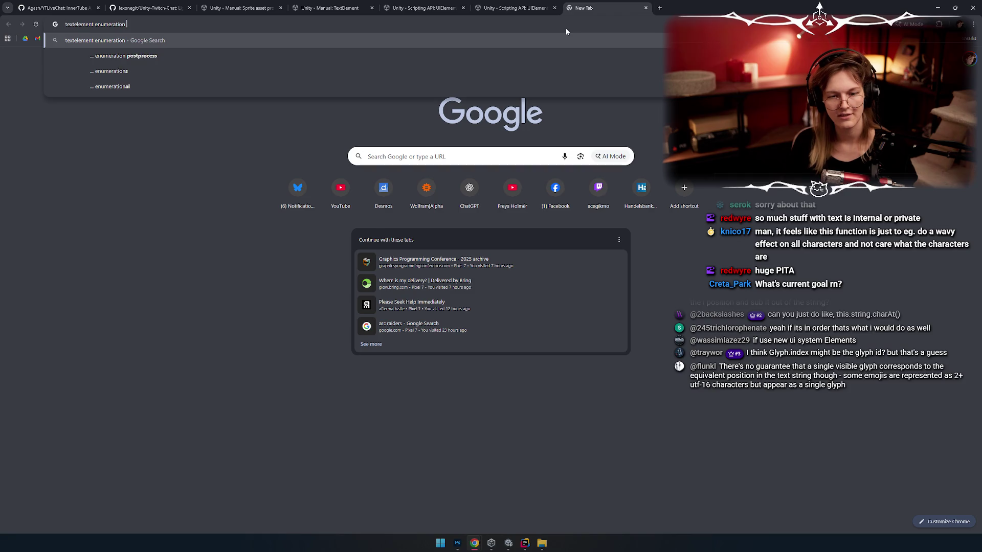
key("Return")
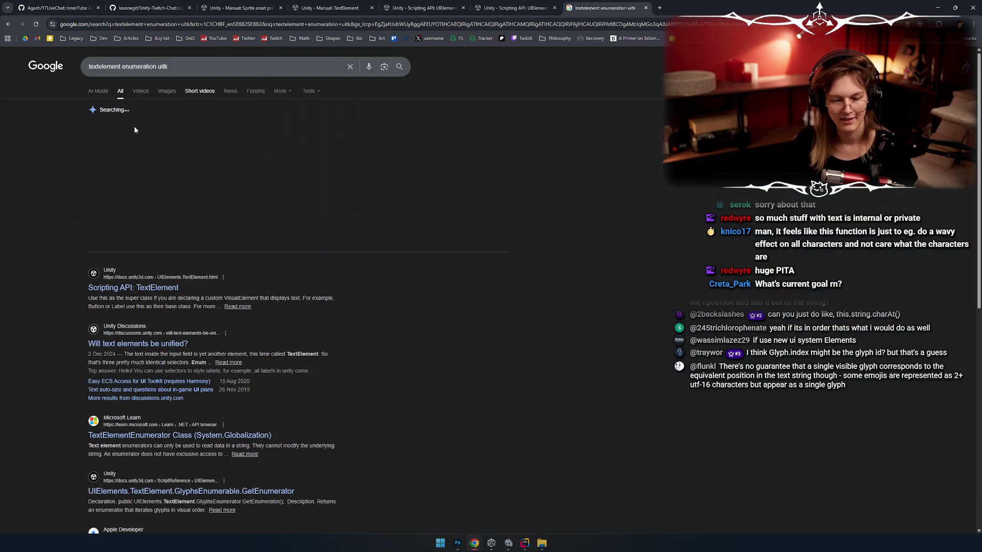
scroll(102, 186, "down", 2)
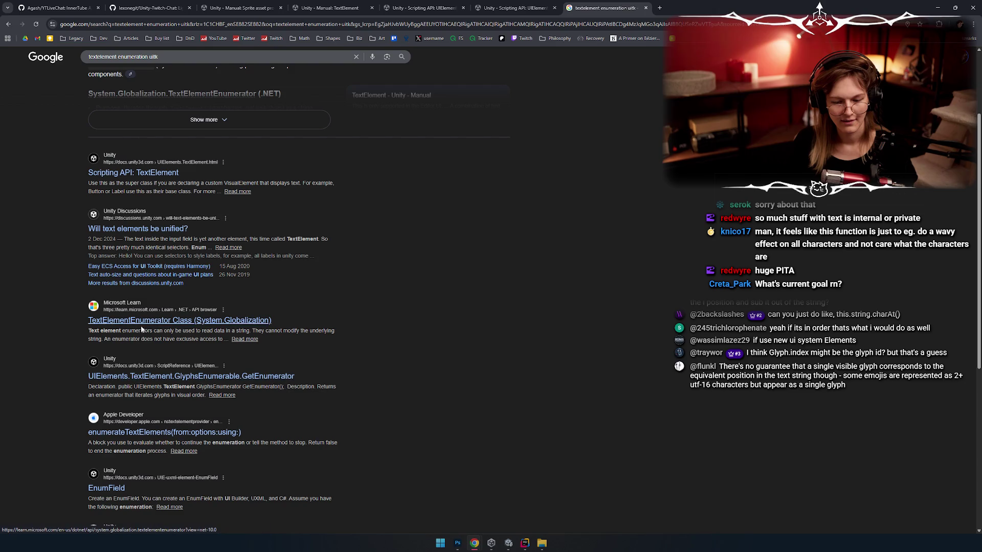
scroll(309, 360, "down", 1)
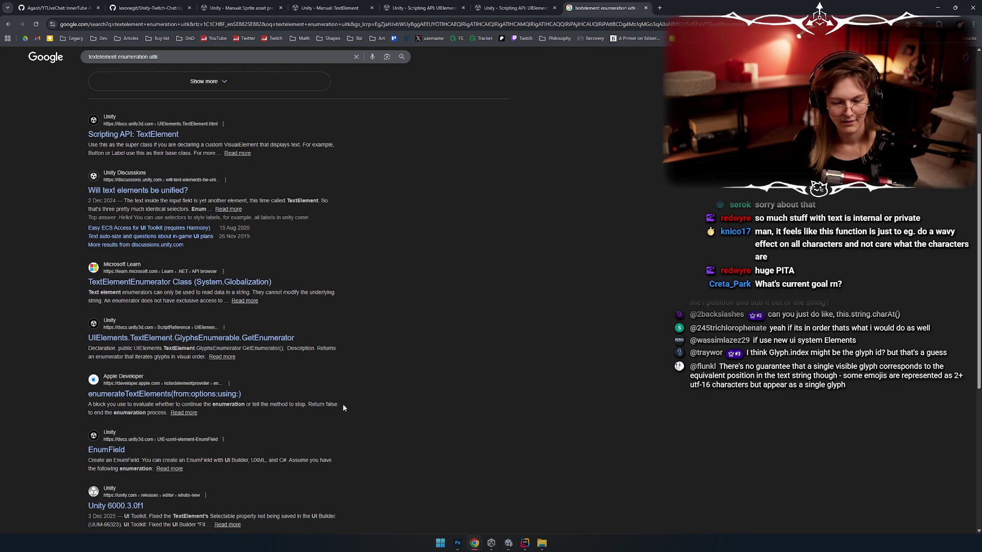
scroll(324, 379, "down", 1)
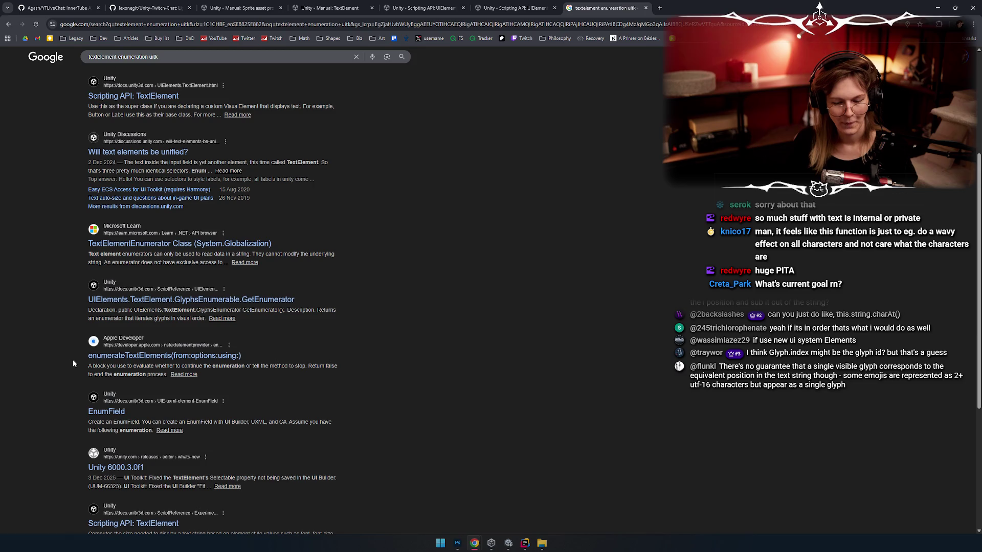
left_click(135, 96)
scroll(307, 264, "down", 2)
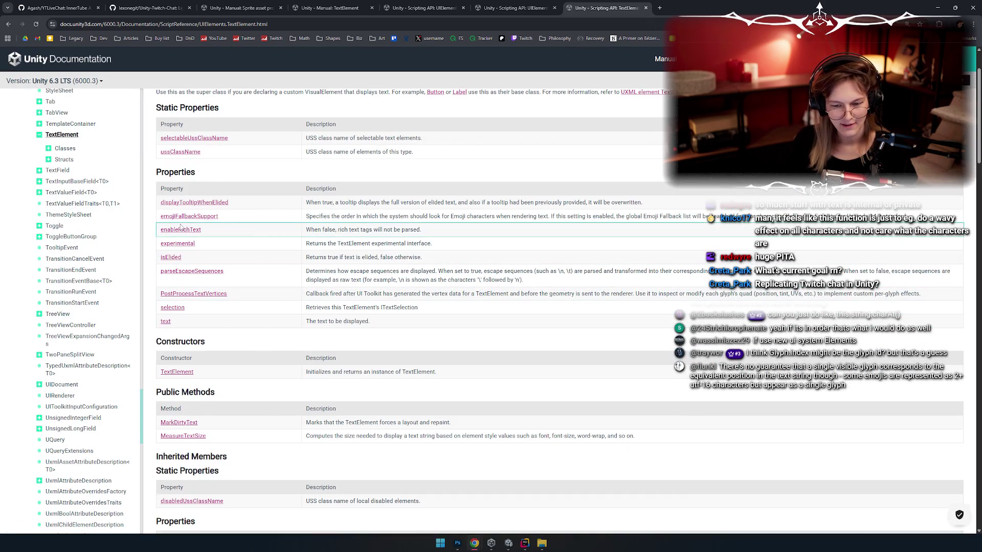
scroll(225, 199, "down", 2)
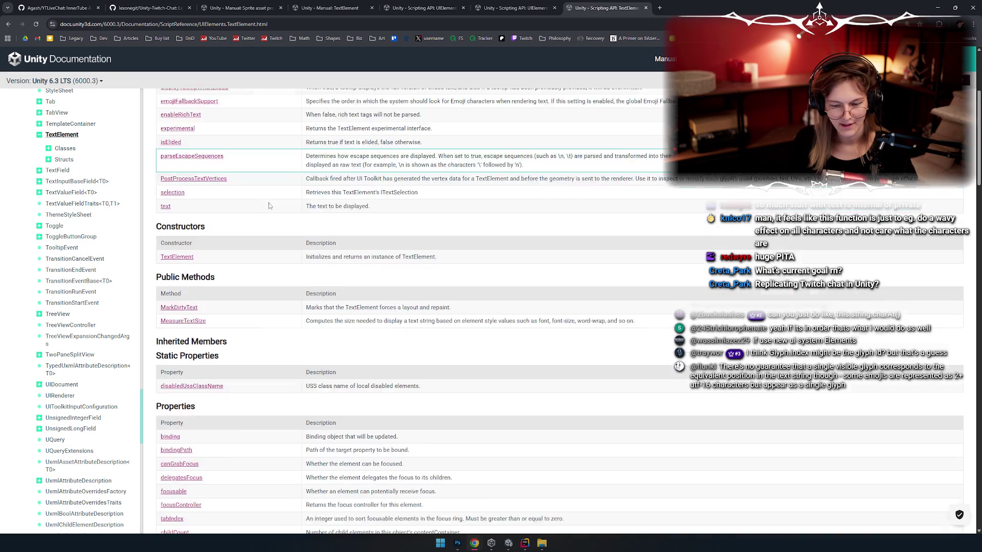
scroll(269, 203, "down", 2)
scroll(268, 202, "down", 2)
scroll(268, 202, "down", 2)
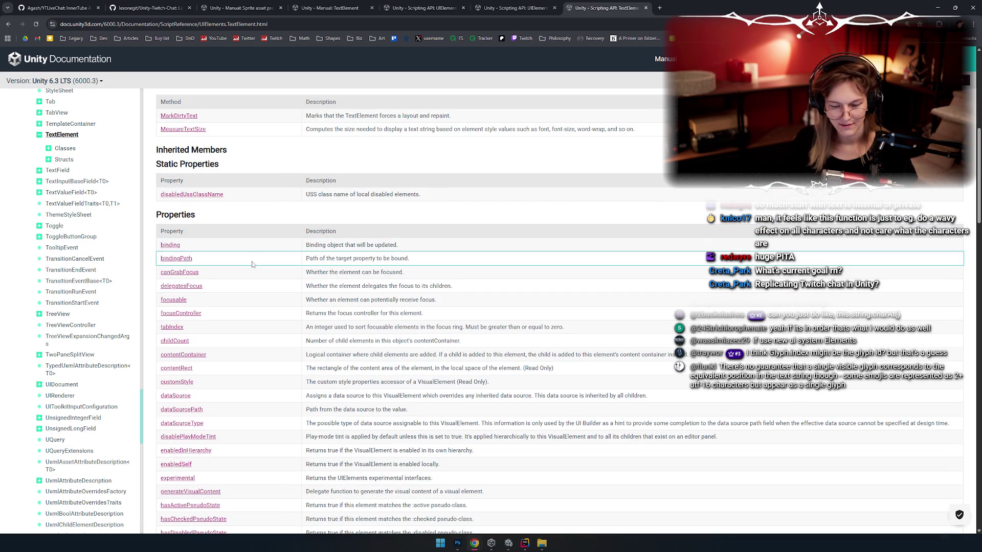
scroll(244, 299, "up", 5)
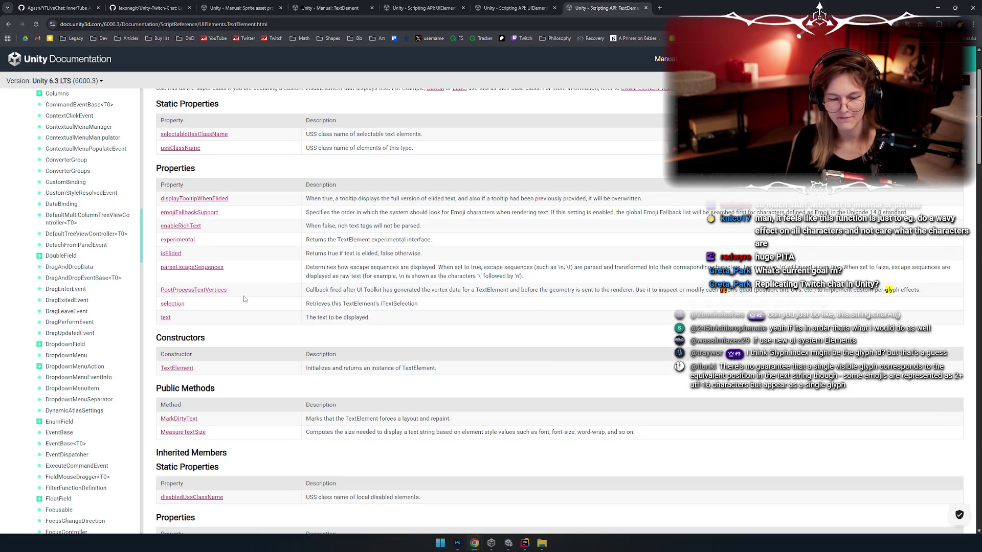
key("ctrl+f")
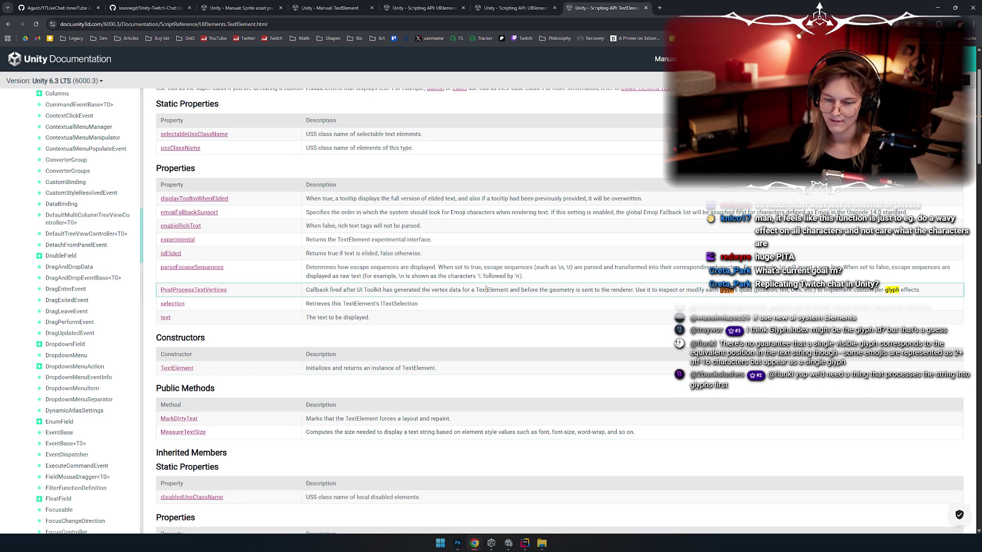
scroll(571, 257, "down", 1)
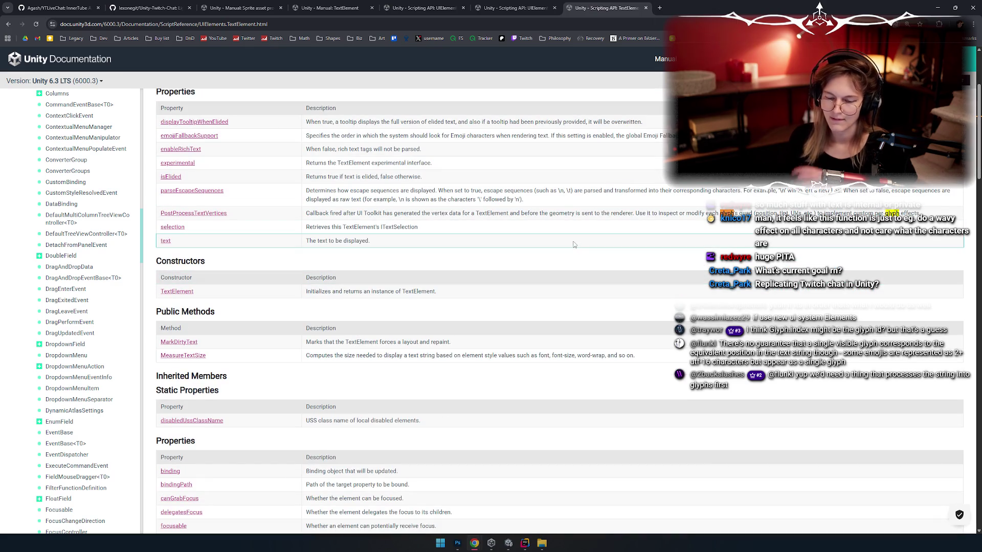
scroll(488, 241, "down", 20)
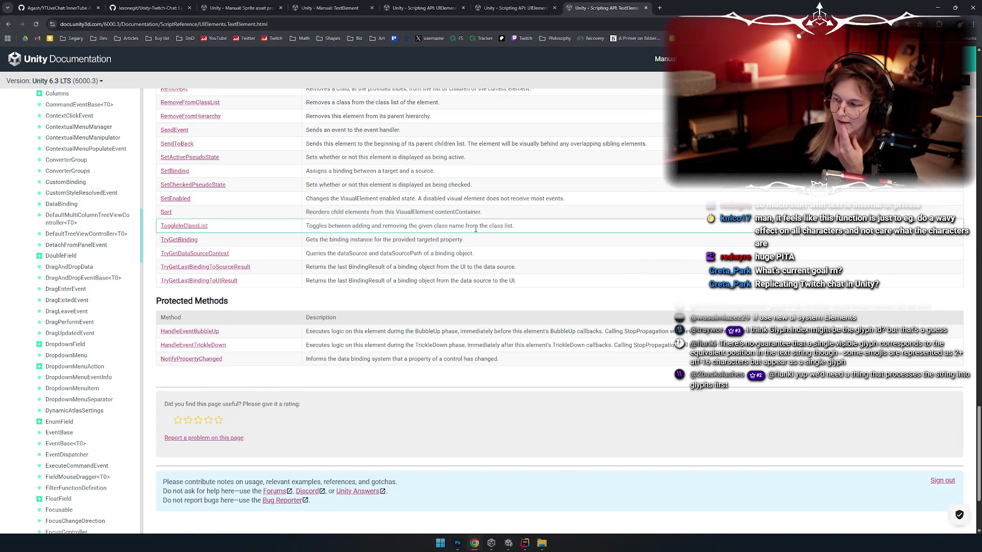
scroll(466, 249, "up", 20)
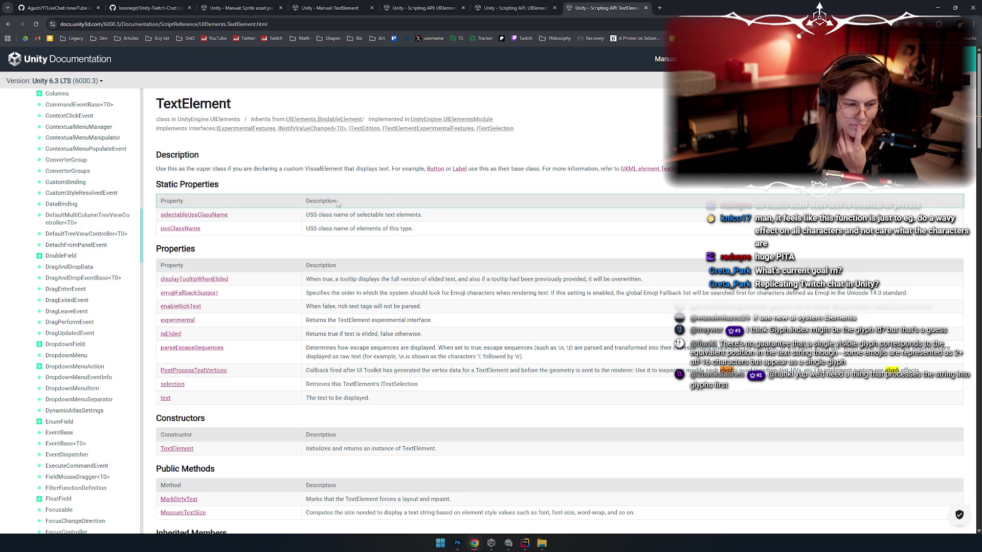
scroll(312, 217, "down", 2)
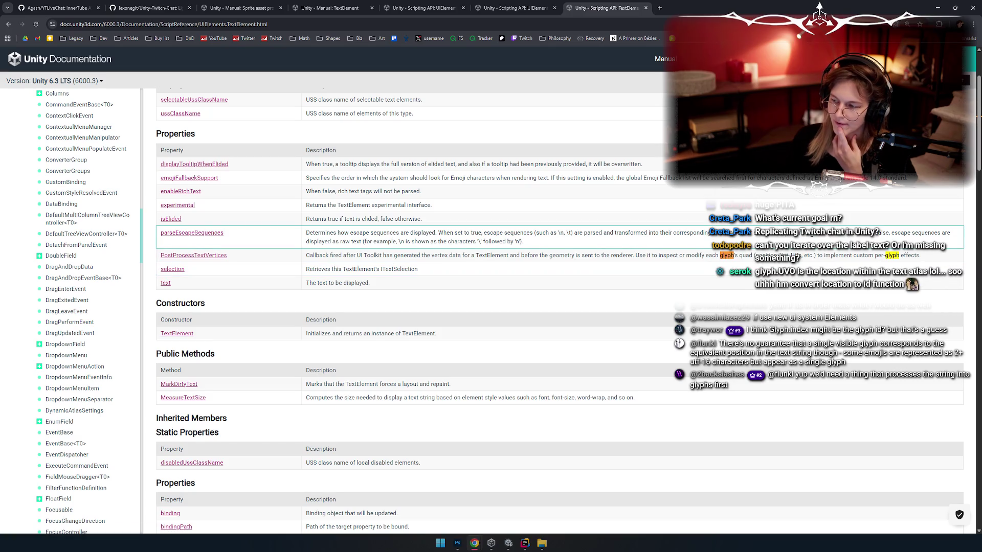
scroll(207, 225, "up", 1)
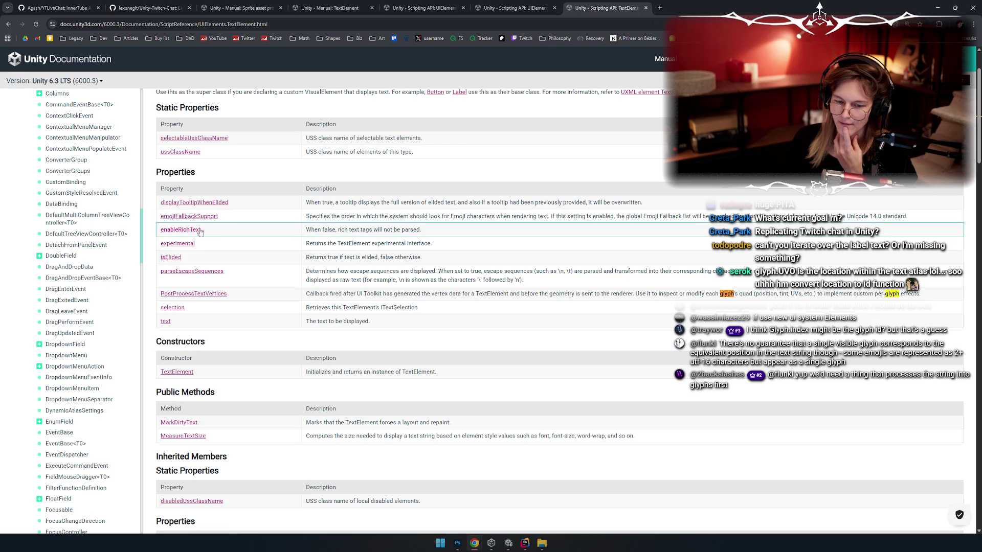
scroll(260, 213, "up", 1)
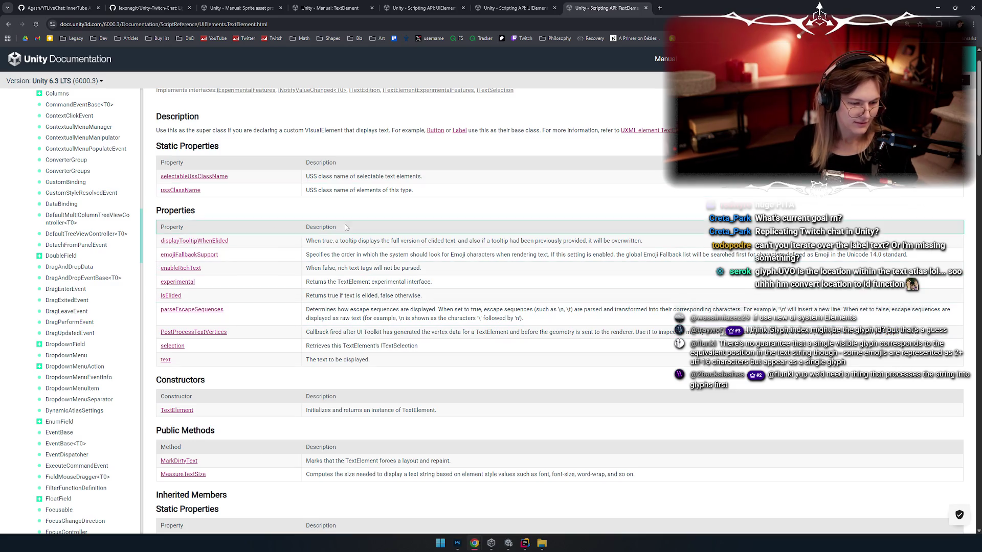
key("alt+Tab")
Highlight usages of vertices, uitkTextHandle, textInfo and characterCount in MoveNextStandard
left_click(238, 268)
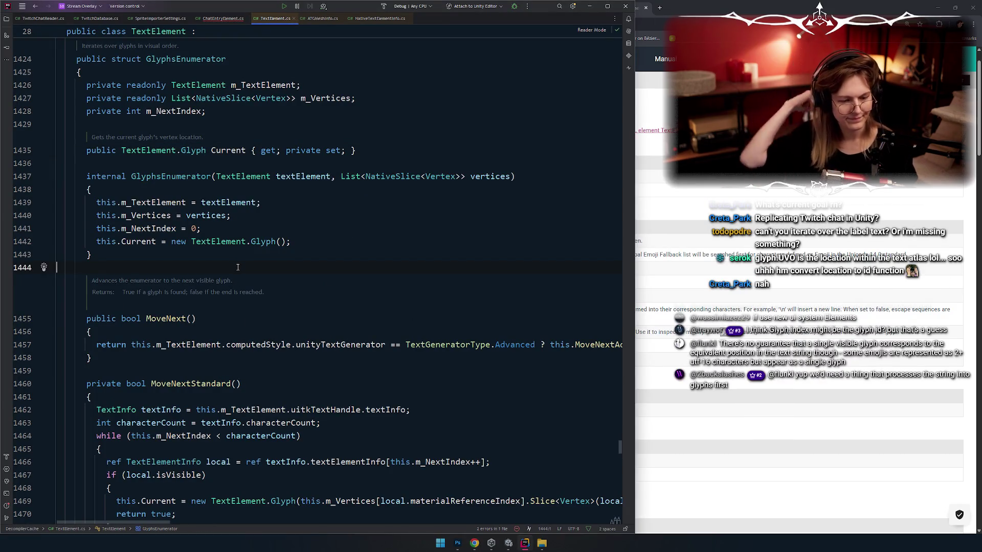
left_click(226, 215)
scroll(187, 265, "down", 2)
left_click(210, 225)
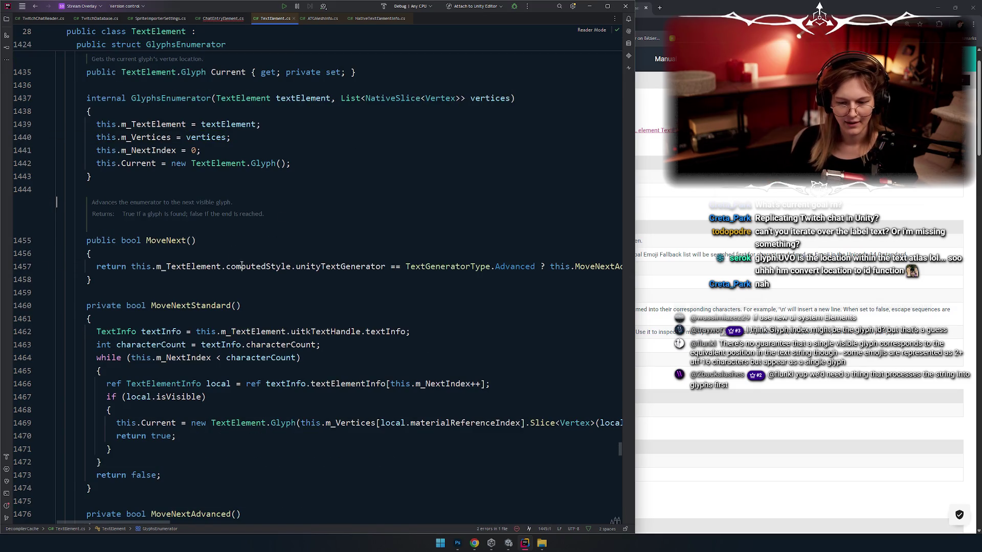
scroll(215, 249, "up", 2)
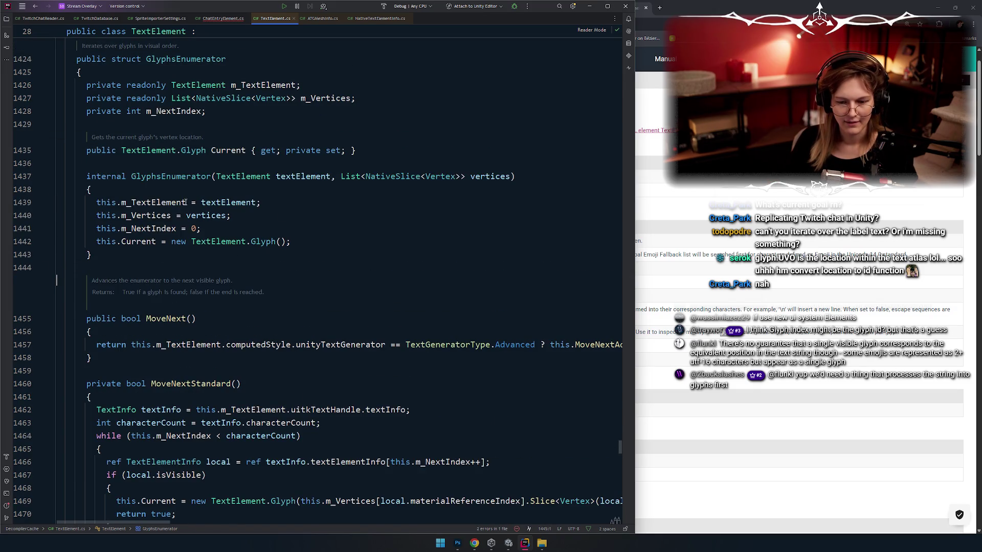
scroll(189, 118, "down", 4)
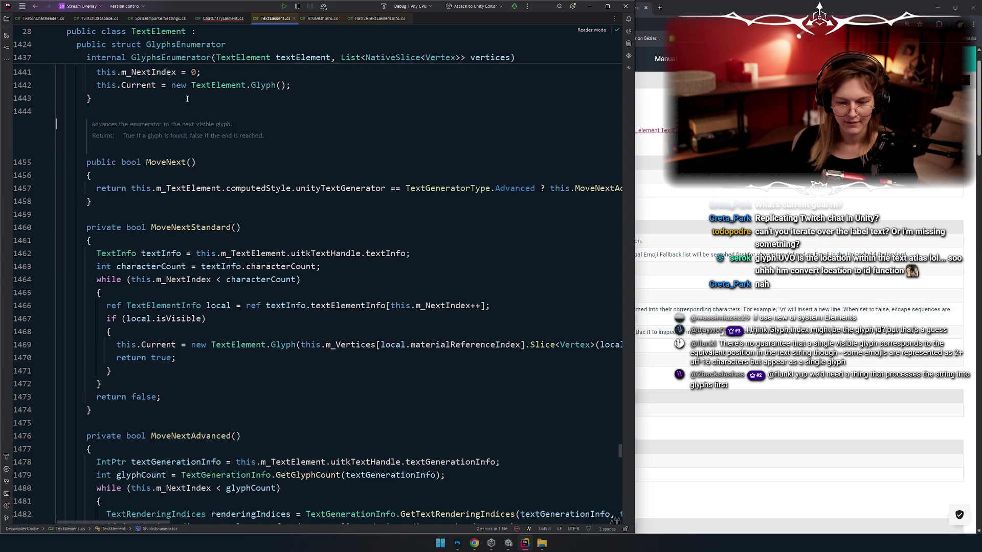
left_click(324, 253)
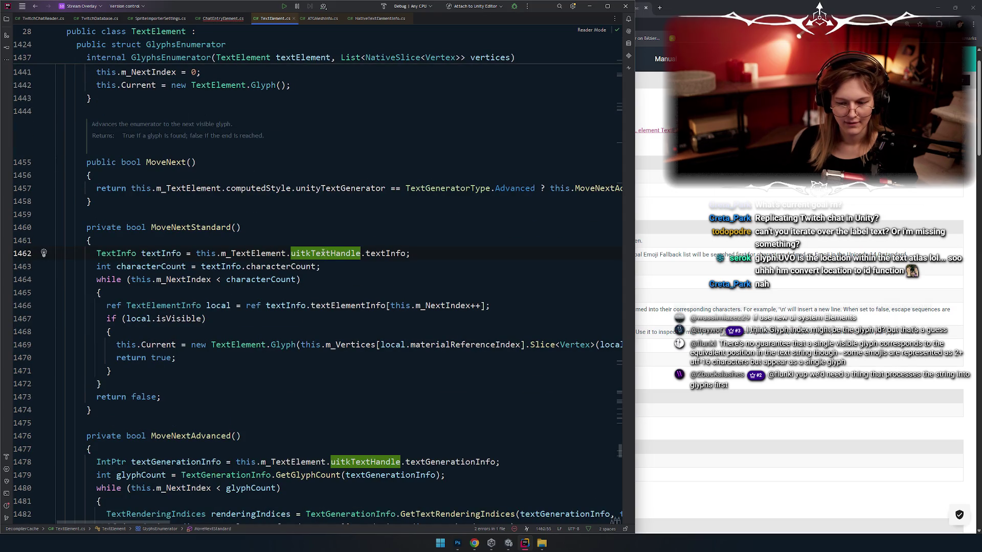
left_click(118, 253)
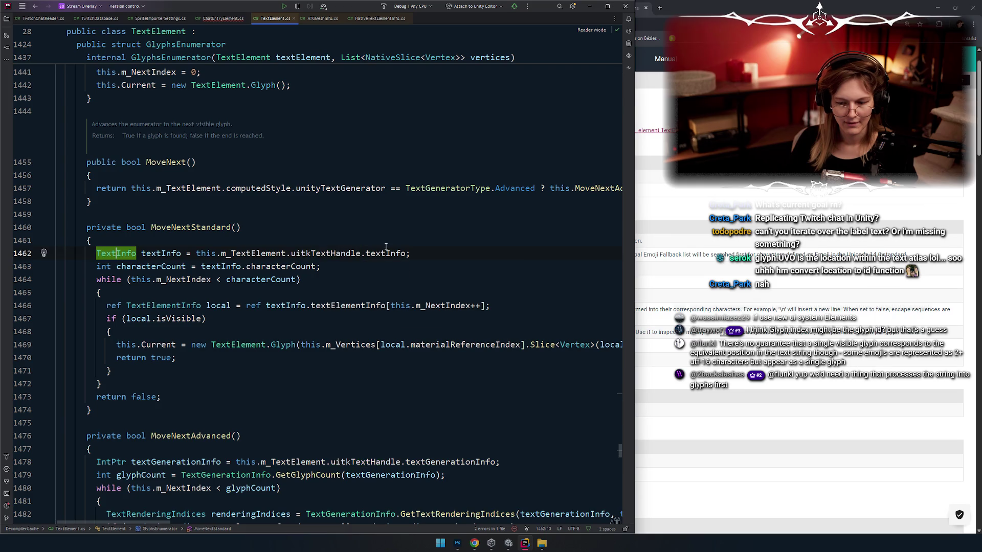
left_click(385, 254)
scroll(276, 249, "down", 1)
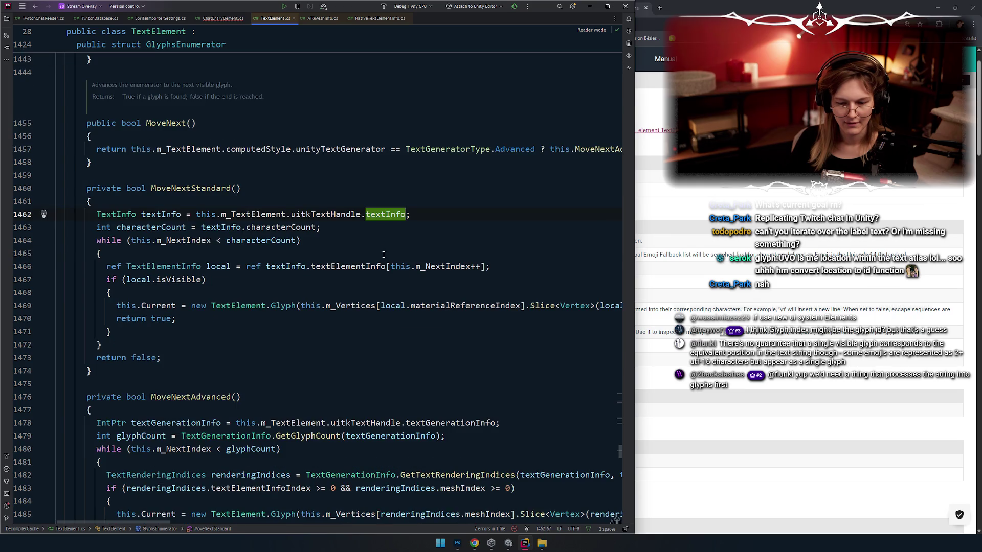
left_click(158, 227)
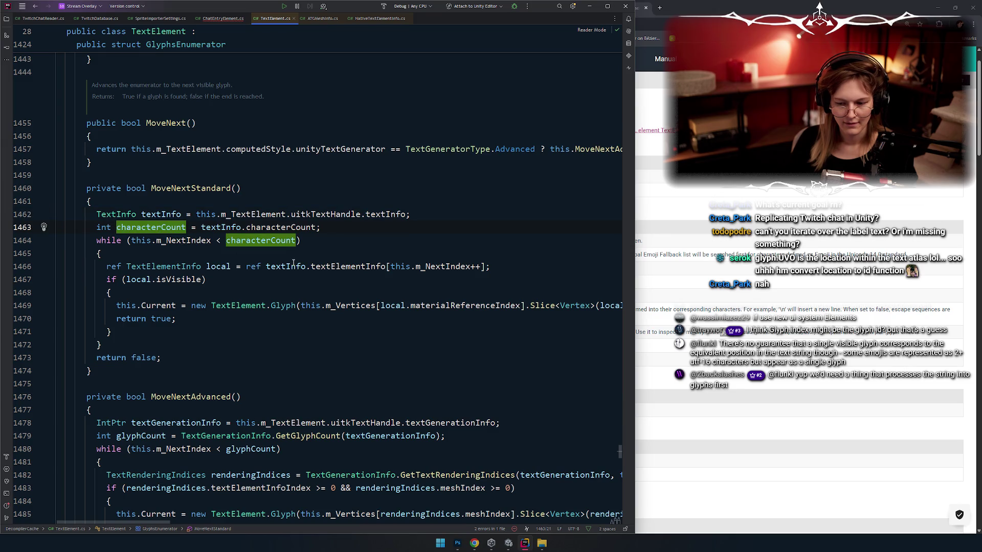
Trace m_TextElement and uitkTextHandle to the TextInfo type and open its class declaration
left_click(225, 227)
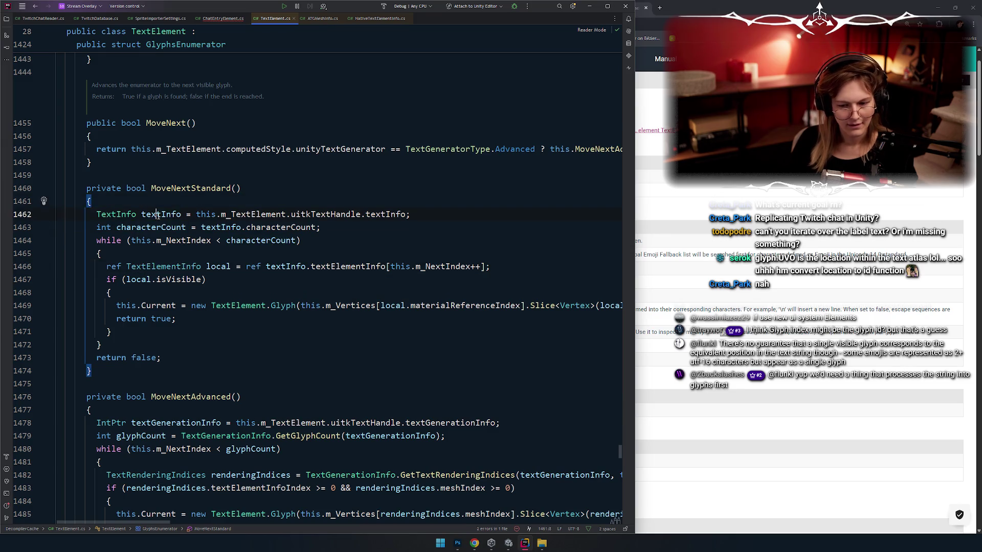
left_click(247, 215)
double_click(320, 214)
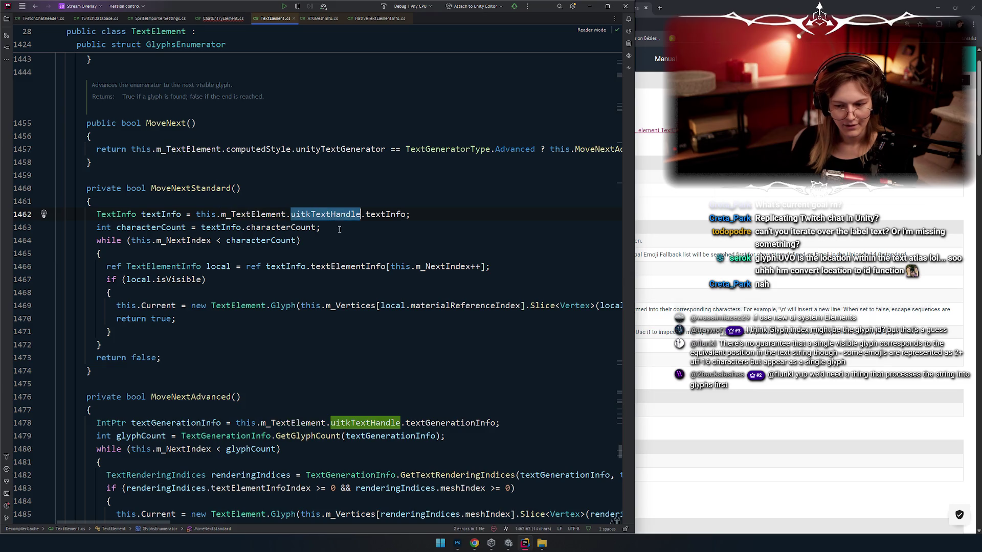
left_click(378, 216)
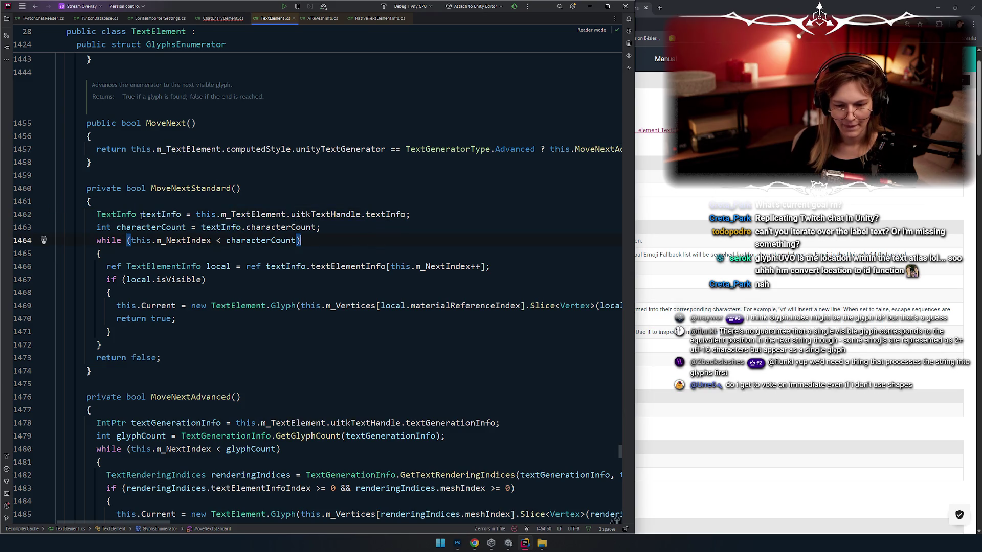
left_click(108, 215)
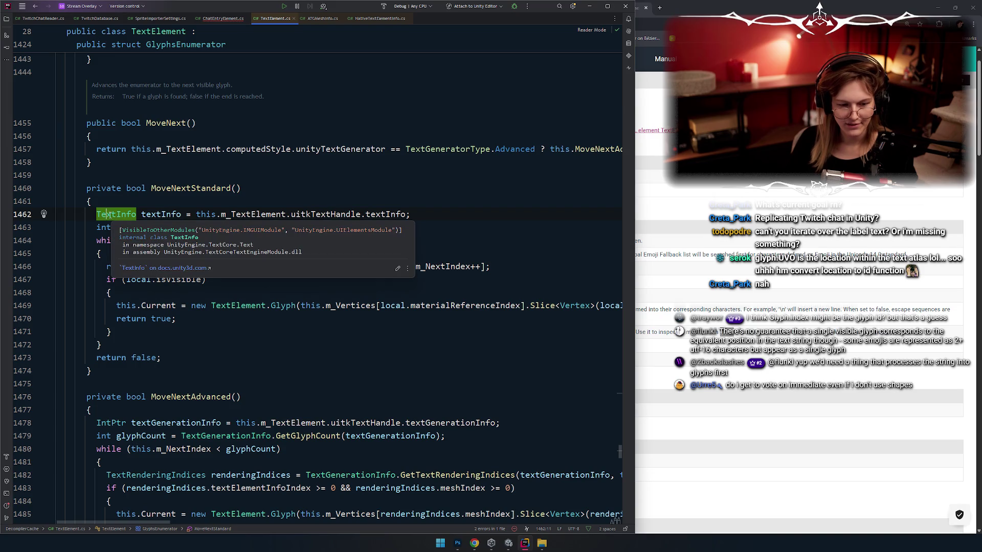
left_click(117, 215)
mouse_move(117, 214)
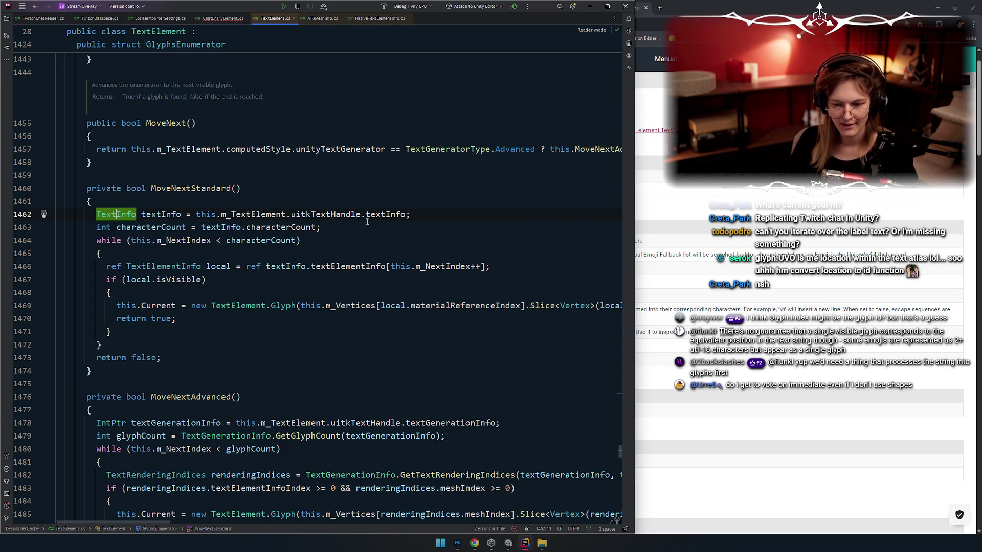
mouse_move(379, 216)
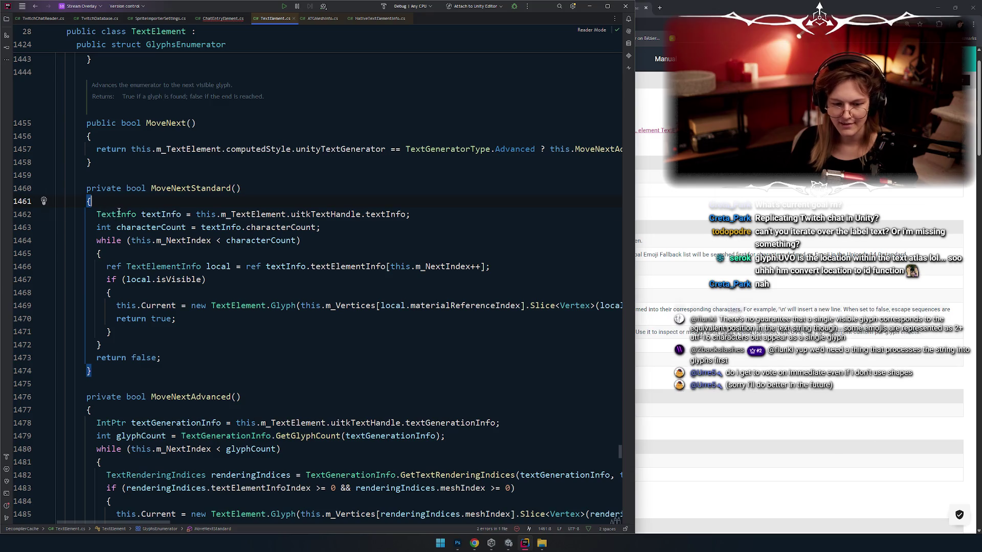
key("ctrl+b")
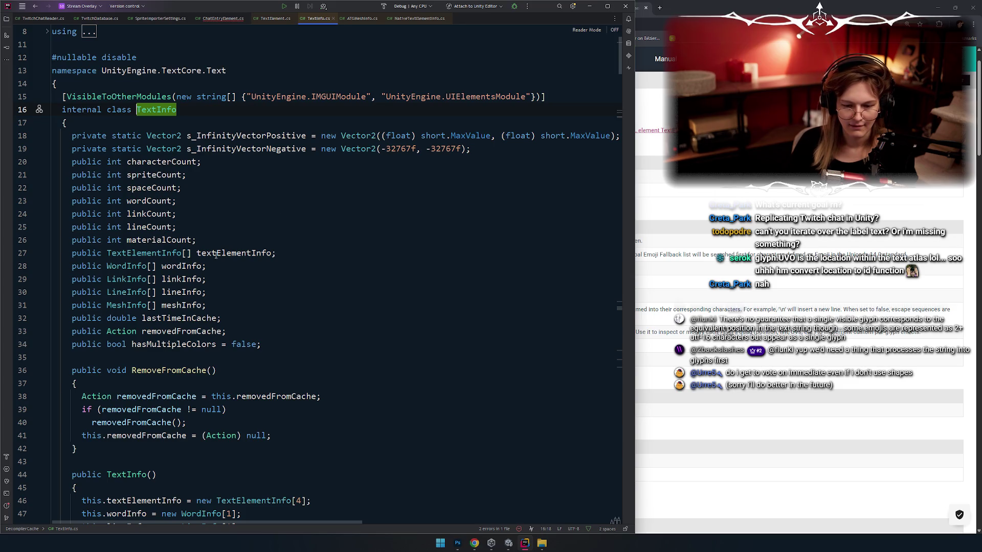
Open the TextElementInfo struct to view fields like character, vertexTopLeft and color, then return to TextInfo
scroll(267, 238, "down", 1)
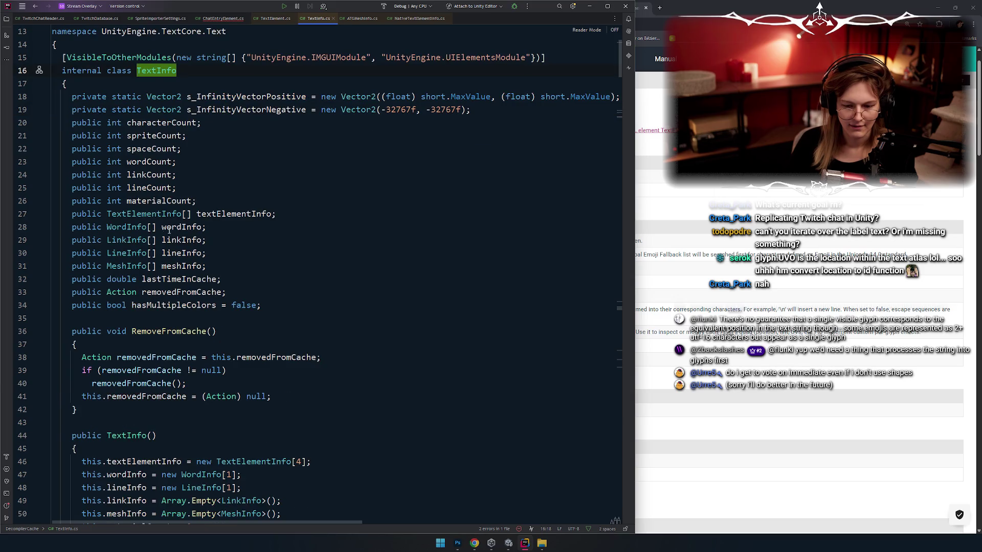
left_click(143, 214, "ctrl")
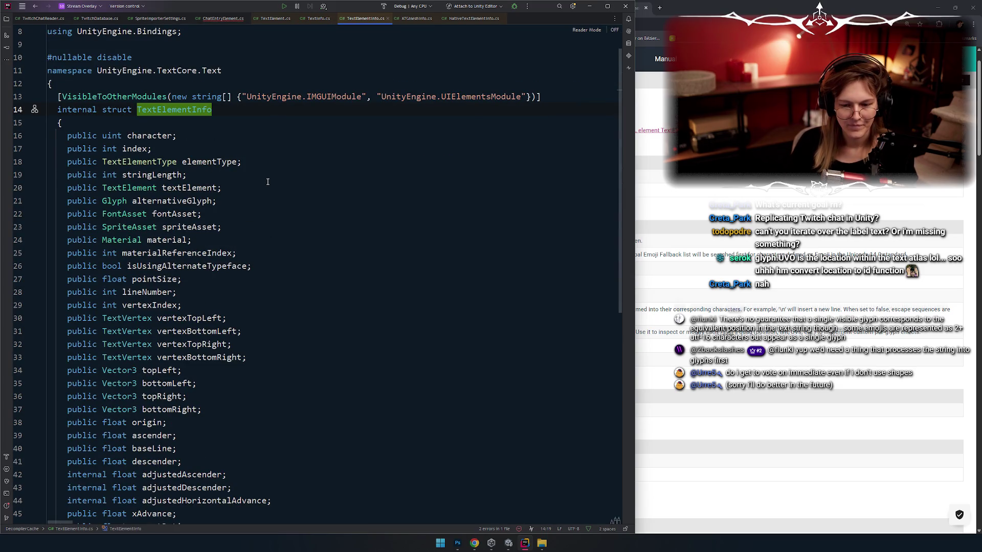
scroll(261, 181, "down", 3)
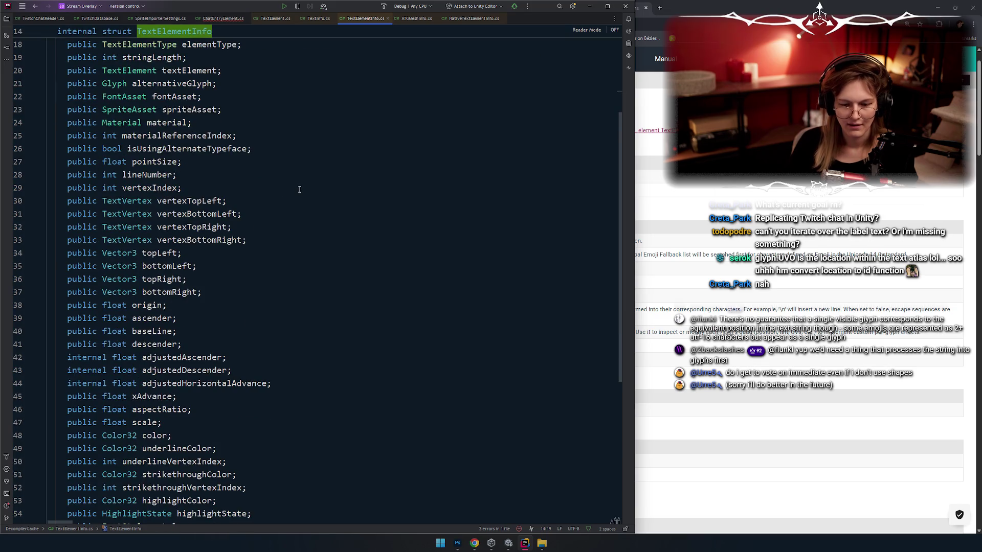
scroll(295, 191, "down", 2)
scroll(295, 196, "up", 5)
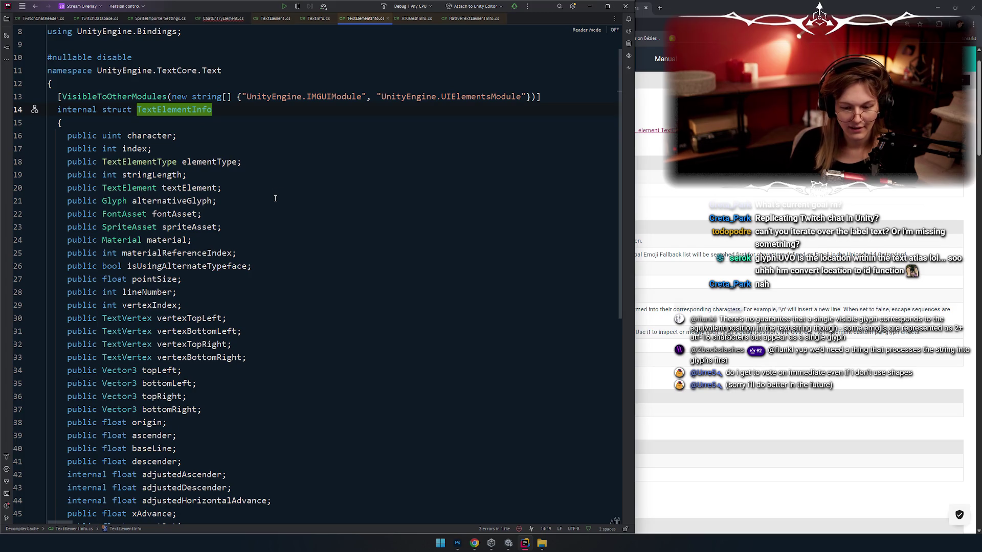
scroll(275, 198, "down", 6)
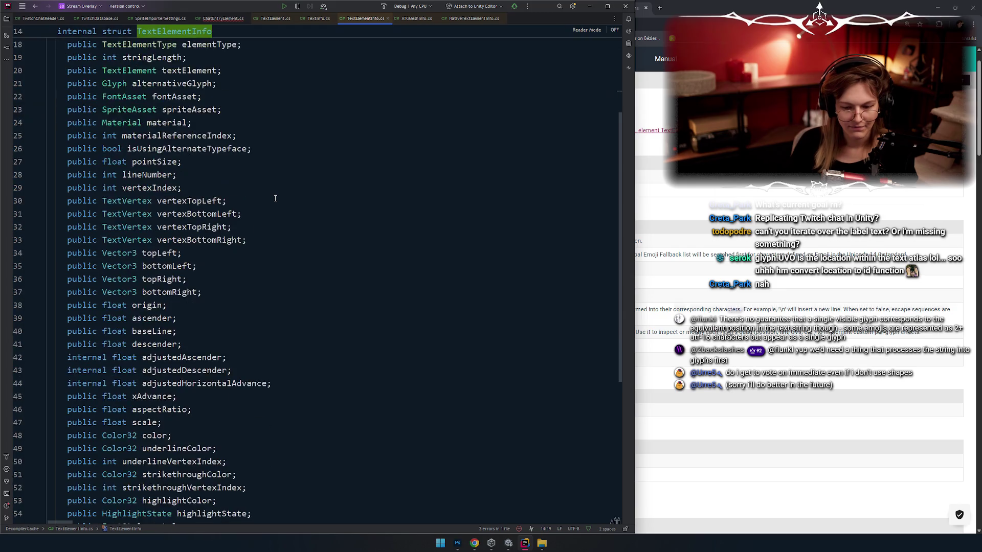
scroll(275, 199, "down", 1)
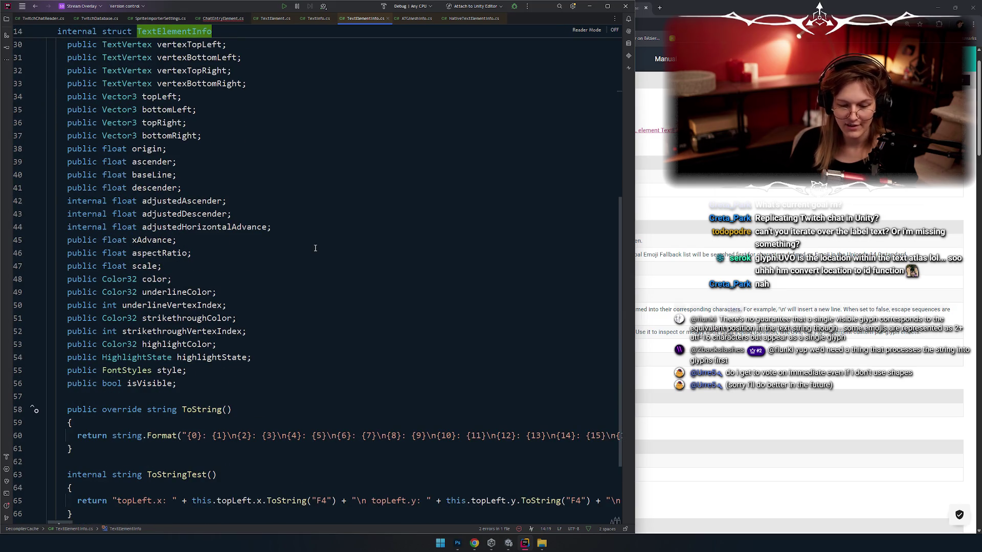
scroll(290, 270, "up", 10)
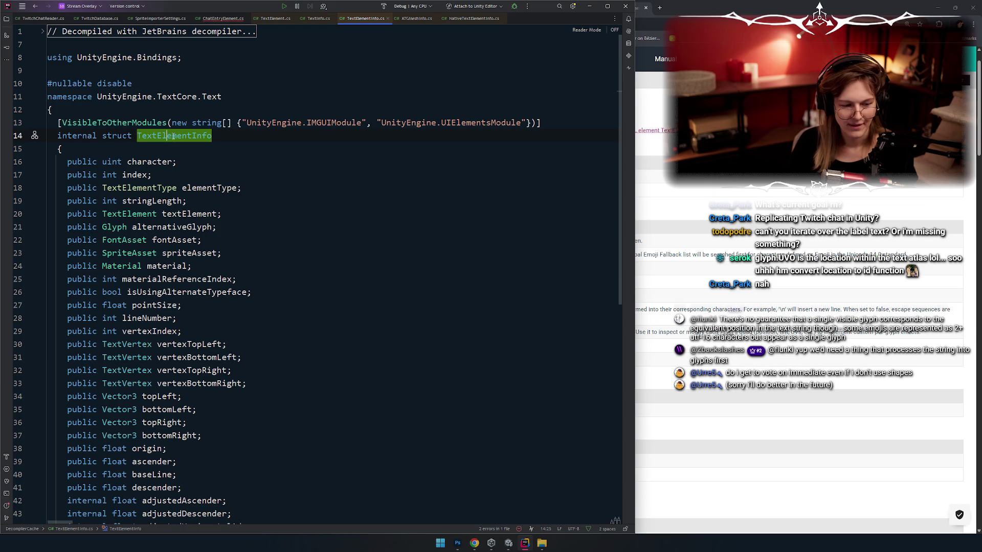
left_click(169, 137, "ctrl")
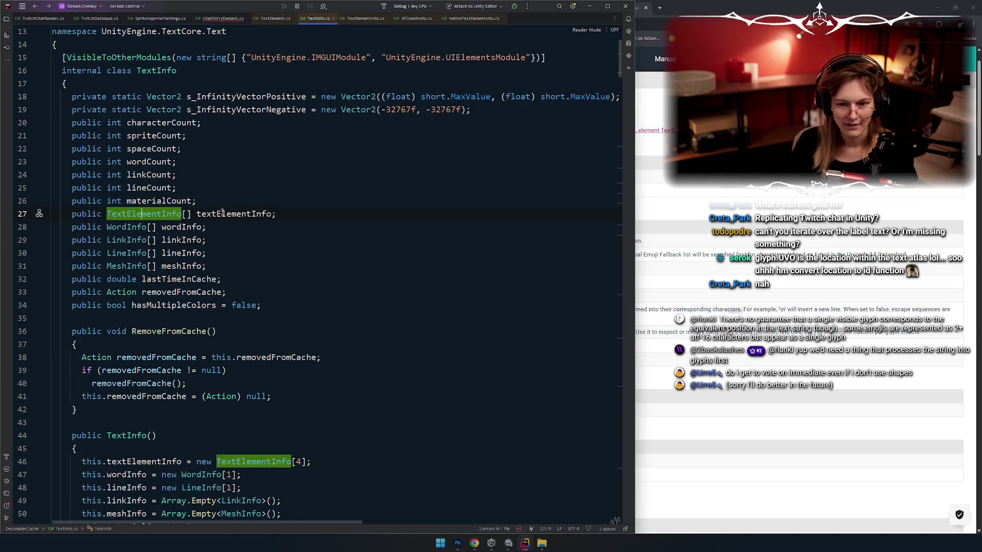
scroll(143, 165, "up", 2)
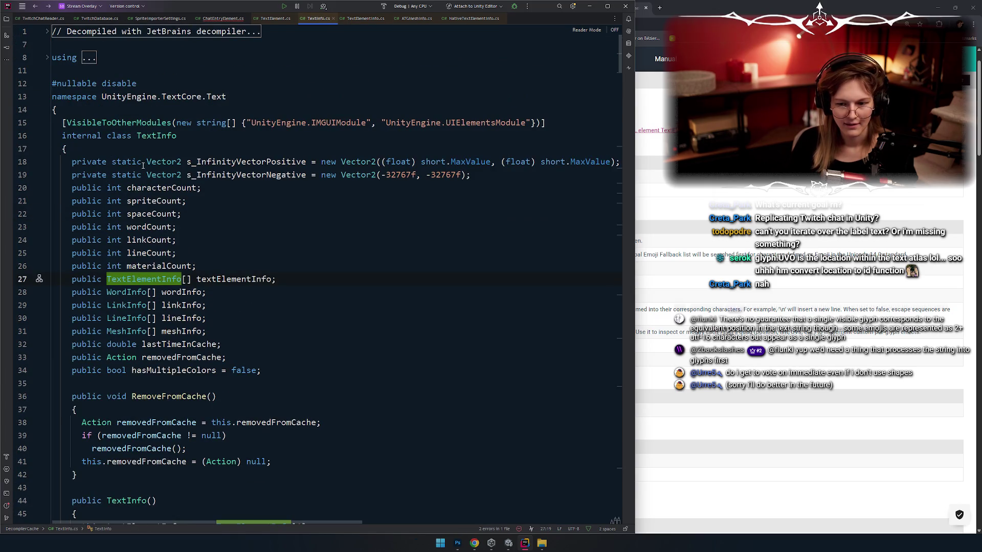
Return to TextElement.cs line 1462 and highlight usages of m_TextElement, uitkTextHandle and textInfo
double_click(154, 136)
key("ctrl+minus")
key("ctrl+minus")
key("ctrl+minus")
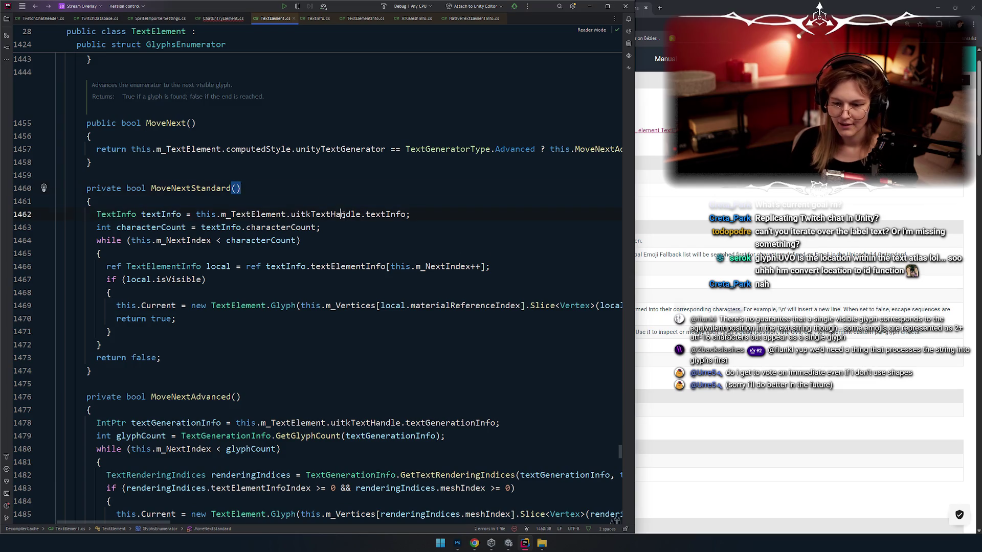
double_click(323, 214)
left_click(318, 193)
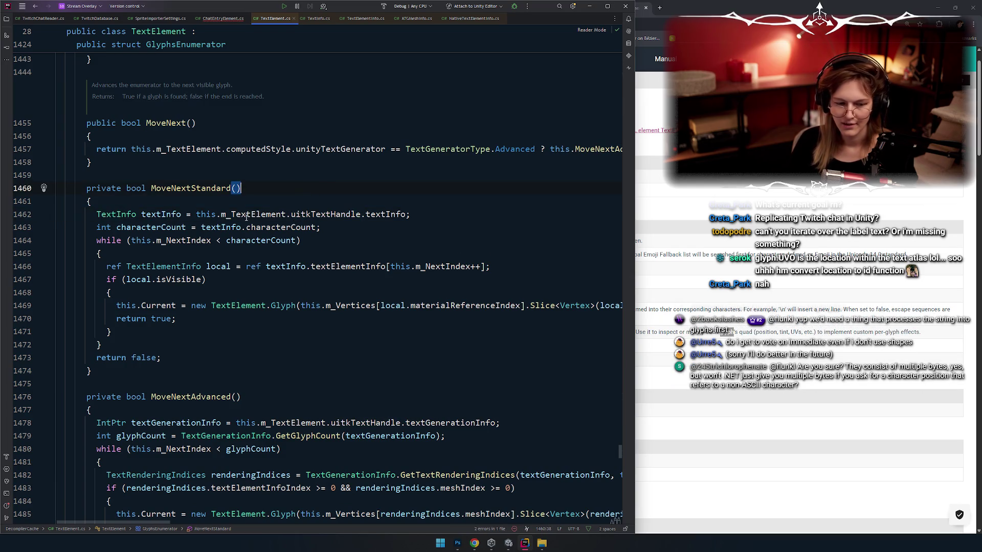
double_click(251, 214)
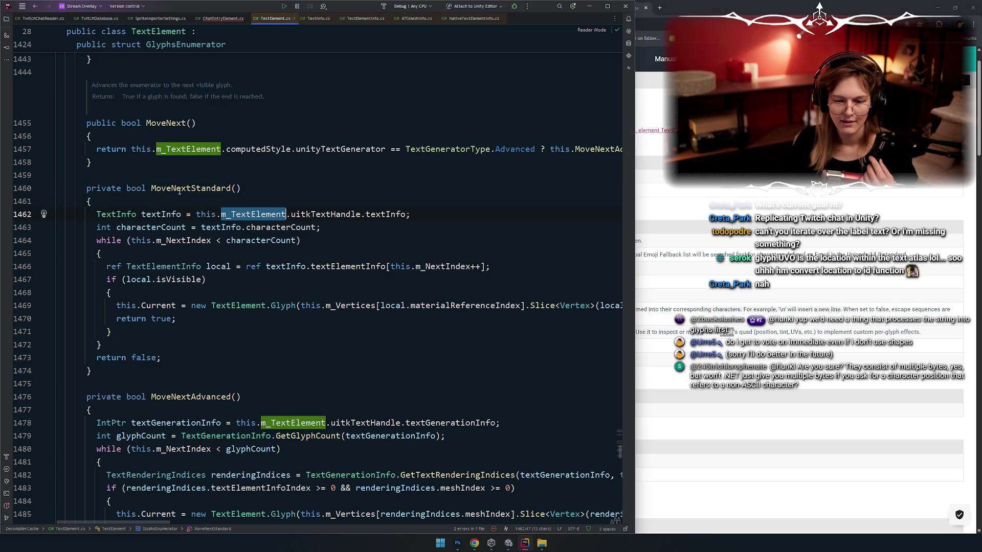
left_click(242, 188)
double_click(252, 214)
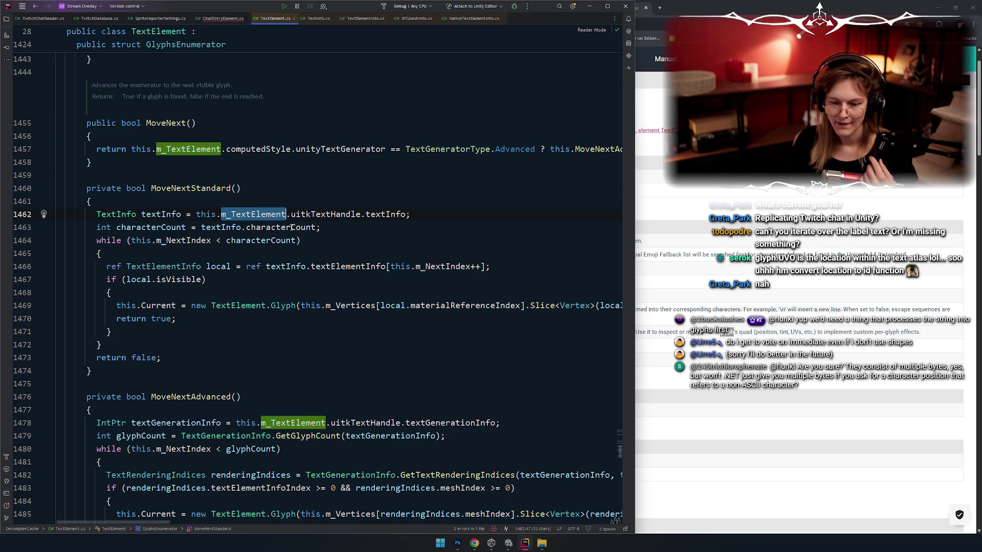
double_click(310, 215)
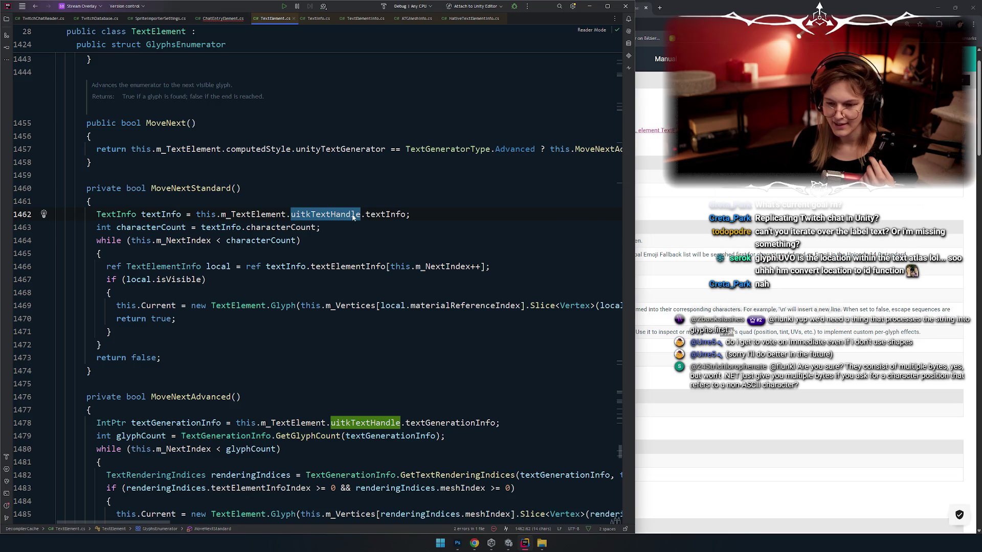
double_click(385, 215)
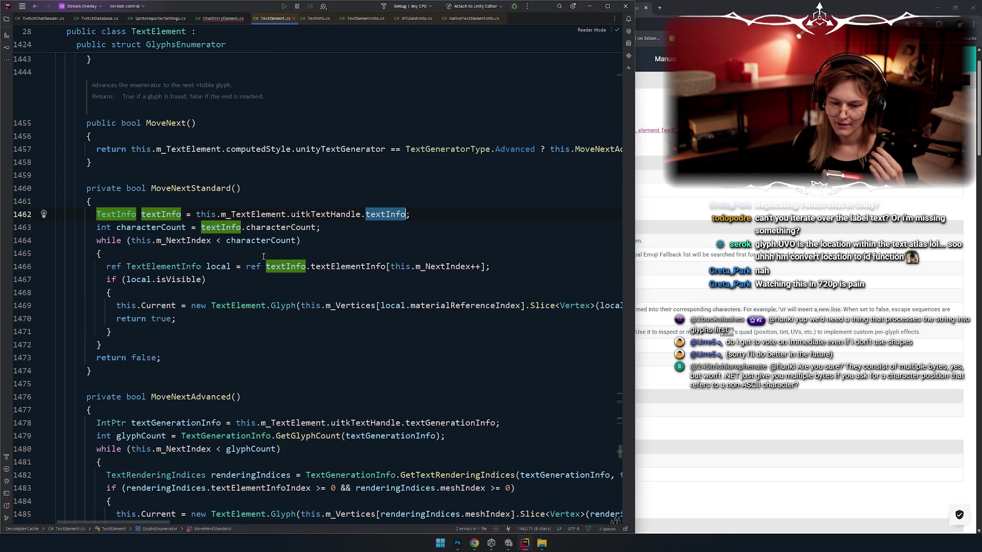
Select the whole MoveNextStandard method, then highlight occurrences of its textInfo variable
left_click(191, 188)
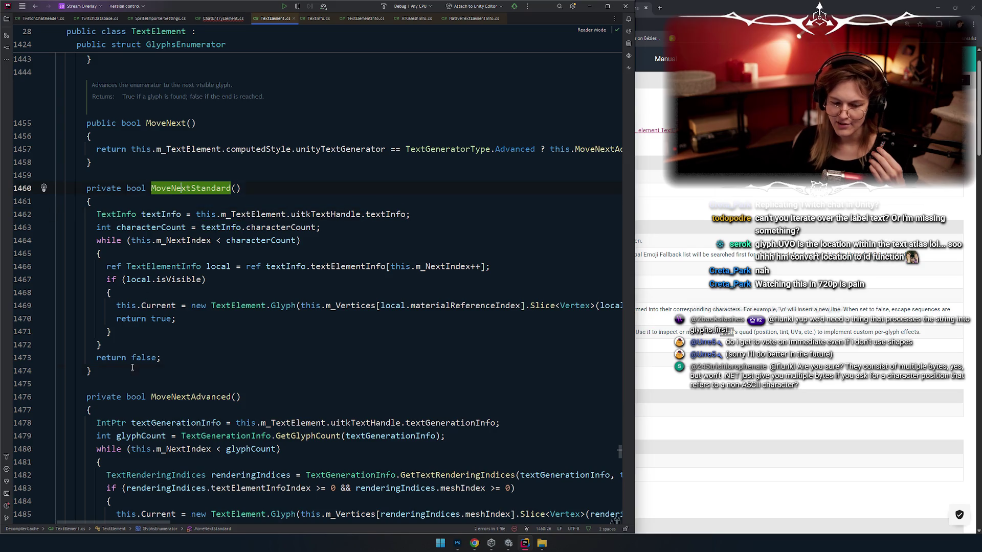
key("ctrl+w")
key("ctrl+w")
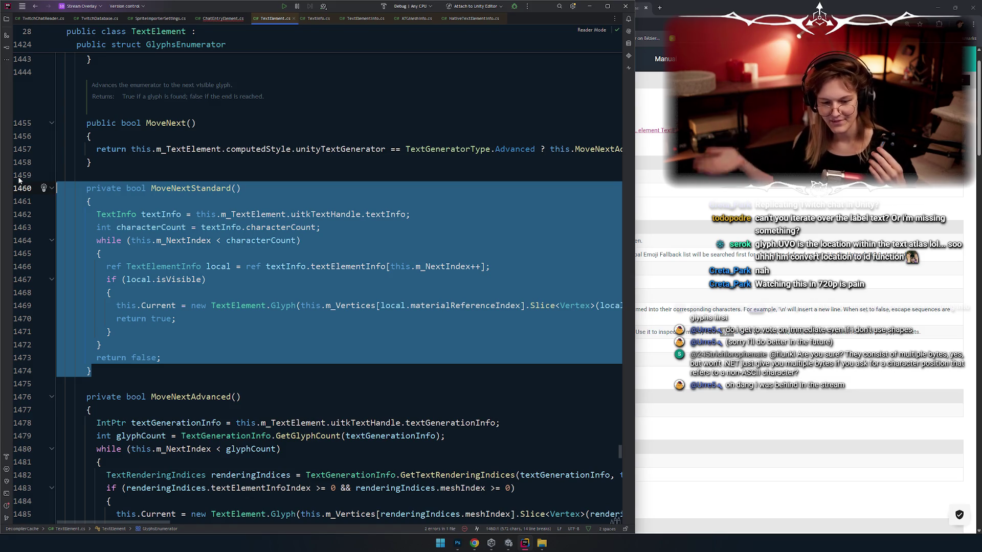
left_click(286, 251)
double_click(169, 214)
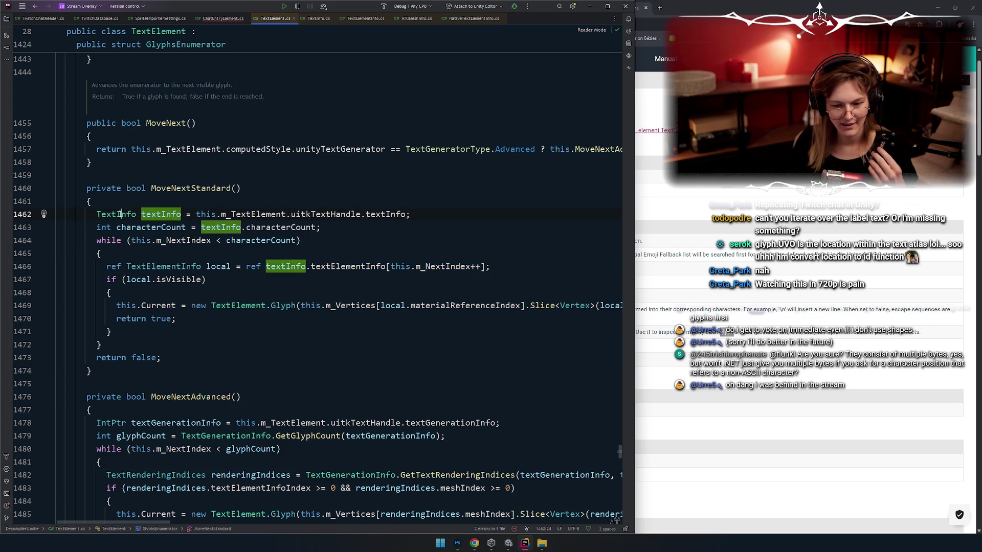
Scroll up through TextElement.cs past GetLastCharacterAt and DrawNativeHighlighting to the DrawHighlighting method
scroll(187, 207, "down", 7)
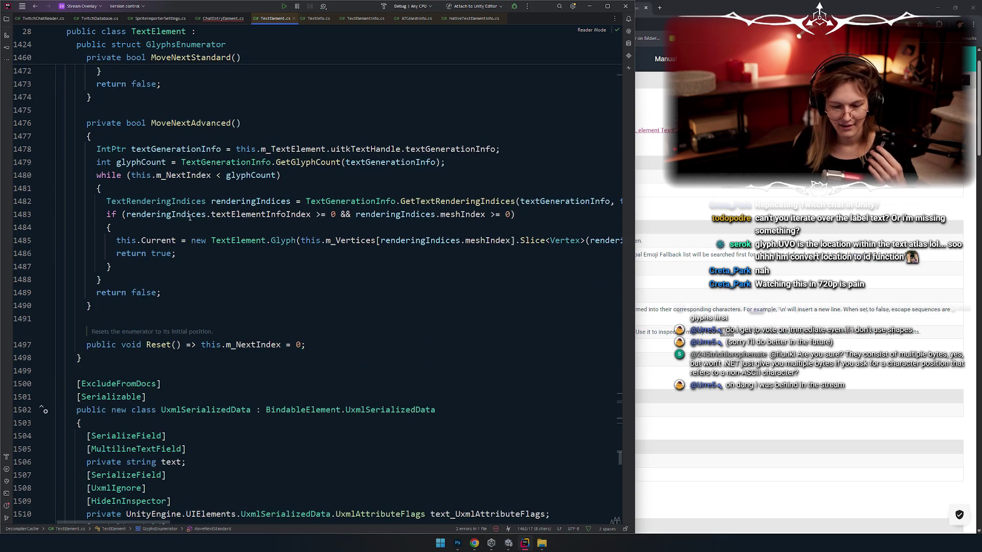
scroll(189, 217, "down", 14)
scroll(175, 256, "up", 10)
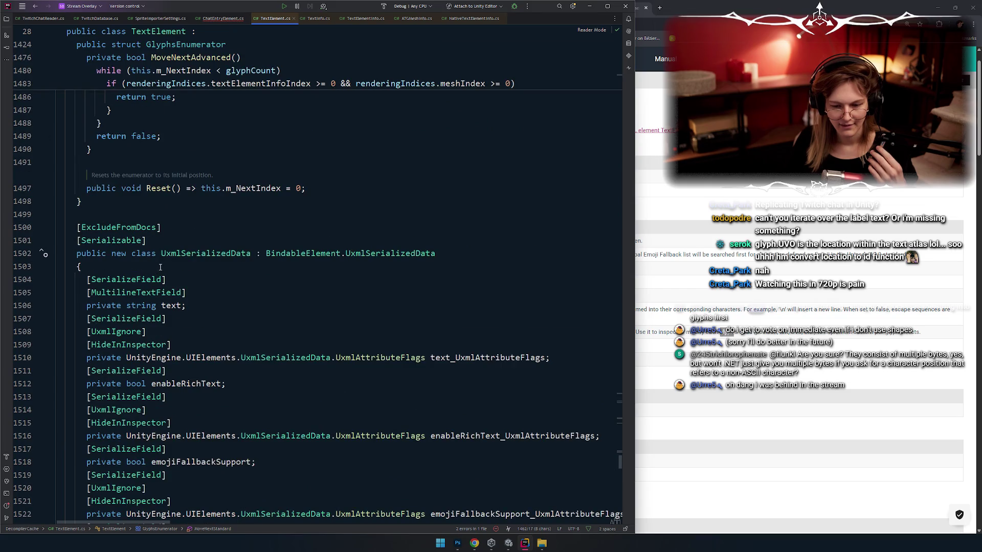
scroll(160, 267, "up", 20)
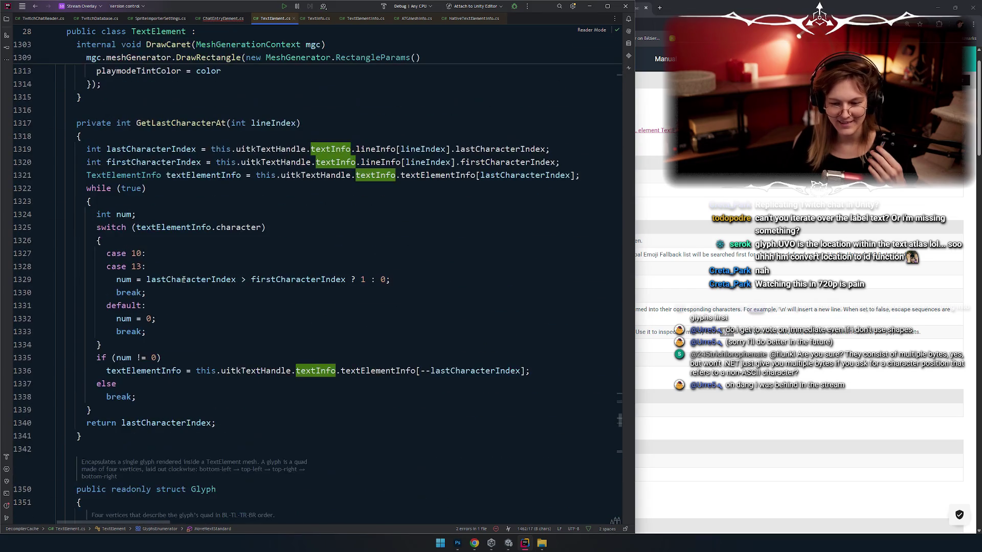
scroll(194, 323, "up", 2)
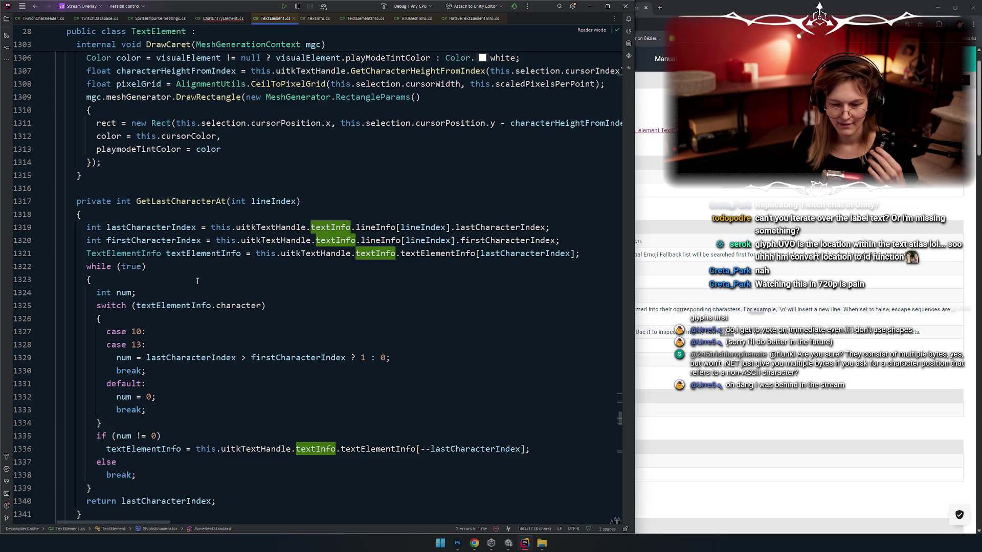
scroll(198, 281, "down", 1)
scroll(195, 280, "up", 1)
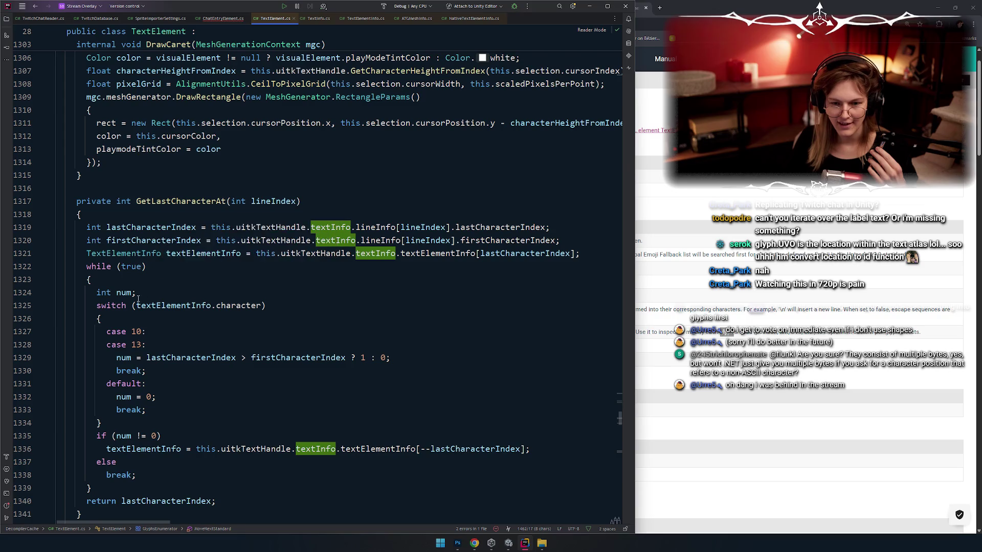
scroll(235, 332, "up", 5)
scroll(235, 332, "up", 4)
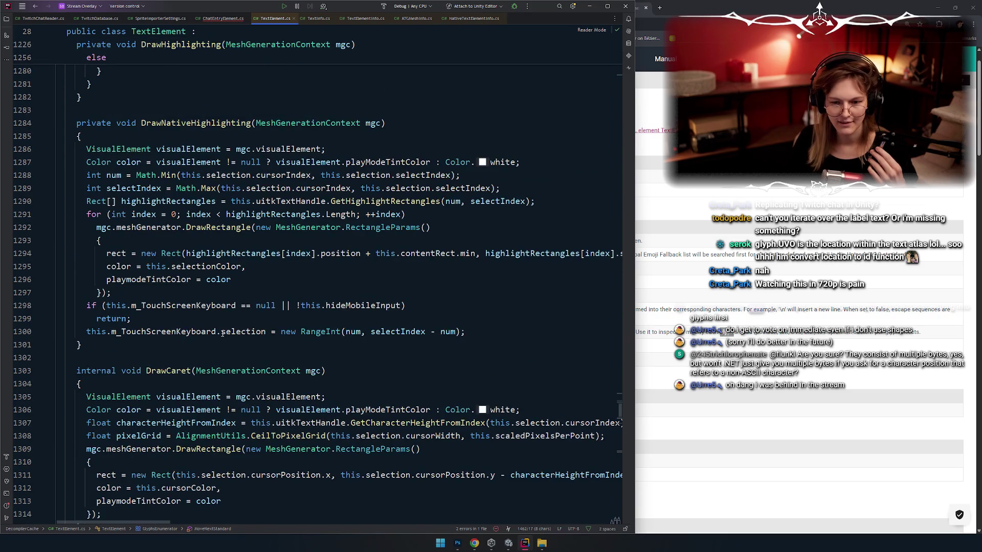
scroll(224, 333, "up", 3)
scroll(171, 241, "down", 1)
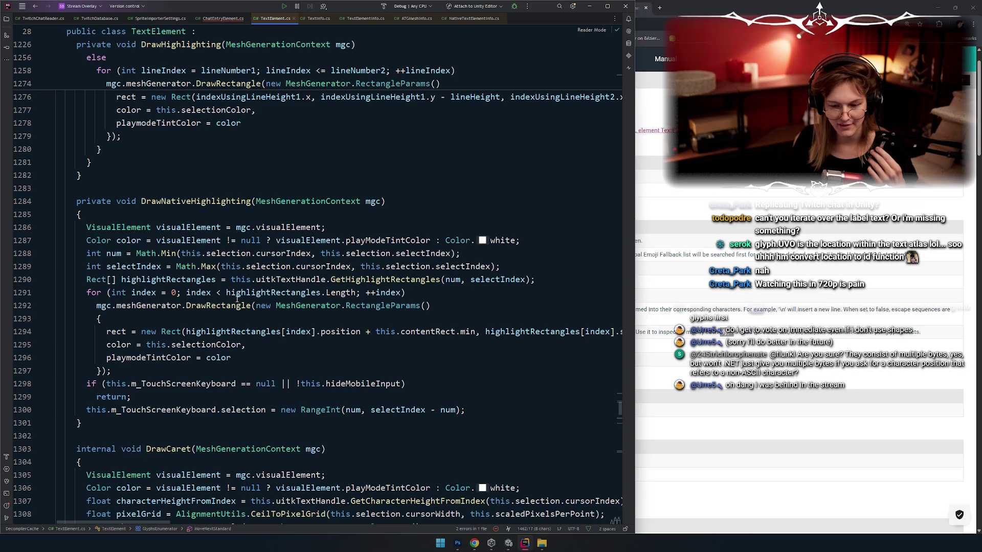
scroll(221, 302, "up", 2)
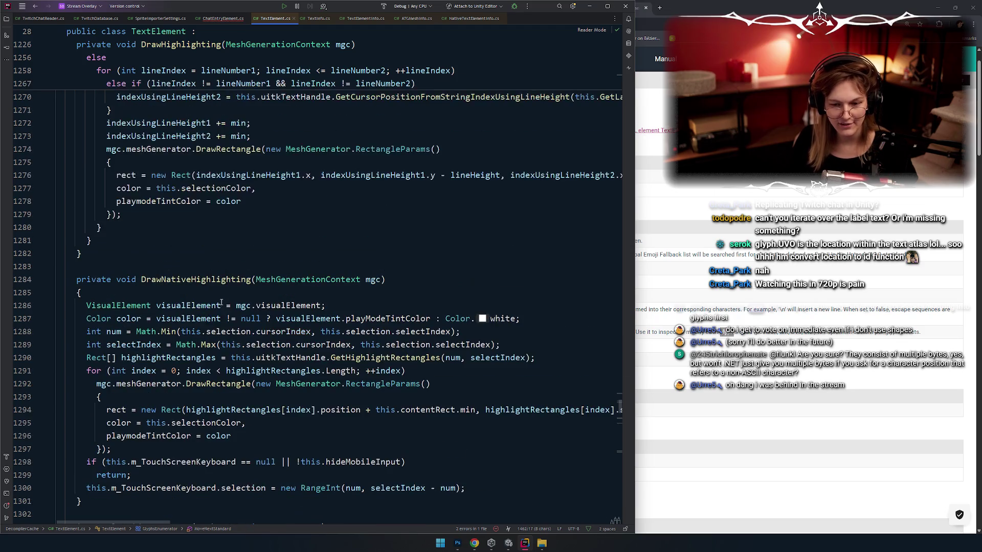
scroll(221, 302, "up", 2)
scroll(247, 367, "up", 10)
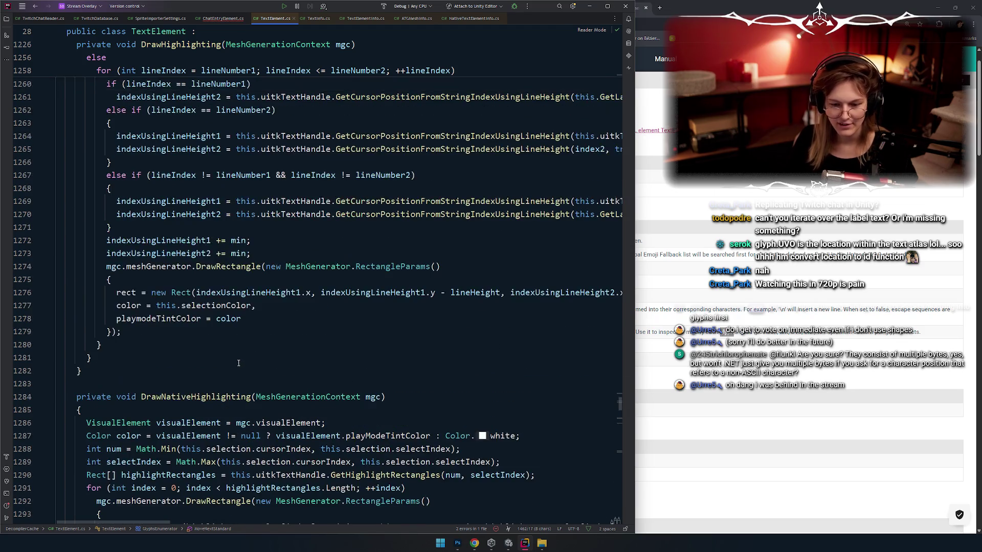
scroll(231, 369, "up", 1)
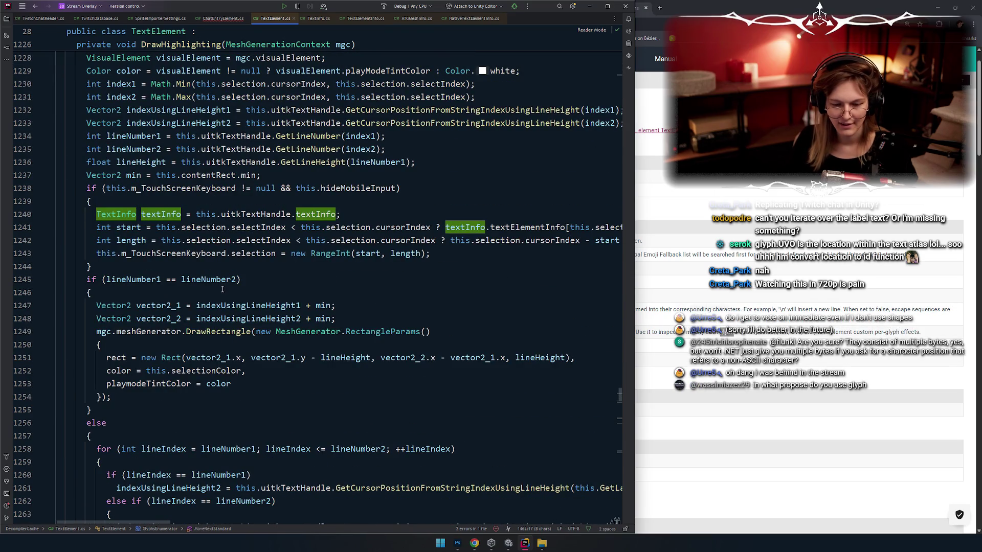
scroll(260, 271, "up", 5)
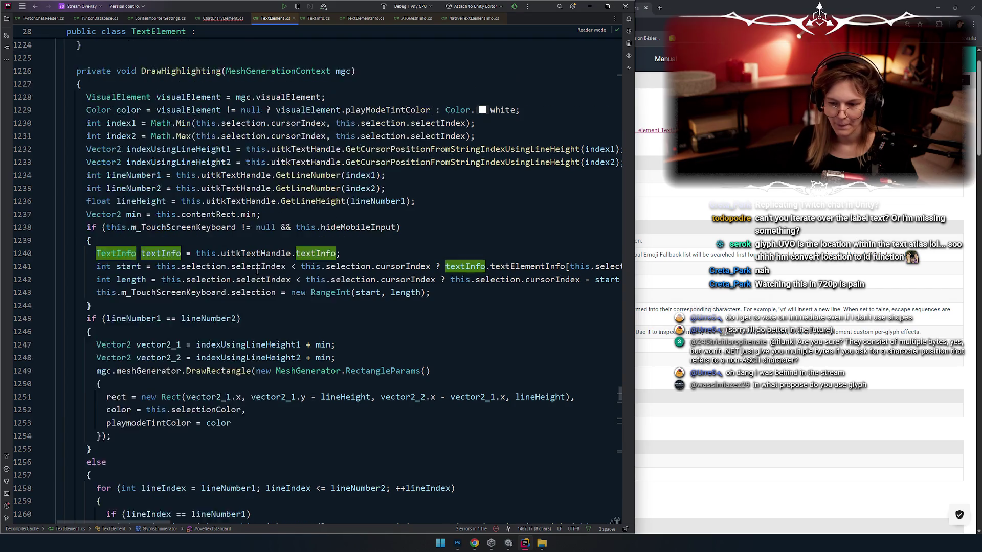
scroll(227, 312, "down", 4)
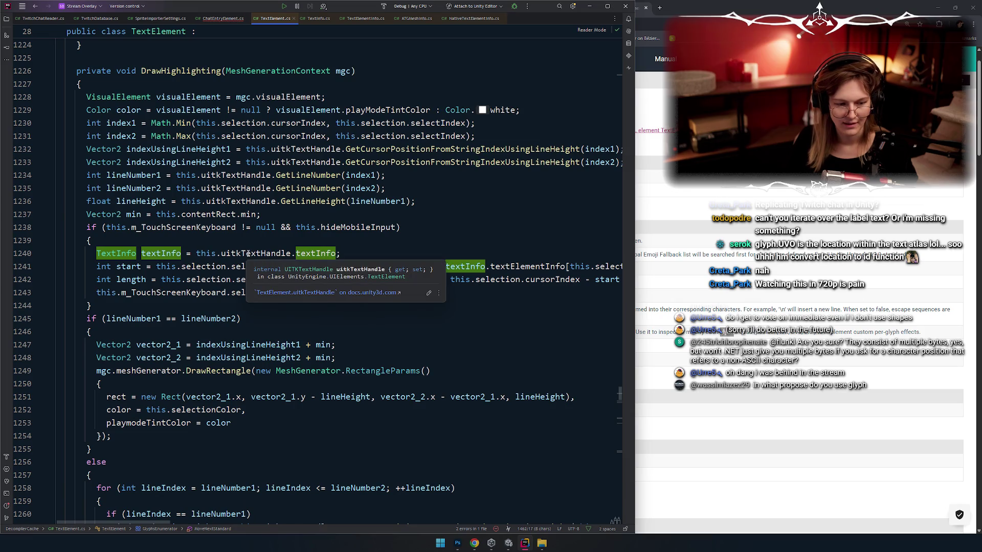
Scroll up through TextElement.cs to the OnGenerateVisualContent method
scroll(250, 262, "up", 15)
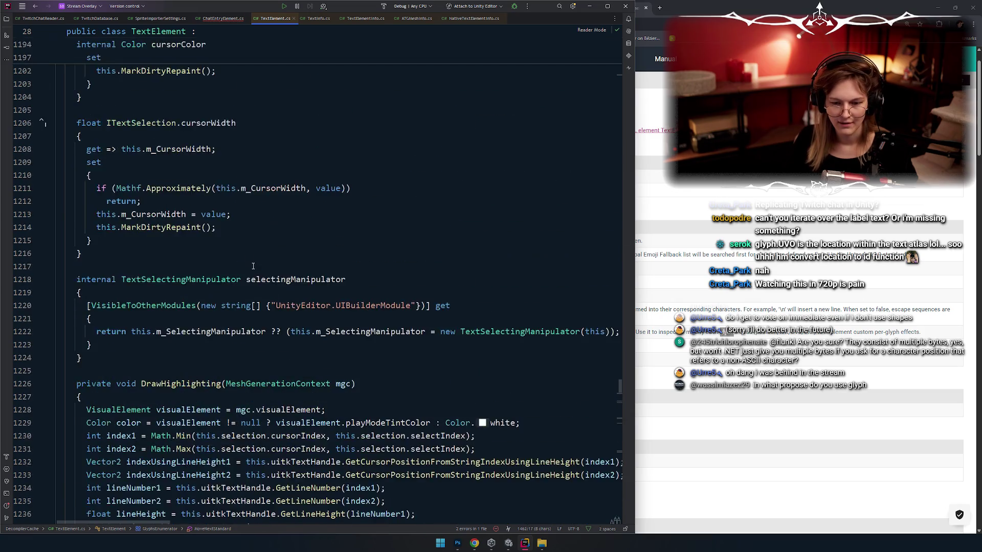
scroll(252, 271, "up", 10)
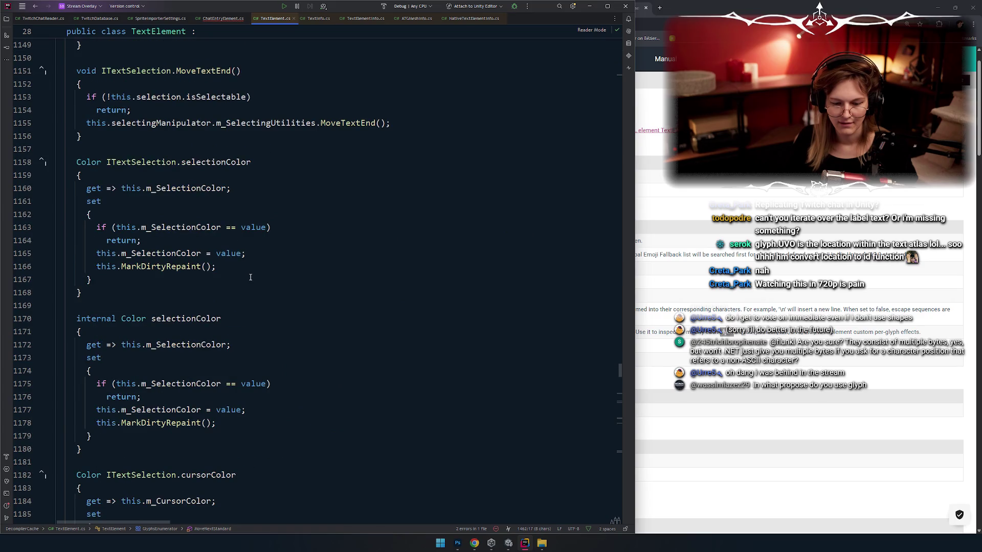
scroll(252, 284, "up", 8)
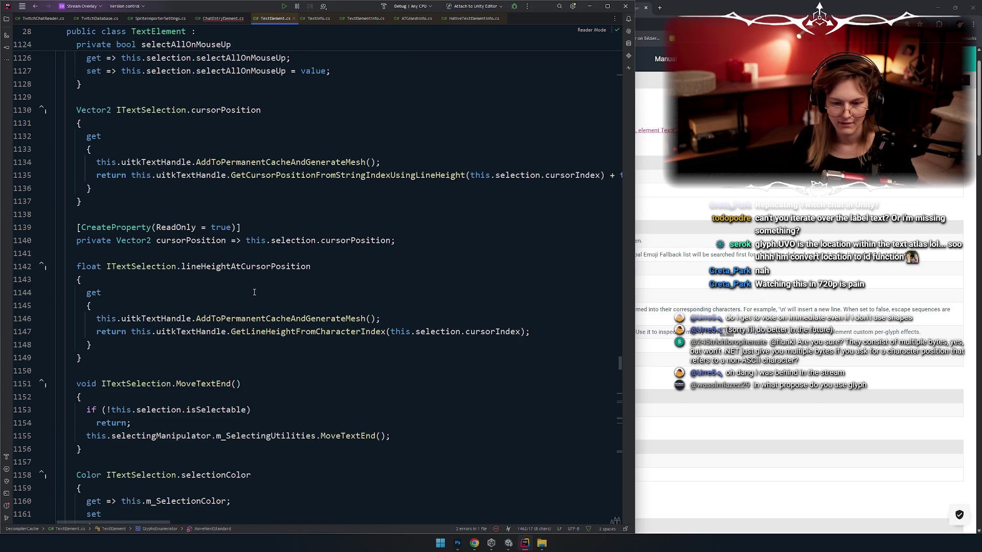
scroll(254, 292, "up", 8)
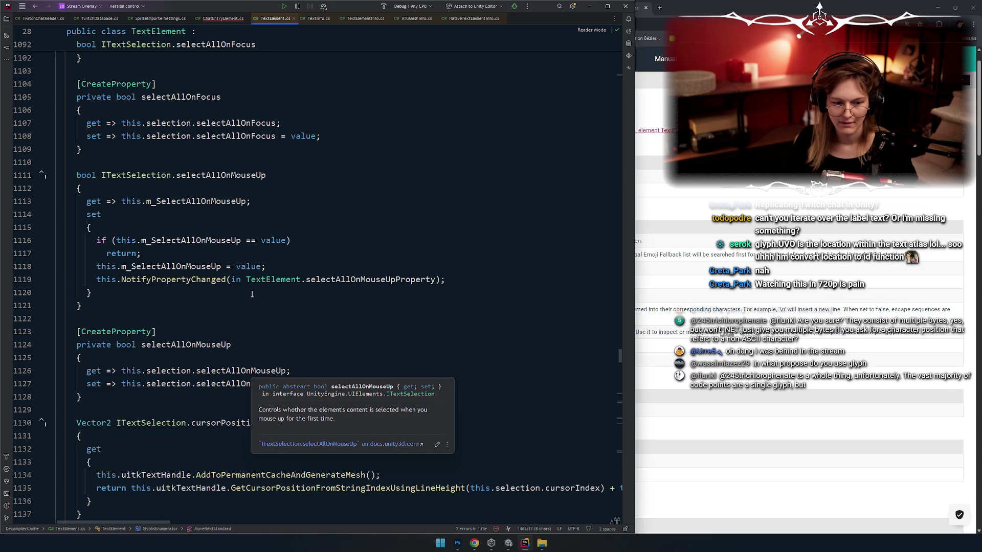
scroll(251, 293, "up", 9)
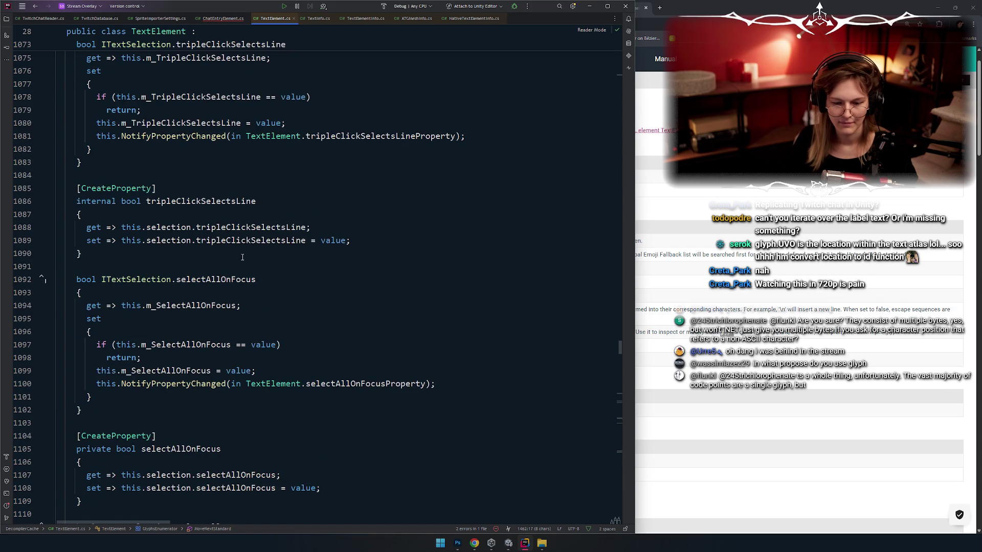
scroll(246, 260, "up", 20)
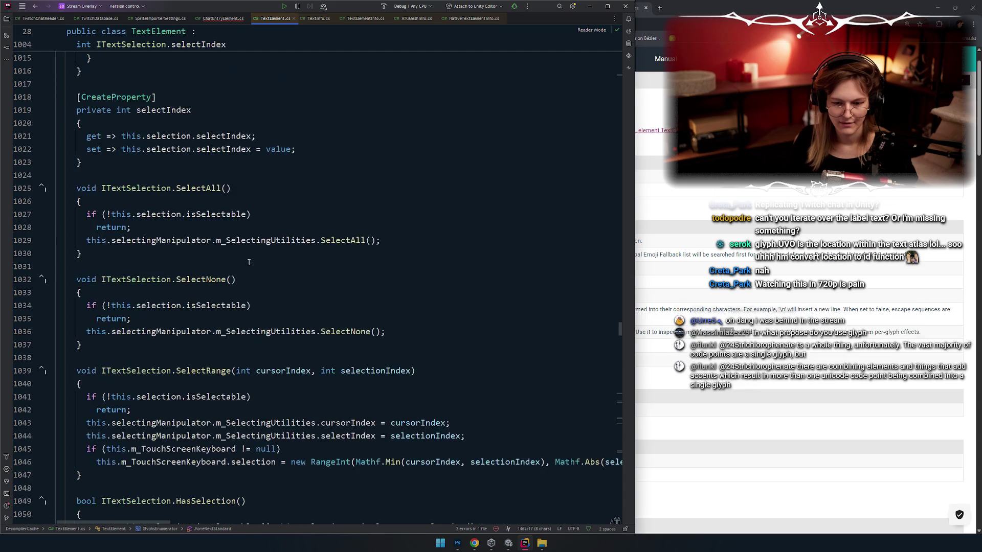
scroll(249, 262, "up", 20)
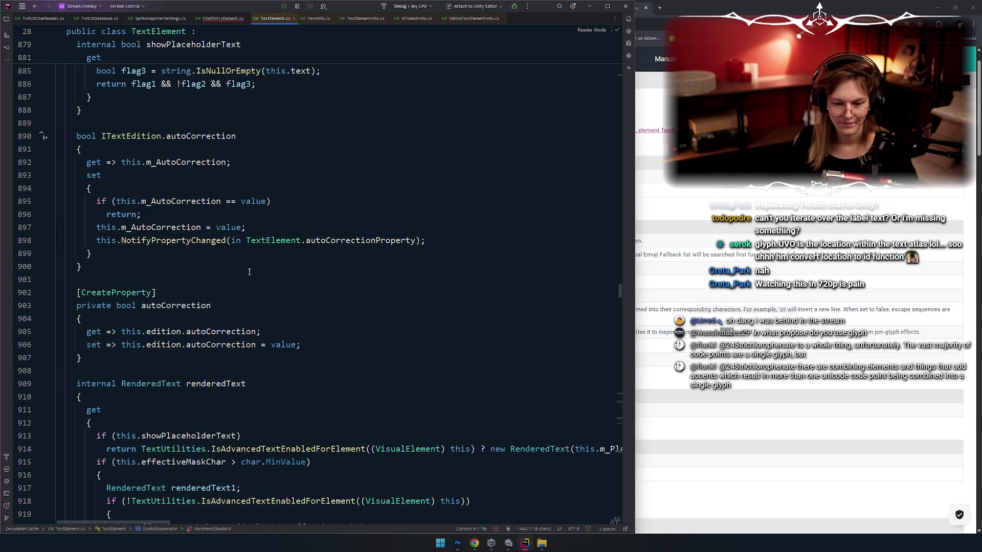
scroll(249, 271, "down", 7)
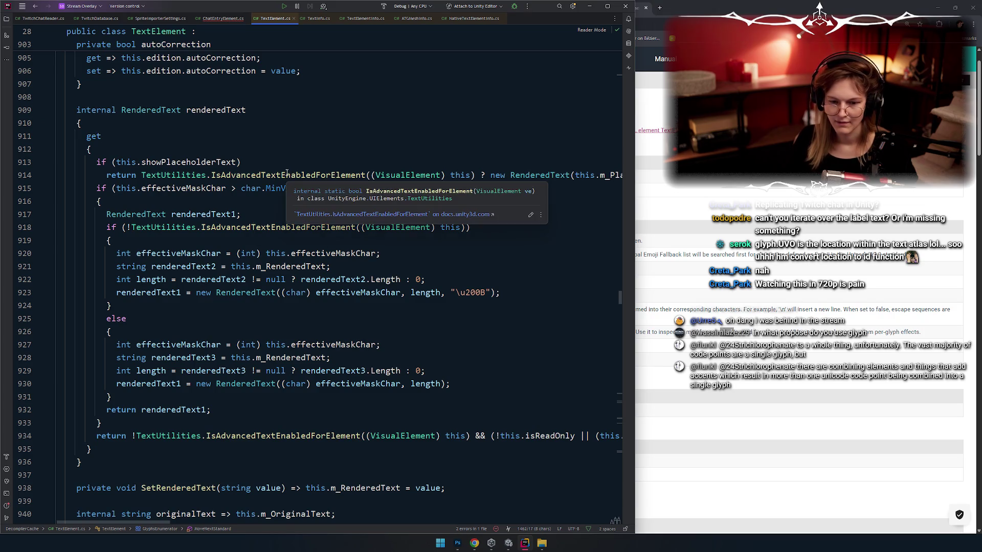
scroll(256, 252, "up", 10)
scroll(255, 252, "up", 13)
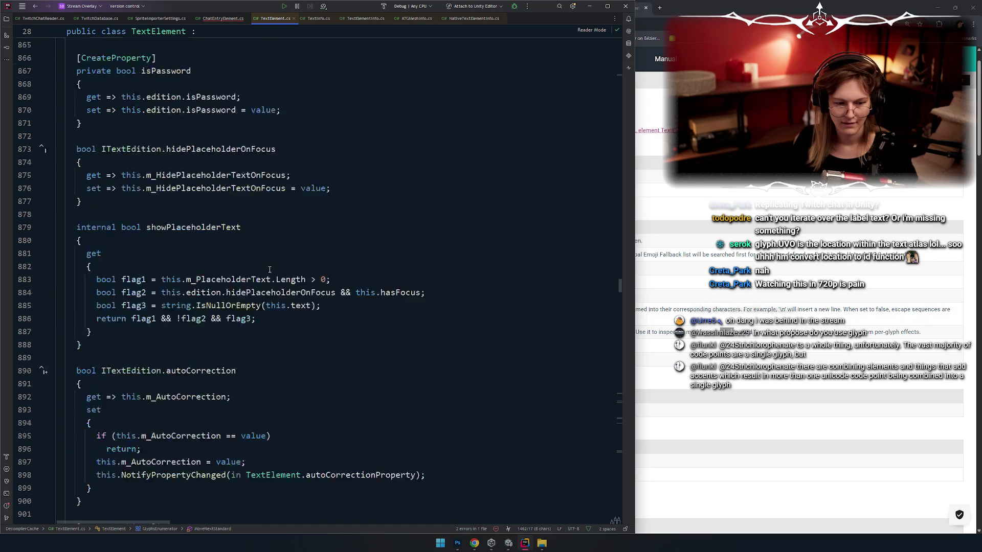
scroll(256, 287, "up", 7)
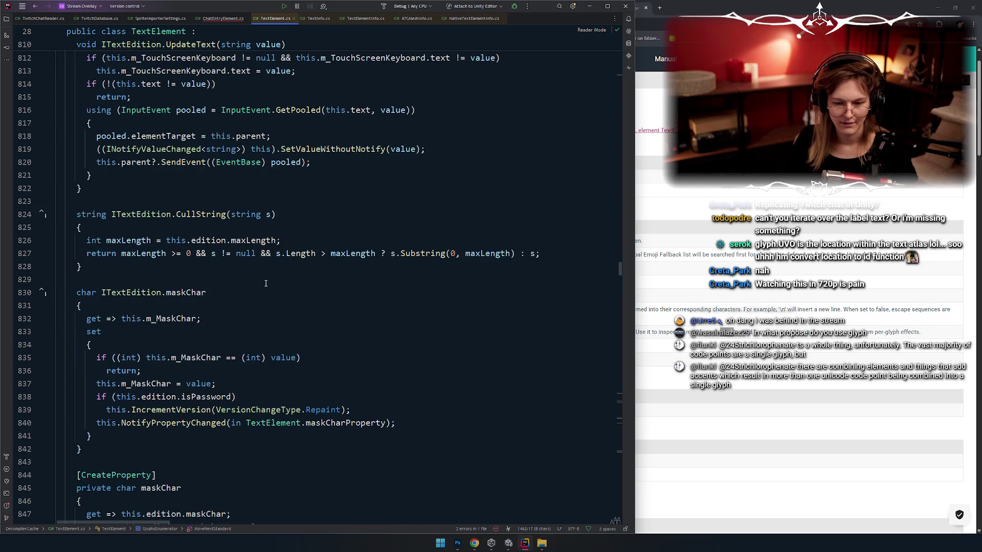
scroll(266, 283, "up", 13)
scroll(235, 256, "down", 3)
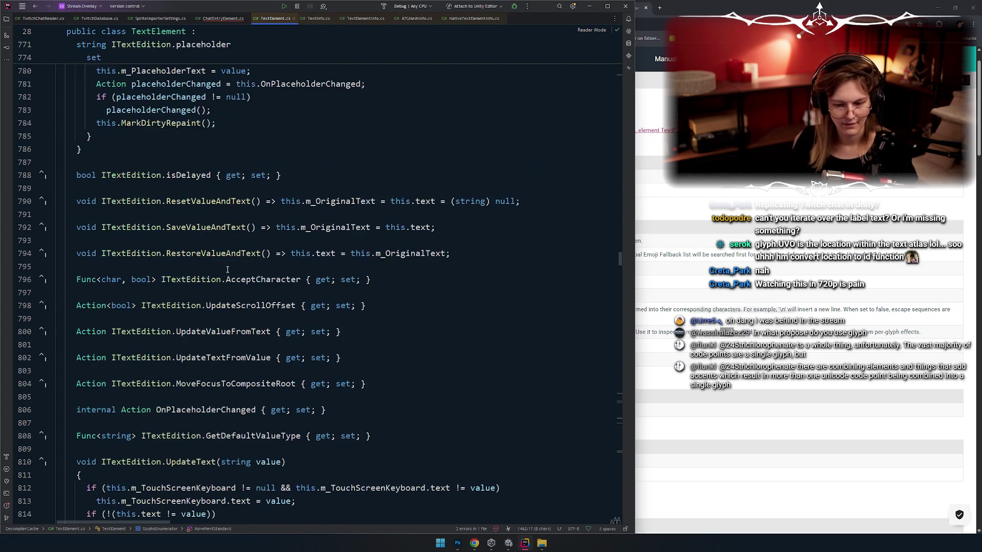
scroll(231, 250, "down", 1)
scroll(231, 250, "down", 1)
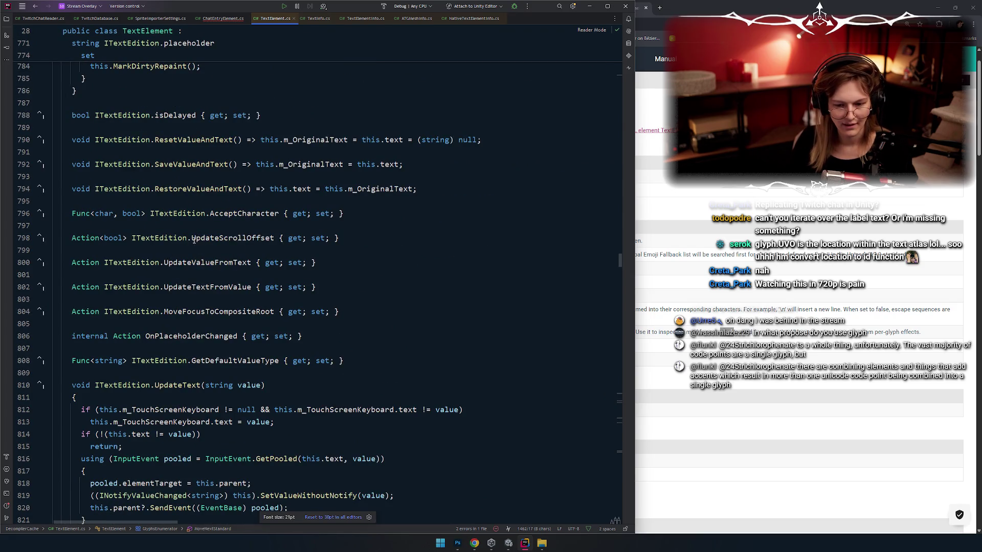
scroll(228, 251, "up", 10)
scroll(229, 250, "up", 20)
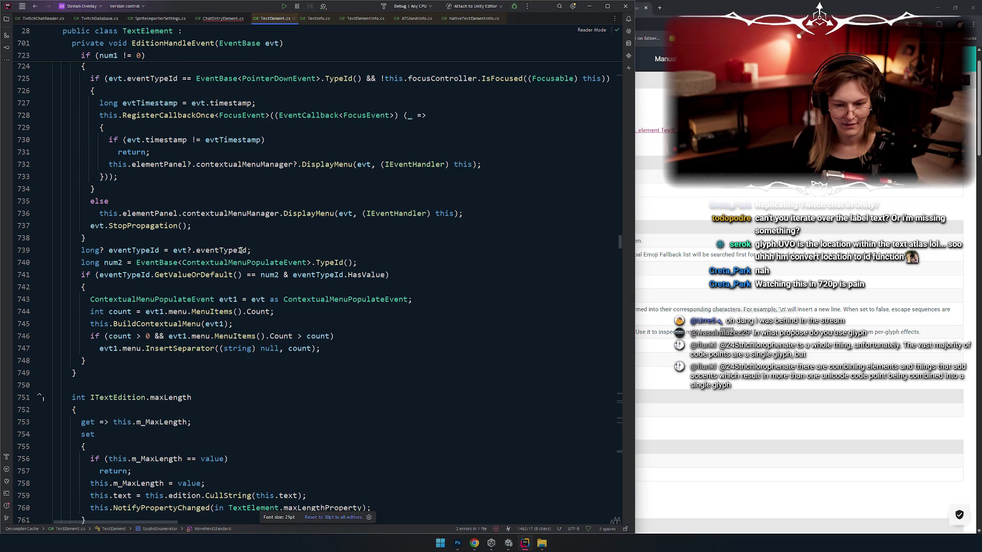
scroll(240, 252, "up", 11)
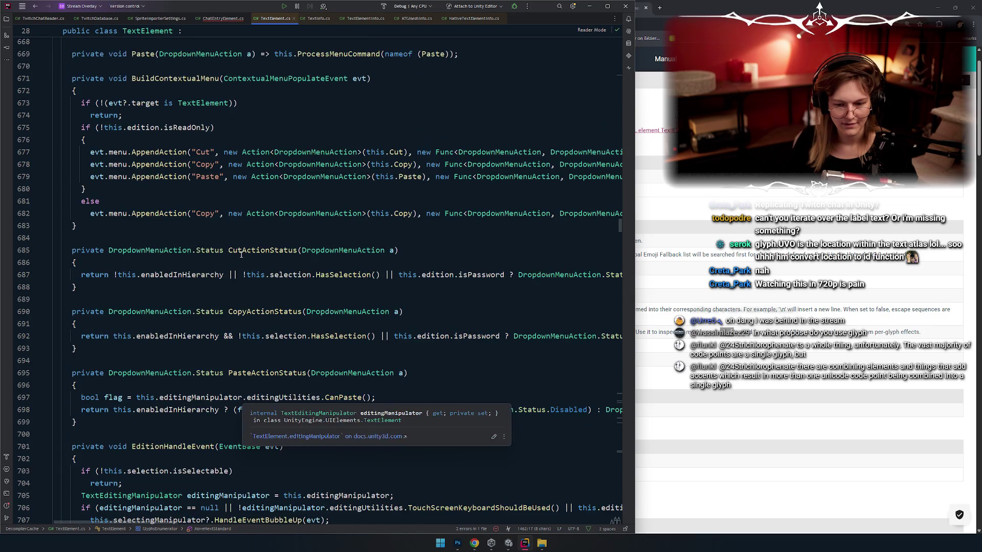
scroll(240, 256, "up", 5)
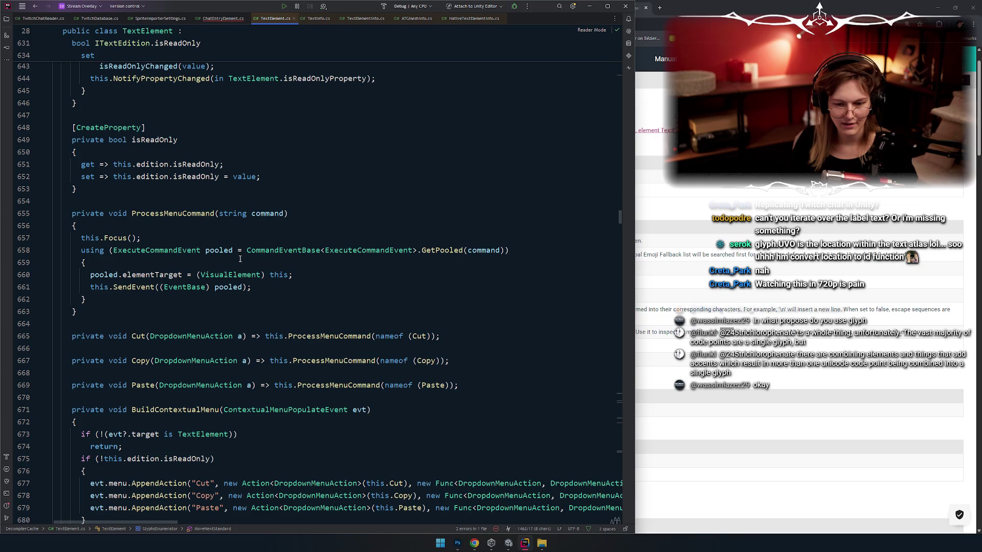
scroll(240, 258, "up", 20)
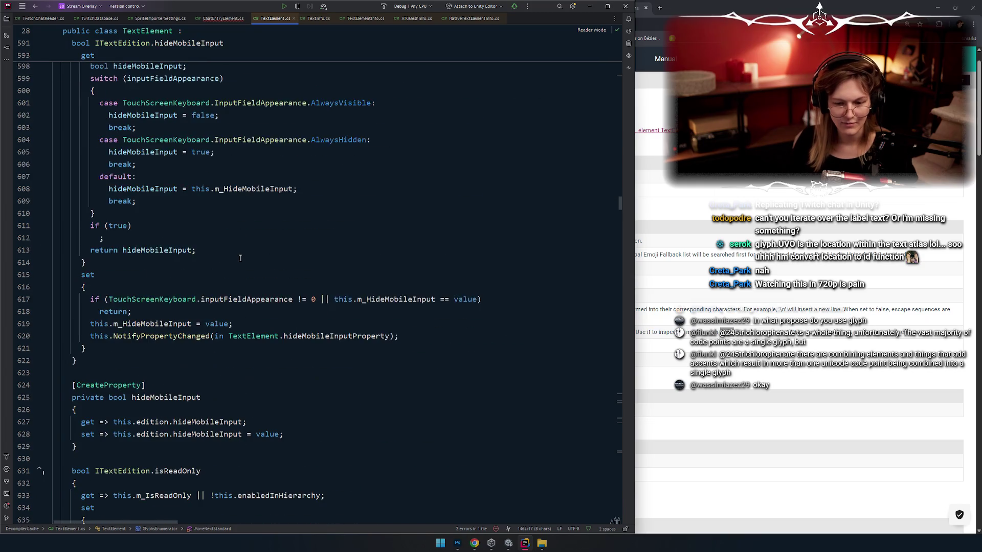
scroll(242, 262, "up", 7)
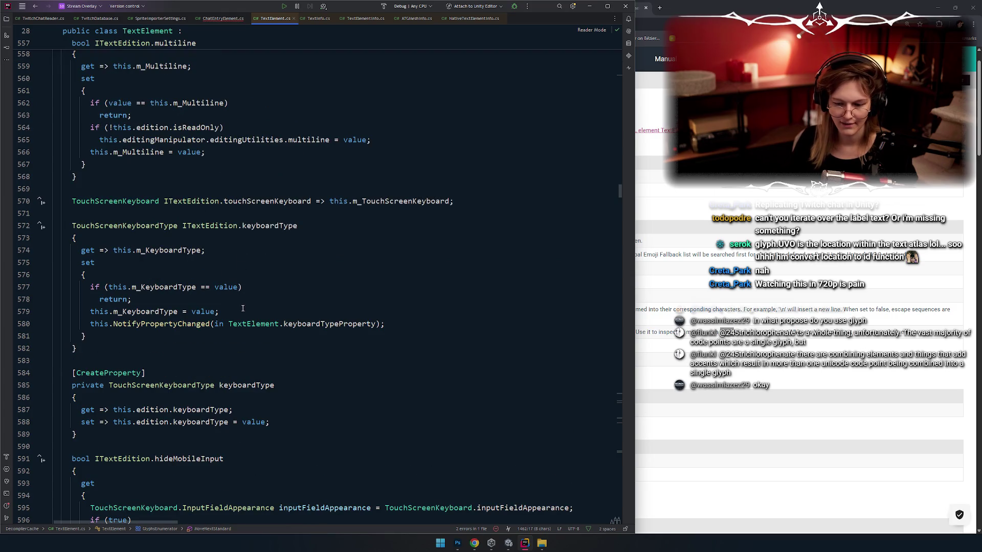
scroll(251, 286, "up", 4)
scroll(257, 300, "up", 17)
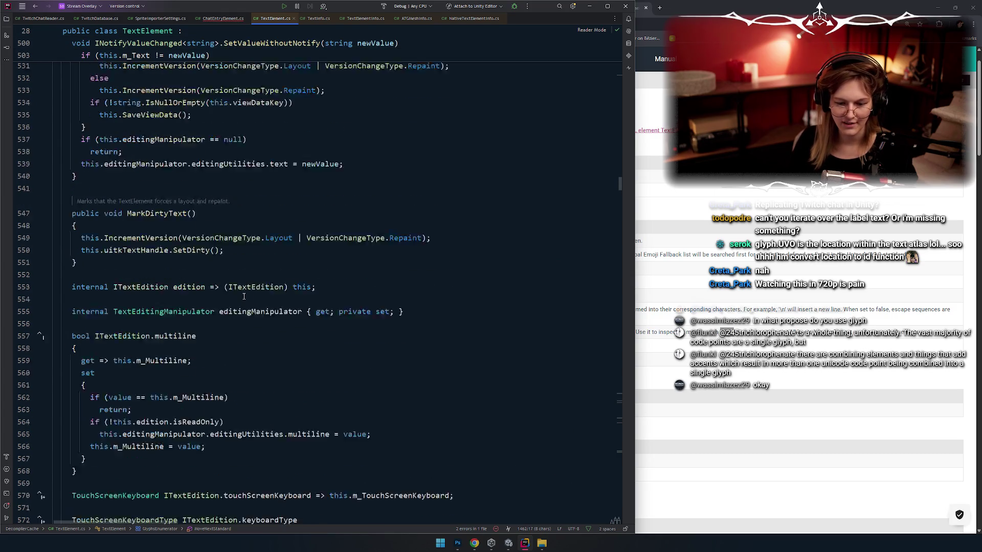
scroll(241, 297, "up", 4)
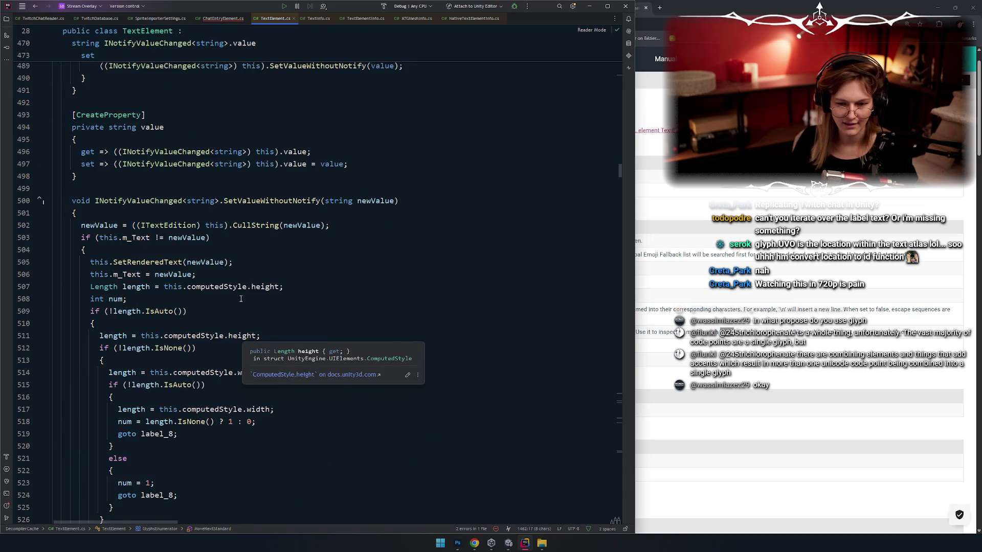
scroll(241, 299, "up", 1)
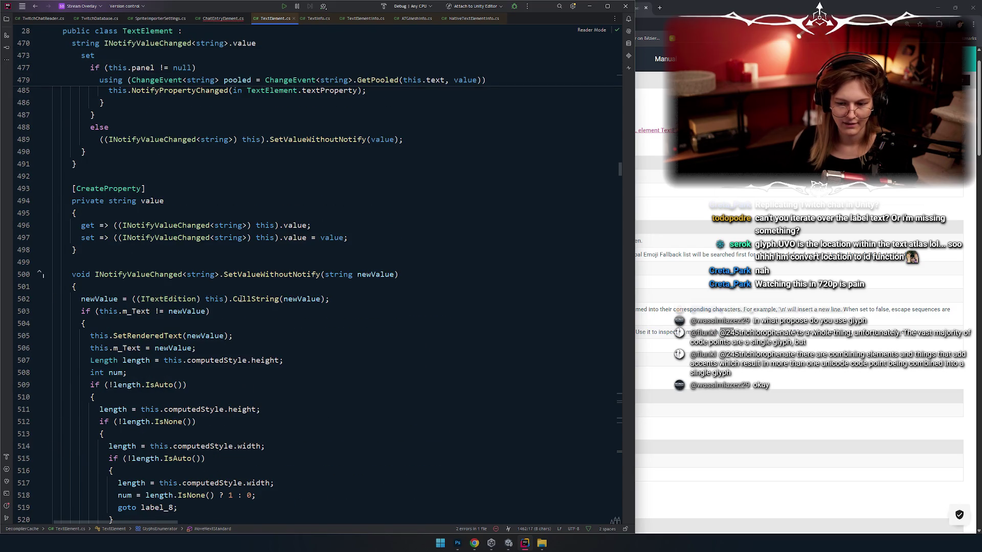
scroll(240, 298, "up", 1)
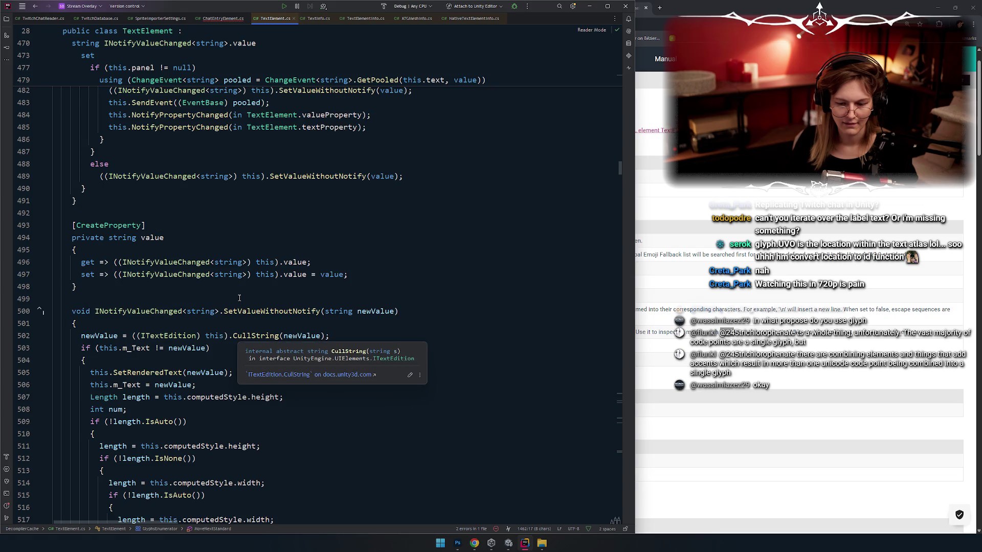
scroll(239, 298, "up", 4)
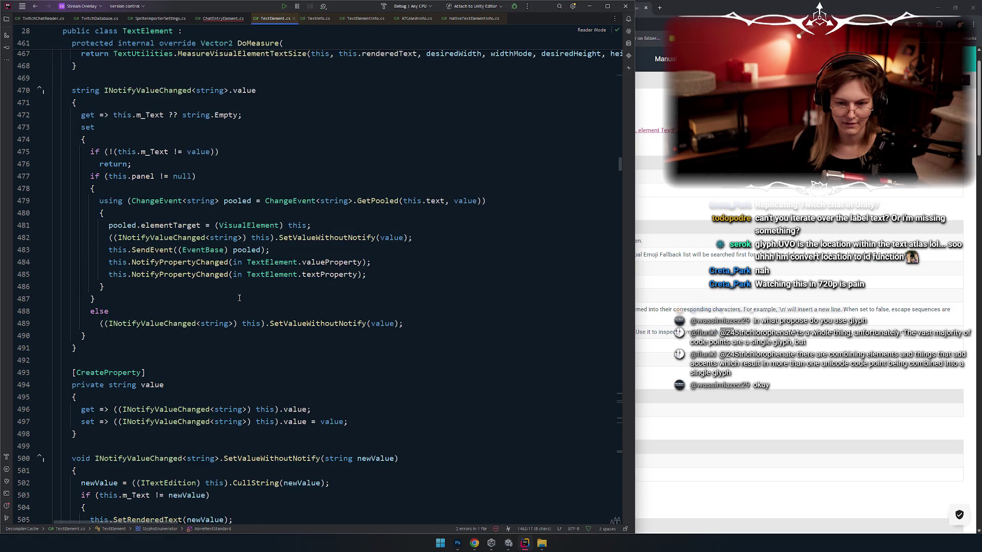
scroll(248, 339, "up", 5)
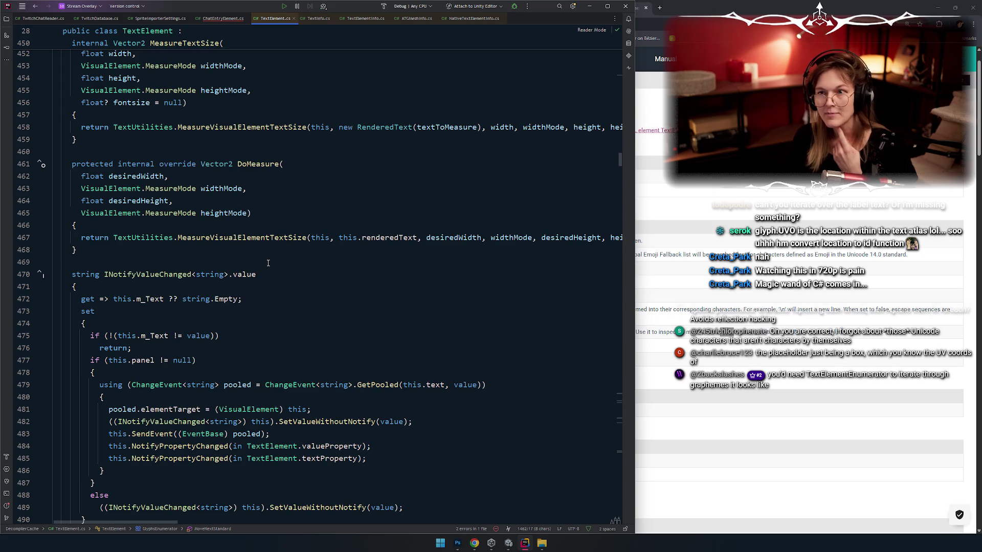
scroll(269, 263, "up", 1)
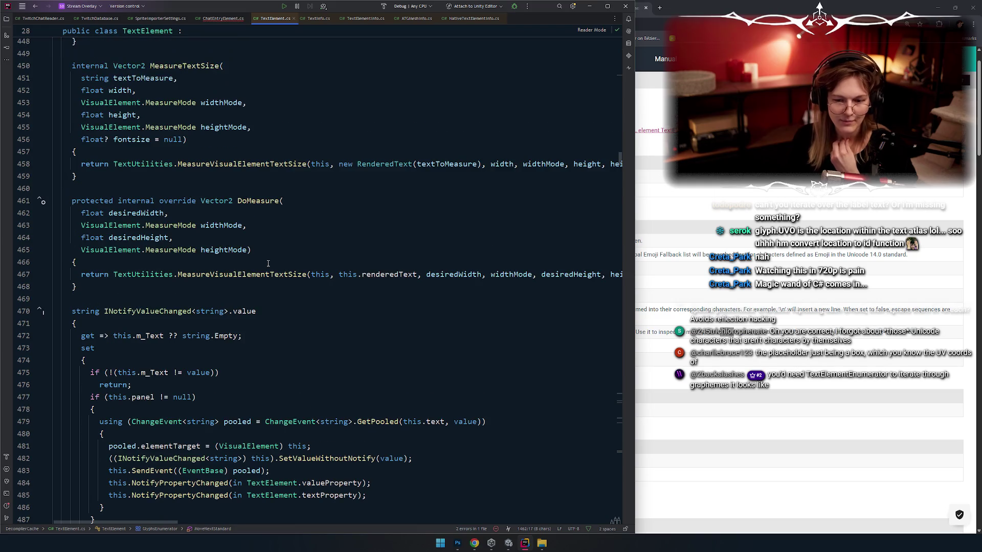
scroll(245, 248, "up", 3)
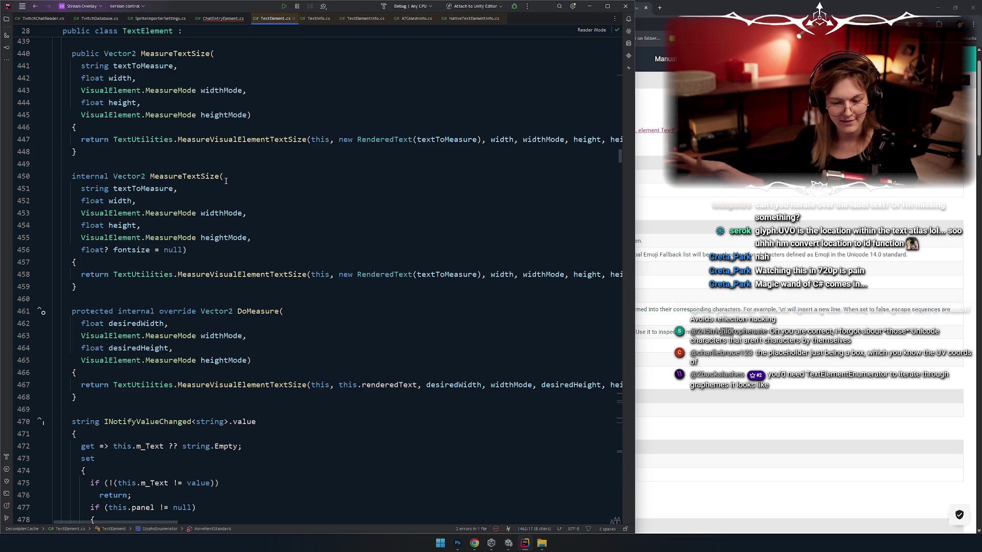
scroll(225, 180, "up", 10)
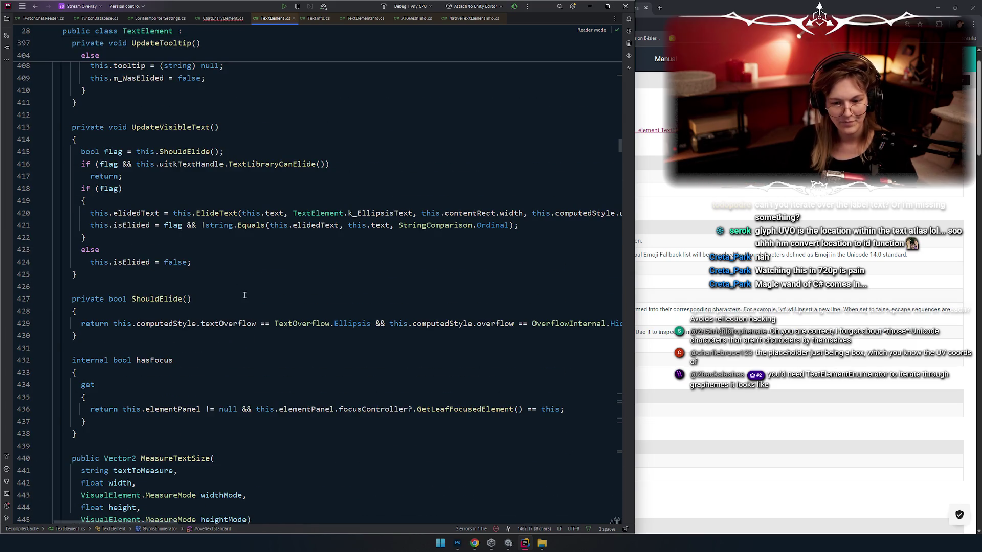
scroll(245, 296, "up", 4)
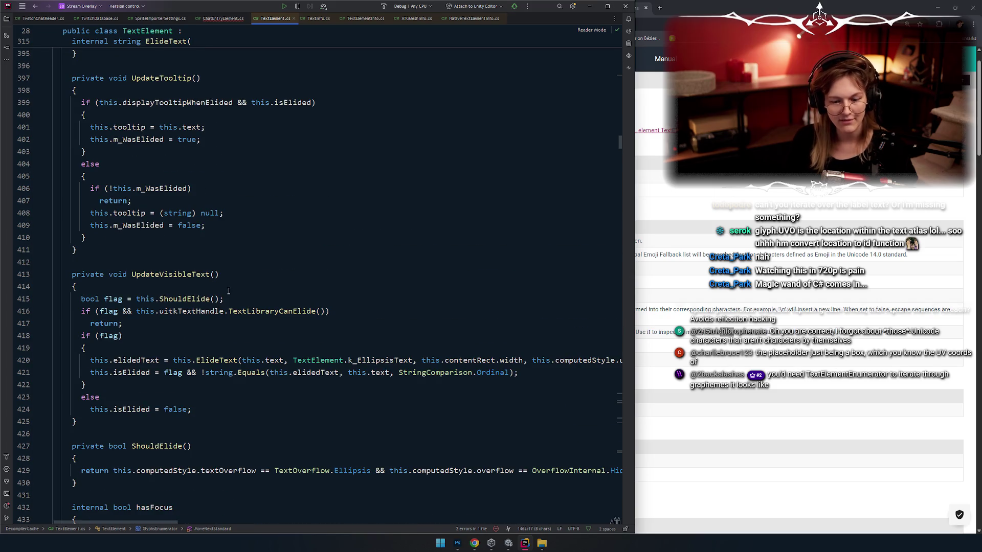
scroll(229, 291, "up", 16)
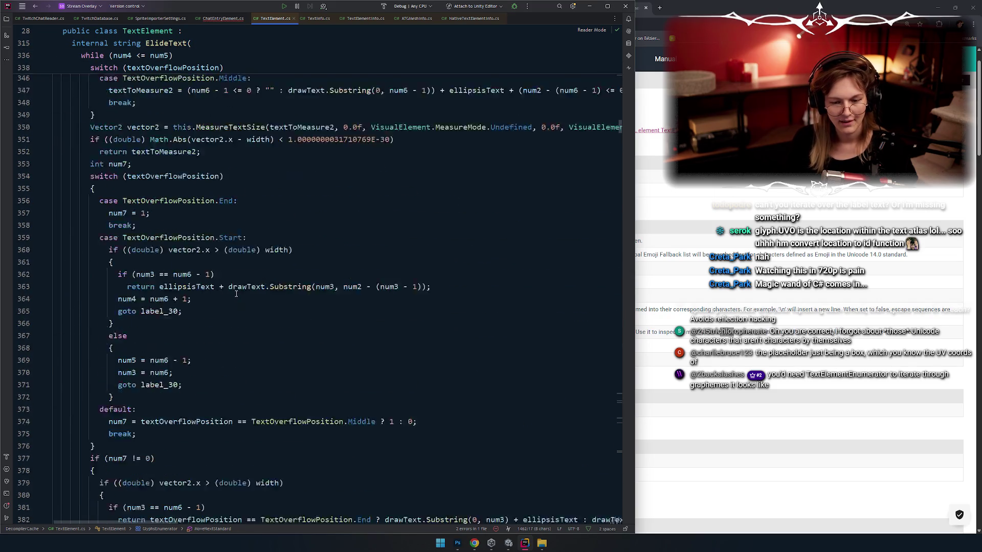
scroll(234, 291, "up", 18)
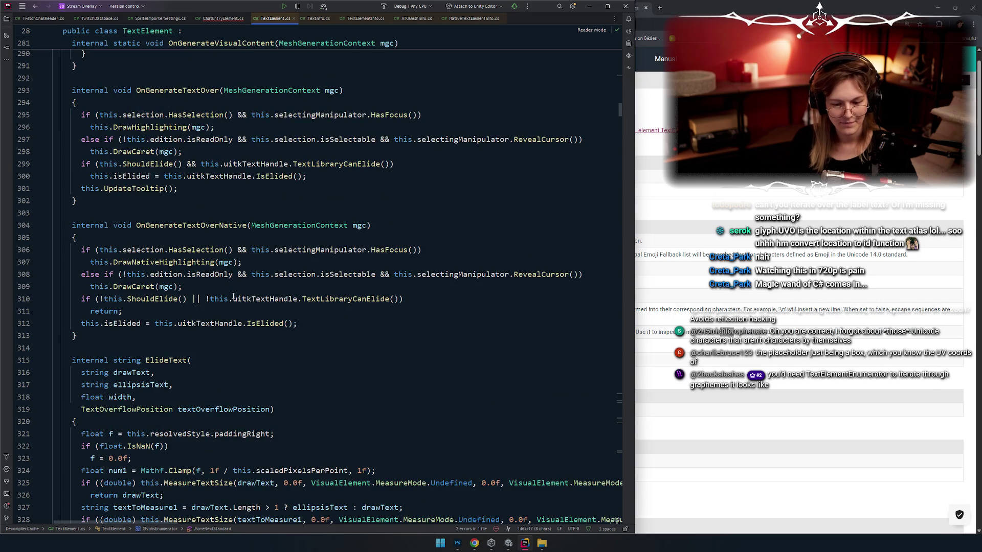
scroll(236, 299, "up", 6)
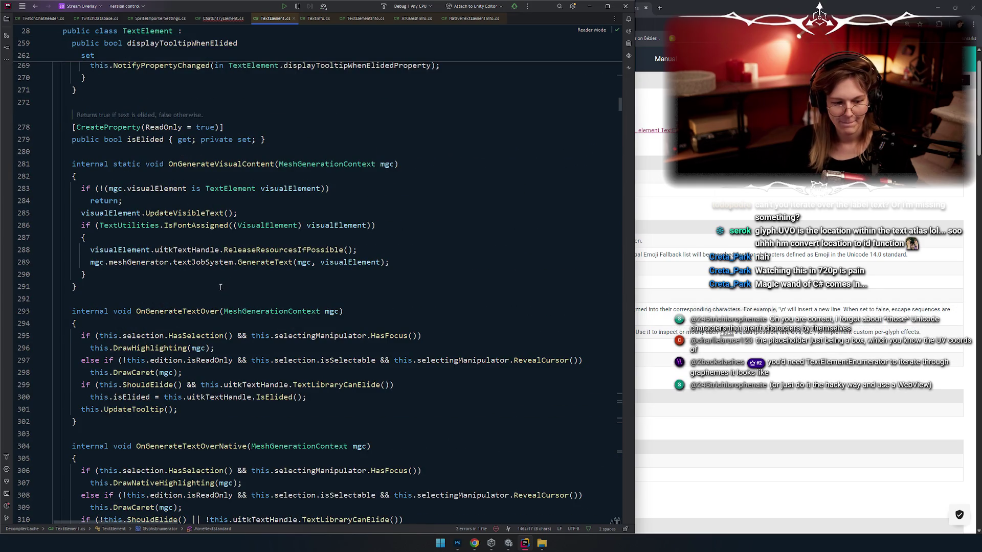
scroll(221, 287, "up", 12)
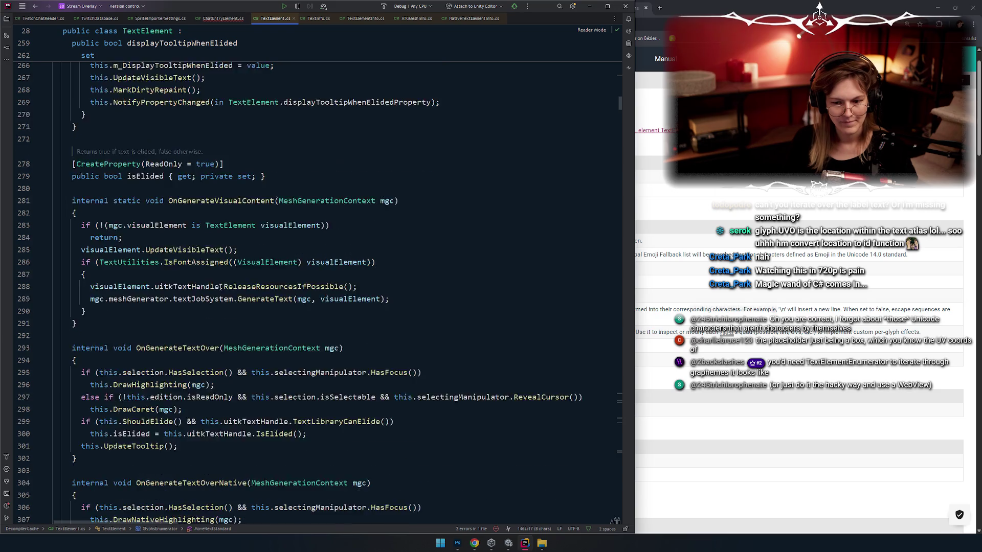
scroll(238, 271, "down", 10)
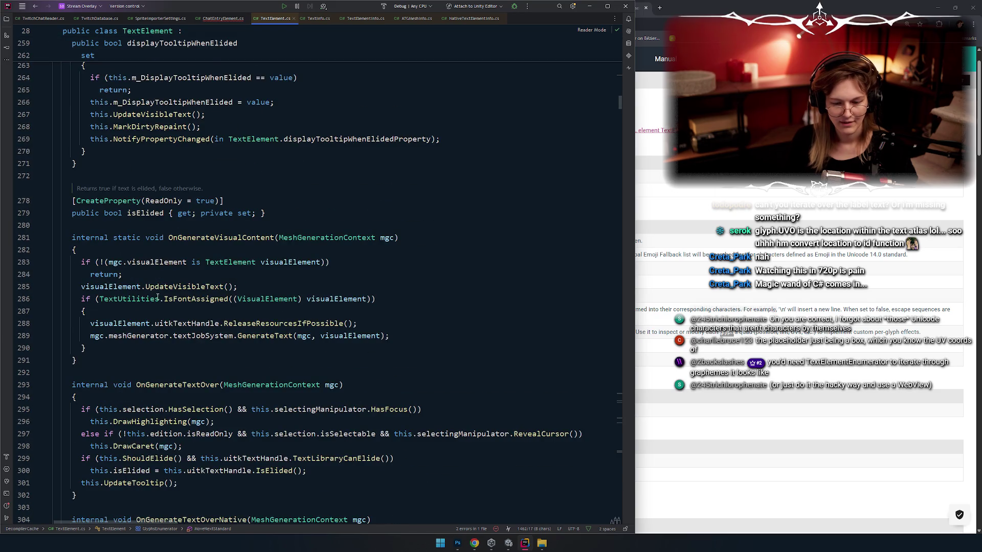
scroll(158, 297, "down", 1)
Go to the declaration of its GenerateText call in TextJobSystem.cs
left_click(265, 298)
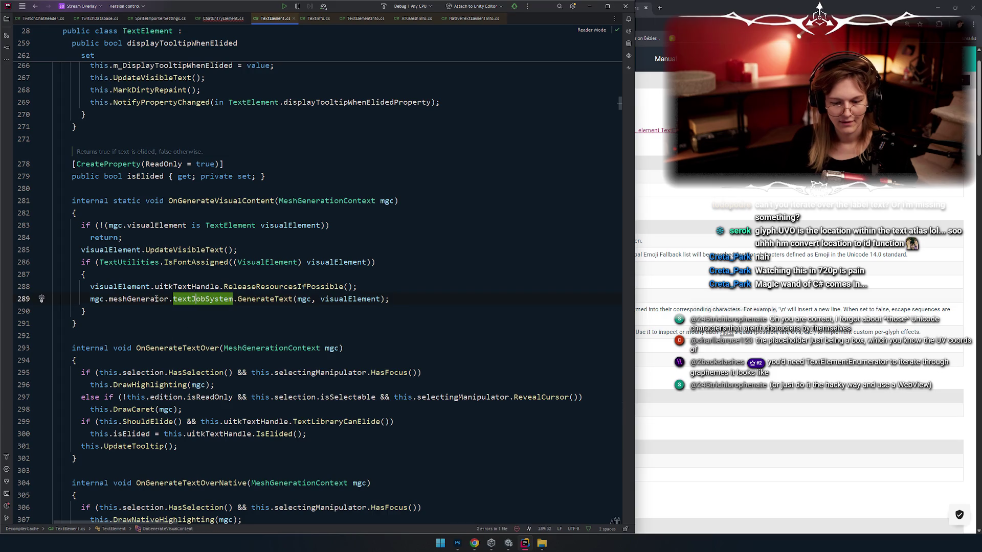
scroll(297, 276, "down", 2)
key("F12")
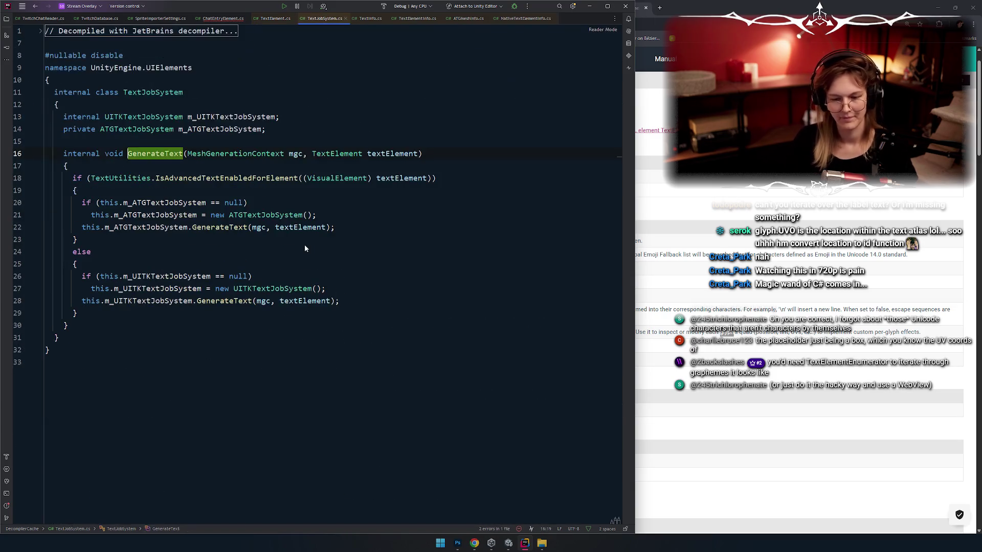
Follow the m_ATGTextJobSystem GenerateText call into ATGTextJobSystem's implementation
left_click(216, 185)
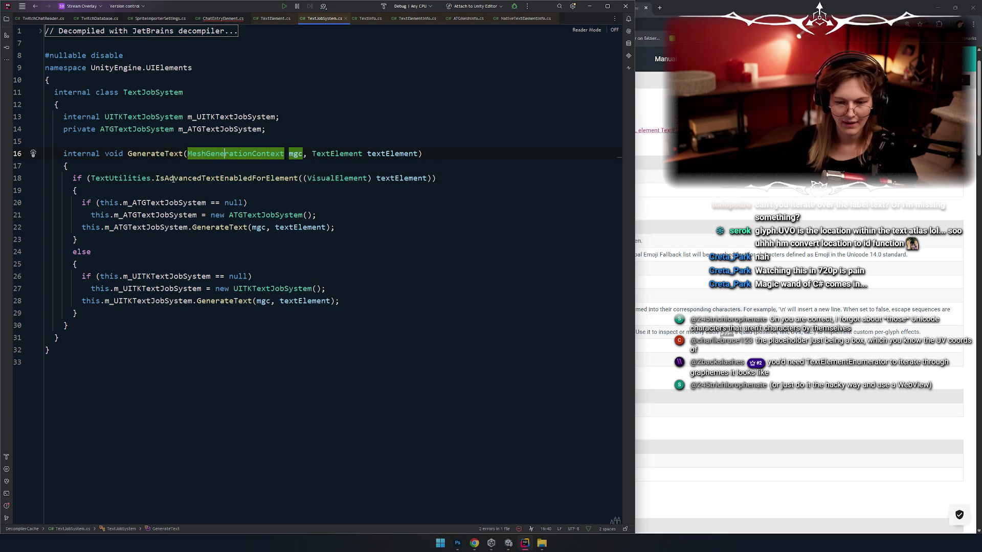
left_click(171, 203)
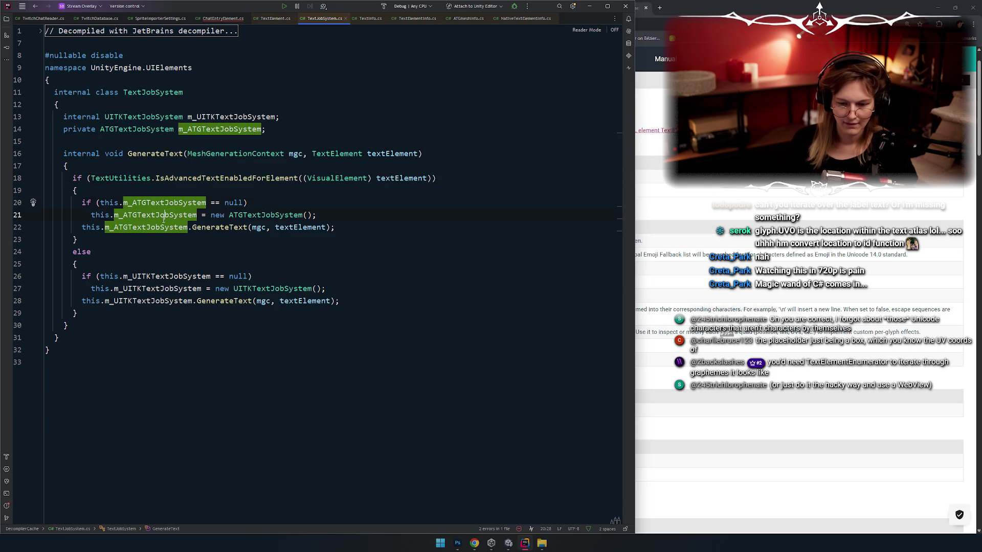
left_click(210, 227)
key("F12")
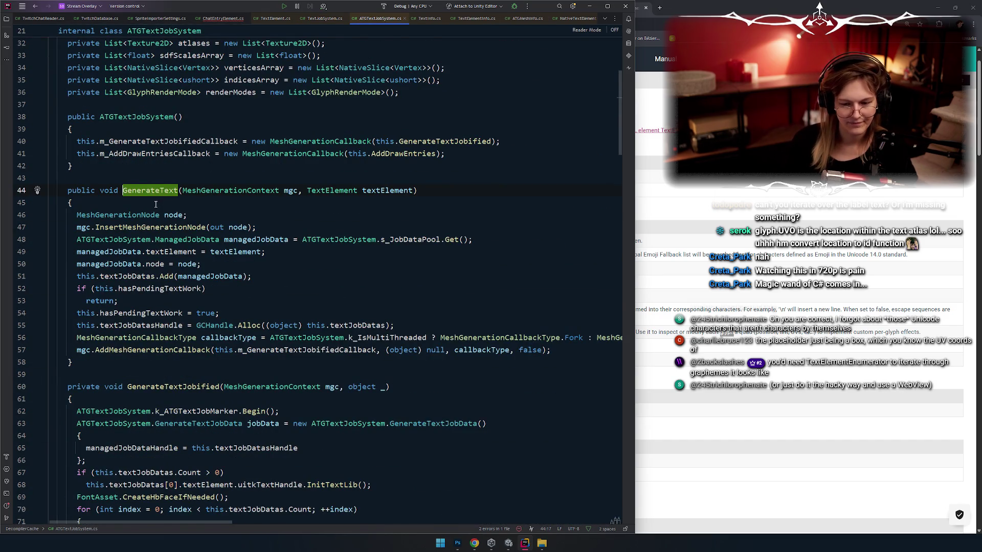
Highlight usages of m_GenerateTextJobifiedCallback and the AddMeshGenerationCallback call on line 57
scroll(133, 207, "down", 1)
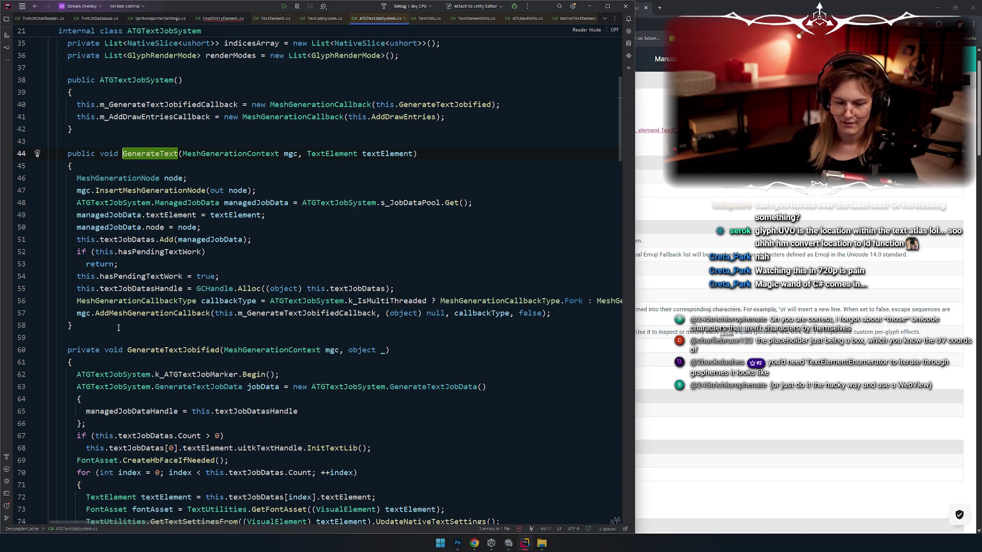
scroll(148, 228, "down", 1)
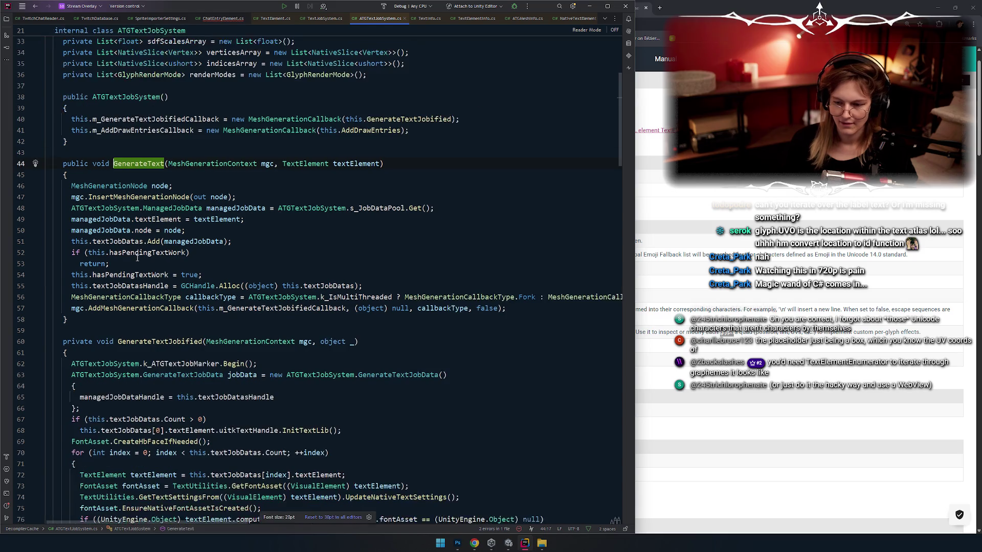
left_click(274, 313)
left_click(149, 308)
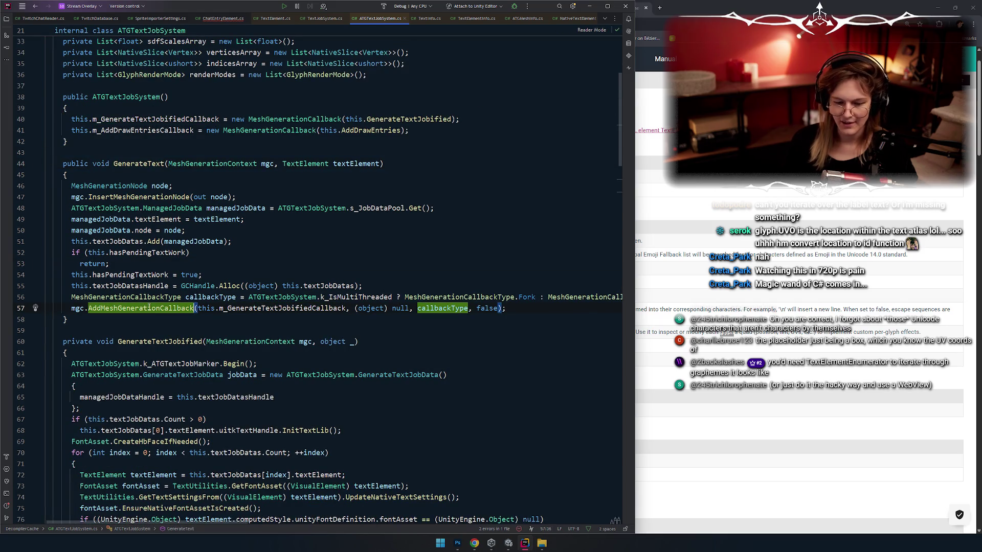
scroll(440, 295, "up", 1)
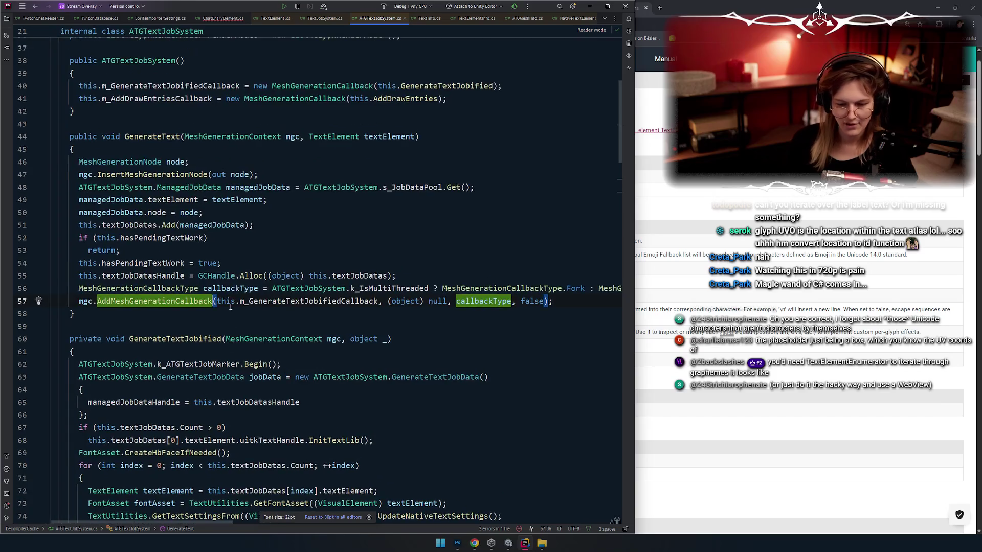
left_click(233, 263)
left_click(153, 276)
left_click(168, 301)
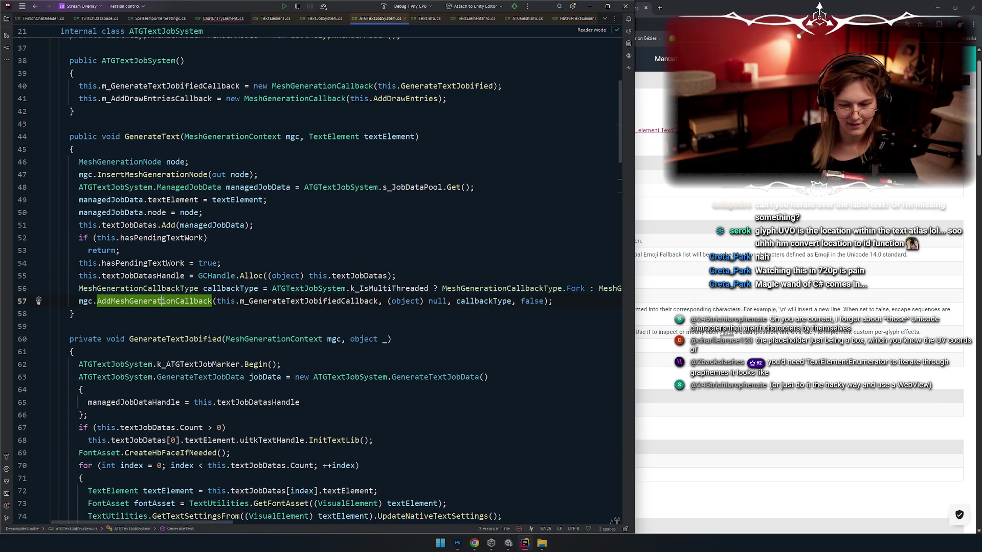
left_click(296, 301)
Jump to the GenerateTextJobified declaration and mark its per-element for-loop body
scroll(431, 180, "up", 2)
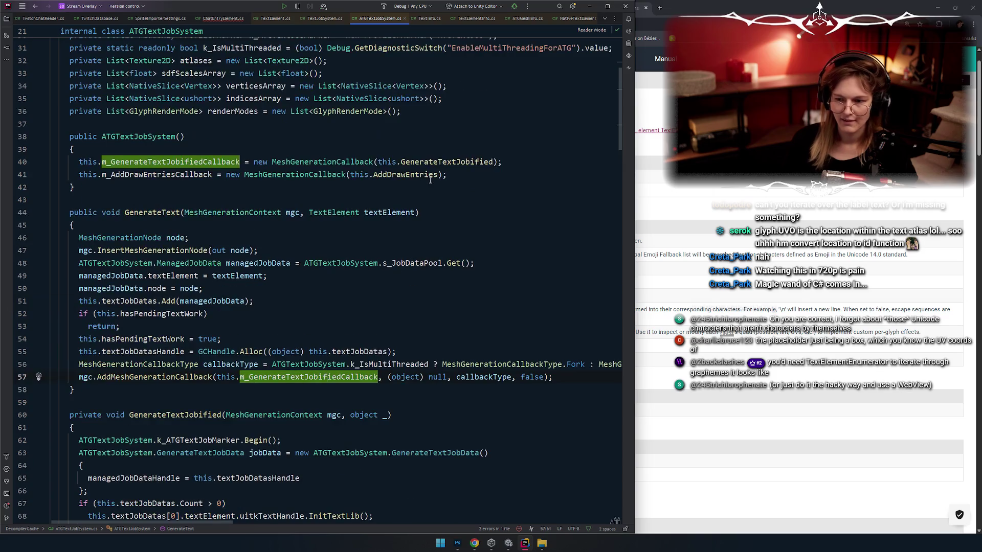
left_click(424, 162)
key("F12")
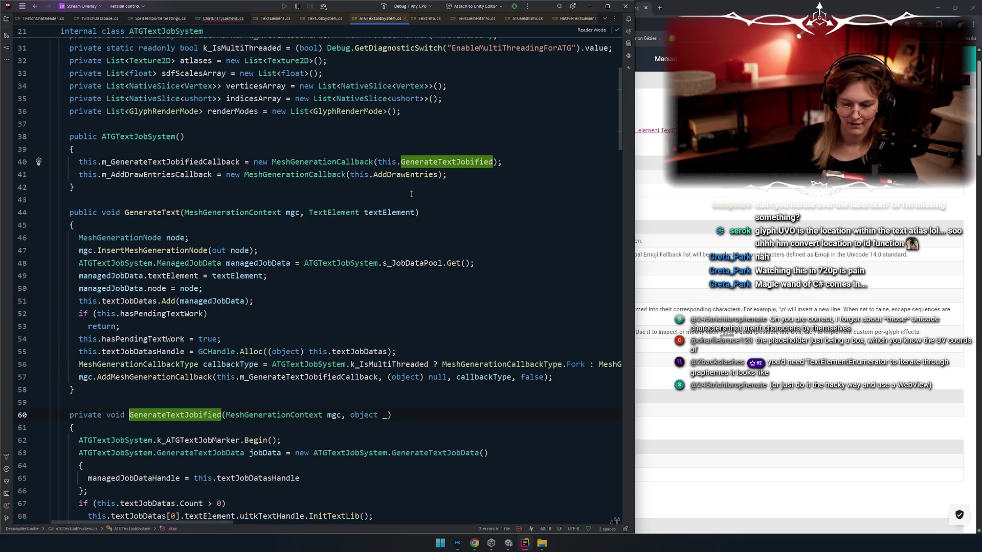
scroll(211, 178, "down", 1)
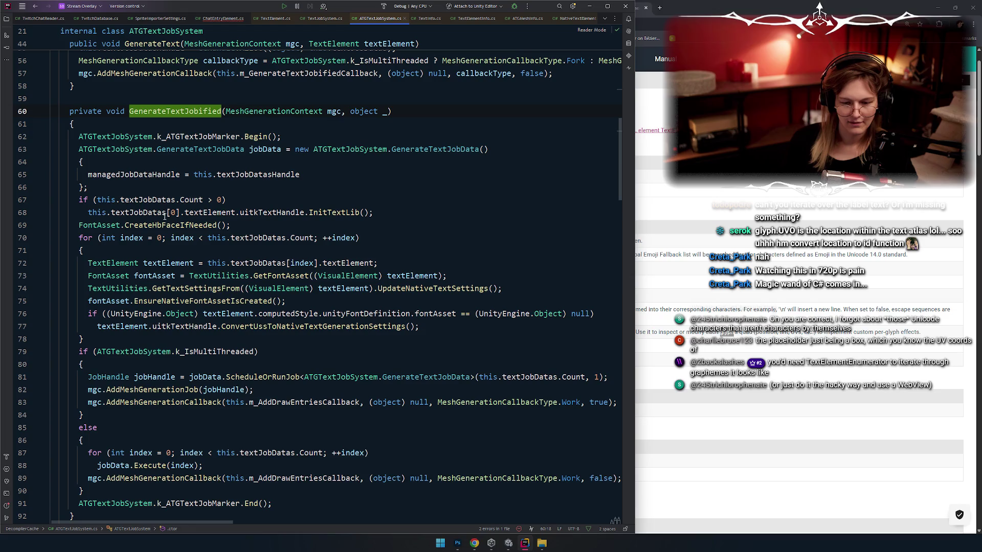
scroll(151, 239, "down", 1)
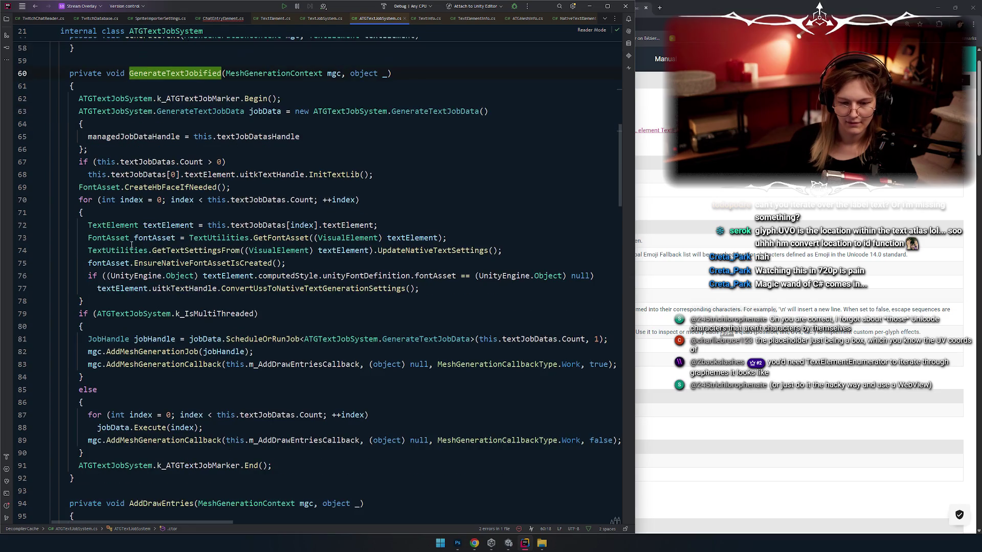
left_click(159, 223)
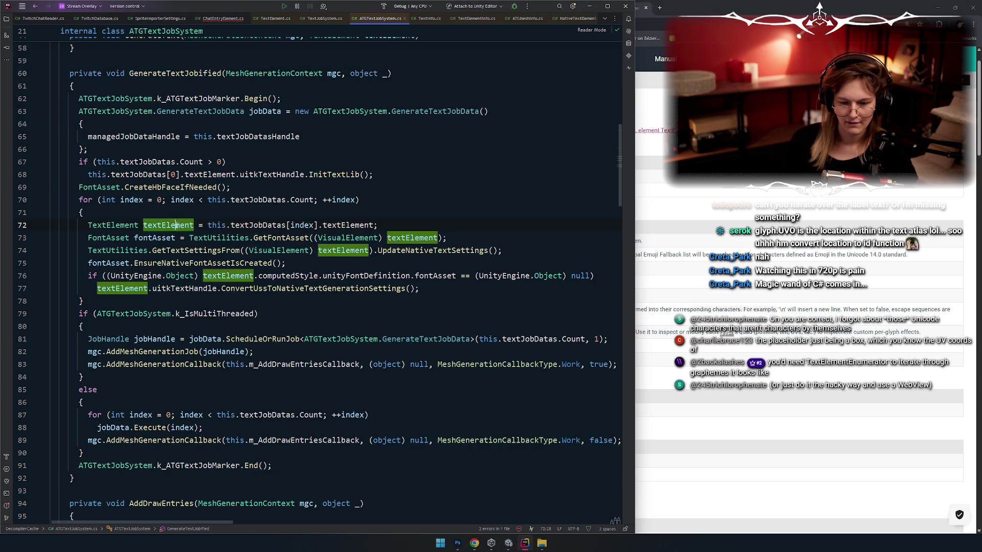
Read the quick documentation for ConvertUssToNativeTextGenerationSettings in the per-element loop
key("Up")
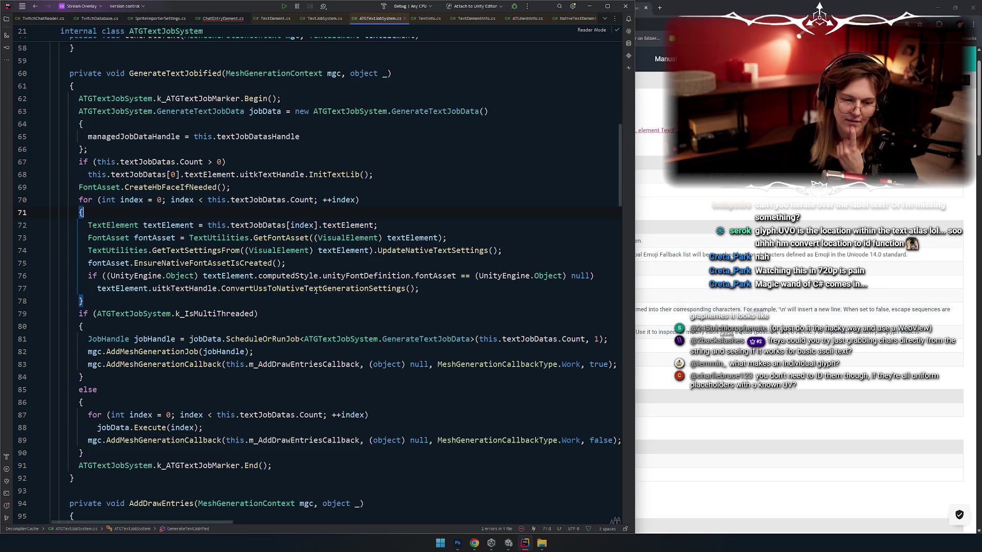
mouse_move(353, 291)
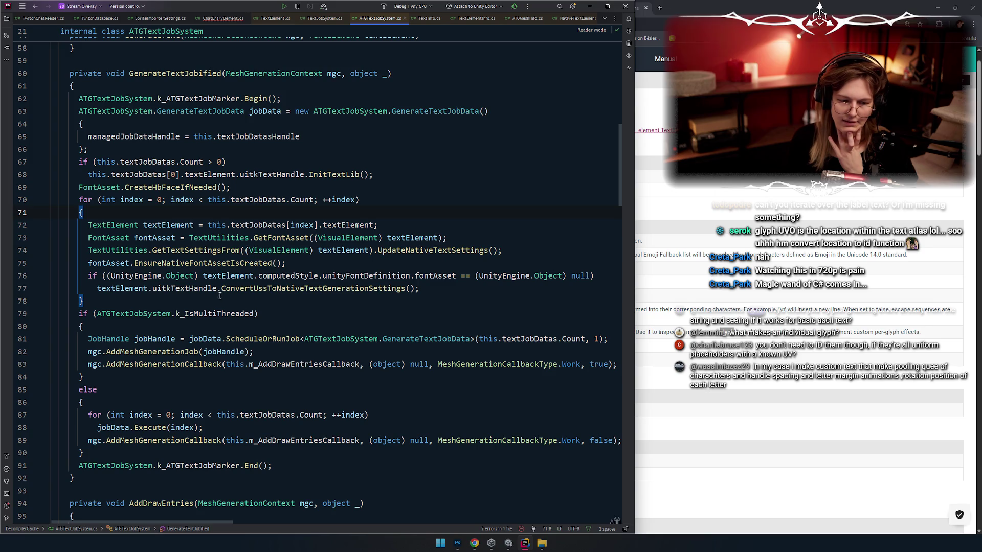
mouse_move(240, 290)
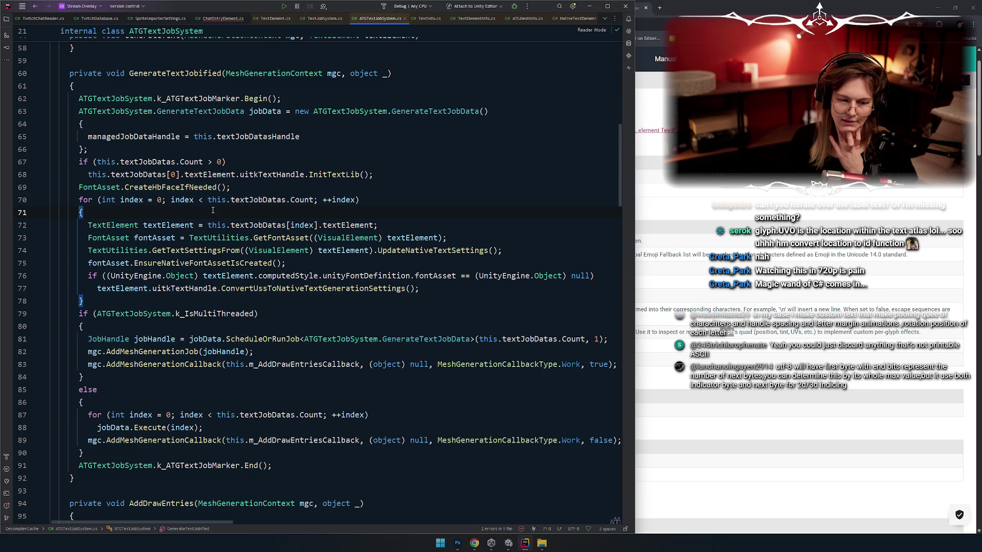
Highlight usages of FontAsset and uitkTextHandle, then scroll down to AddDrawEntries
scroll(224, 223, "down", 1)
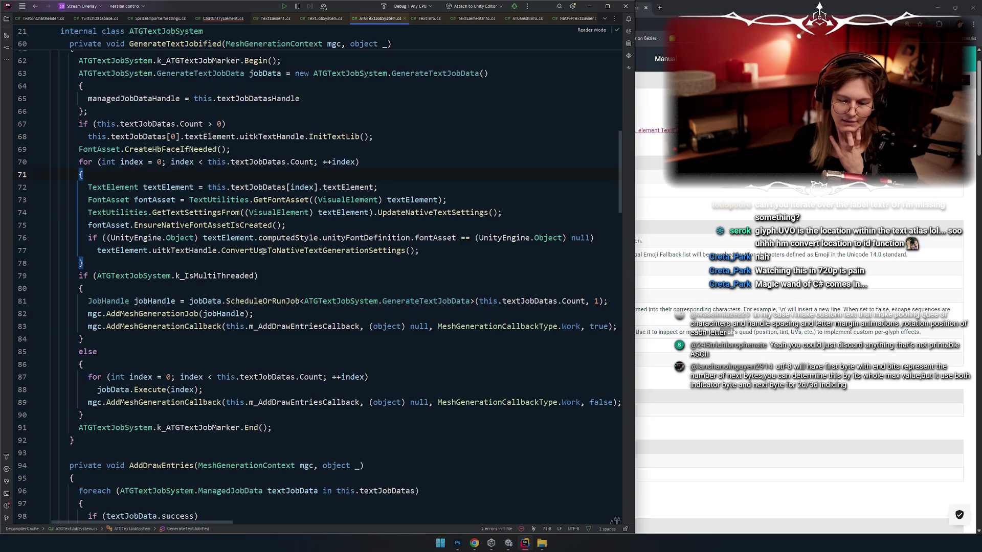
left_click(159, 199)
left_click(115, 199)
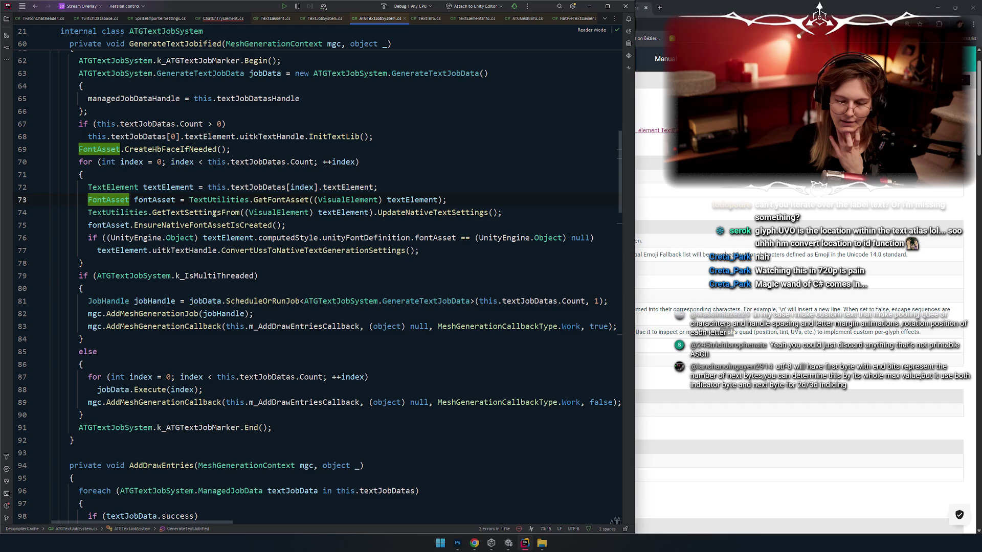
left_click(174, 250)
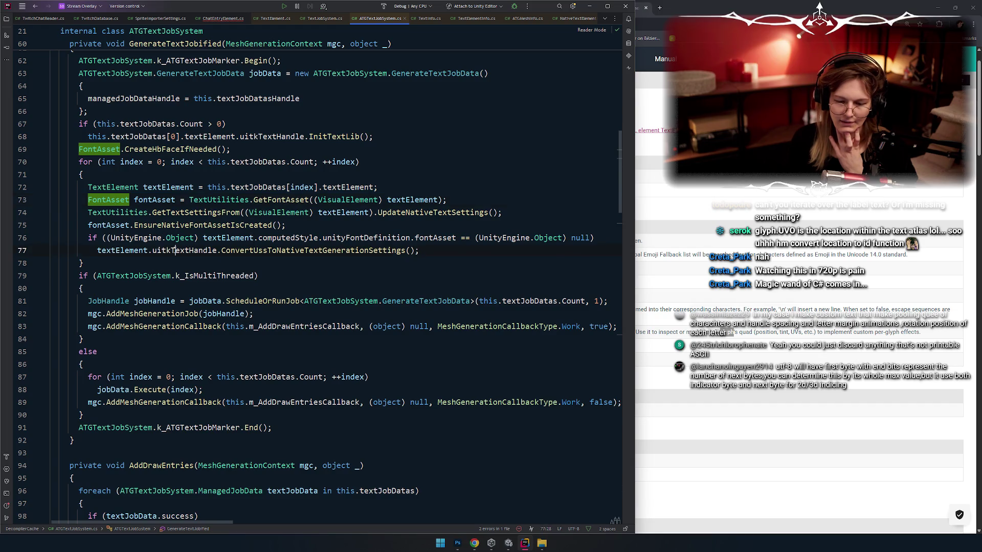
scroll(172, 255, "down", 1)
scroll(216, 241, "down", 2)
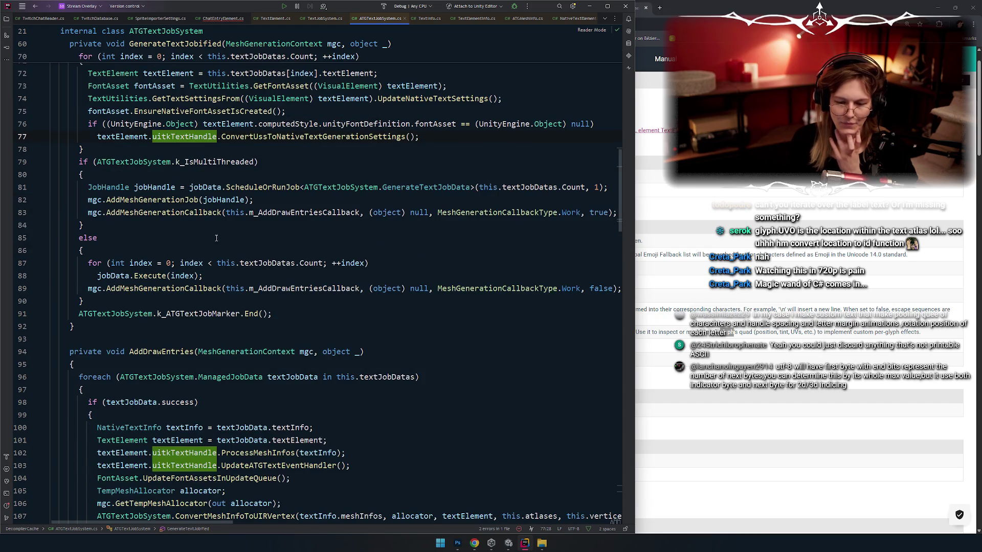
Highlight textJobDatas, NativeTextInfo, TextElement, textElement and ProcessMeshInfos usages in AddDrawEntries
left_click(244, 263)
scroll(153, 241, "down", 2)
scroll(152, 238, "down", 2)
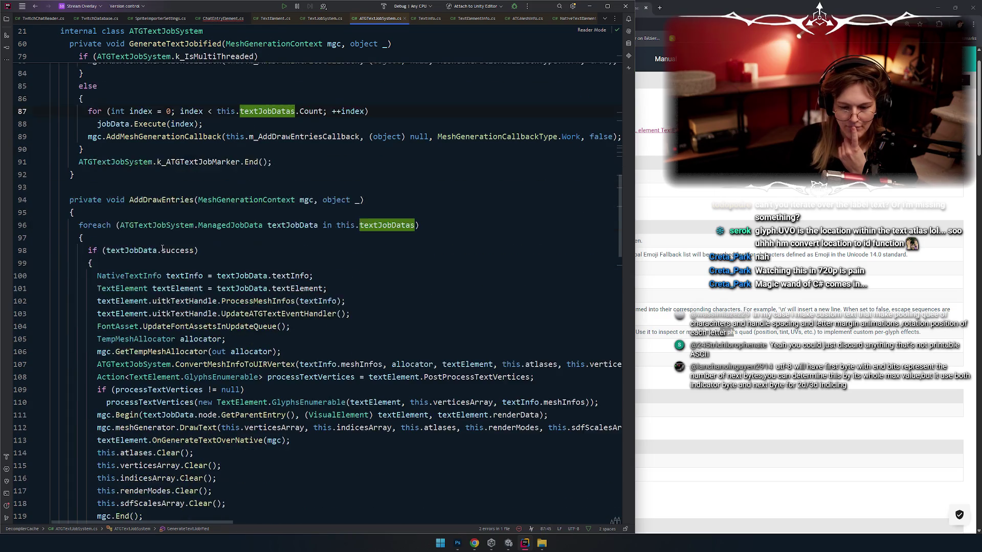
scroll(154, 239, "down", 1)
left_click(144, 238)
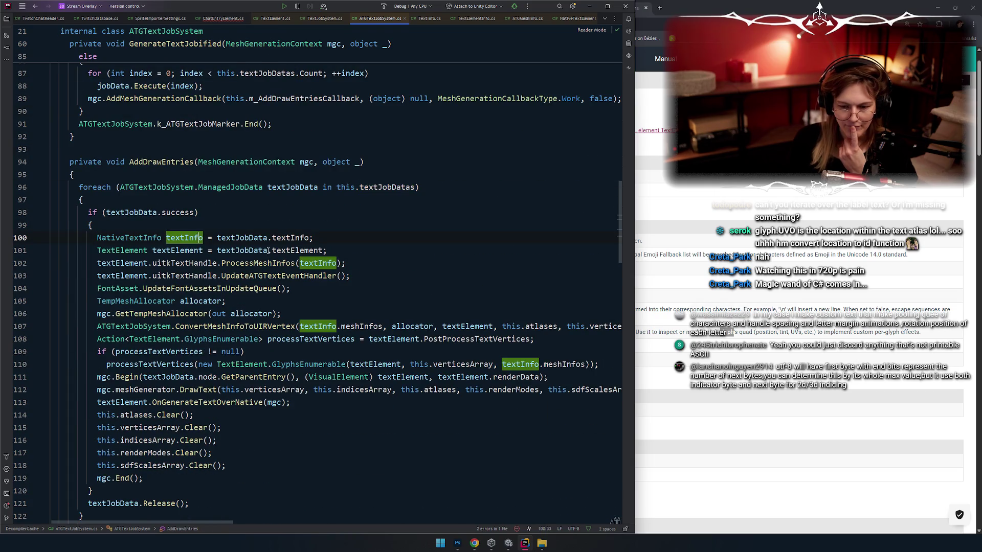
left_click(240, 238)
left_click(147, 251)
scroll(167, 266, "down", 1)
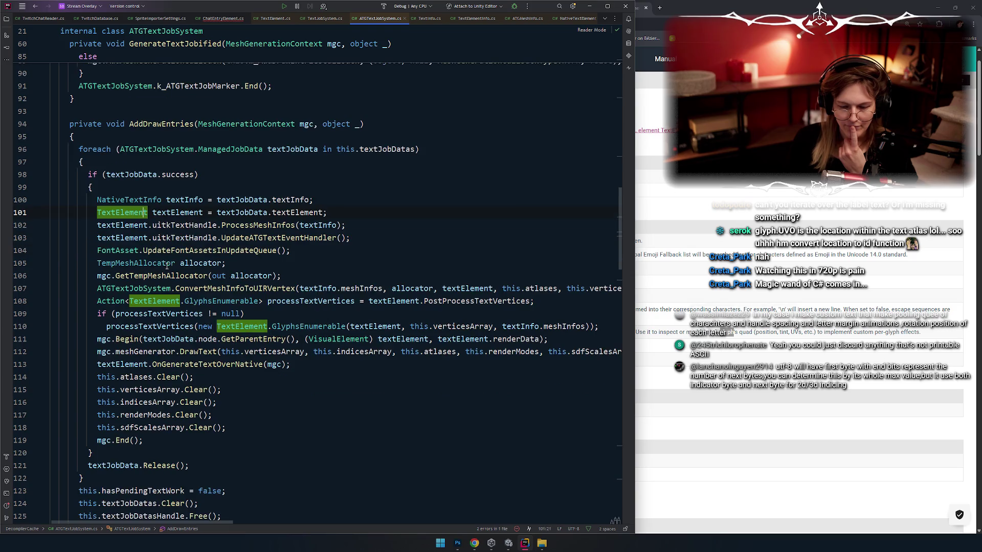
left_click(178, 213)
left_click(260, 225)
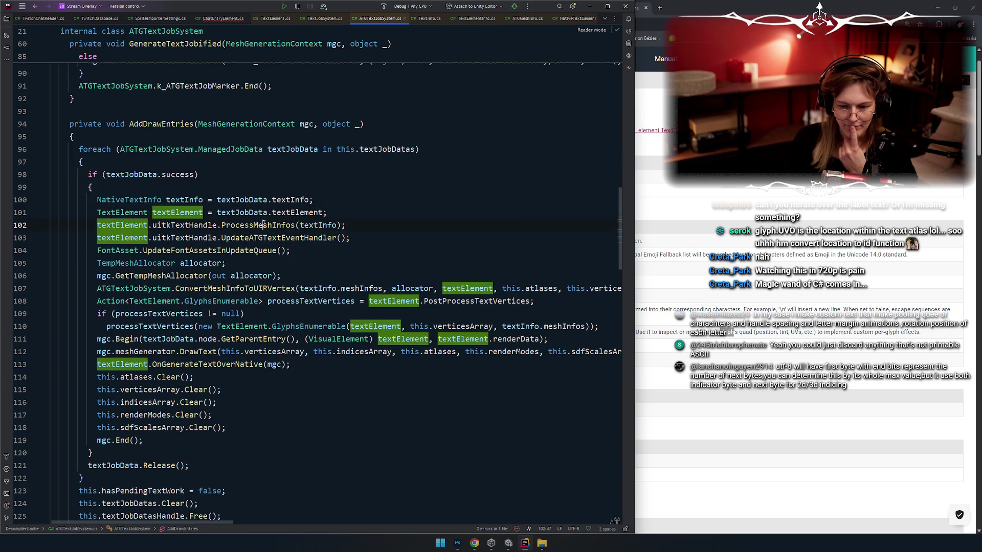
Trace OnGenerateTextOverNative, GetParentEntry, GlyphsEnumerable and the processTextVertices variable on line 108
scroll(248, 254, "down", 1)
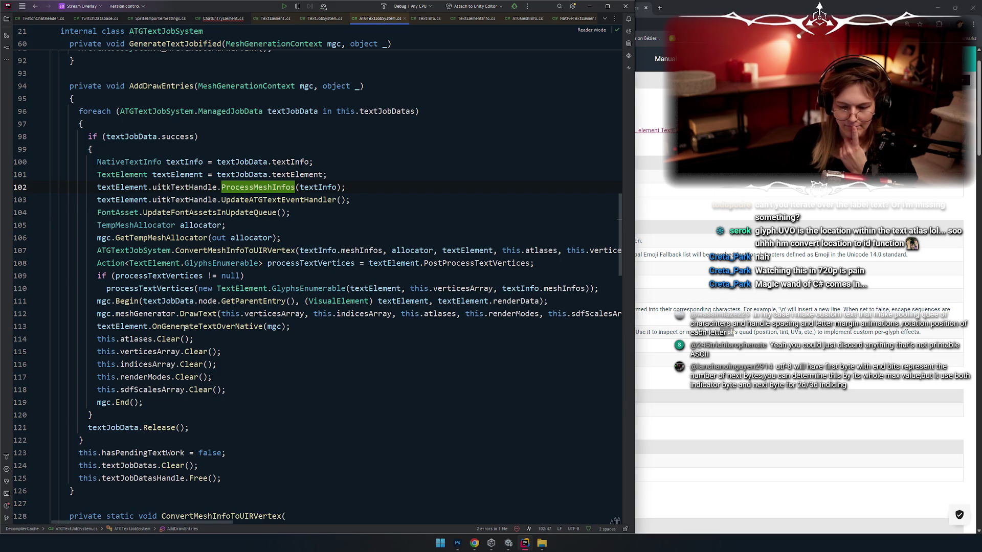
left_click(181, 326)
left_click(256, 299)
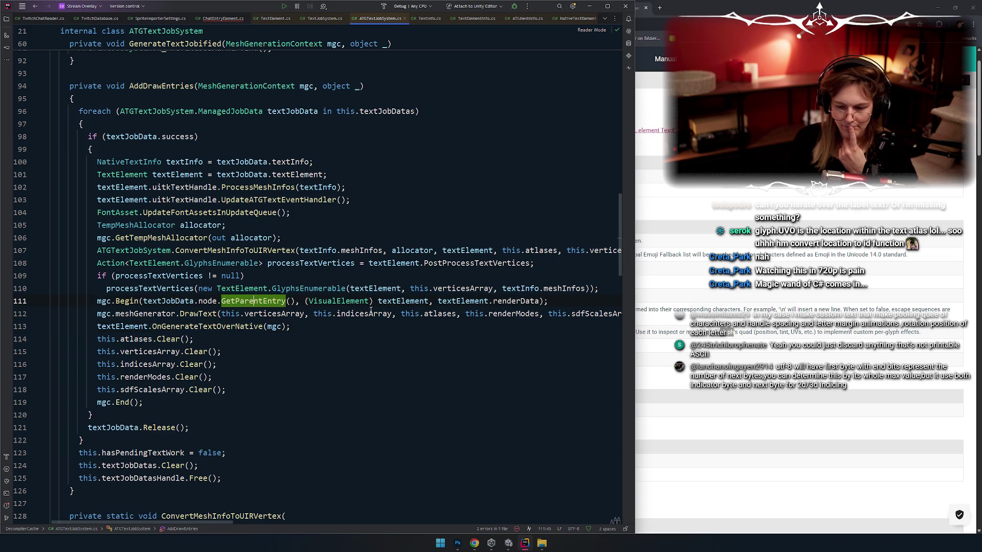
left_click(287, 263)
left_click(208, 263)
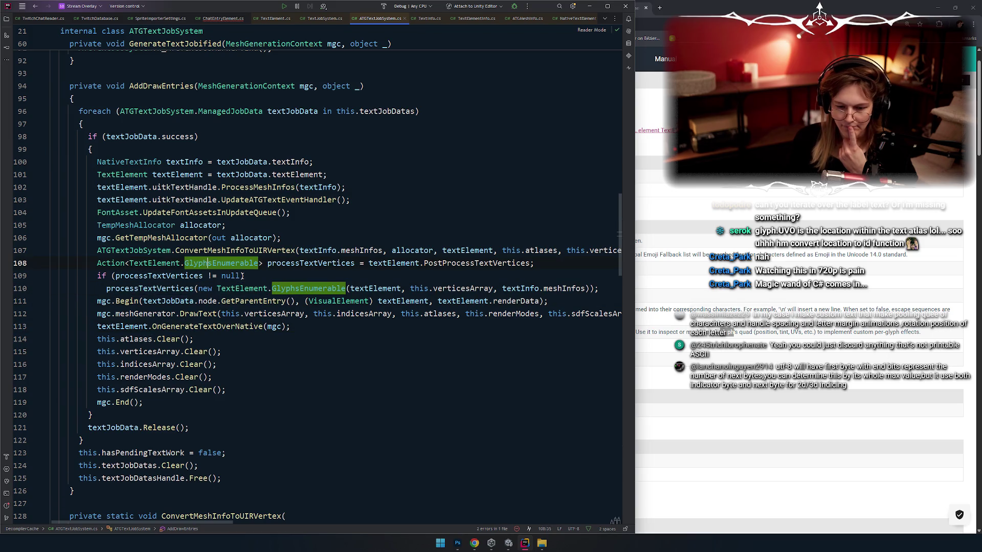
left_click(167, 263)
mouse_move(212, 270)
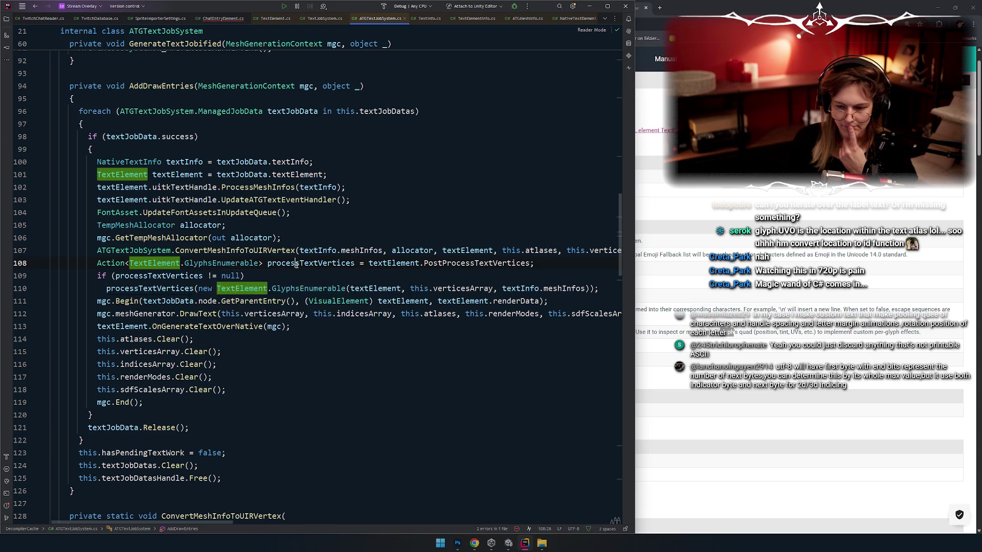
left_click(298, 264)
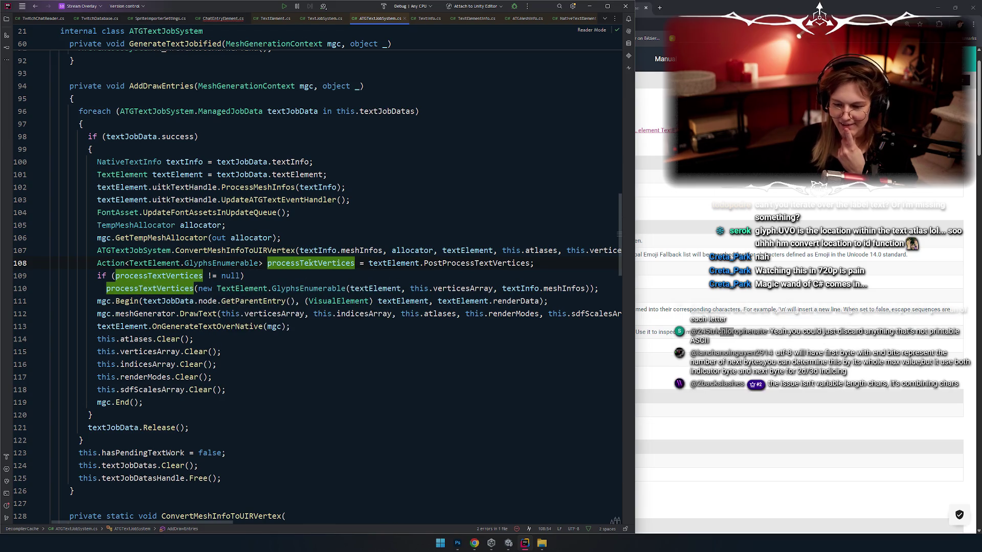
double_click(298, 263)
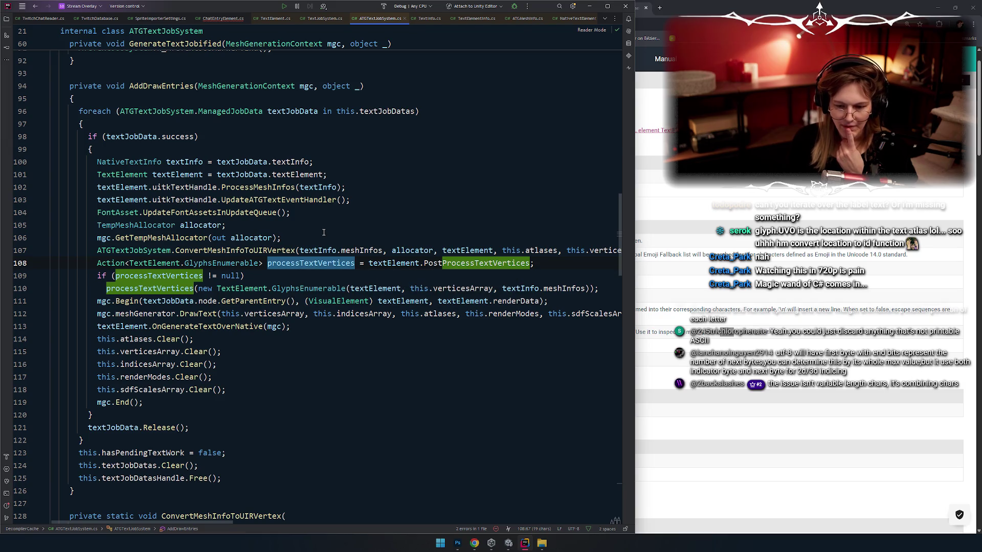
Highlight usages of meshInfos on line 110 and of textInfo
scroll(237, 298, "up", 1)
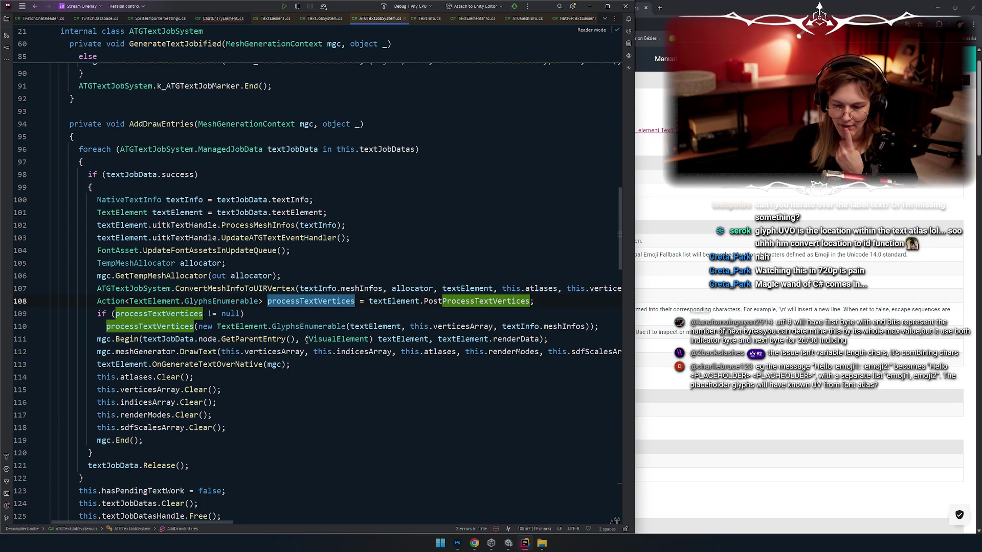
mouse_move(332, 325)
mouse_move(526, 325)
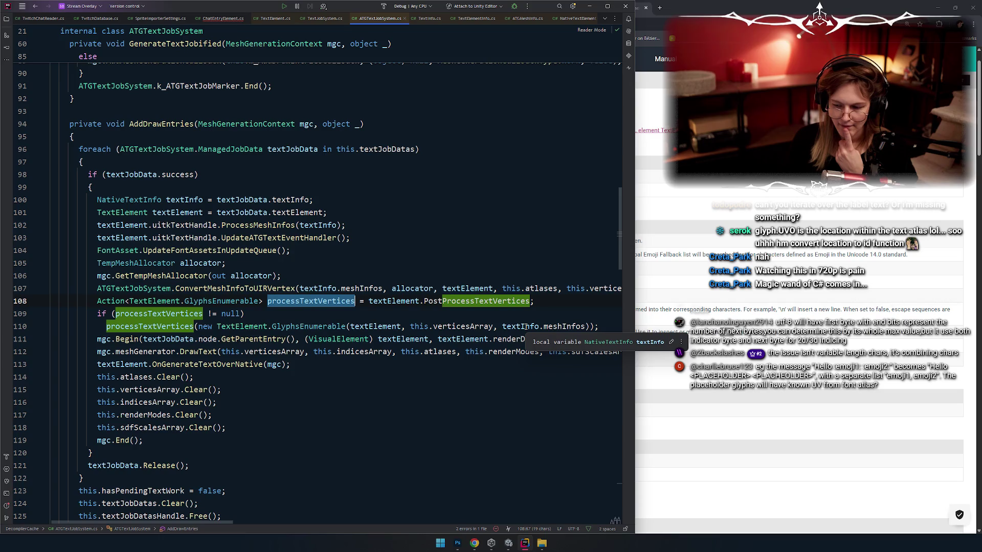
left_click(526, 326)
left_click(559, 326)
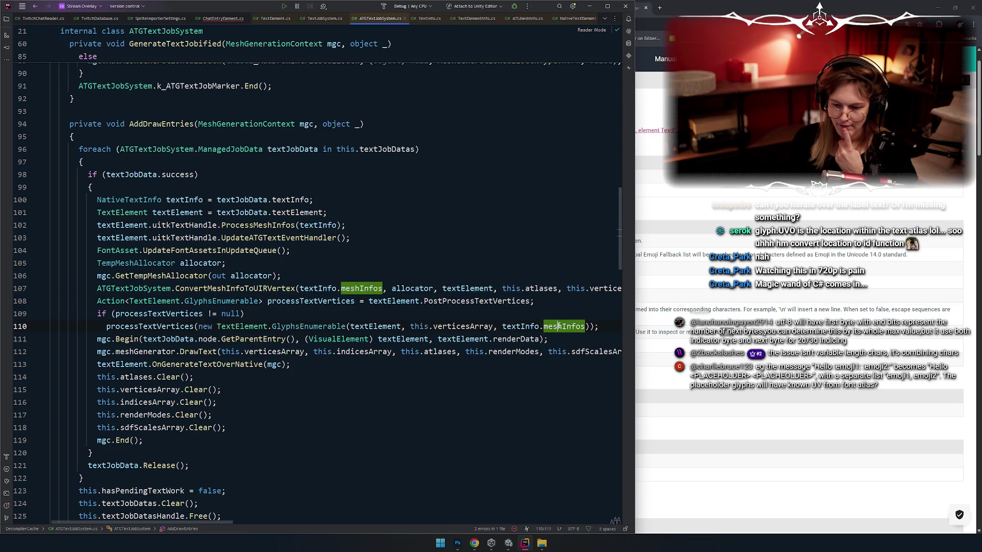
left_click(335, 288)
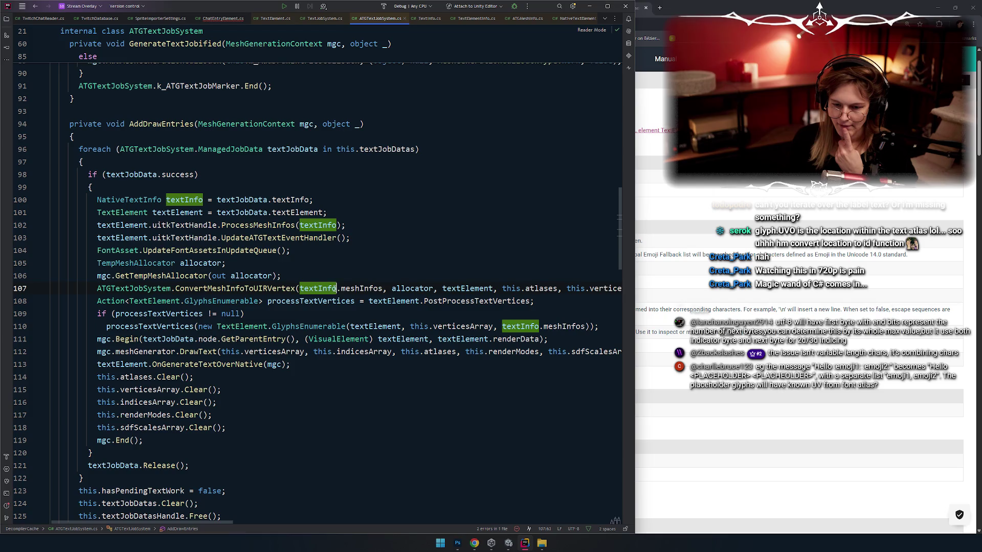
Open the decompiled NativeTextInfo declaration from line 100, then navigate back to AddDrawEntries
left_click(281, 200)
left_click(144, 200)
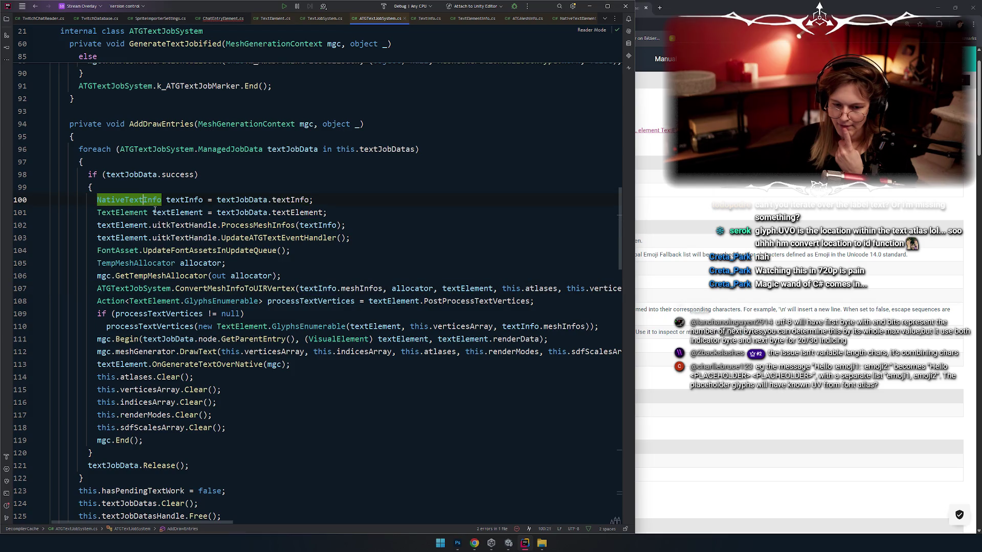
key("F2")
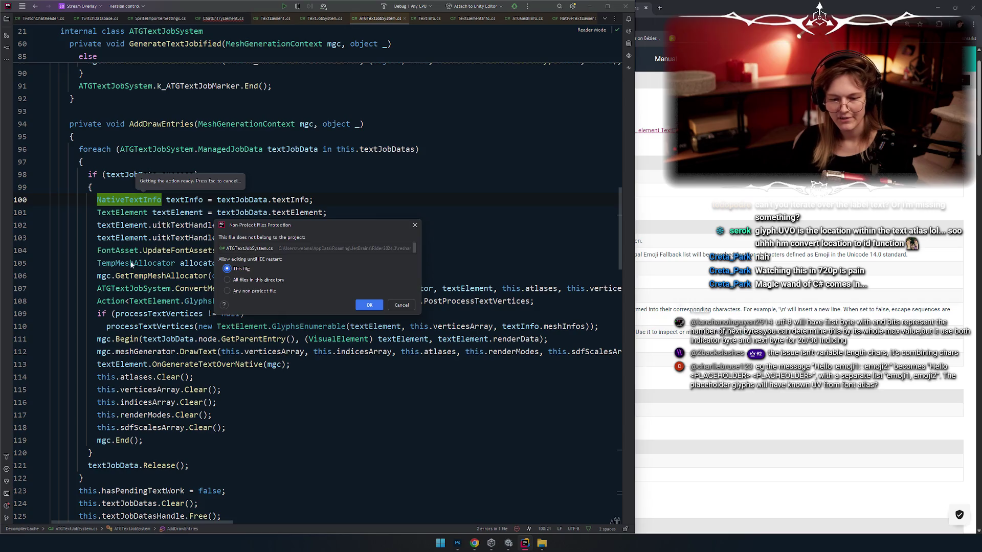
key("Return")
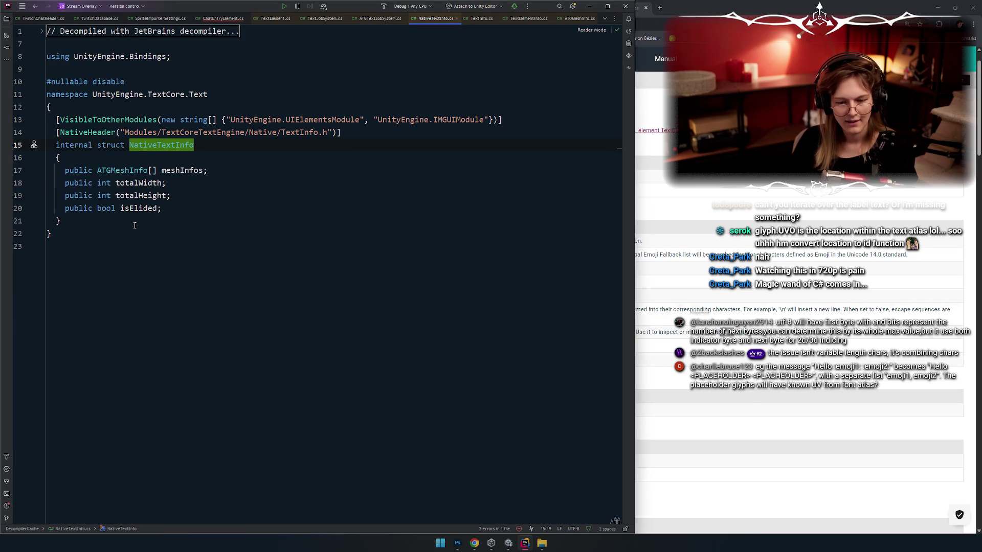
key("ctrl+minus")
Highlight and select the textInfo variable declared on line 100
left_click(185, 200)
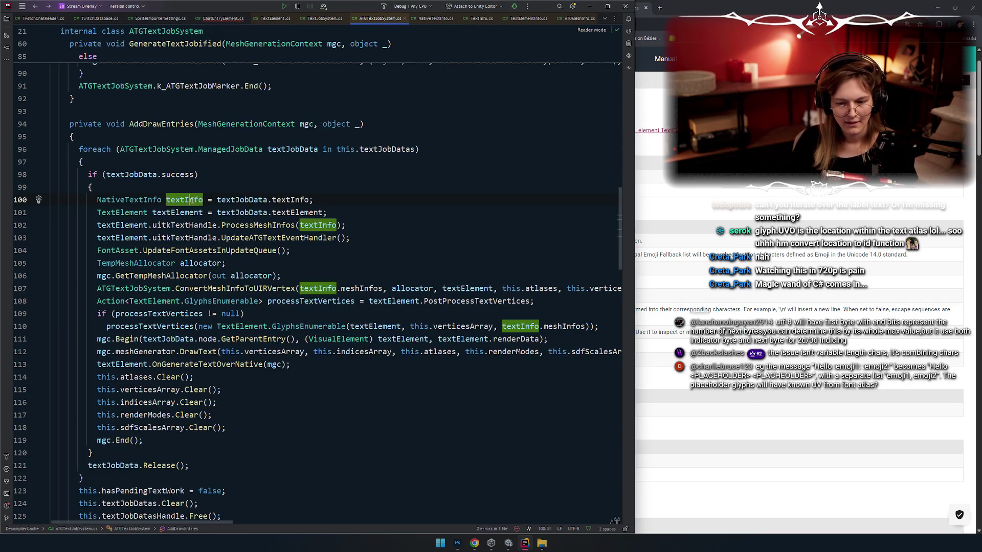
left_click(240, 200)
double_click(291, 200)
double_click(184, 200)
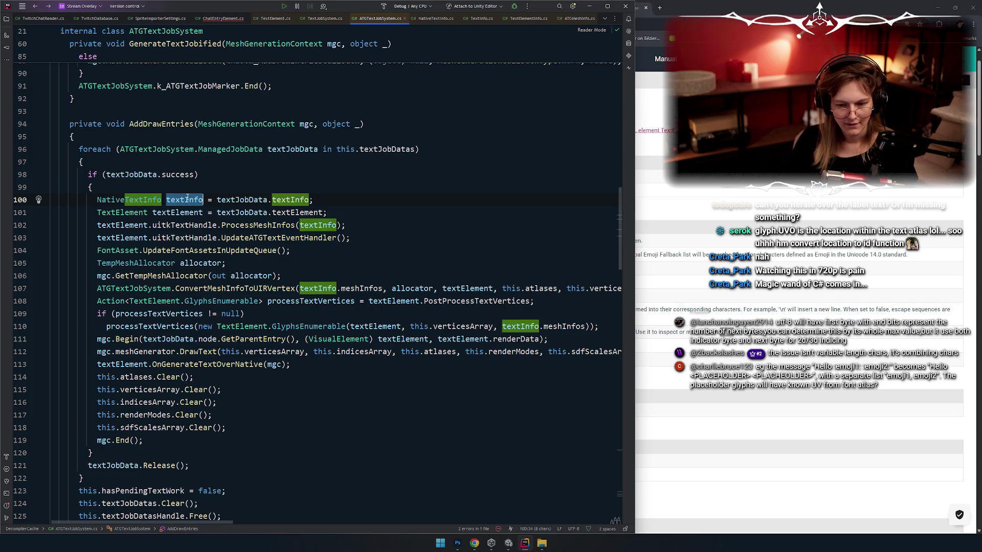
scroll(201, 240, "down", 1)
Shrink the editor font to 20pt and highlight verticesArray, atlases and sdfScalesArray usages
scroll(288, 308, "down", 1, "ctrl")
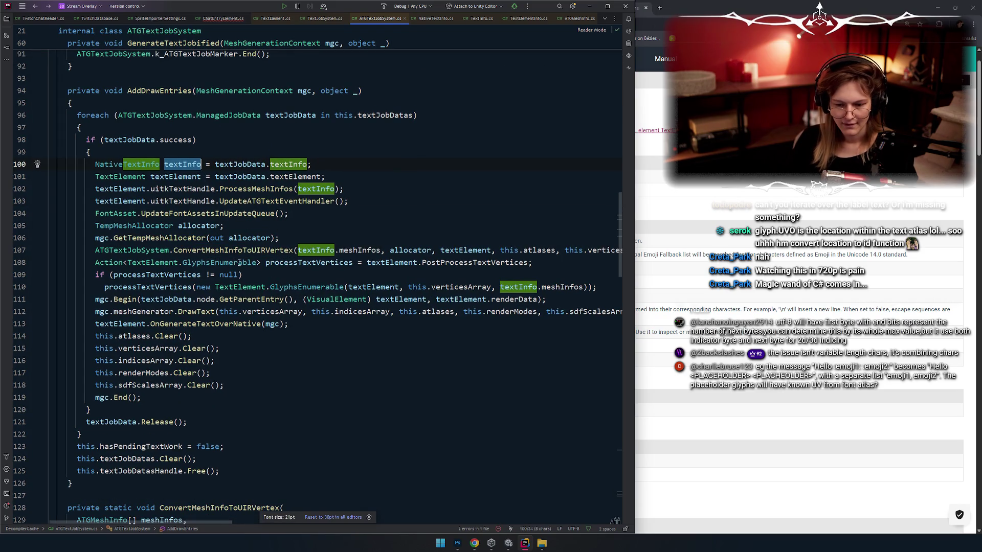
scroll(246, 266, "down", 1, "ctrl")
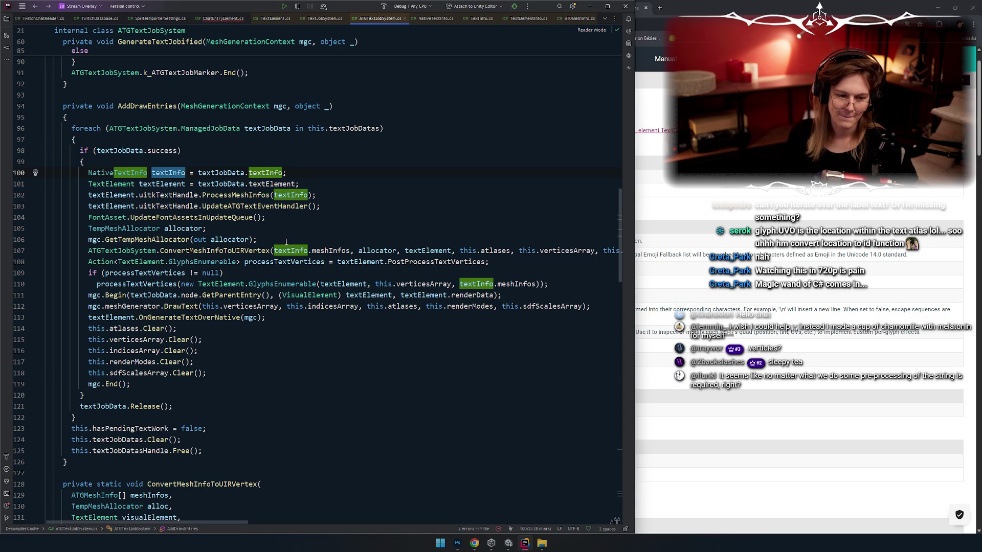
scroll(261, 255, "down", 1)
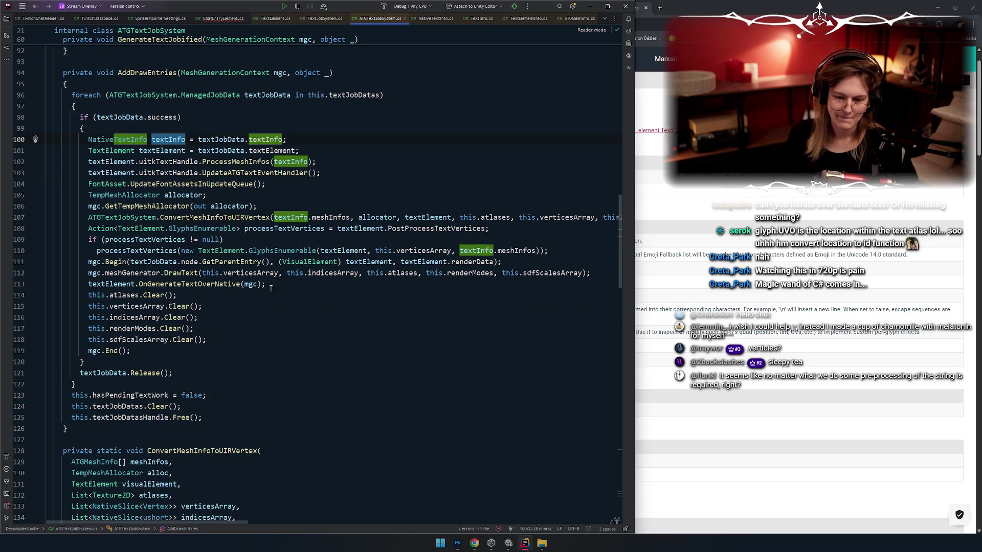
left_click(133, 273)
left_click(251, 273)
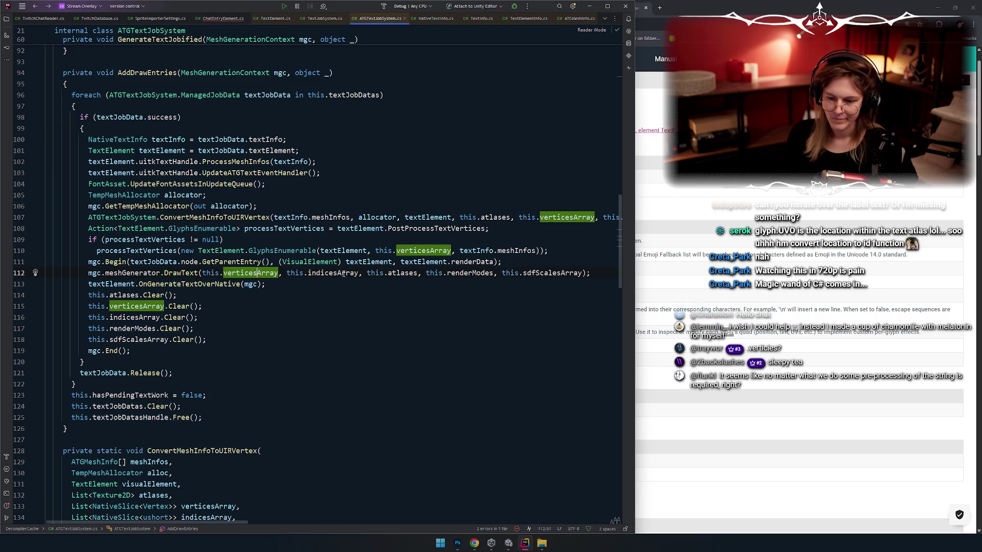
left_click(343, 273)
left_click(396, 272)
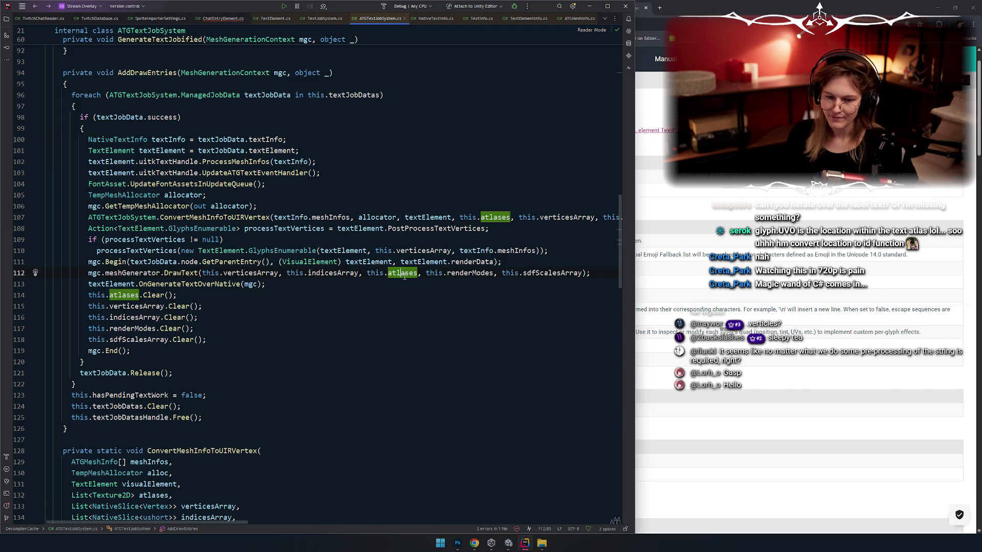
left_click(469, 273)
left_click(541, 274)
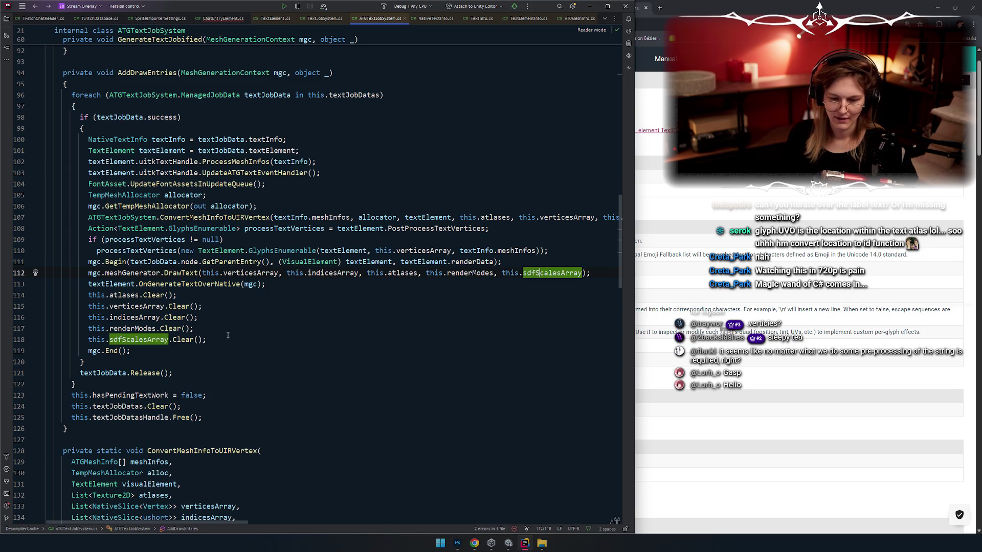
Highlight where meshGenerator, indicesArray and renderModes are used in the DrawText call
left_click(131, 273)
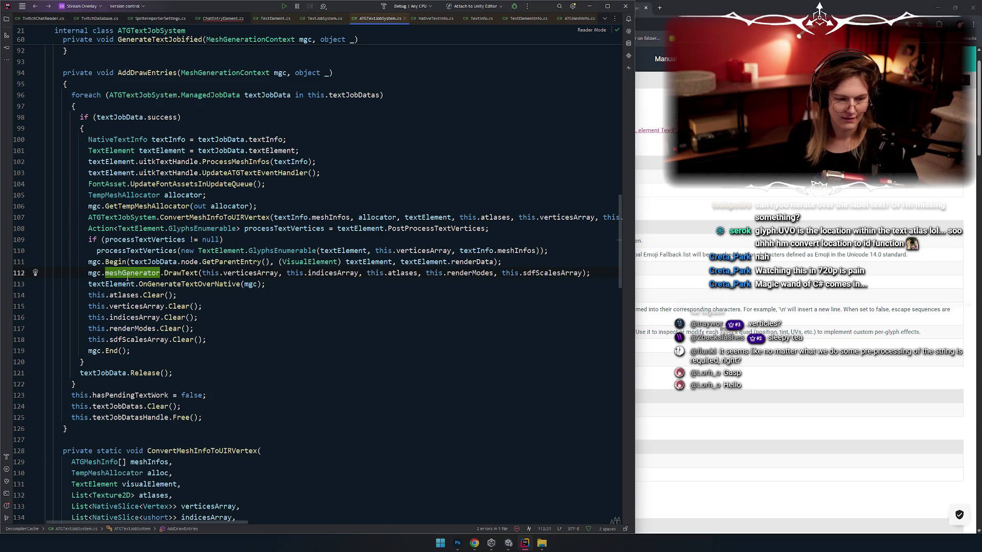
left_click(183, 282)
left_click(258, 273)
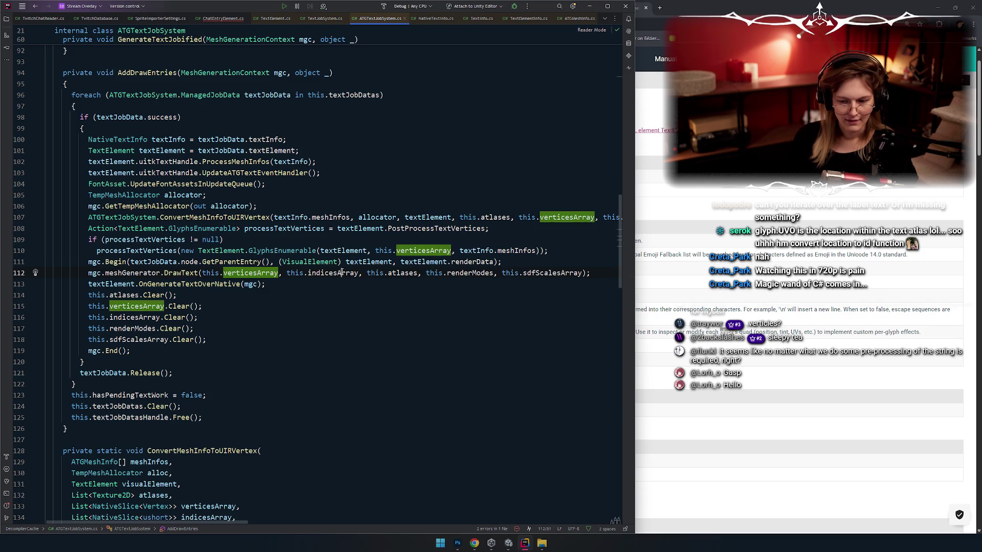
left_click(337, 273)
left_click(460, 273)
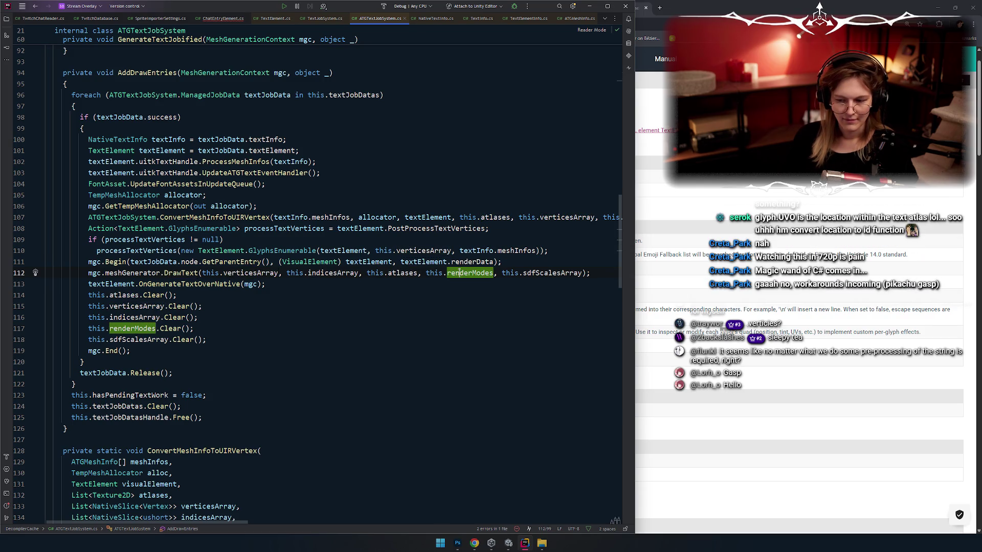
Go from meshInfos in the ConvertMeshInfoToUIRVertex call to its declaration in NativeTextInfo
left_click(414, 218)
left_click(229, 217)
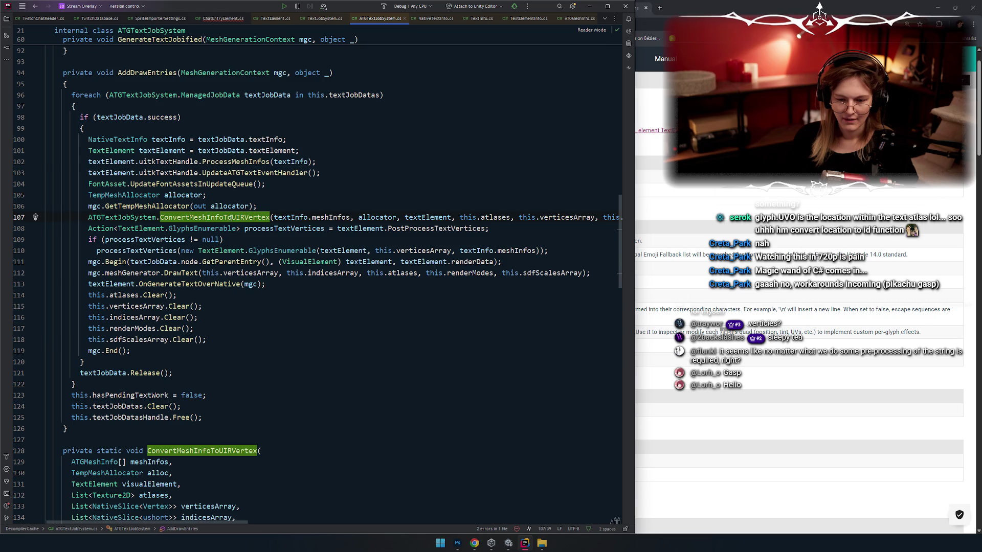
left_click(330, 217)
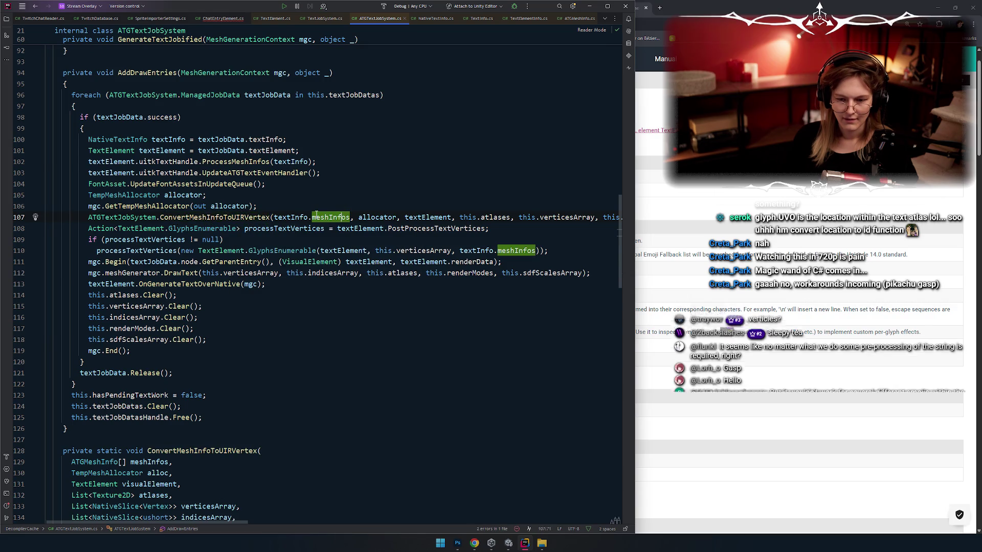
key("F12")
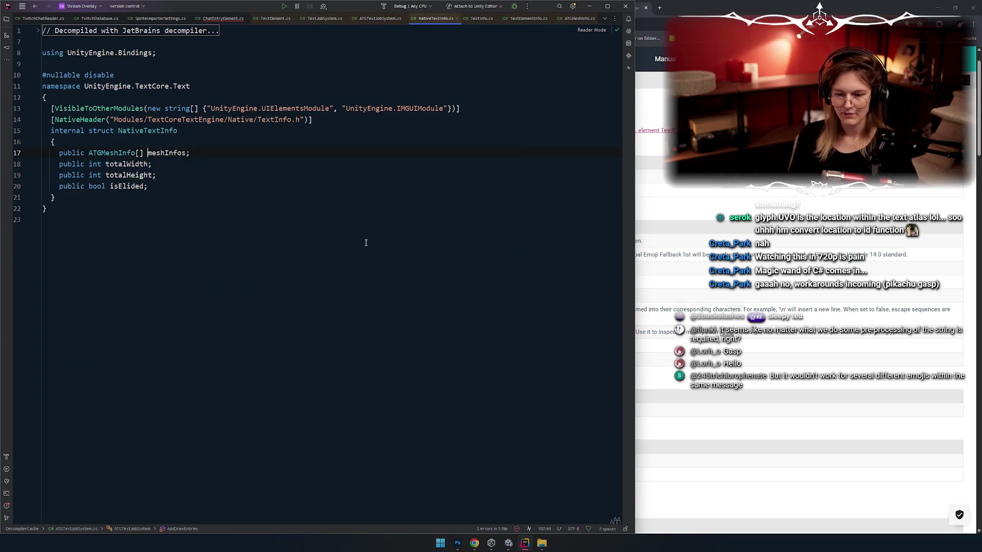
Open the ATGMeshInfo struct and examine fontAssetId, textElementCount and textElementInfoIndicesByAtlas fields
left_click(109, 153)
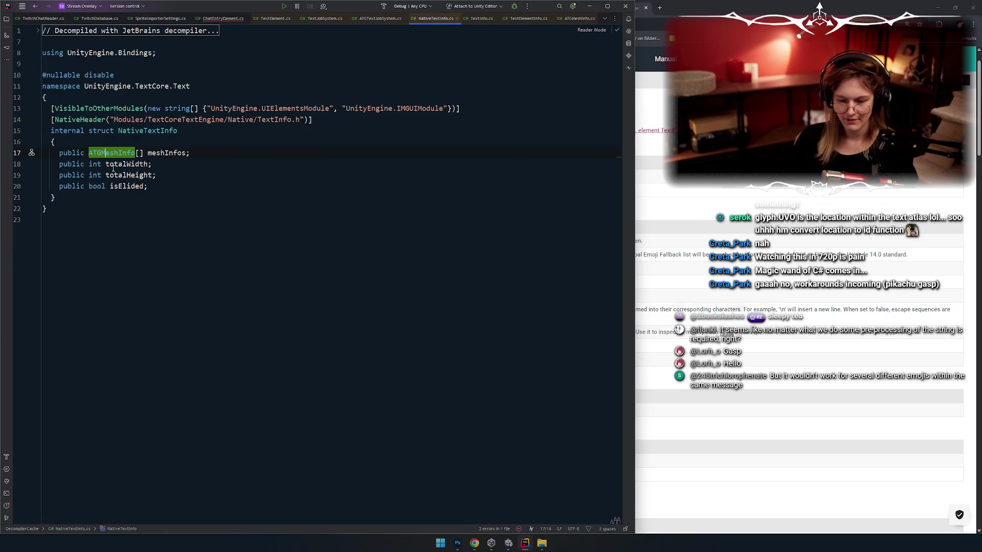
key("F12")
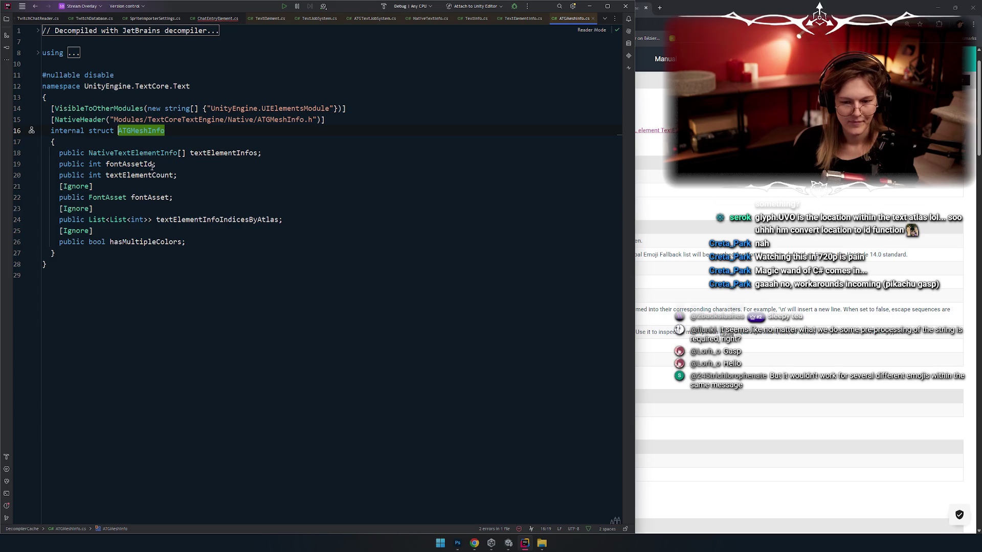
left_click(152, 166)
double_click(139, 175)
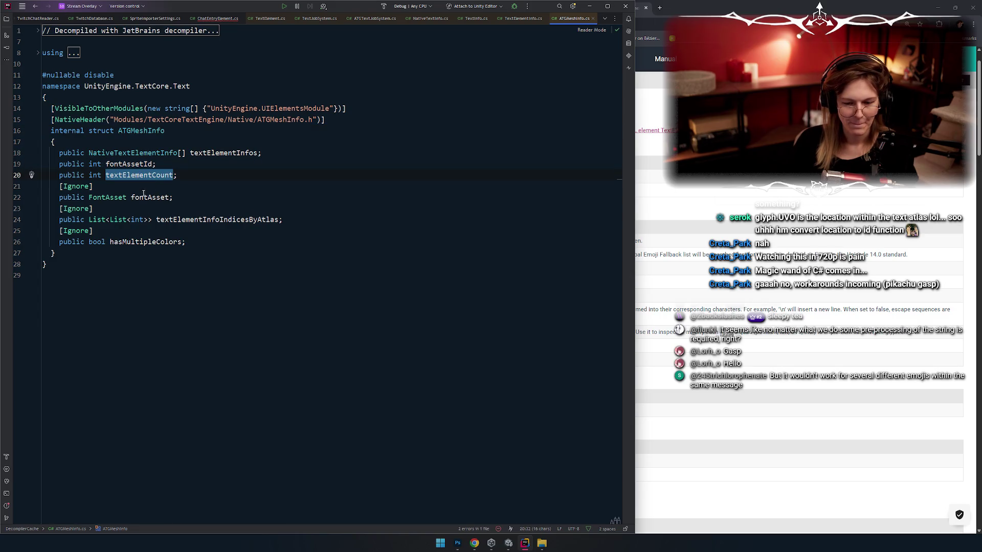
double_click(194, 221)
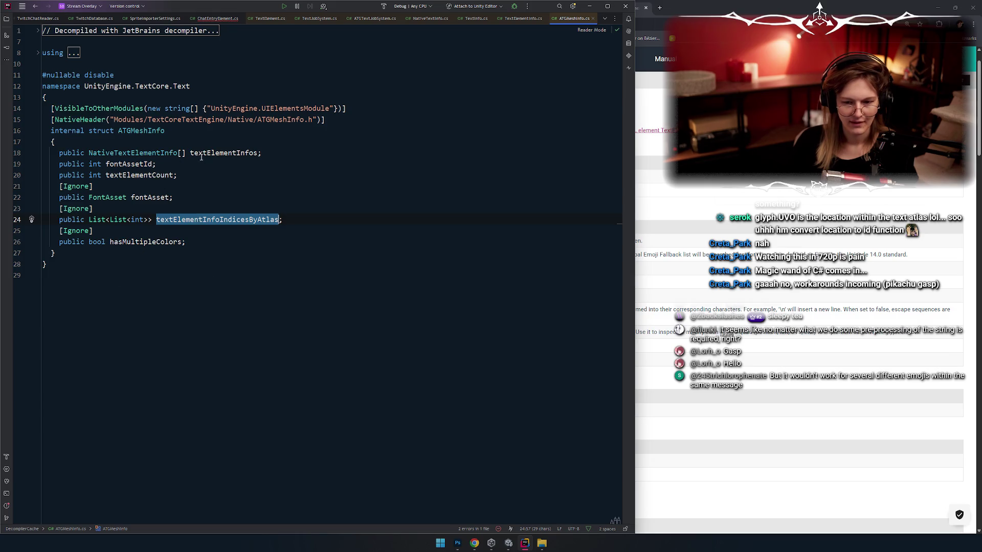
Open the NativeTextElementInfo struct behind the textElementInfos field and inspect TextCoreVertex
left_click(127, 153)
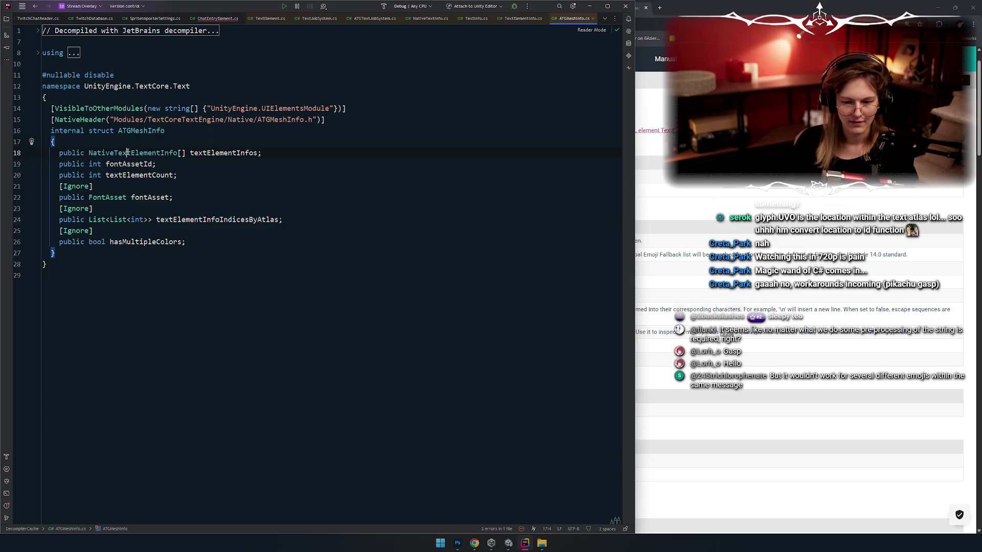
double_click(213, 152)
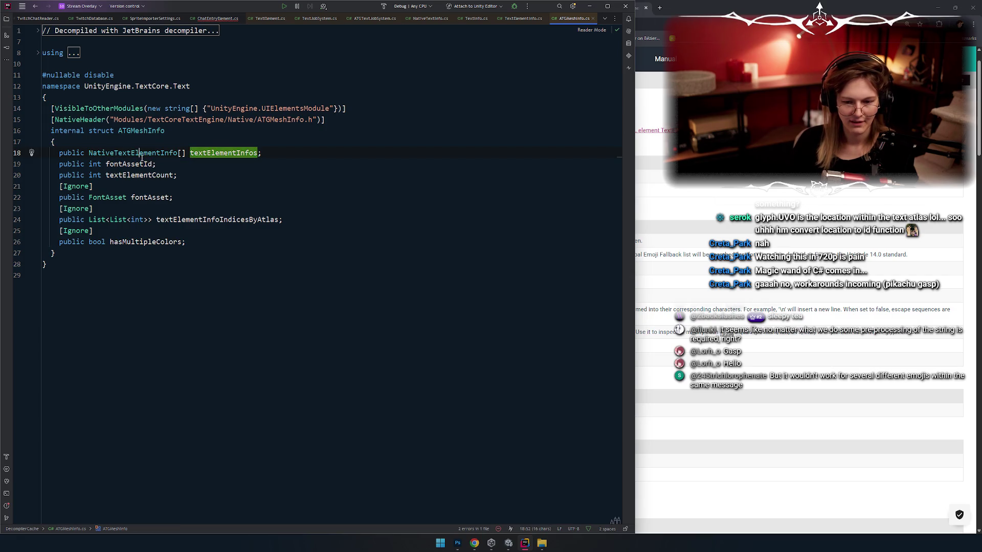
left_click(133, 153, "ctrl")
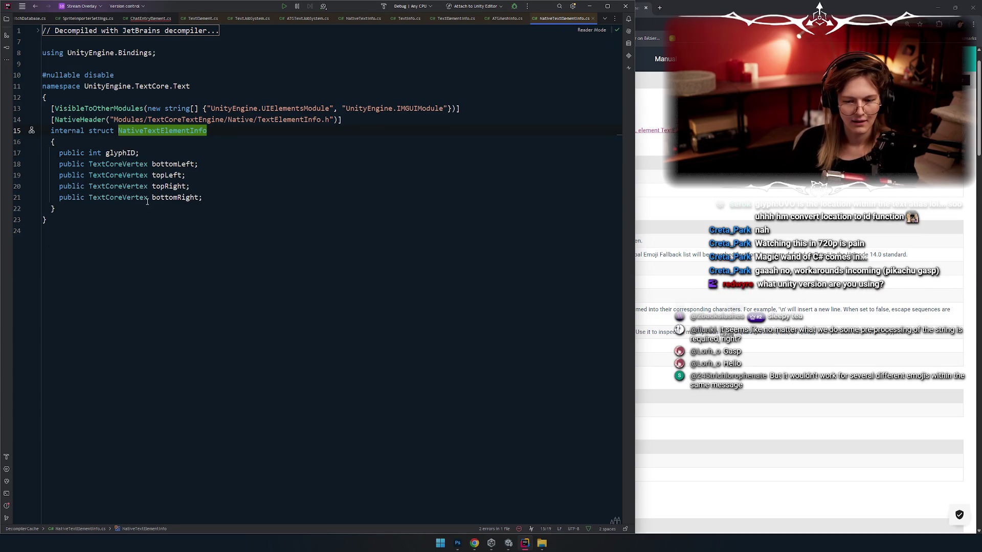
mouse_move(142, 199)
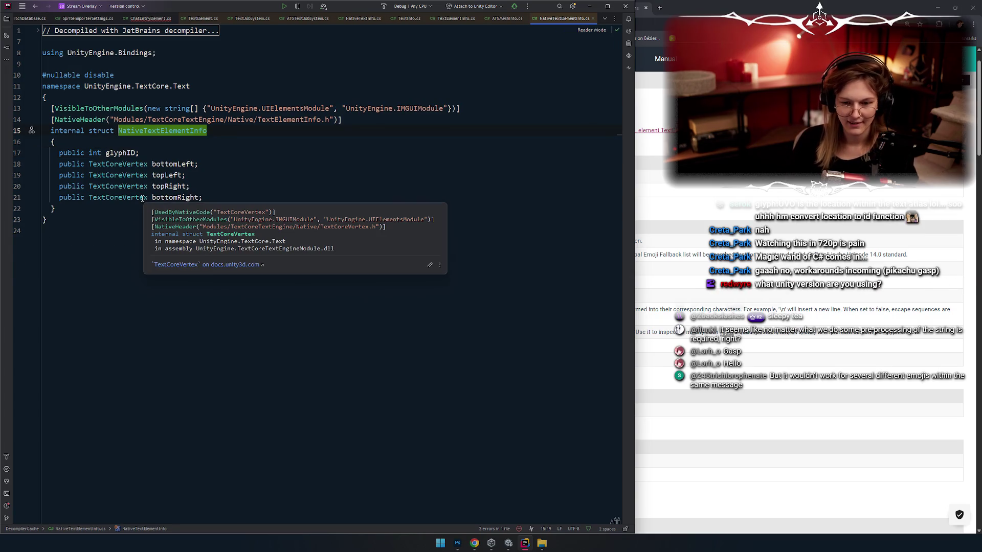
Navigate back through ATGMeshInfo and NativeTextInfo toward the AddDrawEntries call site
key("ctrl+minus")
key("ctrl+shift+minus")
key("ctrl+minus")
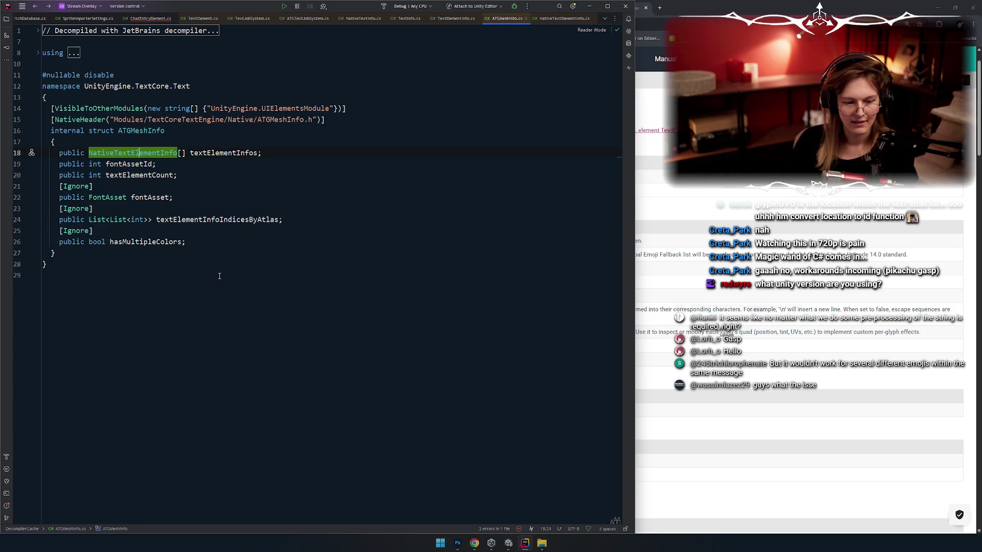
key("ctrl+minus")
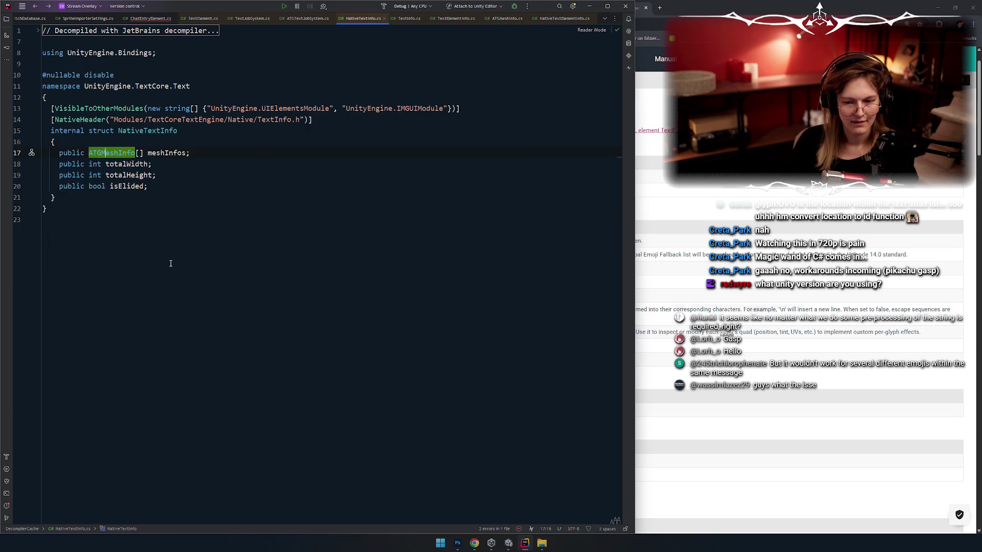
key("ctrl+minus")
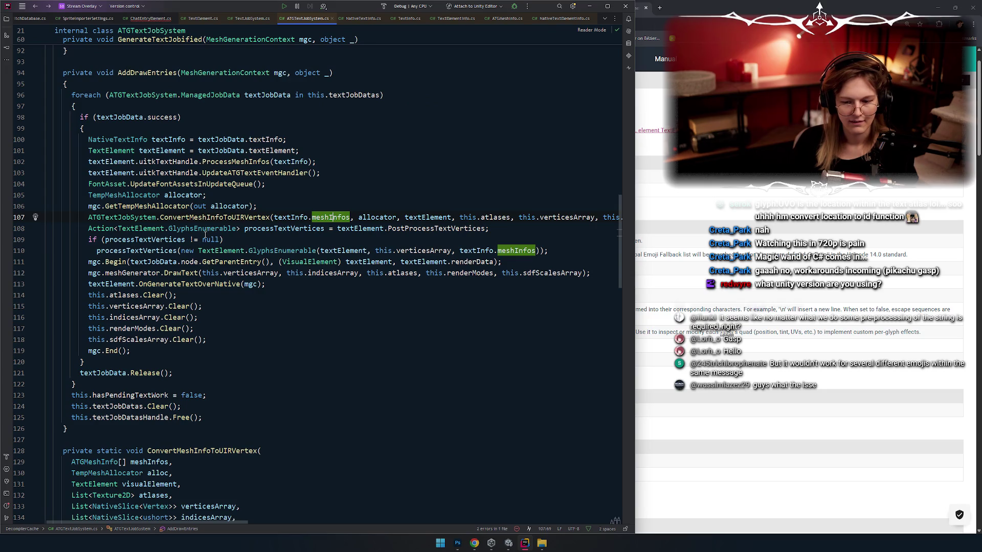
double_click(203, 229)
double_click(144, 229)
scroll(202, 242, "up", 1)
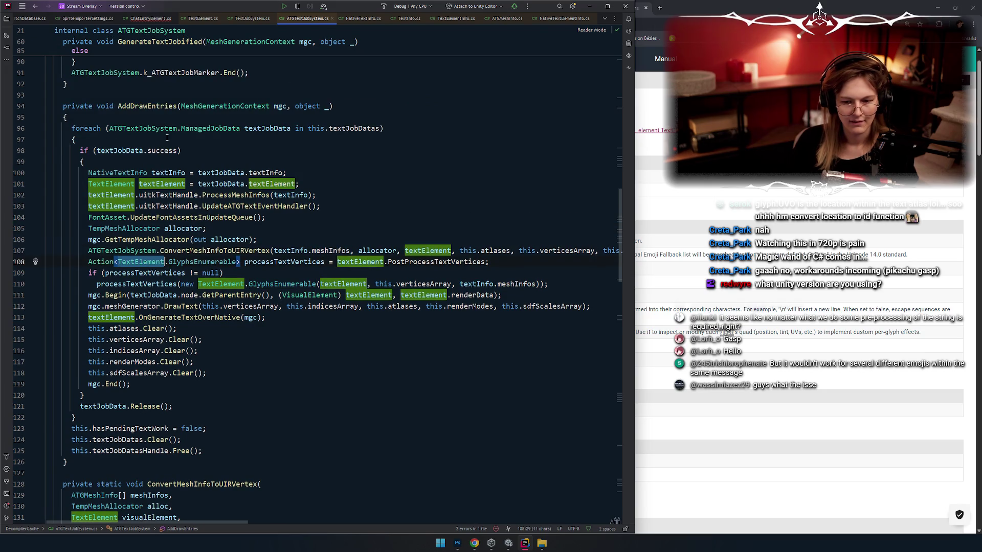
double_click(117, 173)
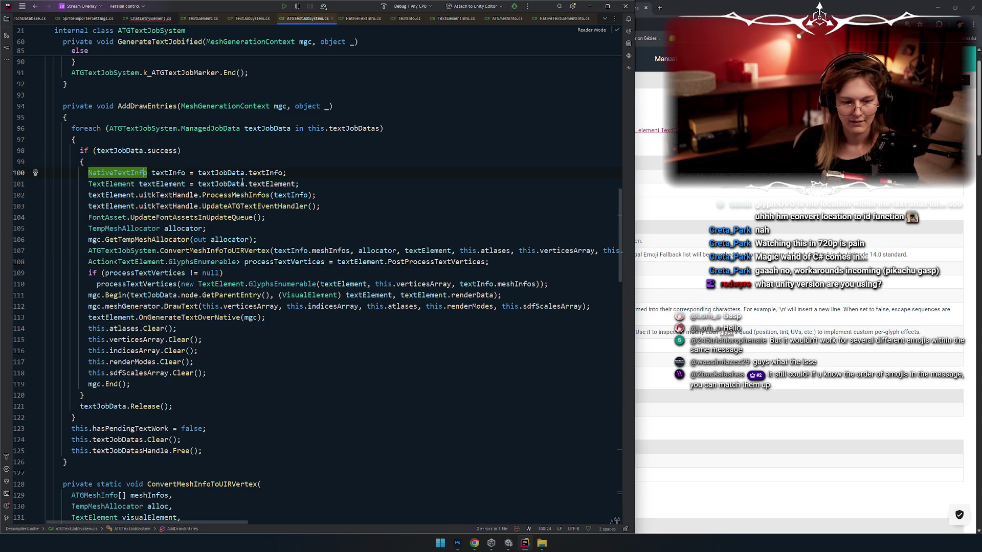
mouse_move(246, 192)
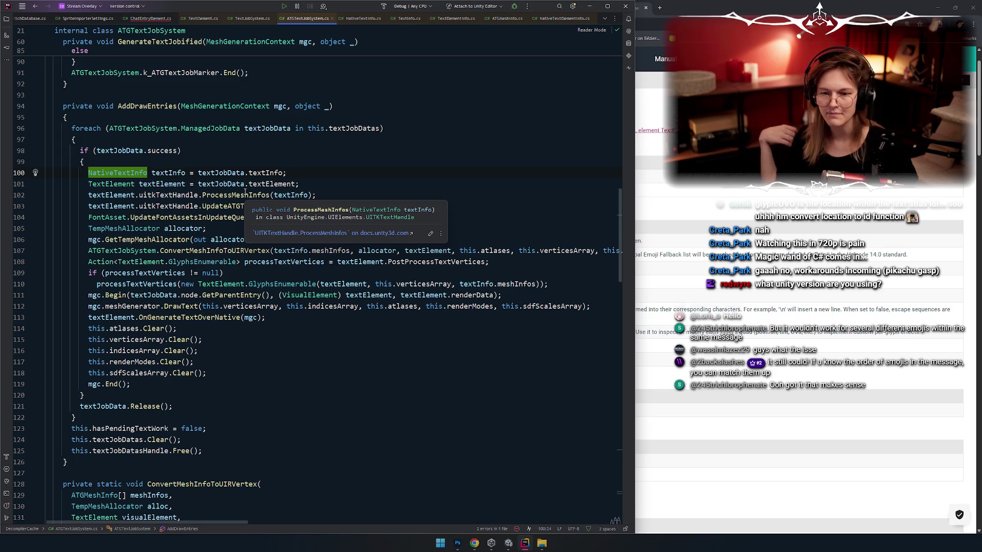
key("alt+Tab")
key("alt+Tab")
key("alt+Tab")
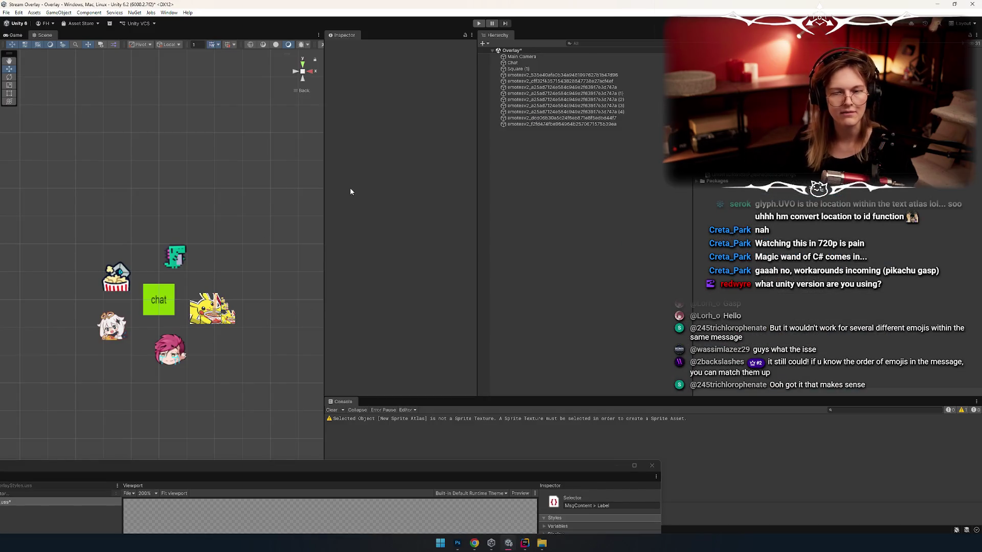
key("alt+Tab")
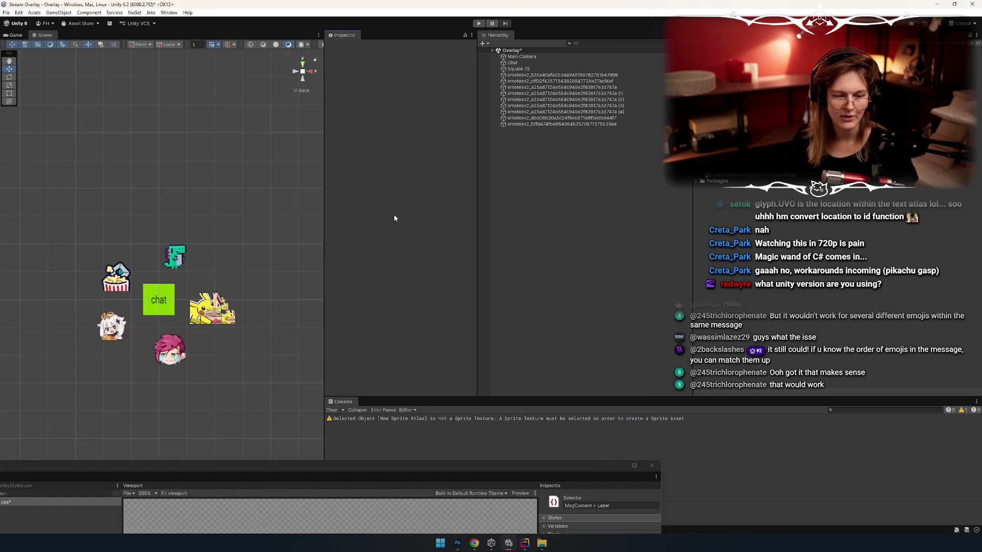
key("alt+Tab")
left_click(180, 153)
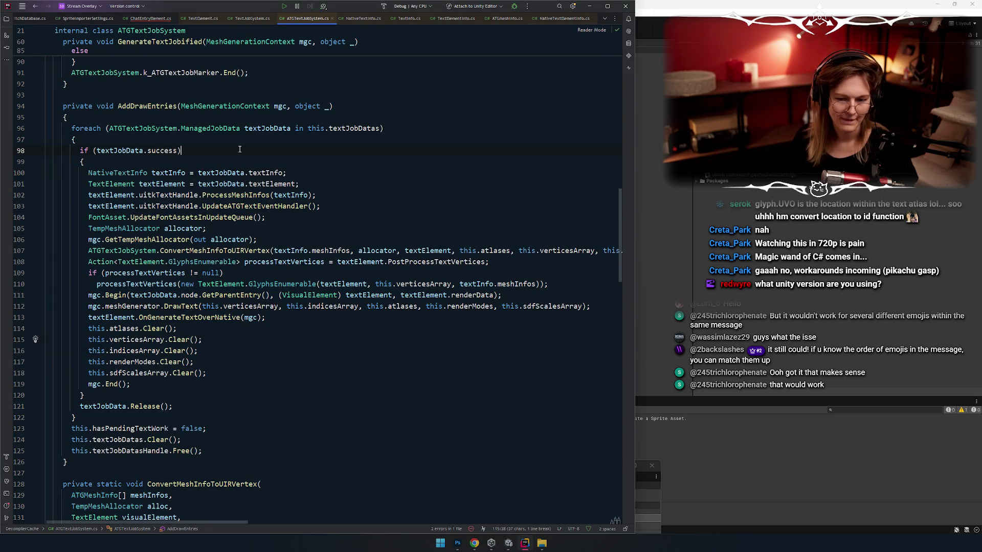
left_click(180, 165)
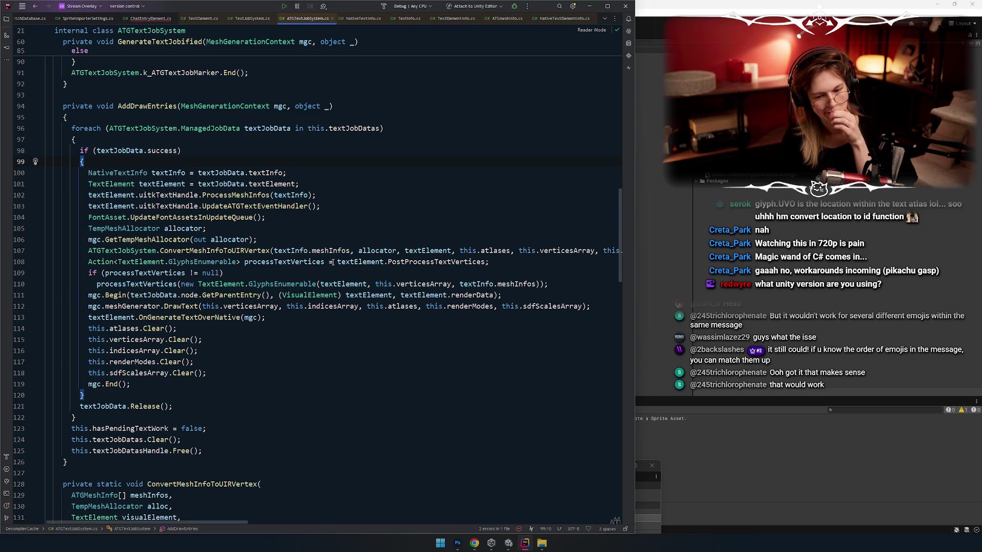
left_click(283, 233)
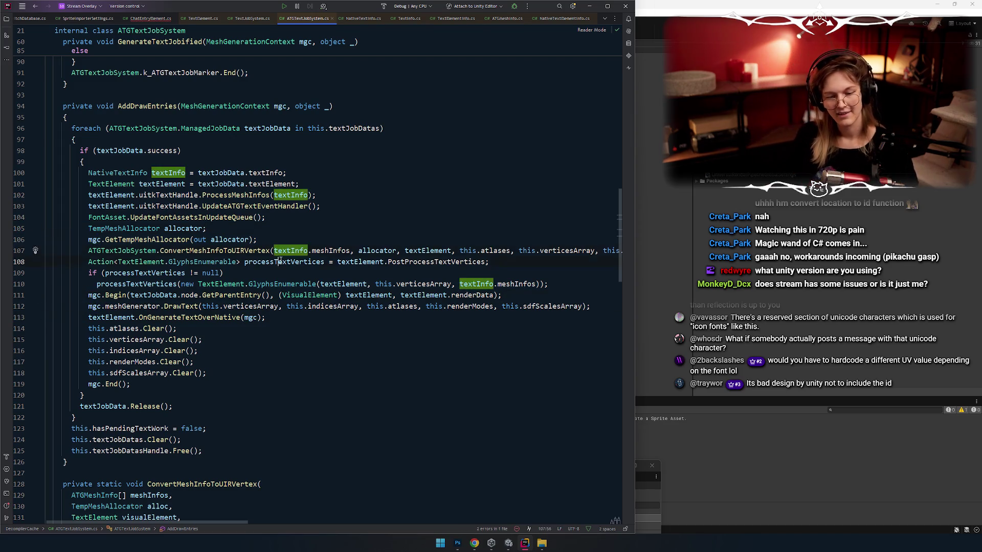
left_click(297, 361)
left_click(302, 239)
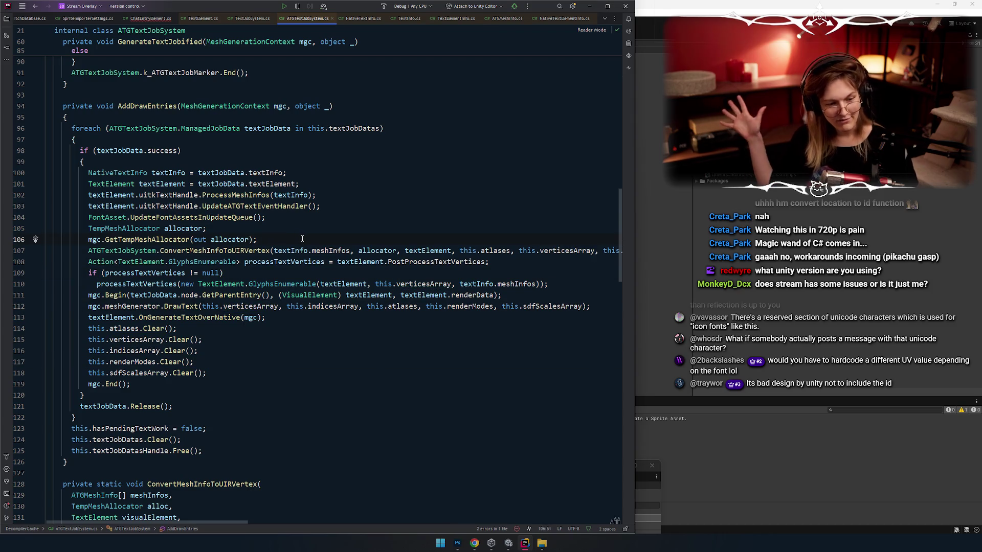